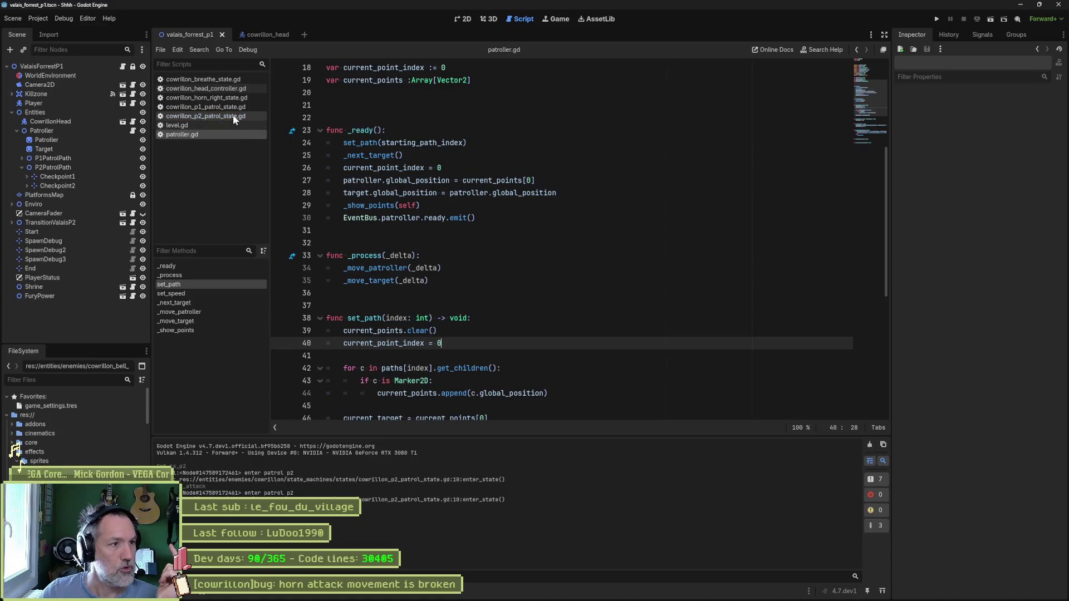
Check the set_path(1) call on line 9 of the P2 patrol script, then switch to the cowrillon_head scene.
click(231, 114)
scroll(361, 153, up, 3)
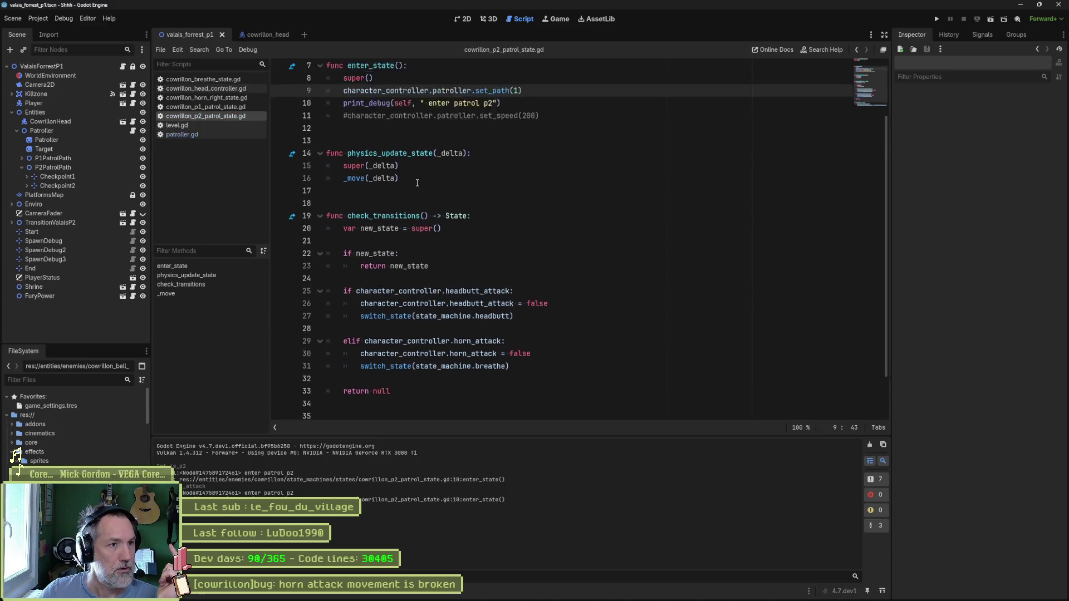
drag(522, 167, 360, 165)
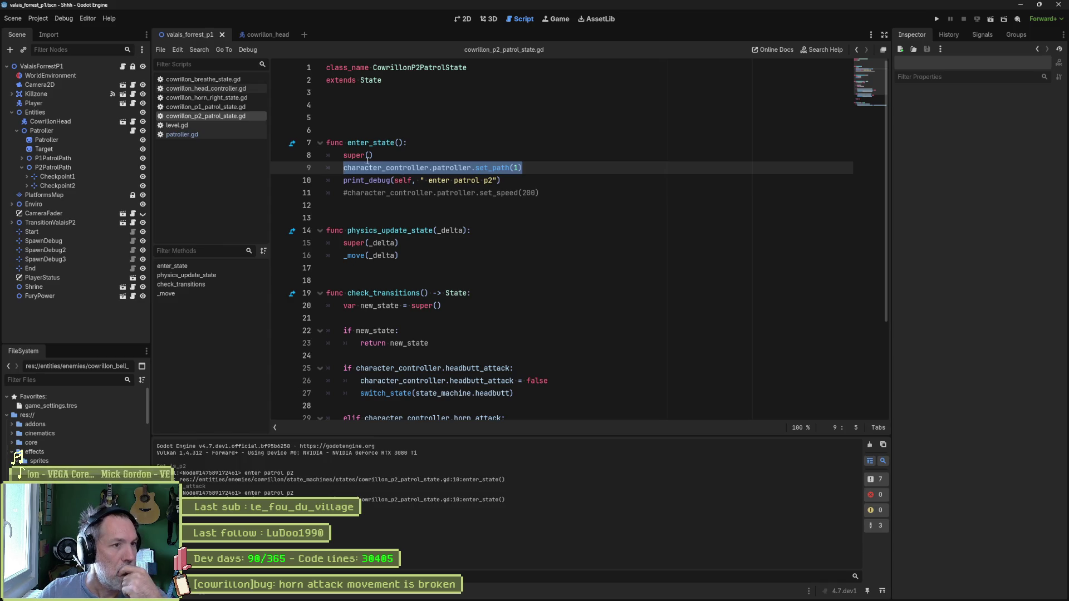
click(264, 36)
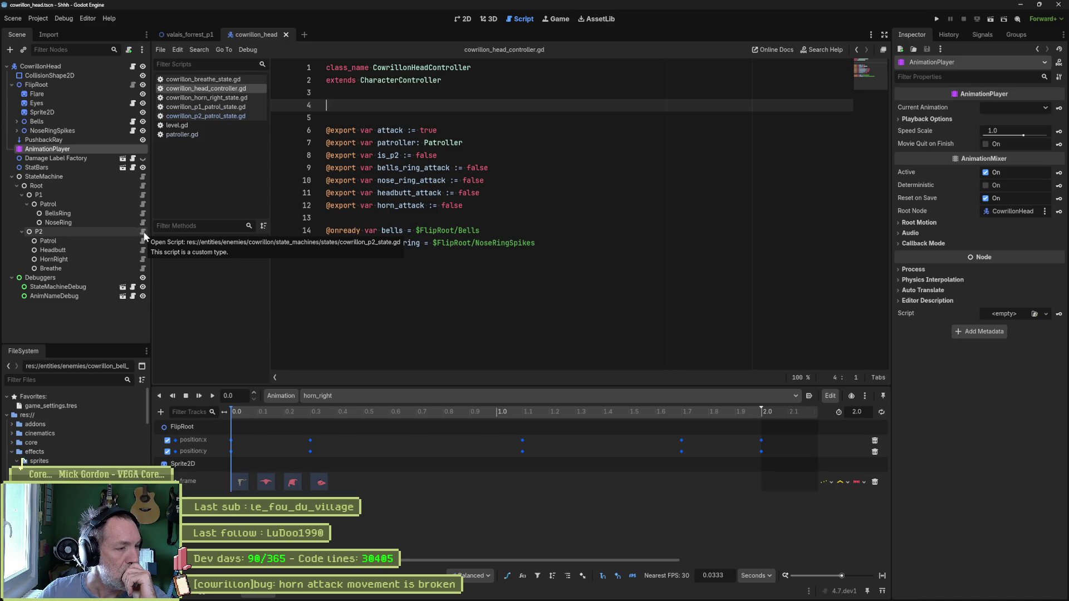
Browse the P2 and P2/Patrol scripts, then find the p2_patrol transition on line 68 of the P1 patrol script.
click(143, 233)
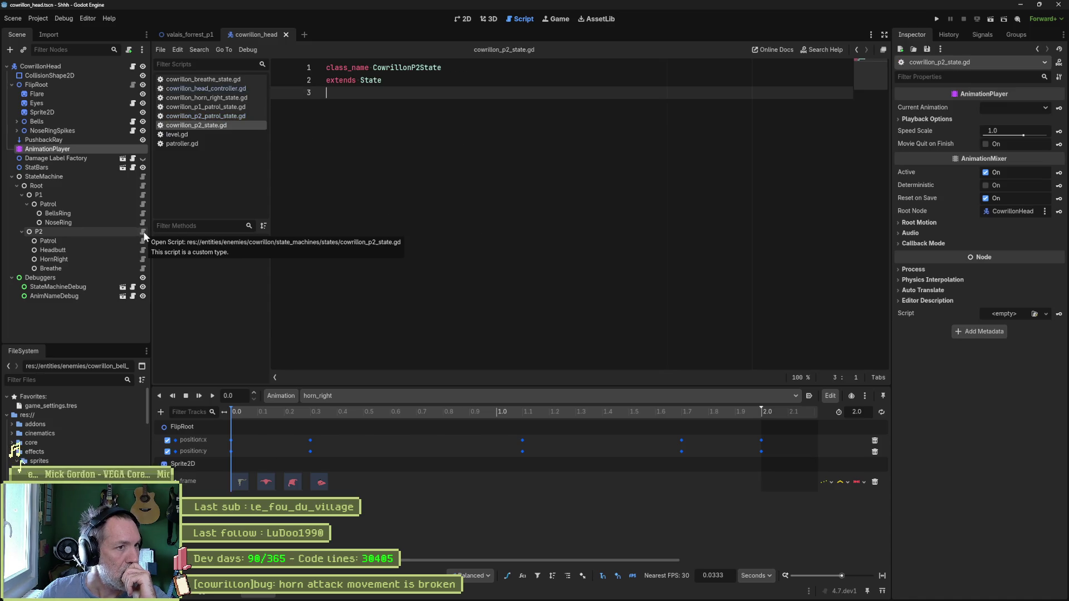
click(142, 241)
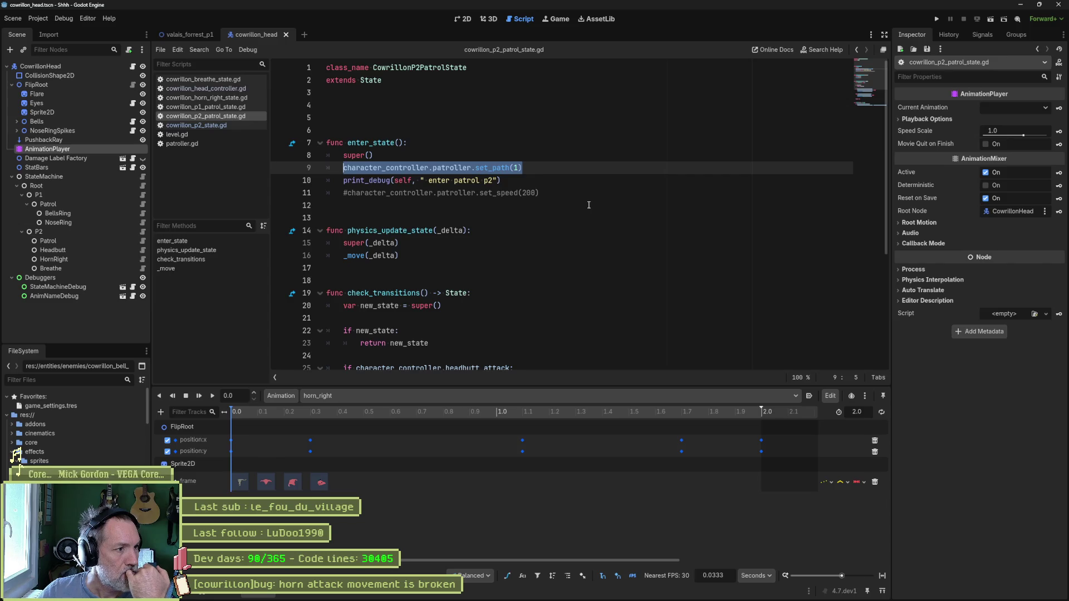
click(144, 208)
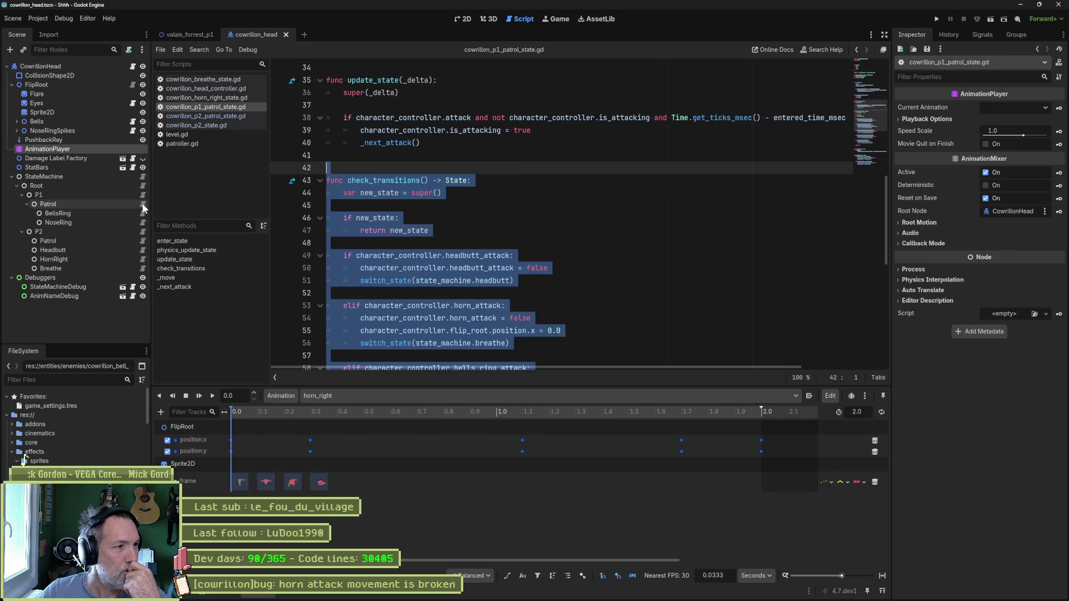
click(504, 242)
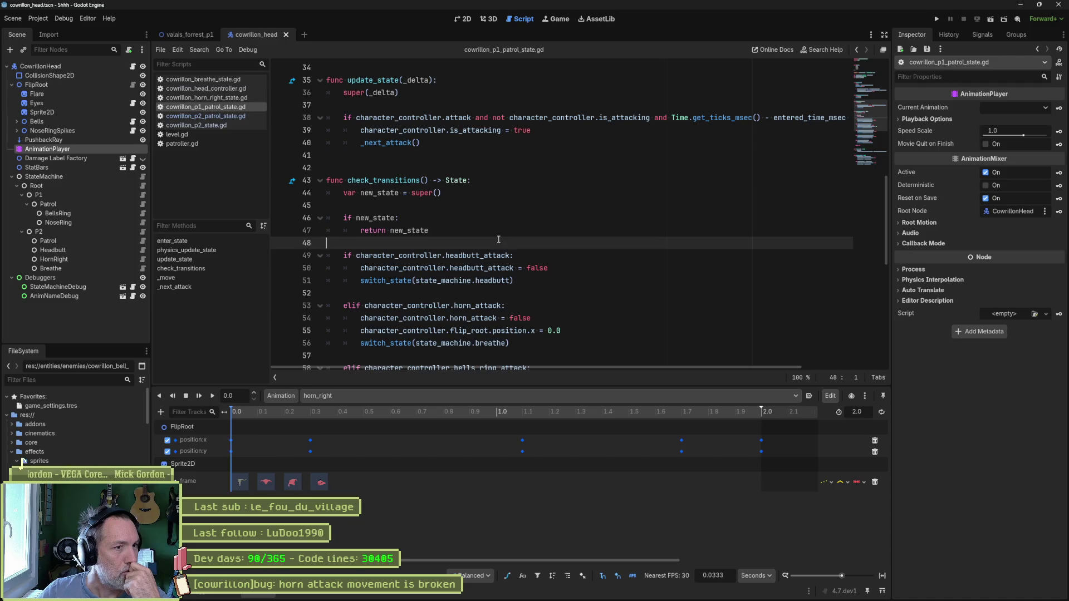
scroll(499, 239, down, 6)
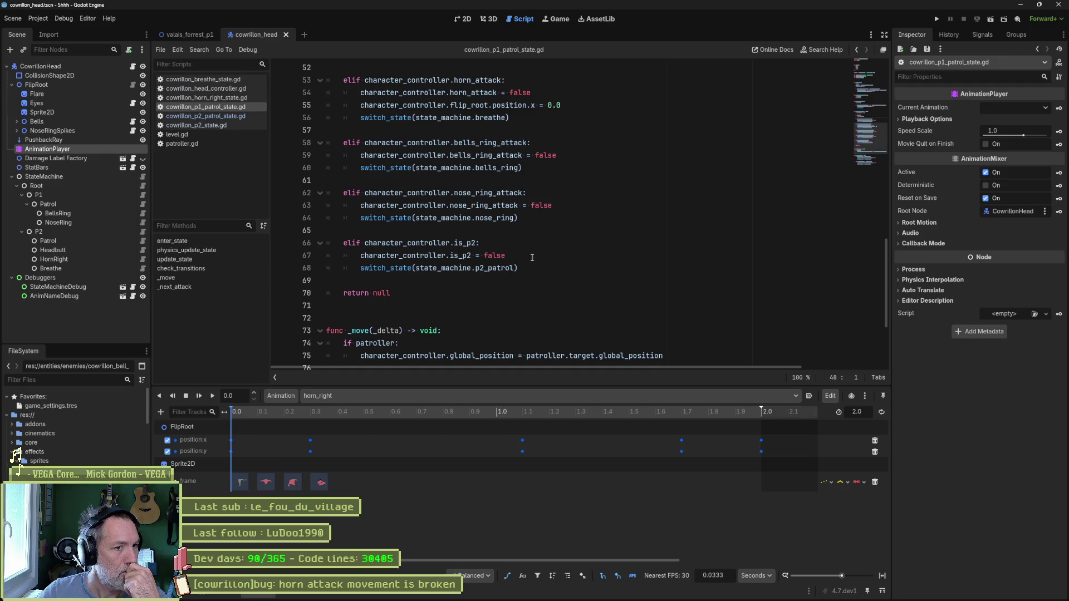
double_click(494, 267)
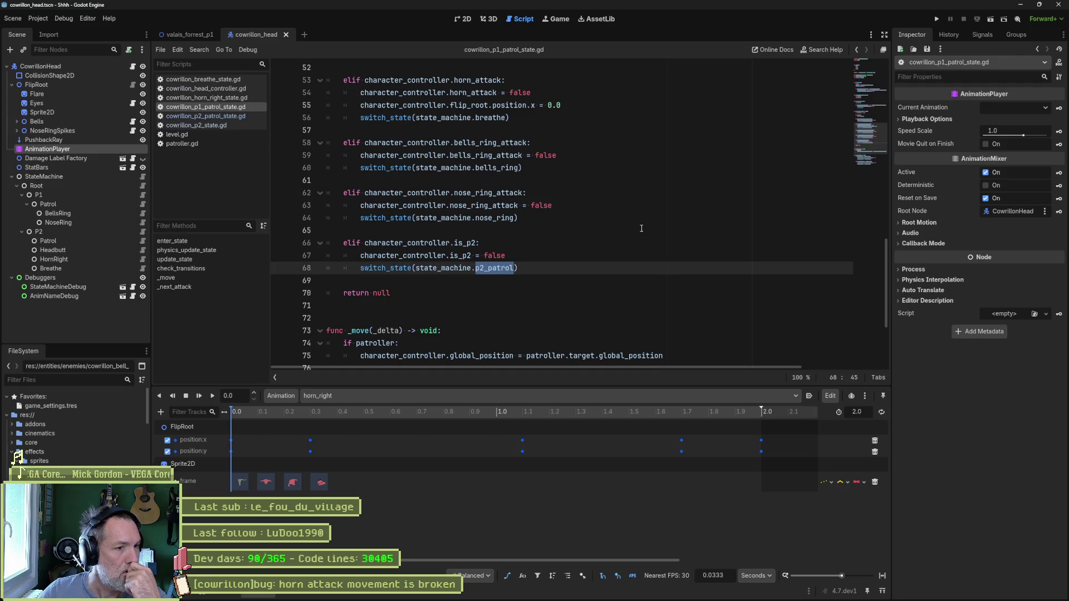
Add character_controller.patroller.set_path(1) after is_p2 = false in the P1 patrol script and save.
click(539, 259)
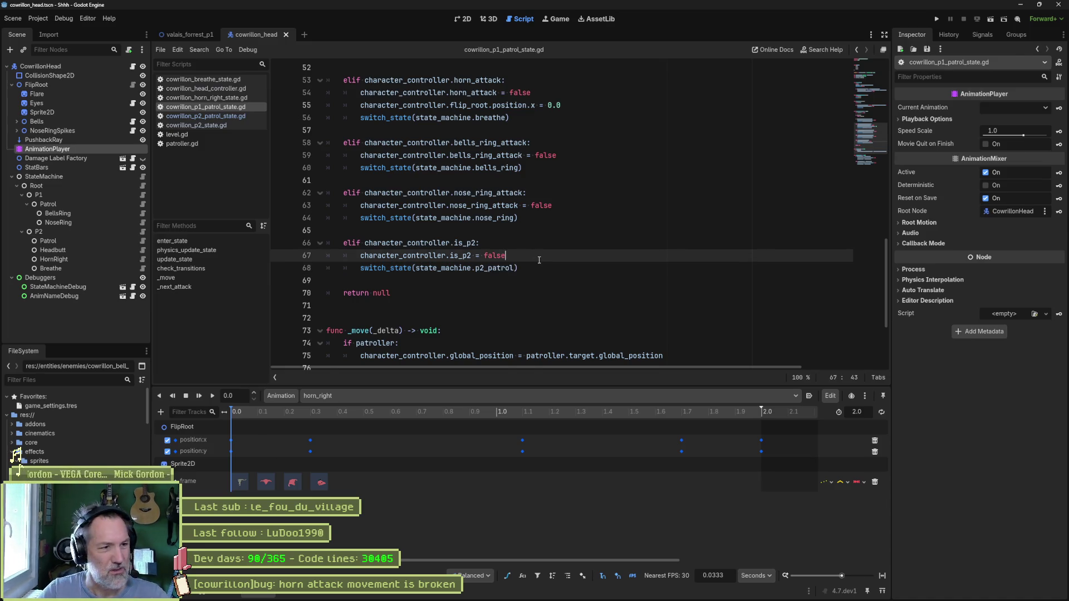
key(Return)
text(char)
key(Return)
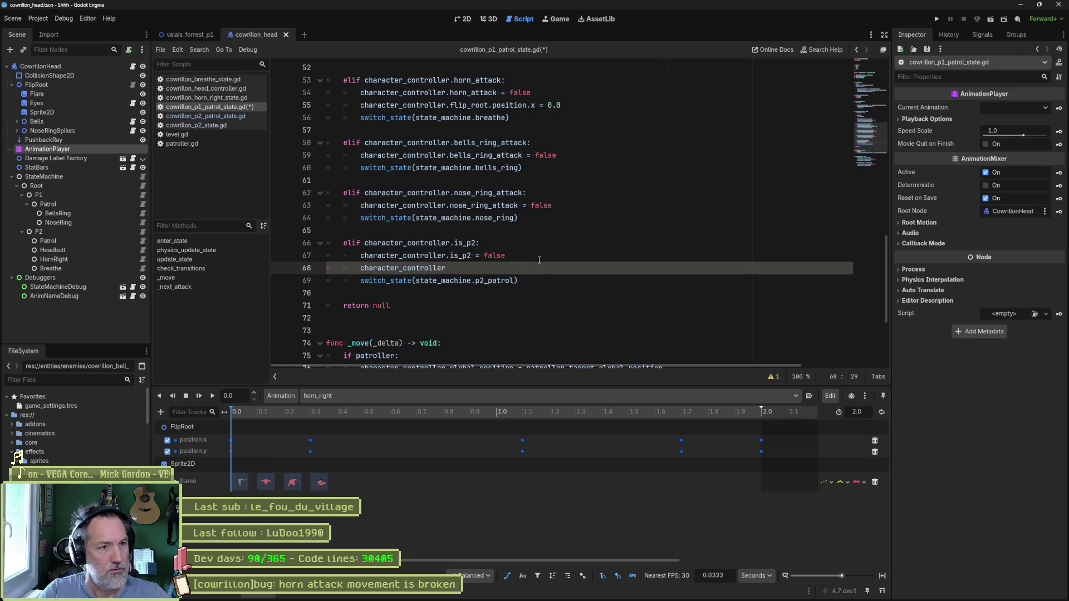
text(.pa)
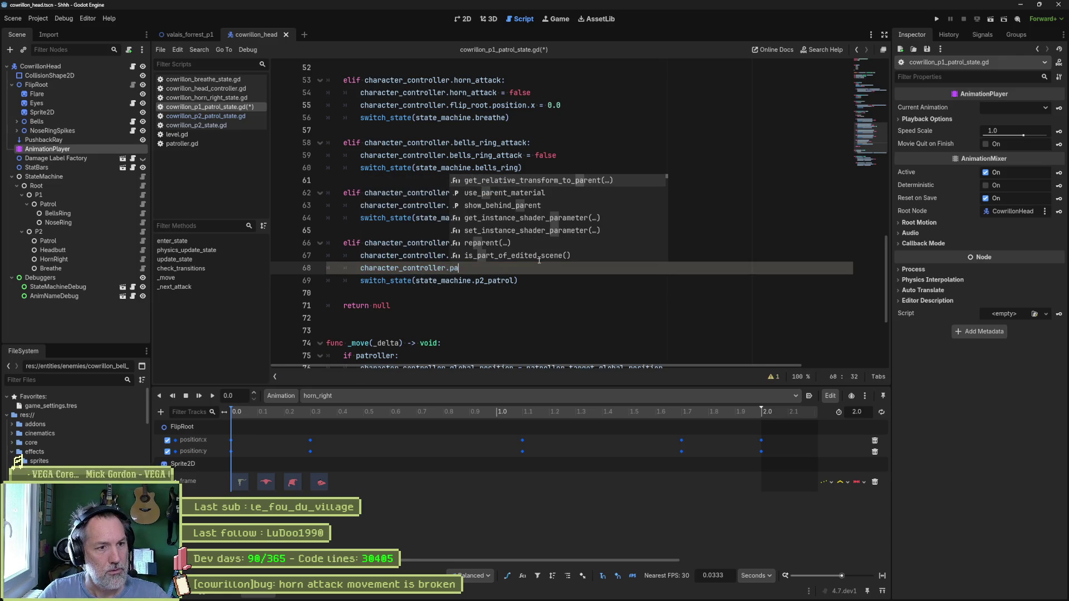
text(trol)
key(Return)
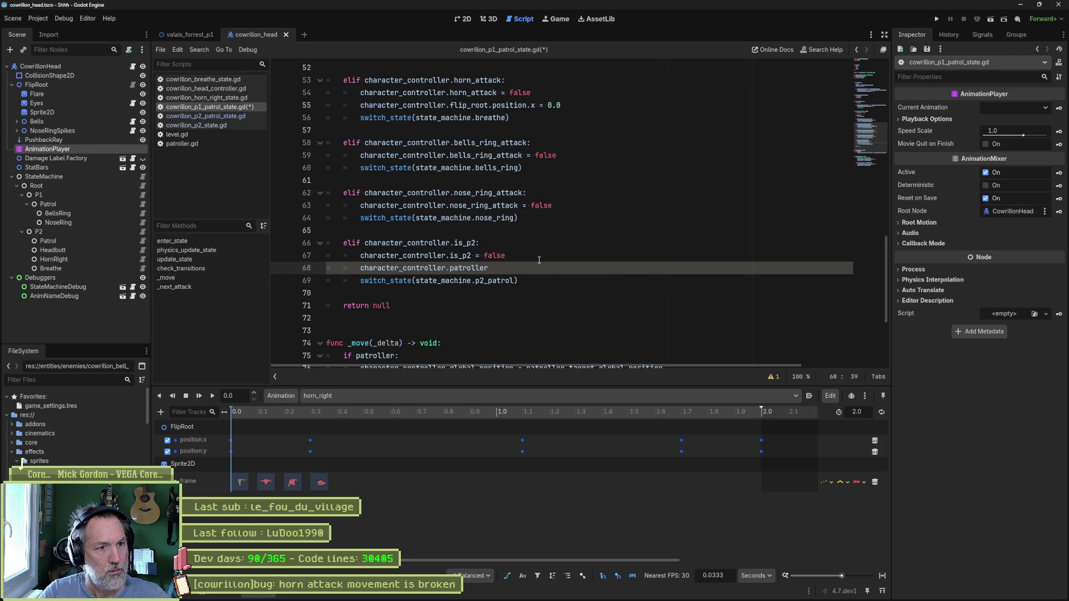
text(.set_p)
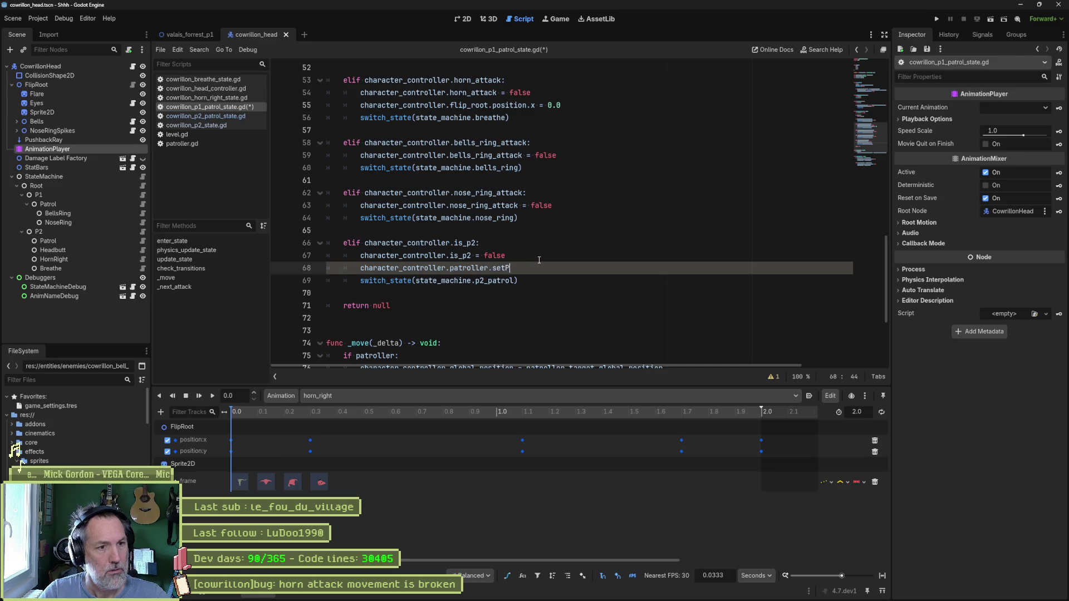
text(ath)
key(Return)
text(1)
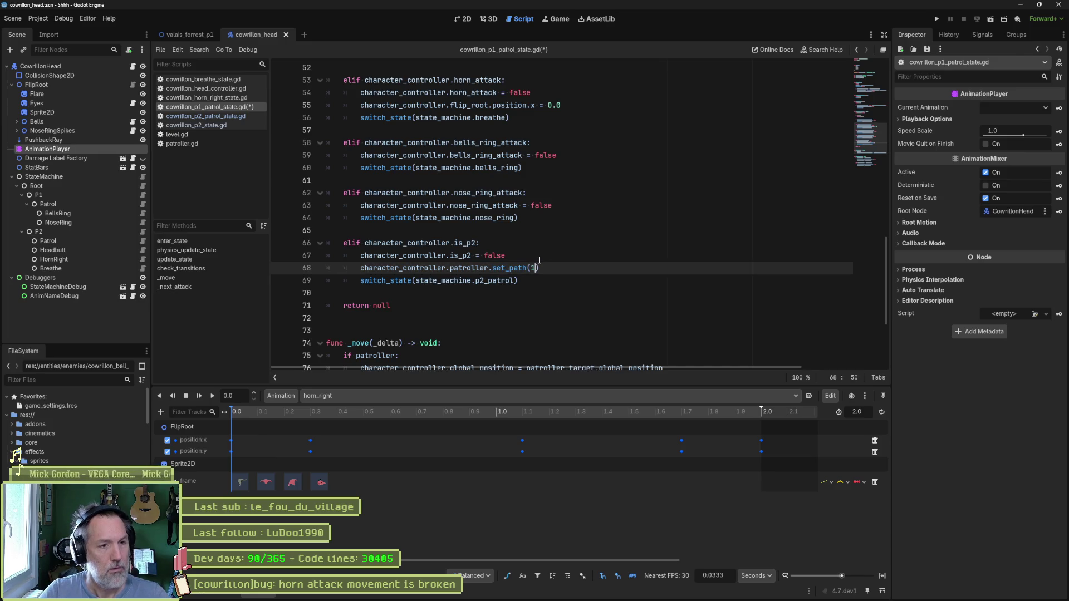
key(ctrl+s)
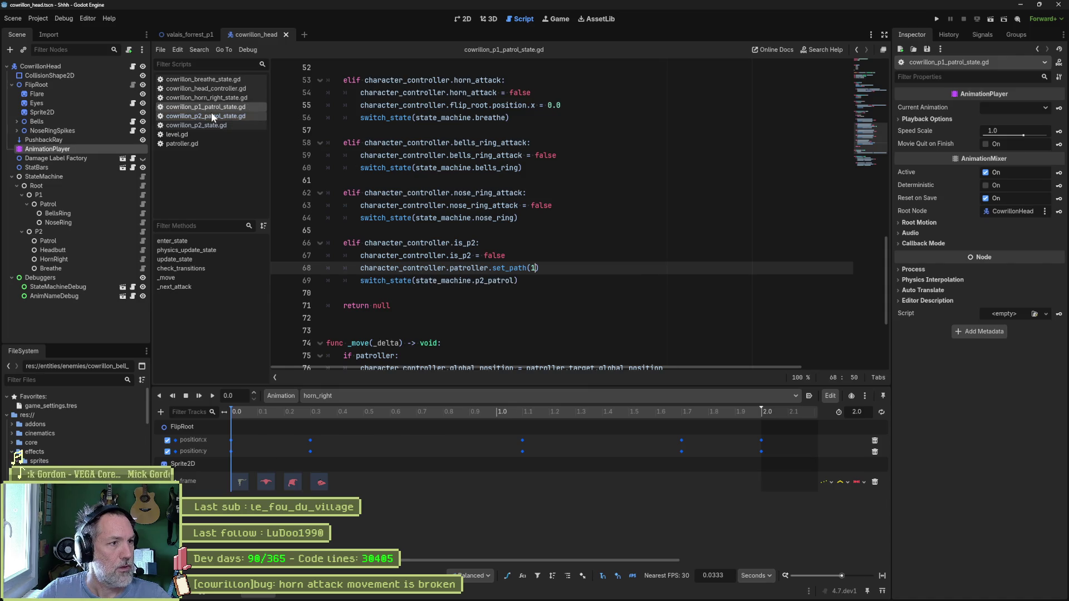
Comment out the set_path(1) line in cowrillon_p2_patrol_state.gd and run the game with F5.
click(212, 112)
key(Left)
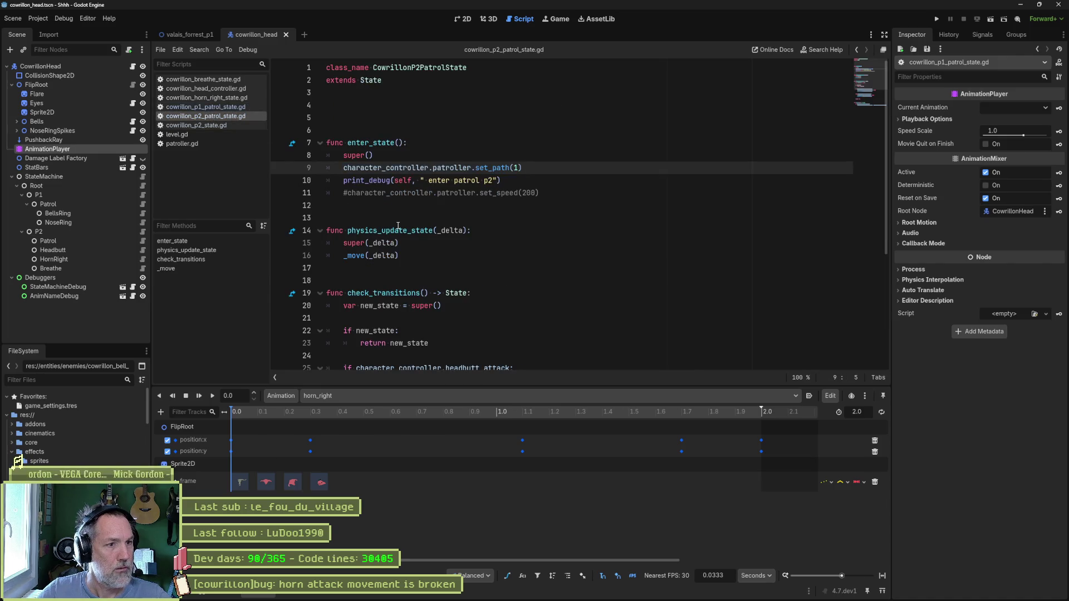
text(#)
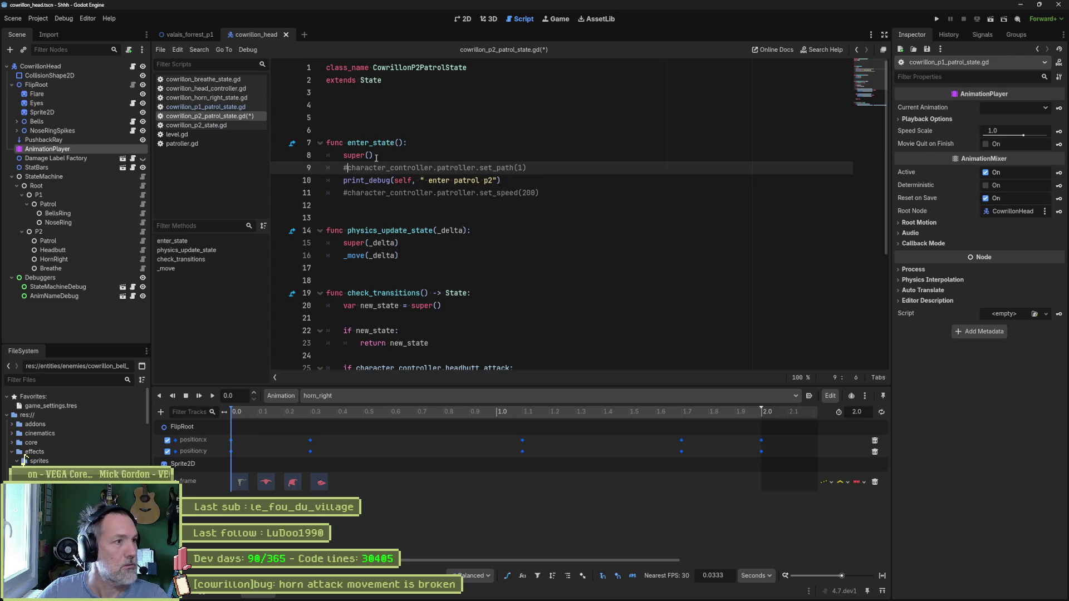
key(F5)
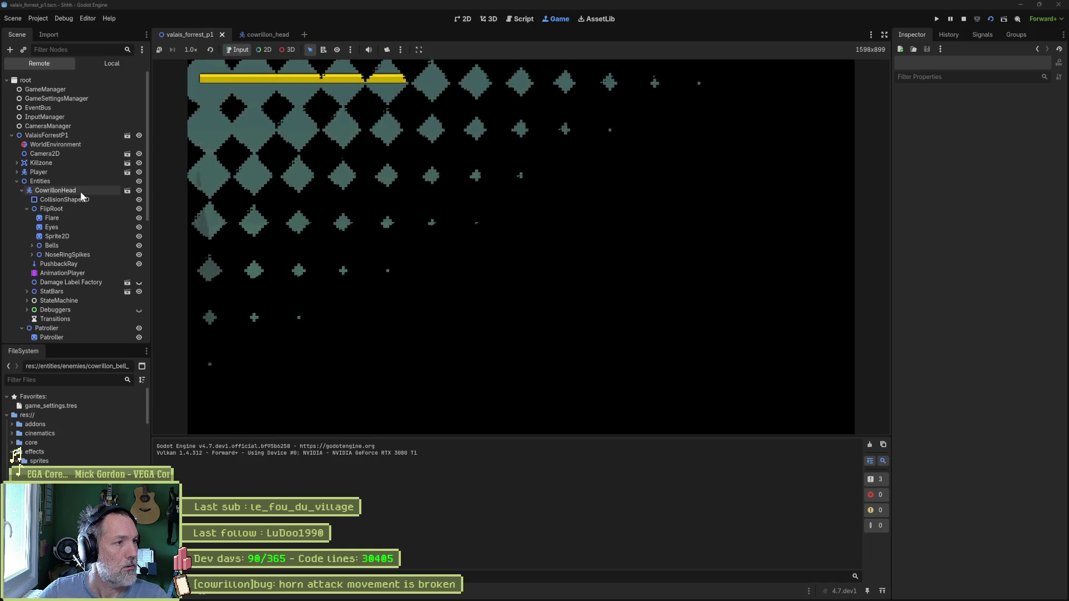
Inspect the live CowrillonHead properties in the Remote tree, then stop the game with F8.
click(80, 191)
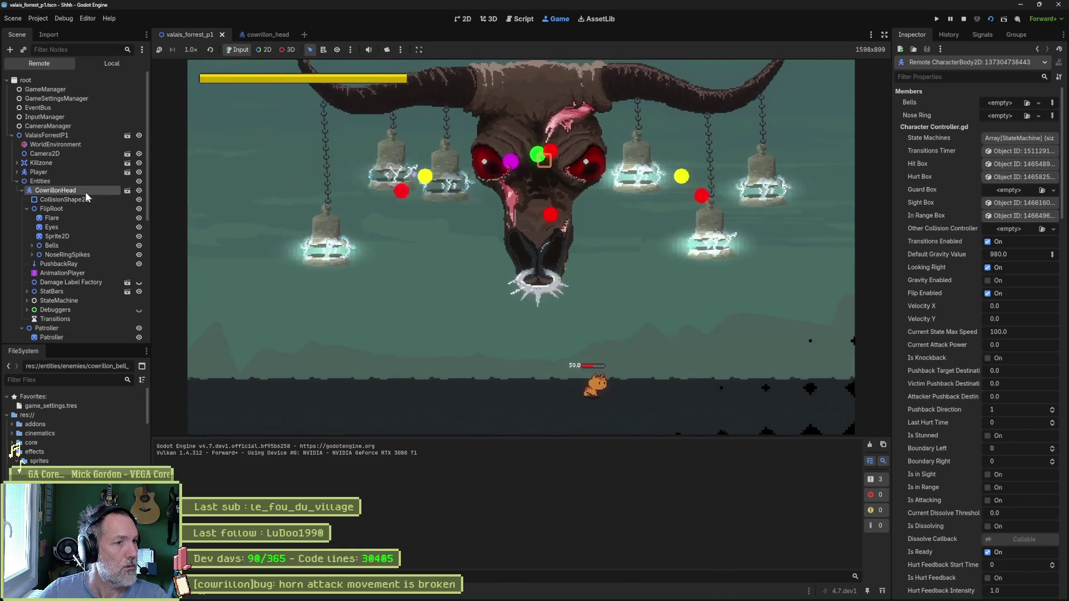
scroll(963, 363, down, 8)
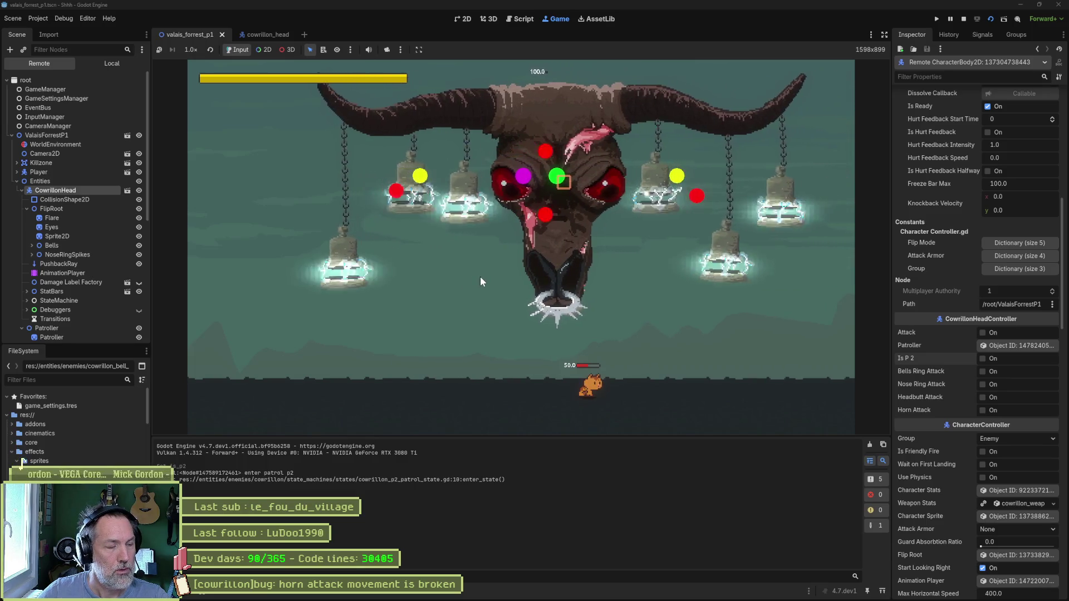
key(F8)
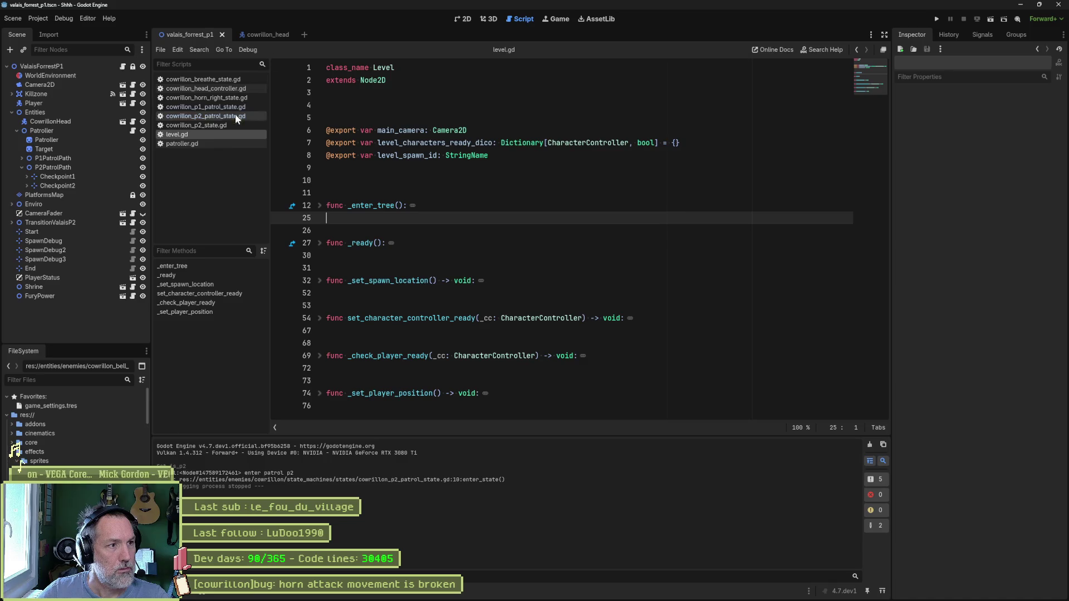
Review cowrillon_horn_right_state.gd, then place the caret after super() in the P2 patrol enter_state.
click(216, 98)
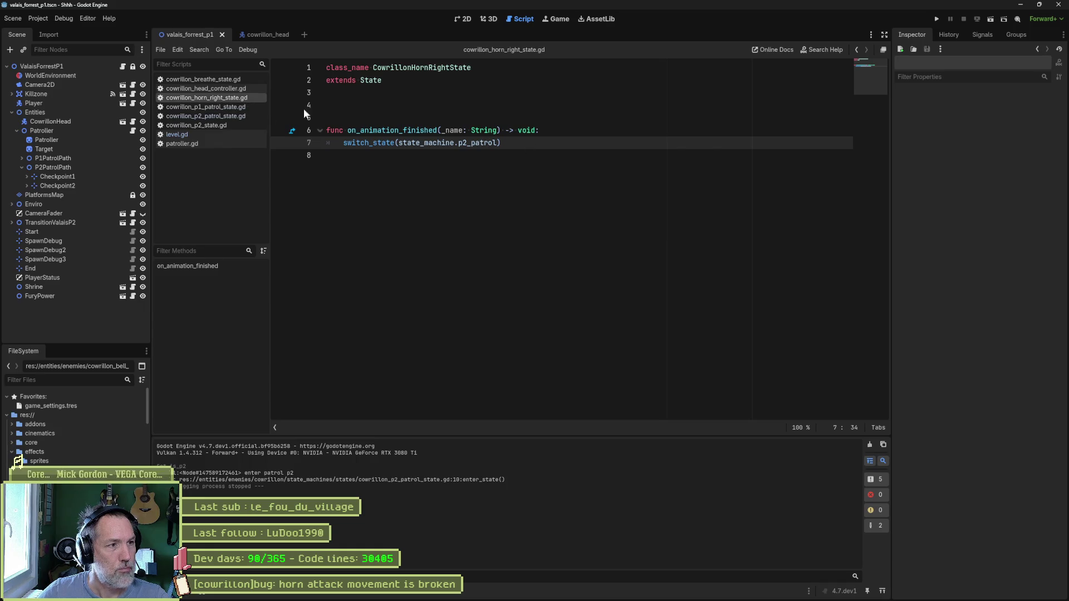
click(222, 115)
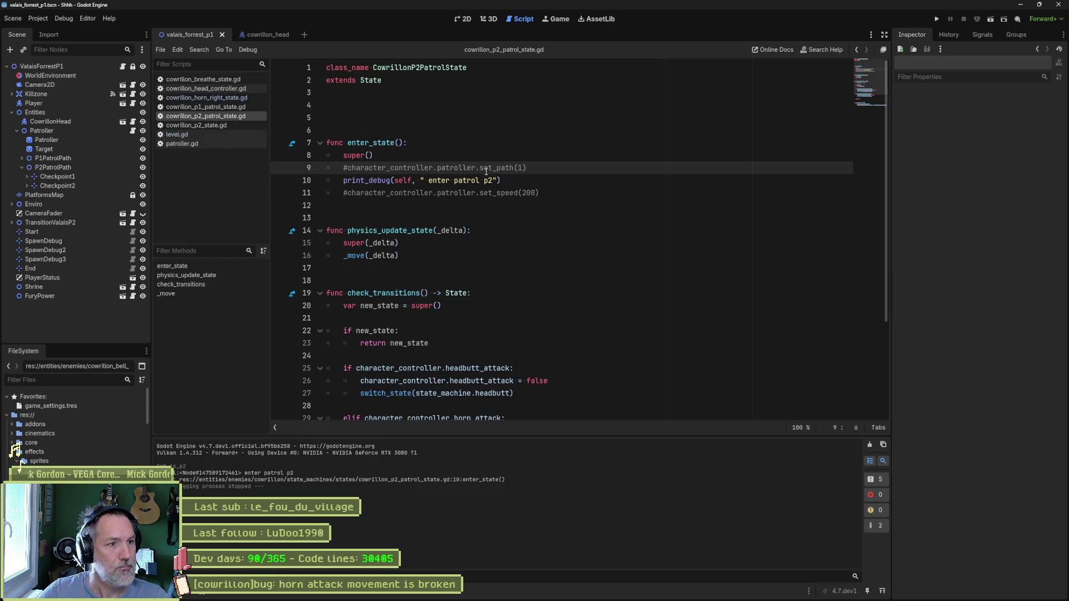
click(462, 158)
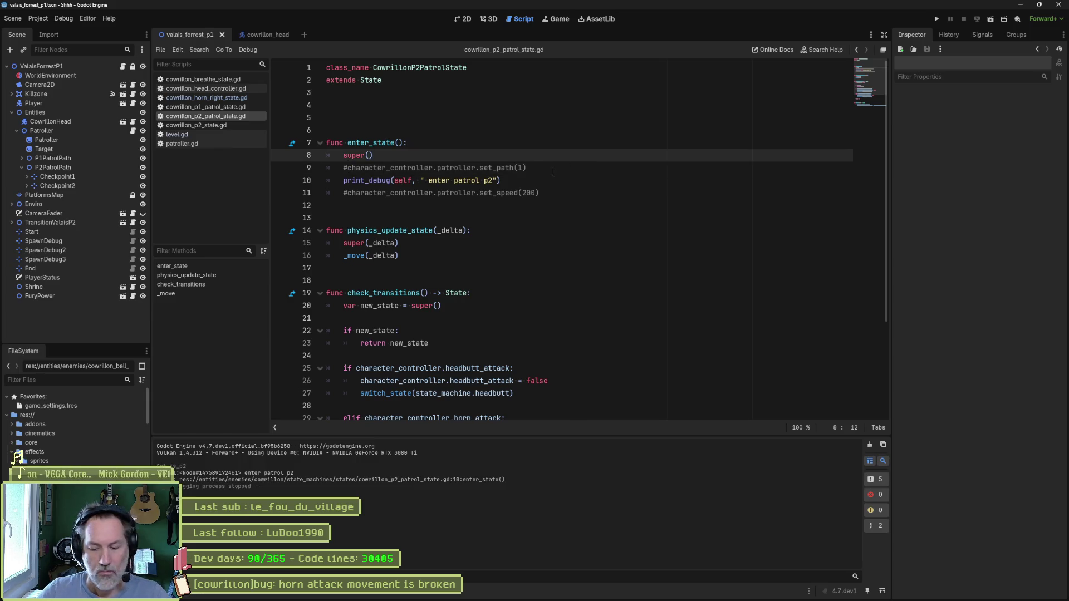
Add a character_controller.patroller.set_patroller line after super() and run the scene with F6.
key(Return)
text(character)
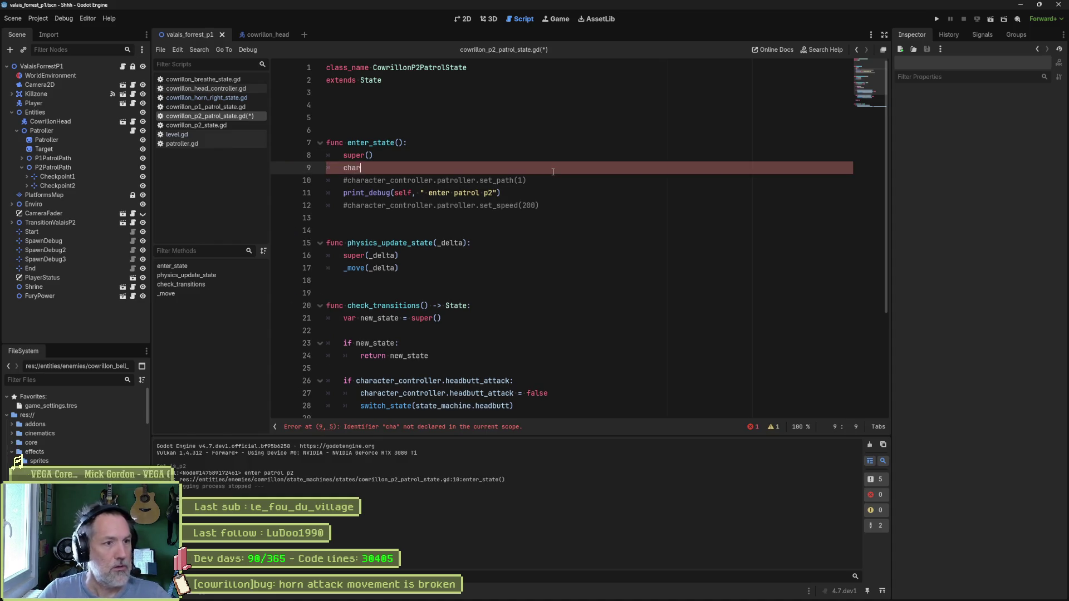
key(Return)
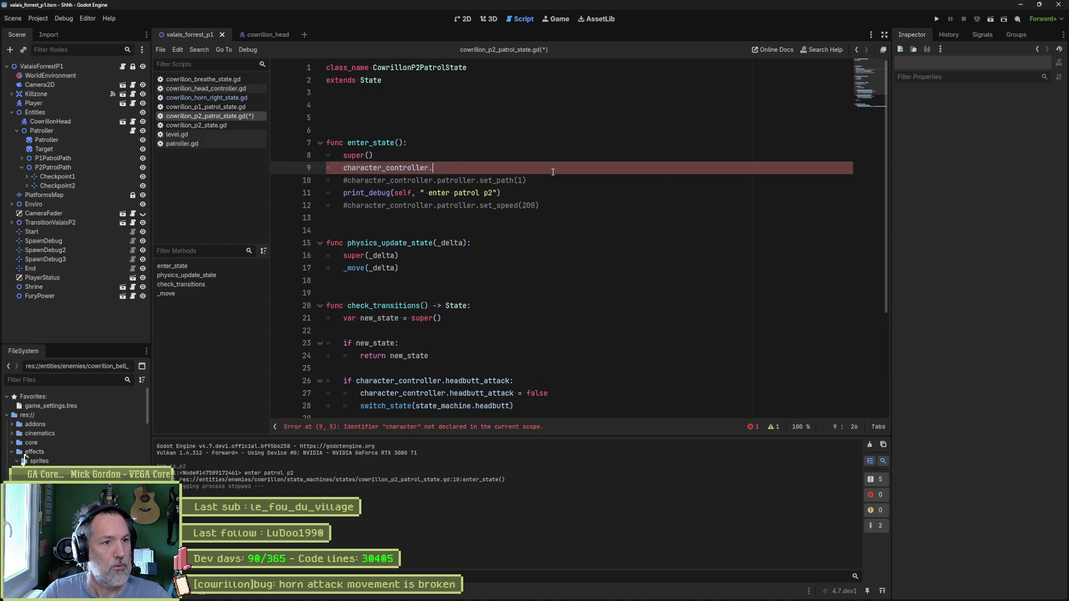
text(.patr)
key(Return)
text(.set_)
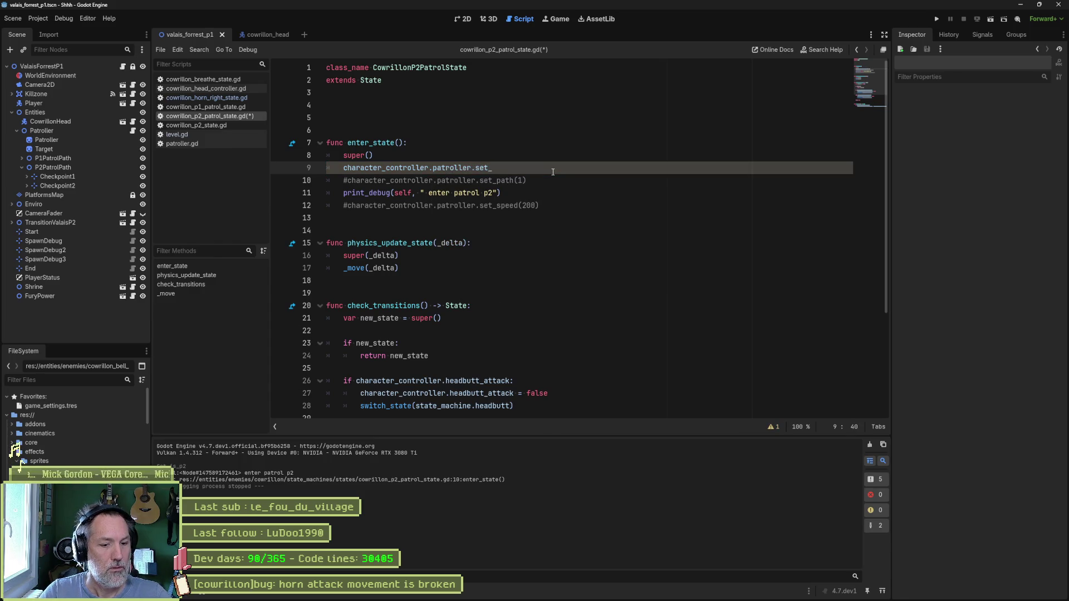
text(patroller)
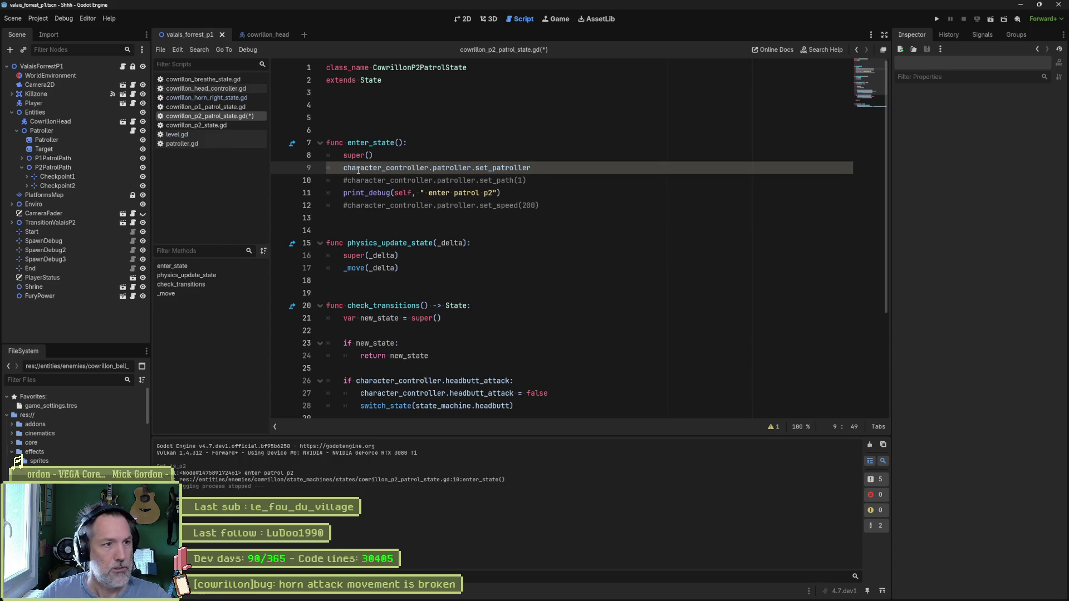
key(F6)
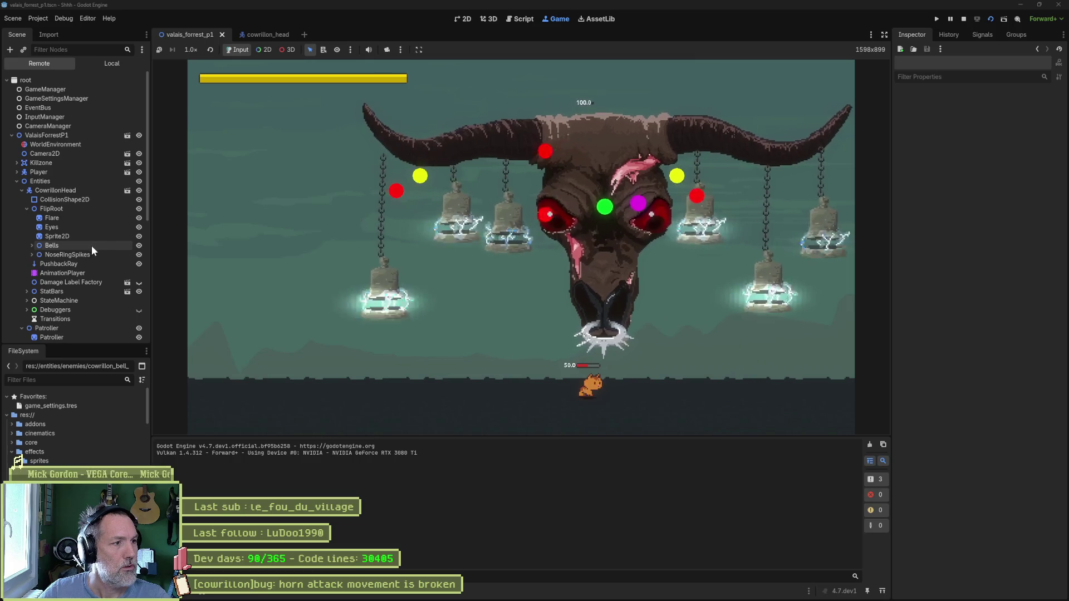
scroll(39, 273, down, 3)
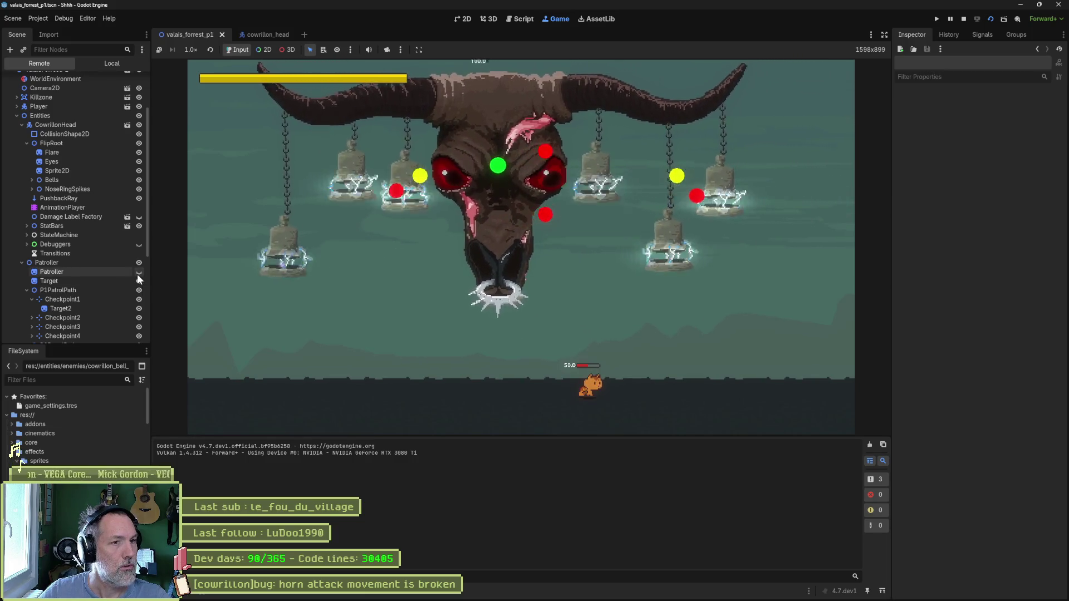
key(F8)
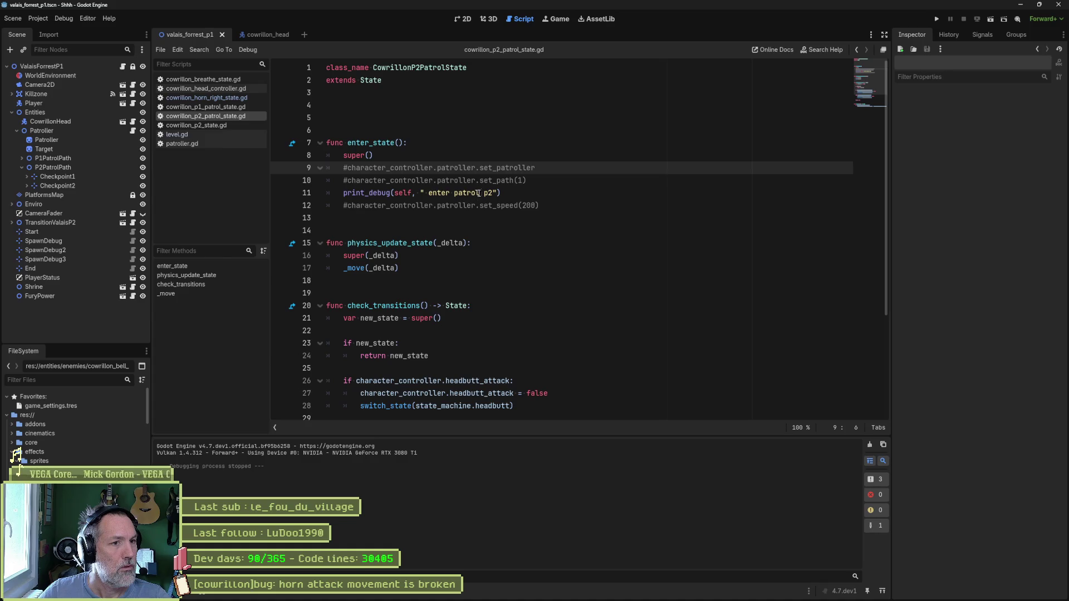
Uncomment the set_patroller line and pass it character_controller.global_position, then open patroller.gd.
key(BackSpace)
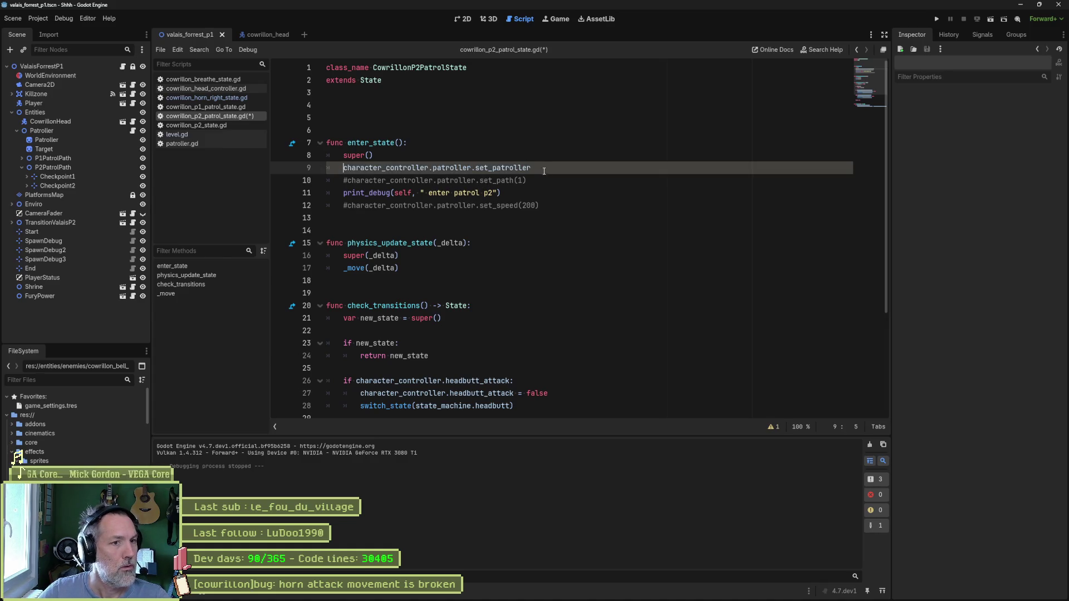
click(548, 168)
text(()
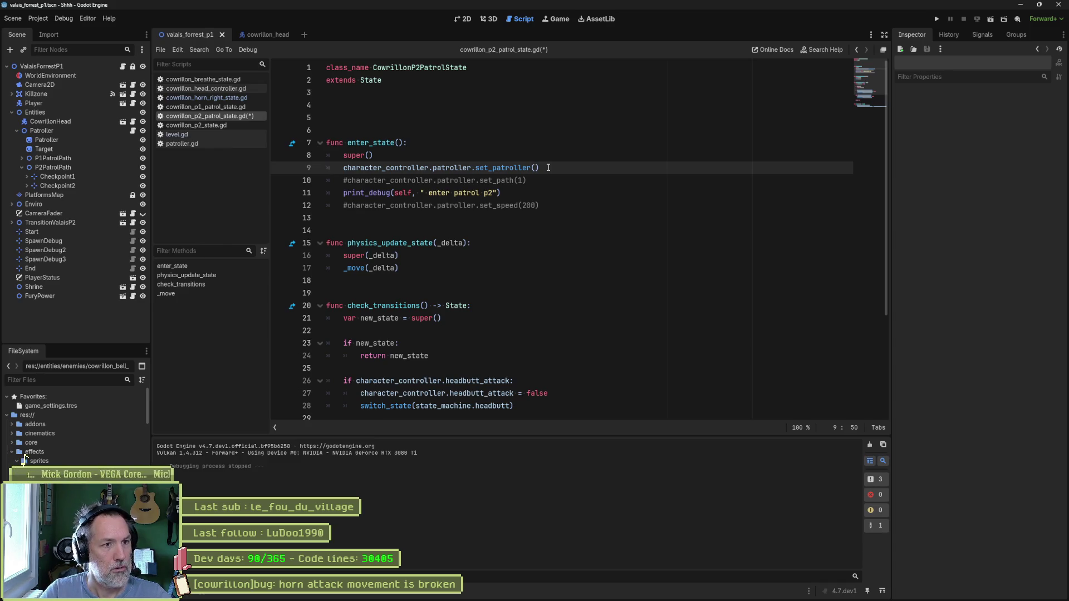
text(cha)
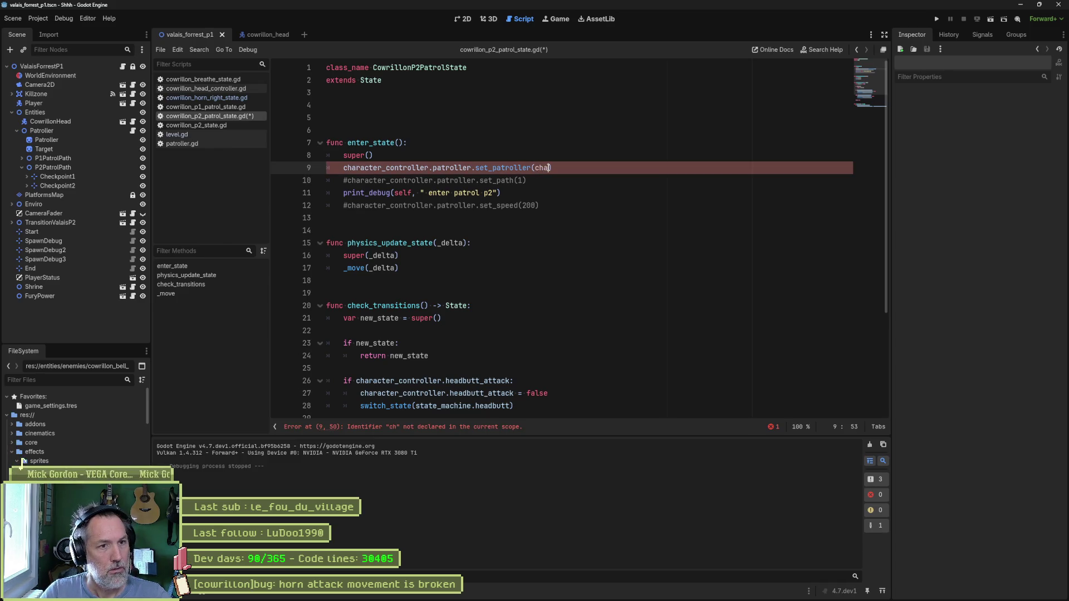
key(Return)
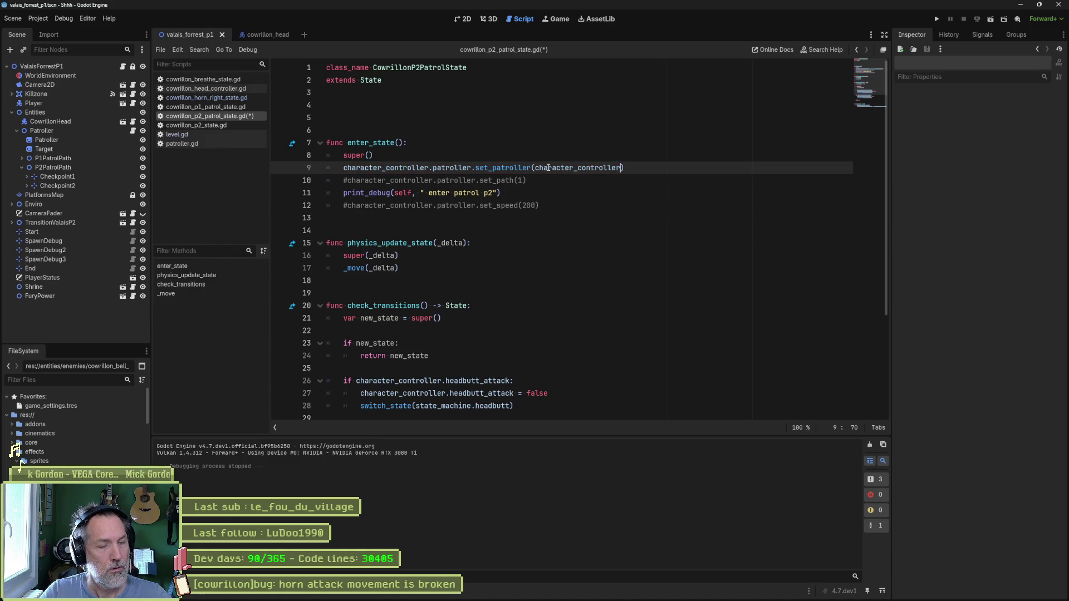
text(.)
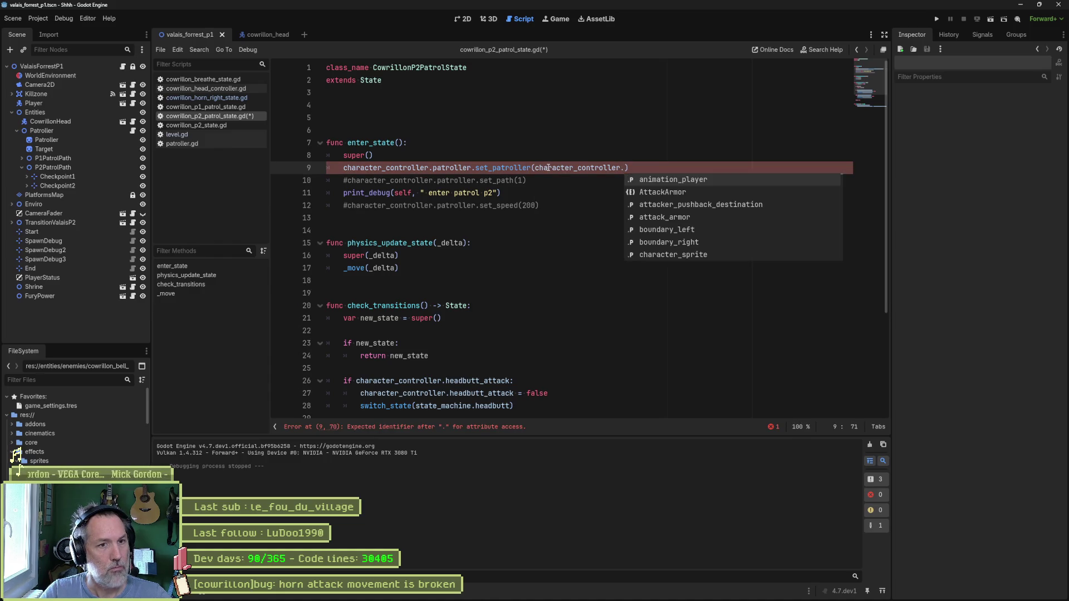
text(glo)
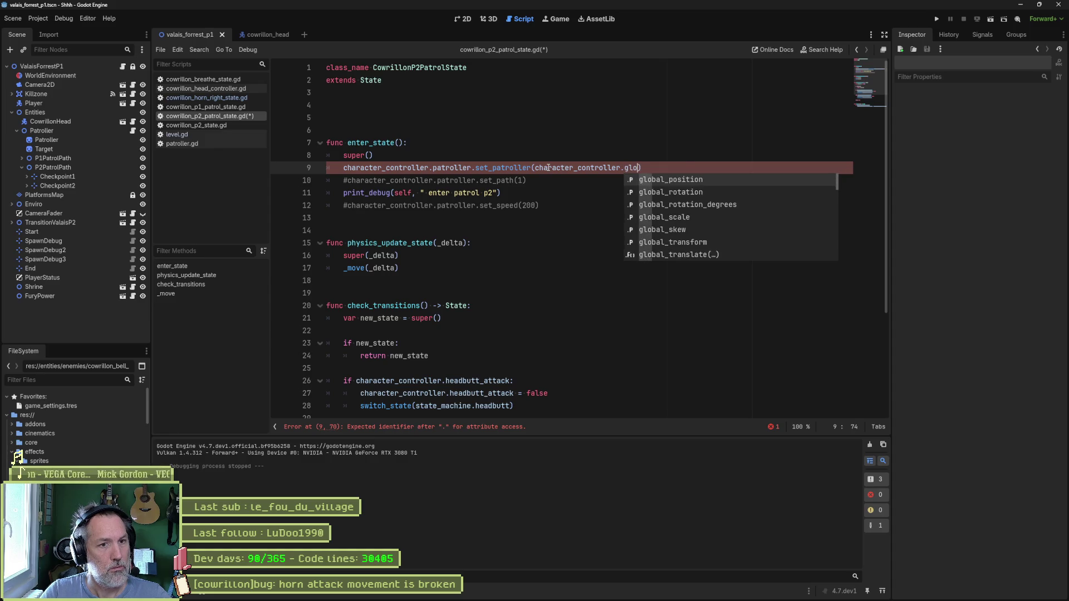
key(Return)
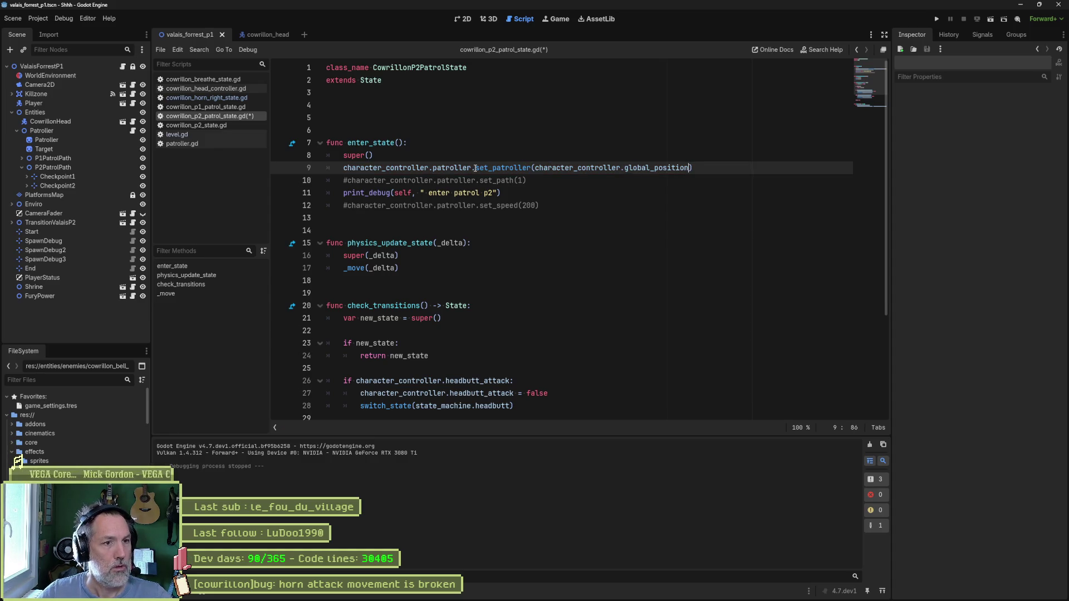
drag(475, 168, 693, 168)
key(ctrl+c)
click(531, 168)
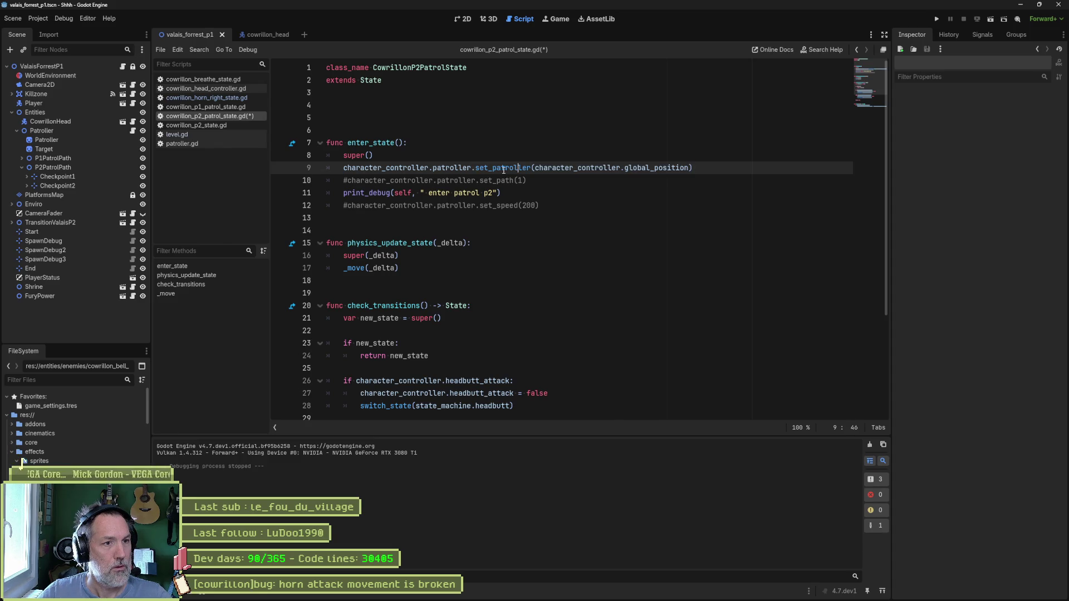
click(223, 143)
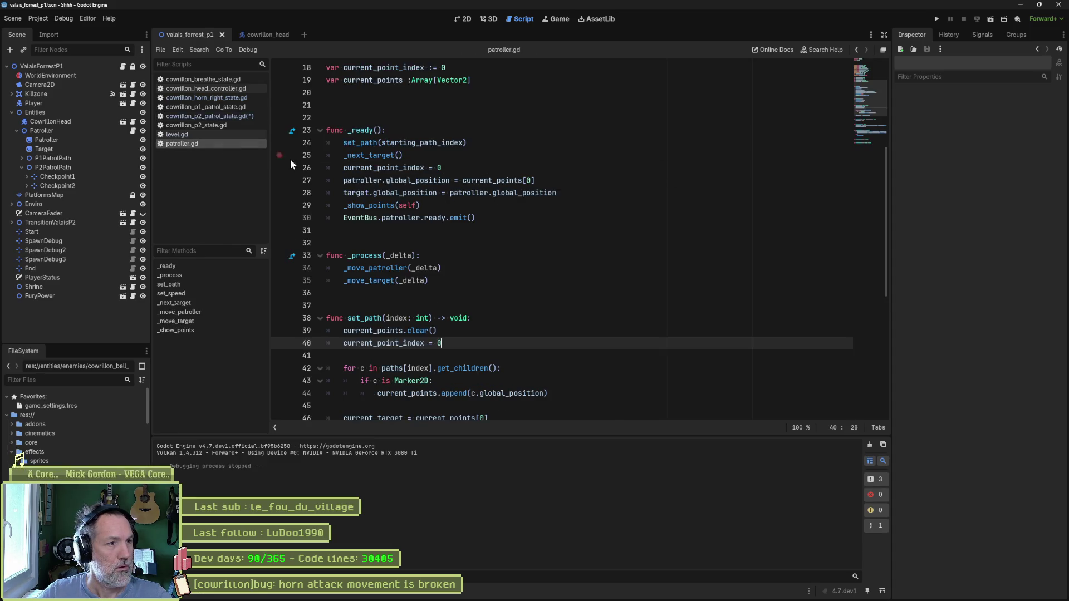
Below _process, start a set_patroller function returning void that assigns patroller.global_position.
click(402, 302)
key(Return)
key(Return)
key(Up)
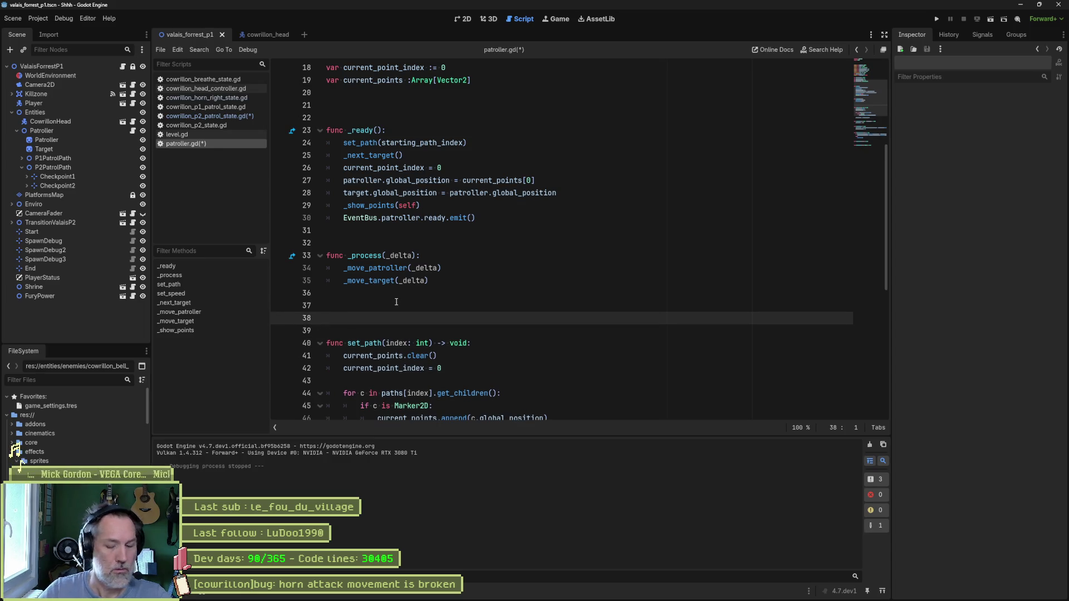
text(func)
key(ctrl+v)
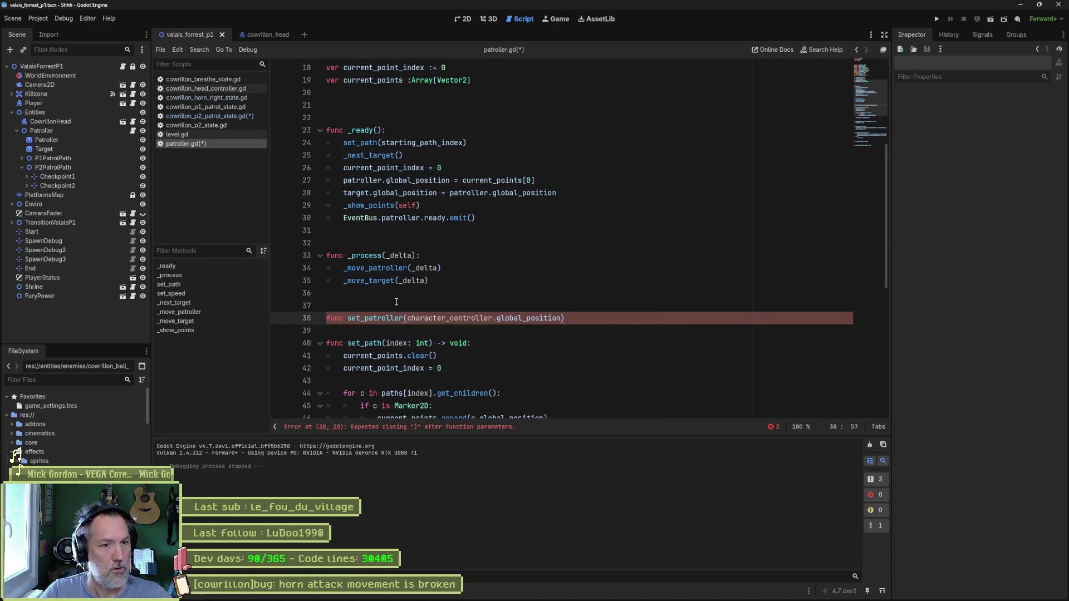
text(-> void:)
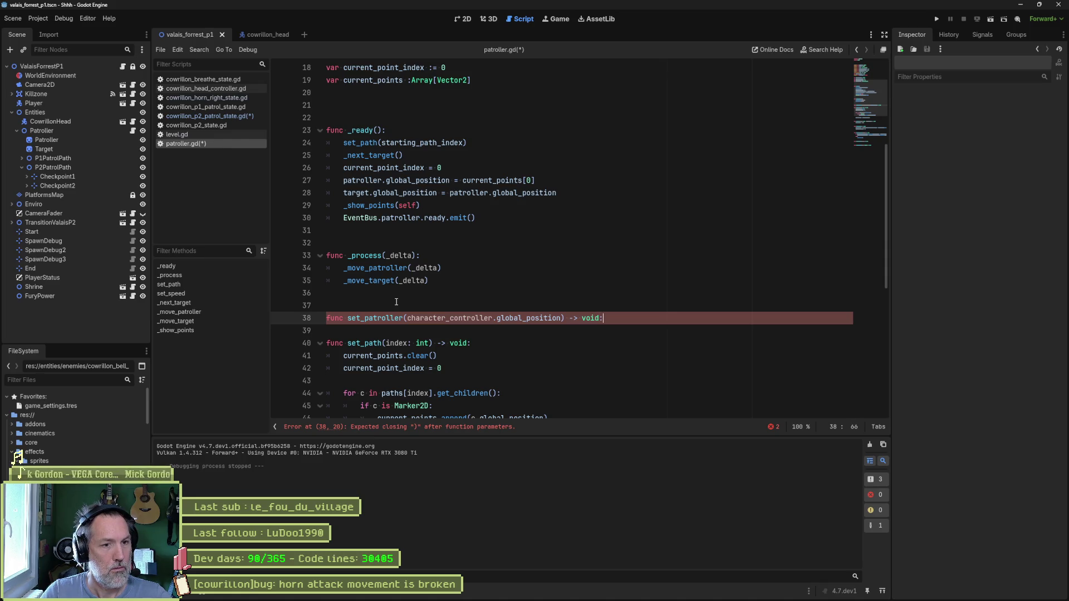
key(Return)
text(pa)
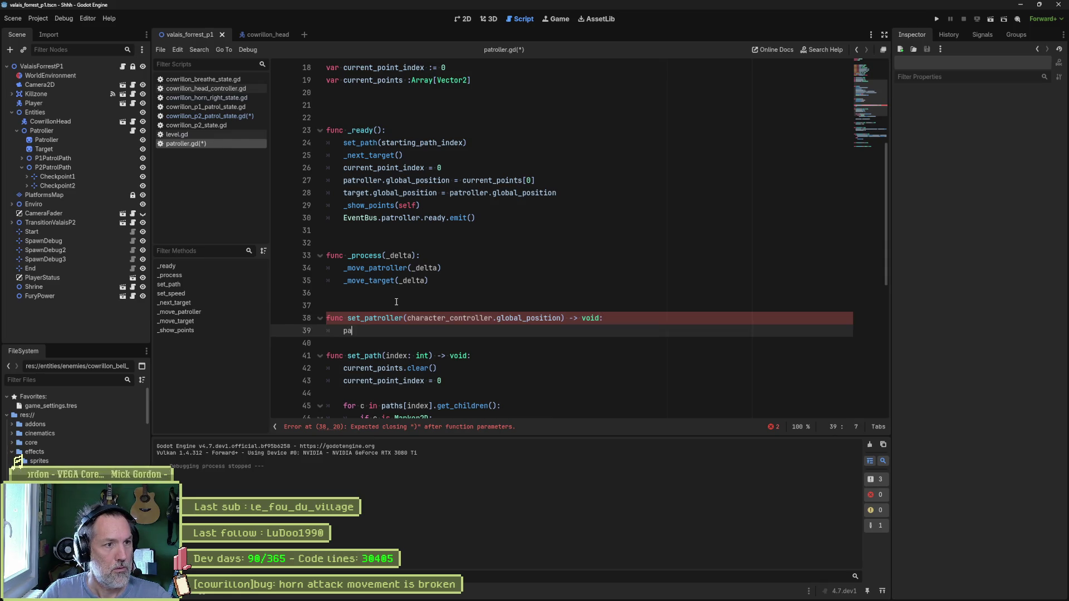
text(troller.glo)
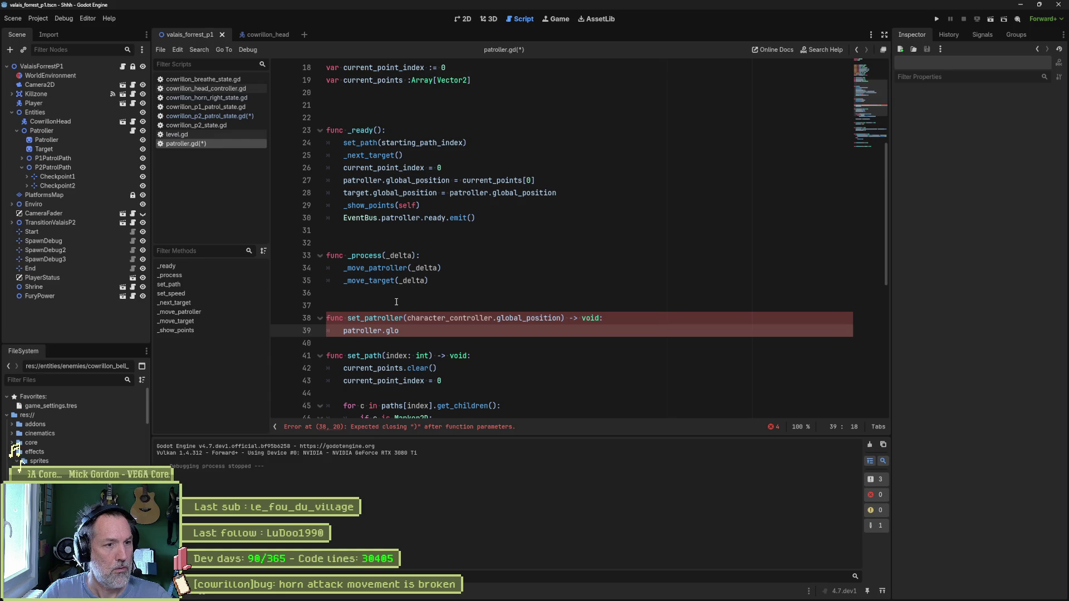
text(bal_position _)
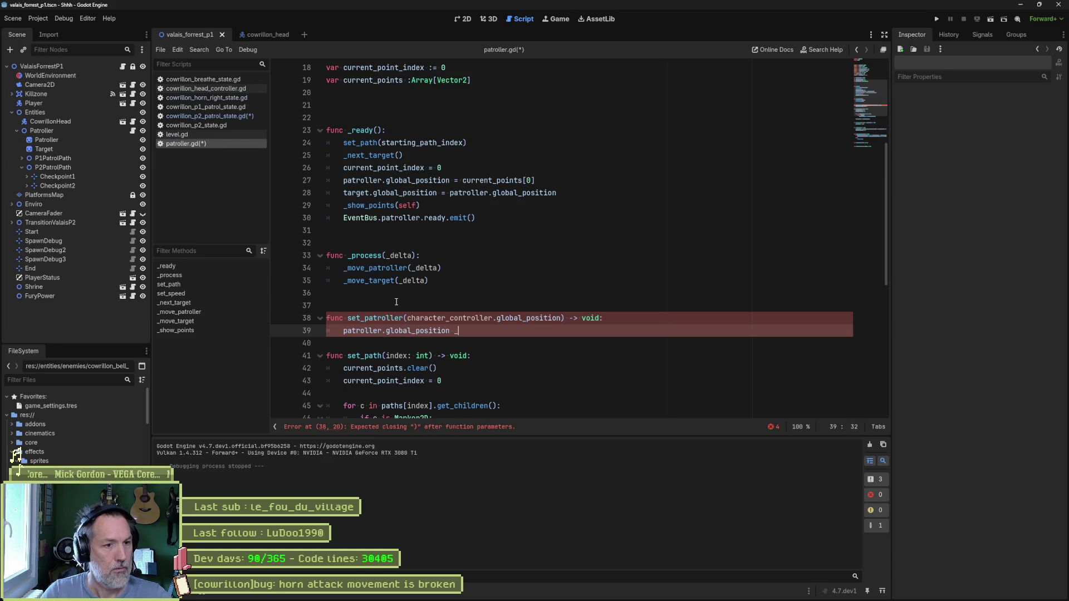
Change the parameter to pos: Vector2, assign pos to global_position, and save patroller.gd.
drag(408, 319, 555, 319)
text(pos: V)
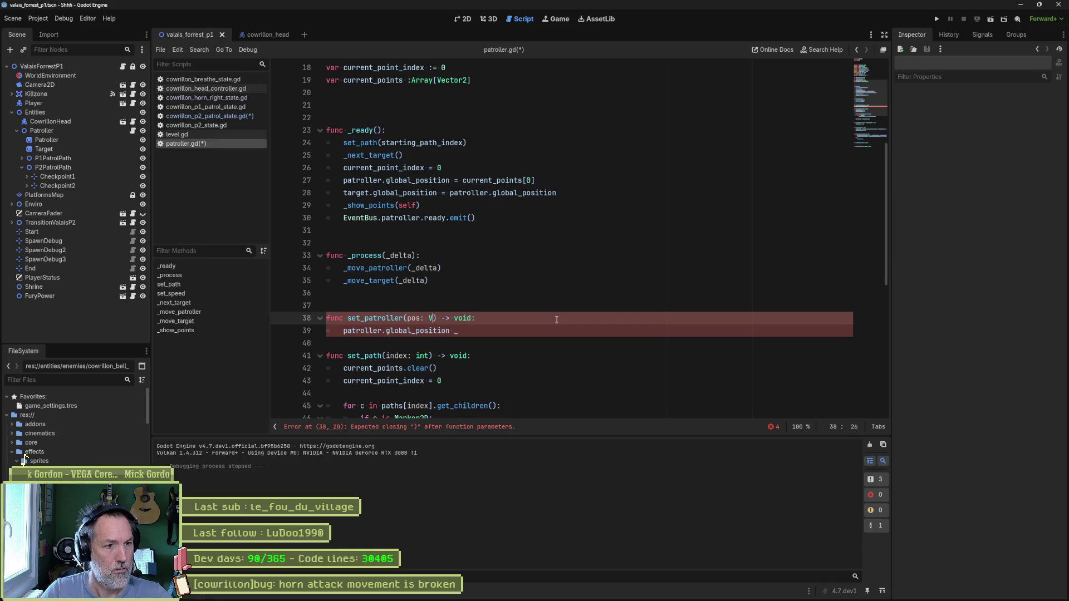
text(2)
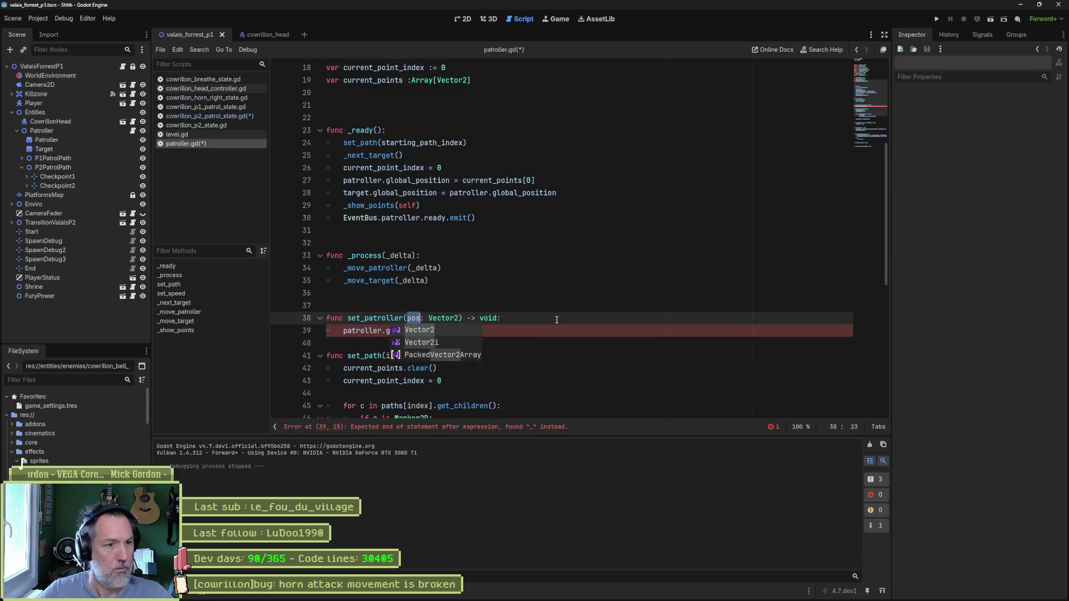
click(574, 323)
click(579, 327)
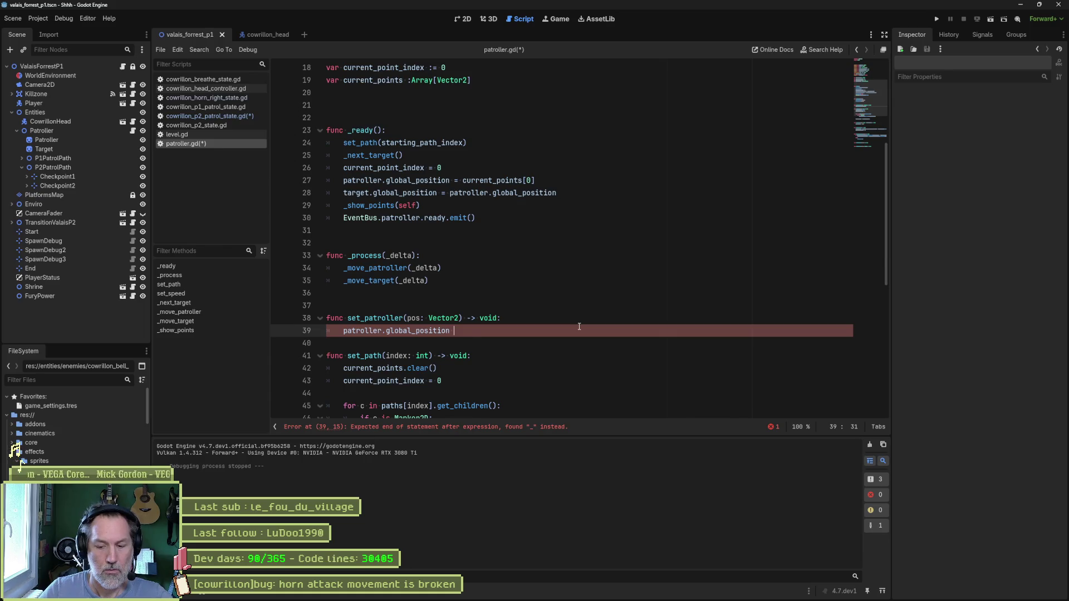
text(pos)
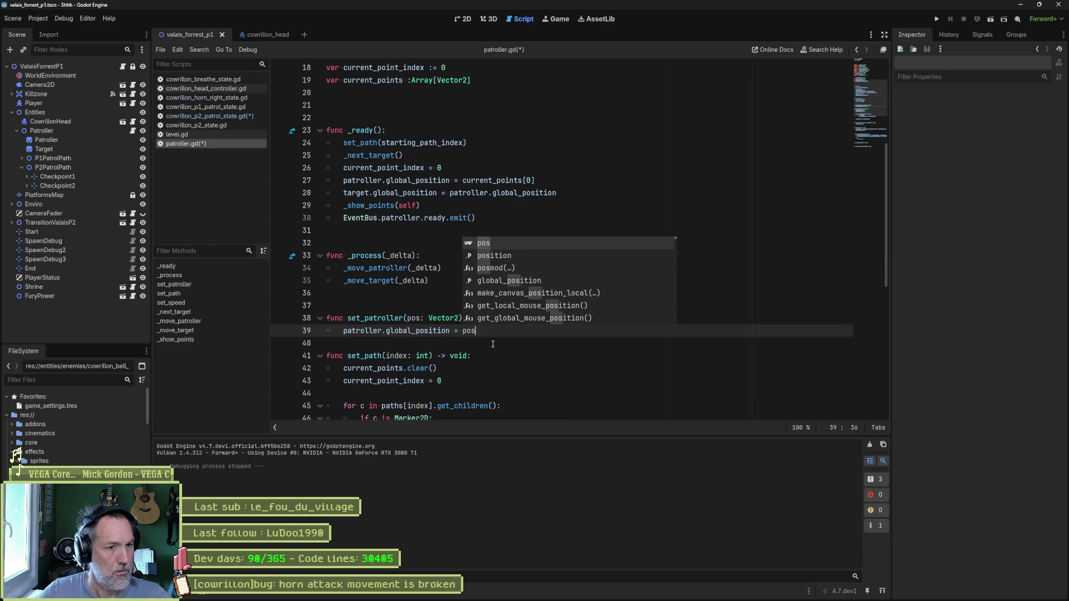
key(Return)
key(Return)
key(ctrl+s)
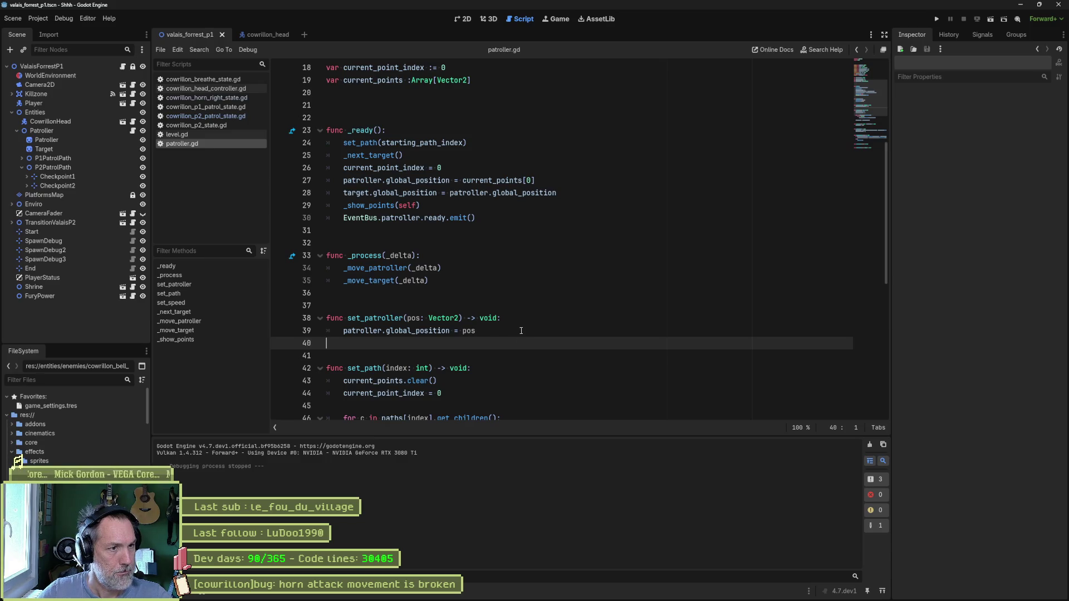
Delete the commented set_path(1) and print_debug lines from P2 enter_state, save, and run with F6.
click(233, 116)
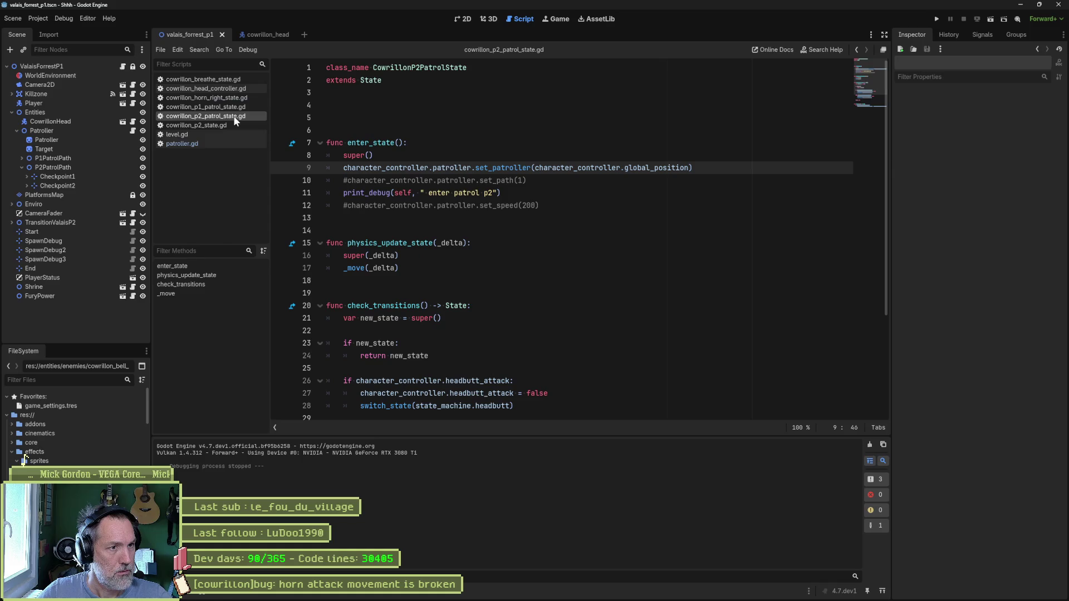
click(538, 182)
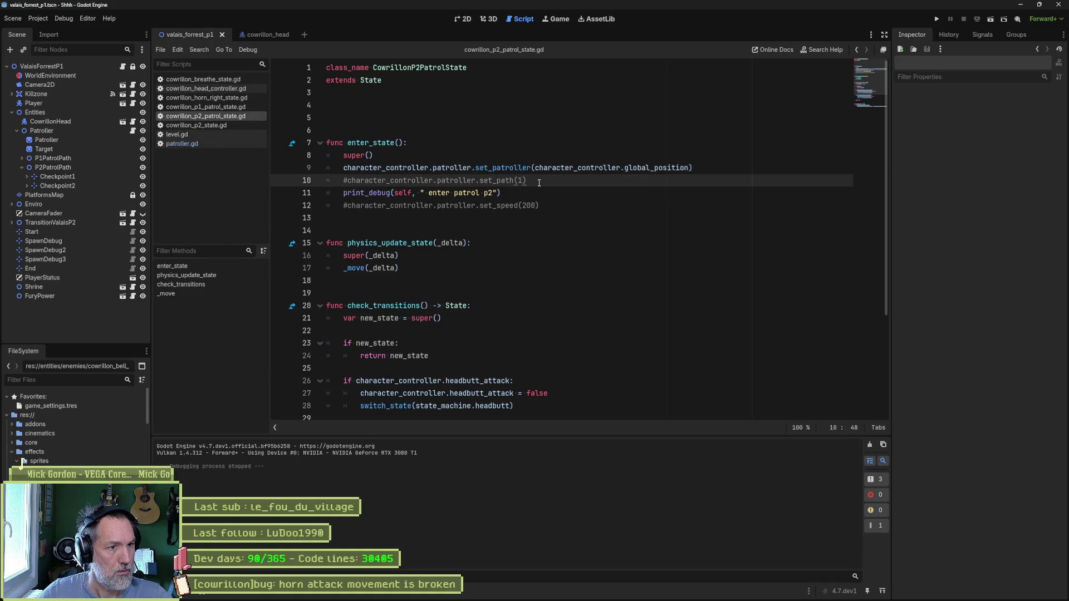
key(ctrl+shift+k)
key(ctrl+shift+k)
key(ctrl+s)
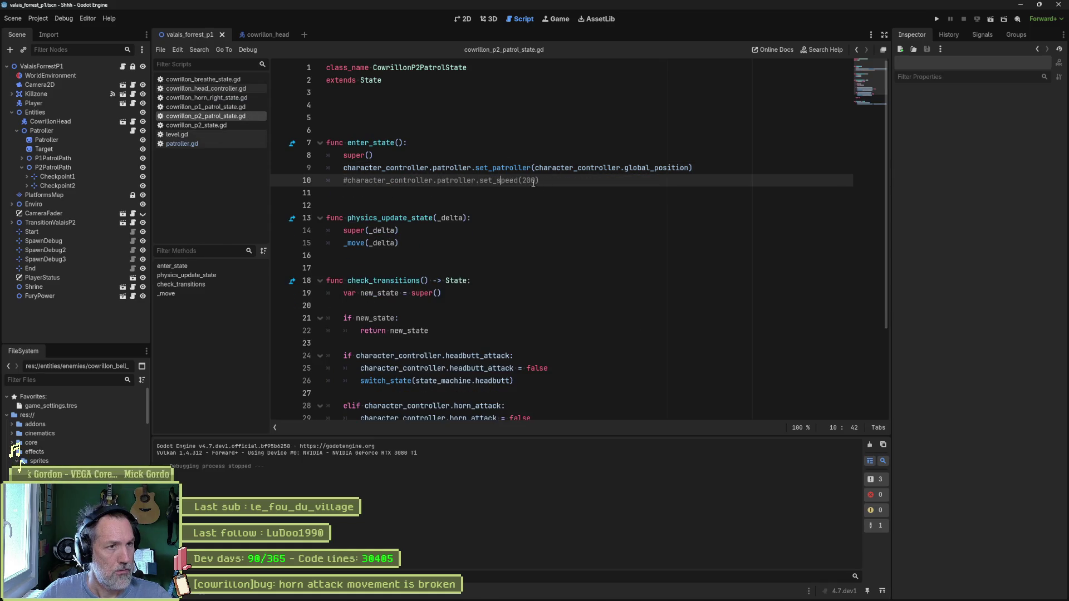
key(F6)
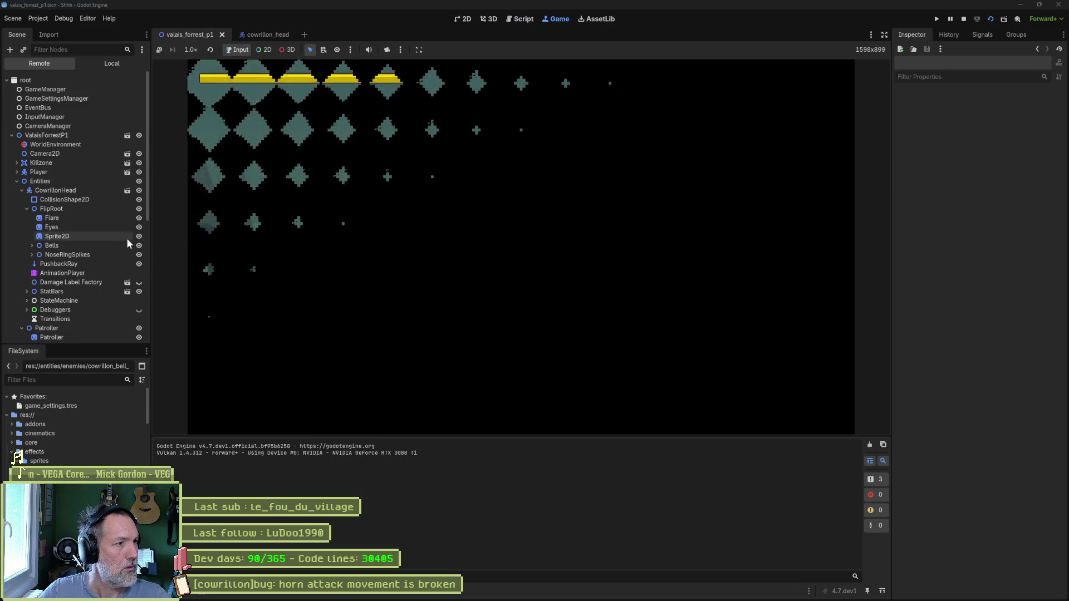
On the live CowrillonHead, enable Is P 2 and Horn Attack to watch the horn attack.
click(68, 192)
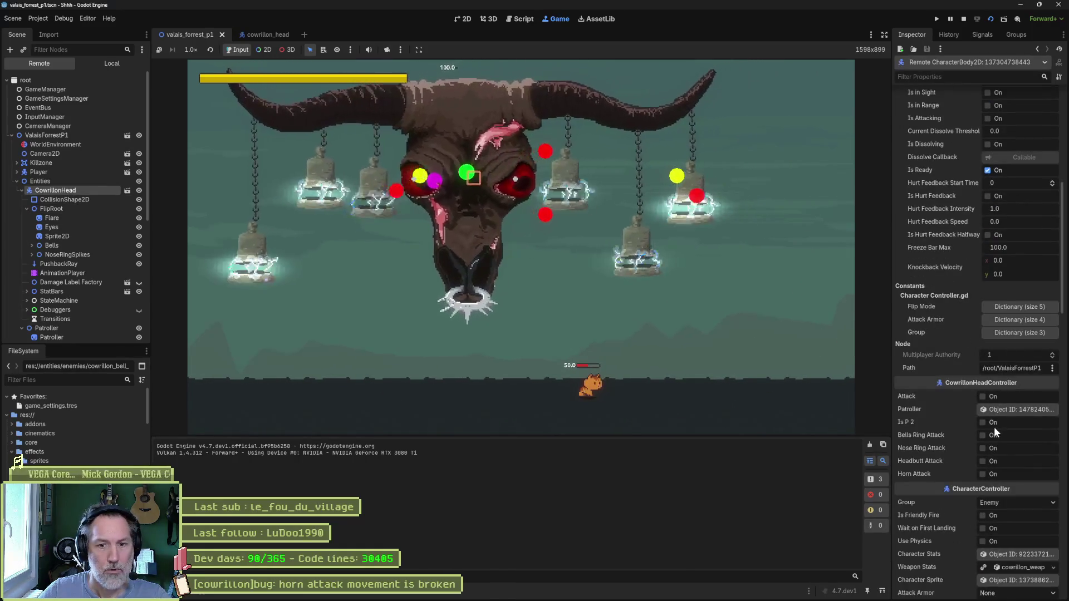
click(993, 423)
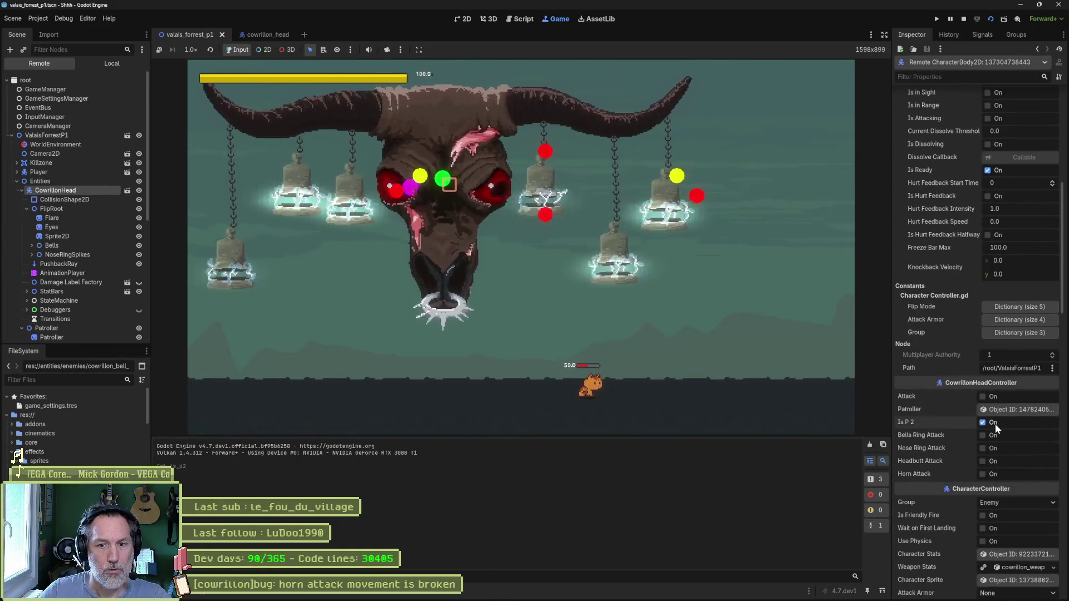
click(983, 474)
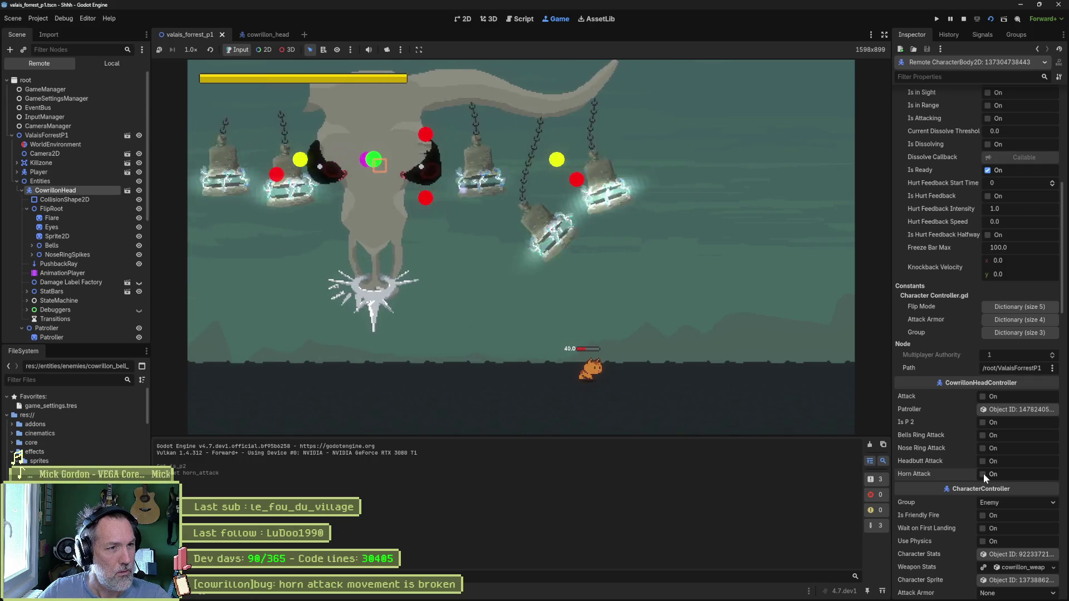
Stop the running boss arena test and bring up the latest playtest clip in PotPlayer.
key(F8)
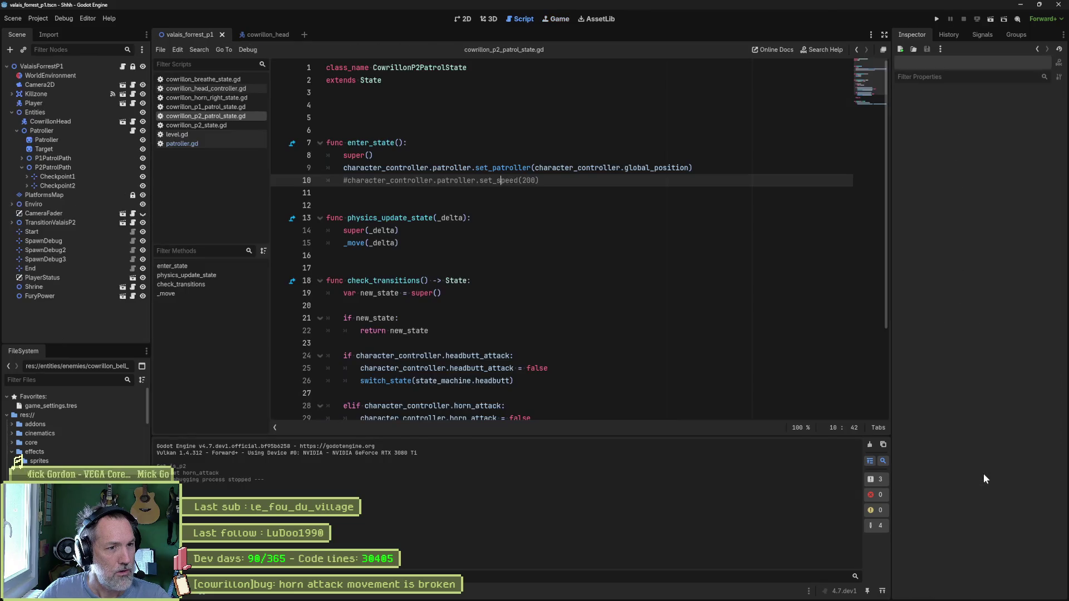
mouse_move(748, 599)
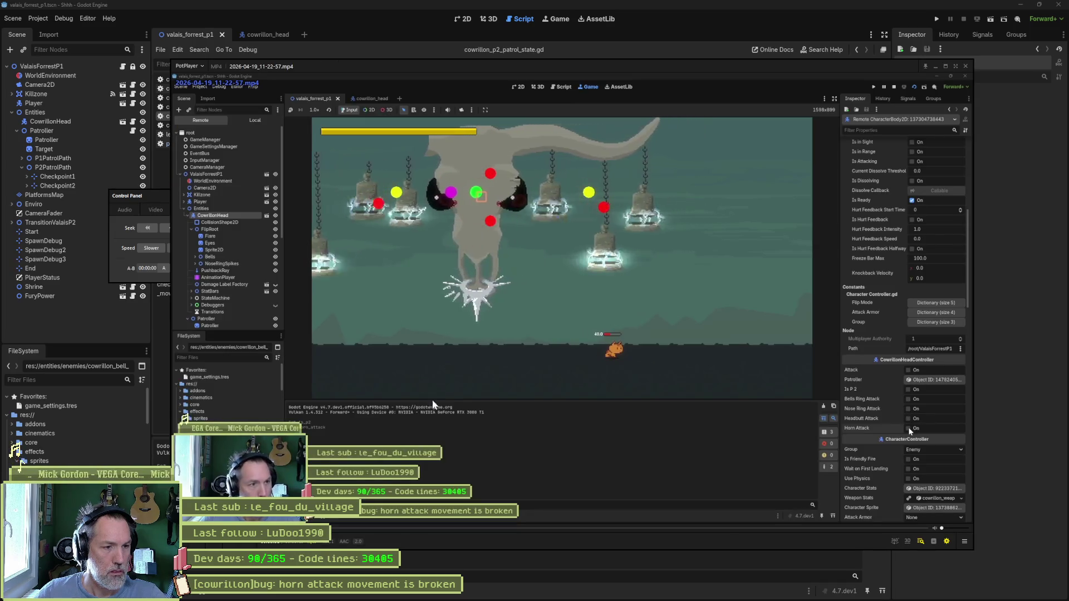
Seek to the horn attack and step through it frame by frame, around the hurt flash frames.
click(418, 527)
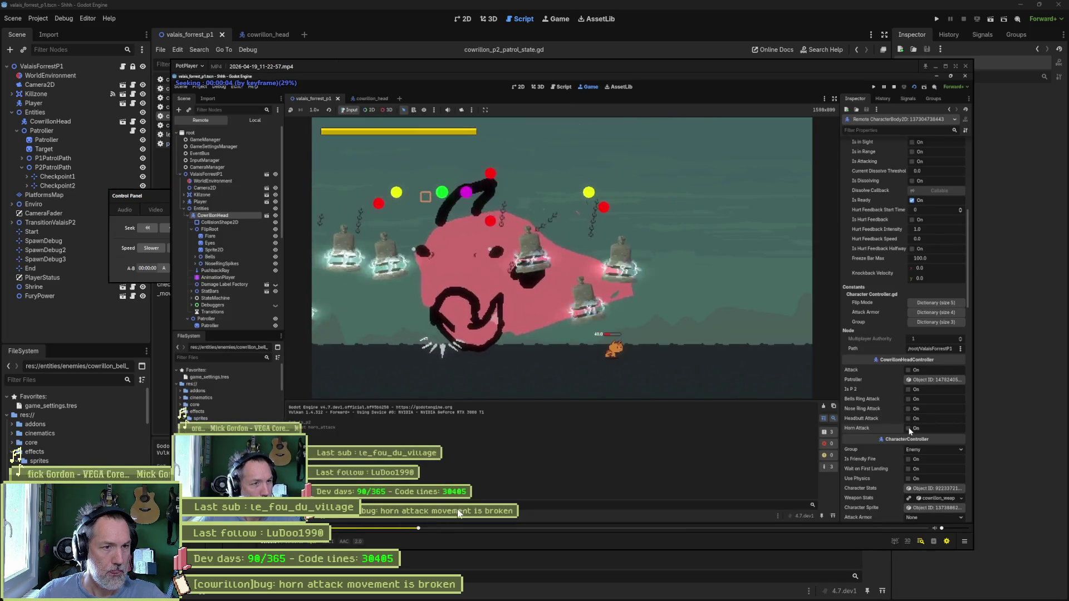
key(f)
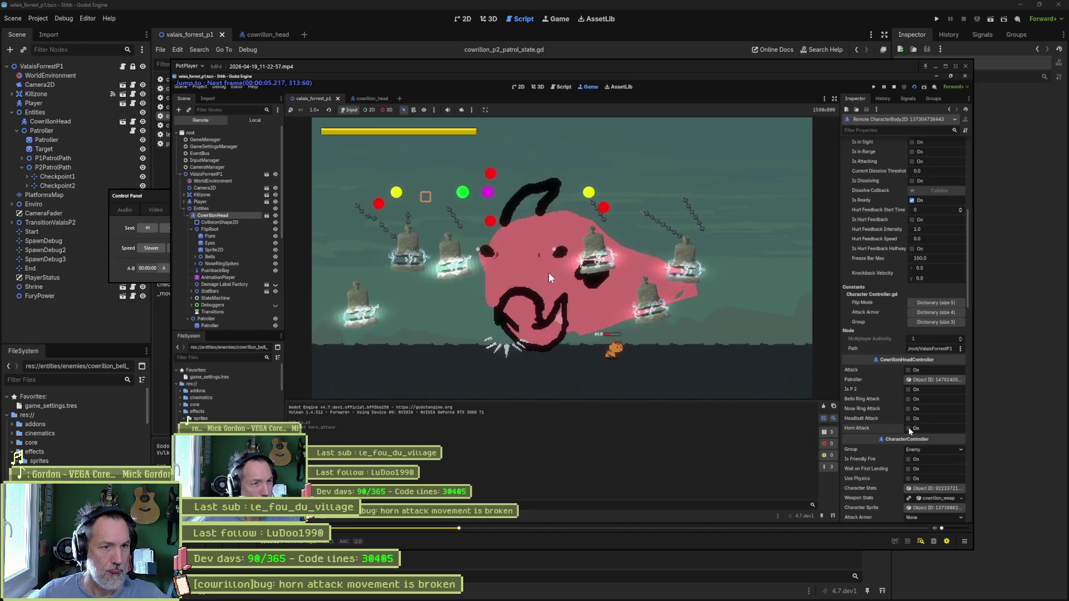
key(f)
key(f)
key(f)
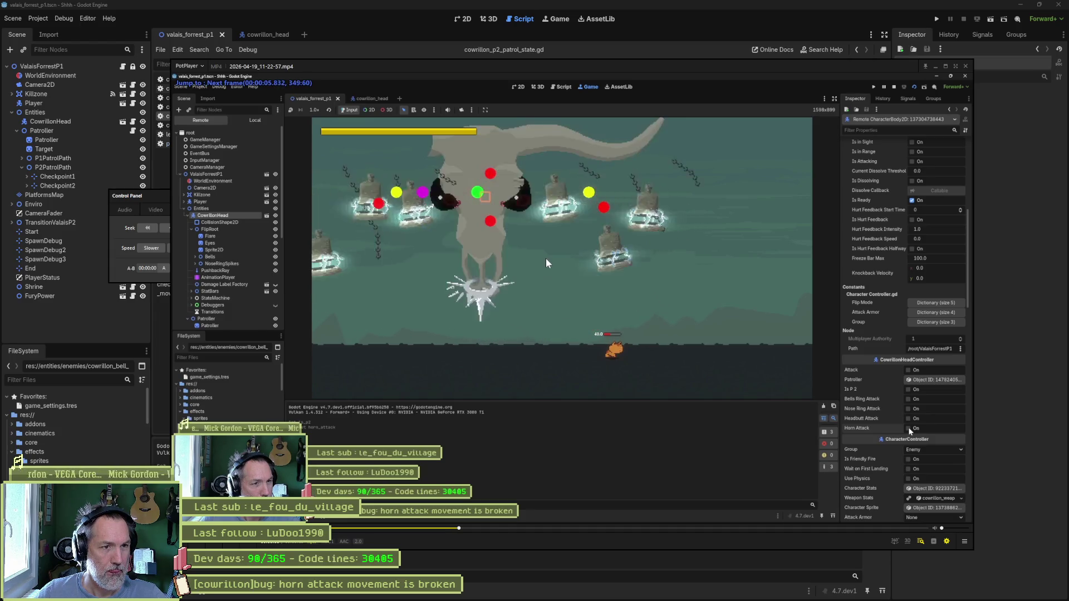
key(d)
key(d)
key(d)
key(space)
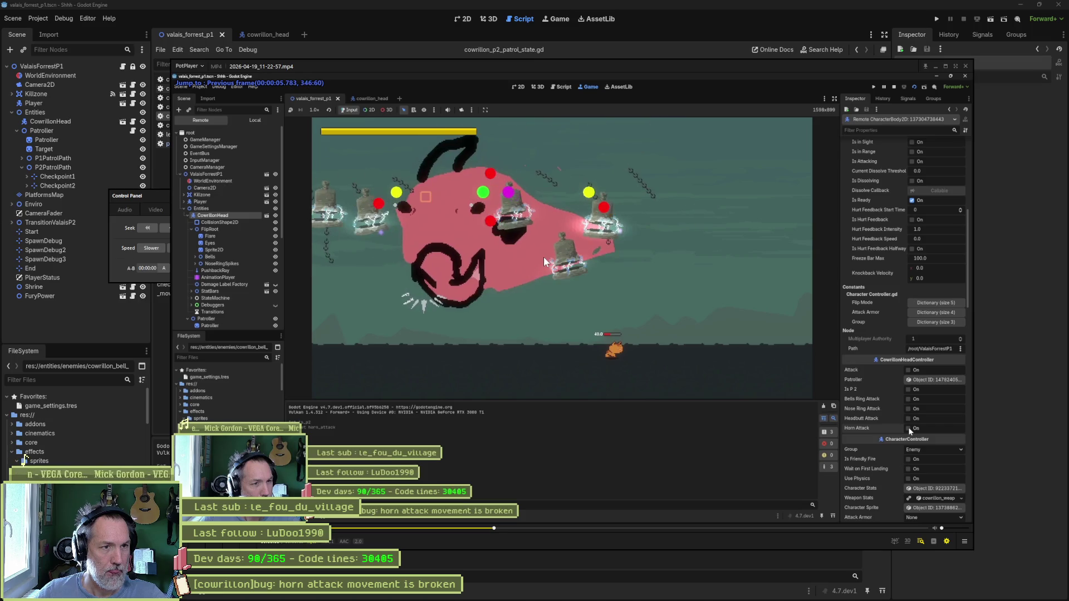
key(f)
key(f)
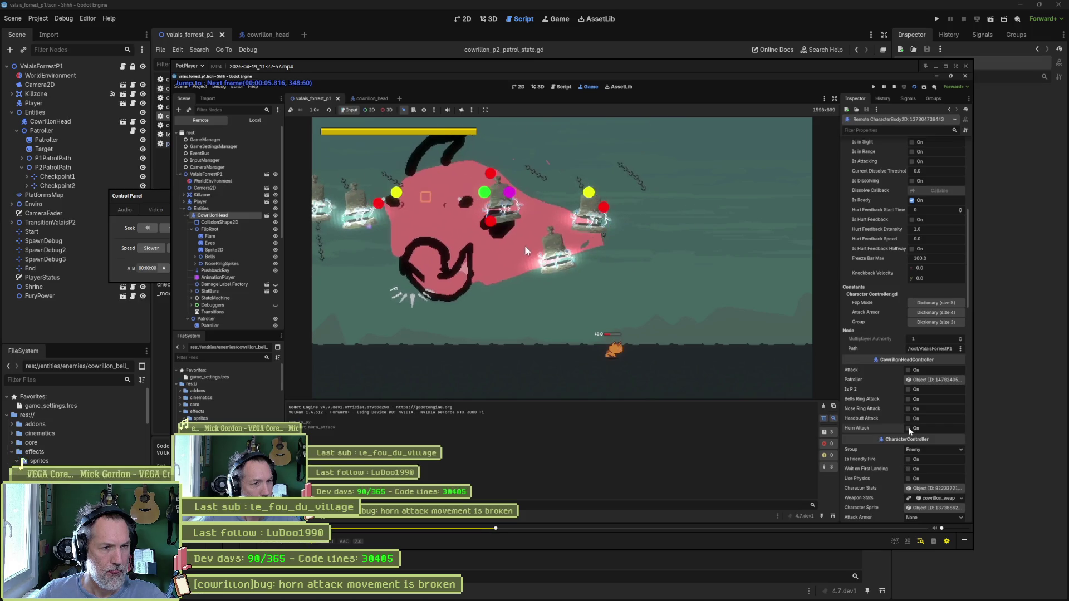
key(f)
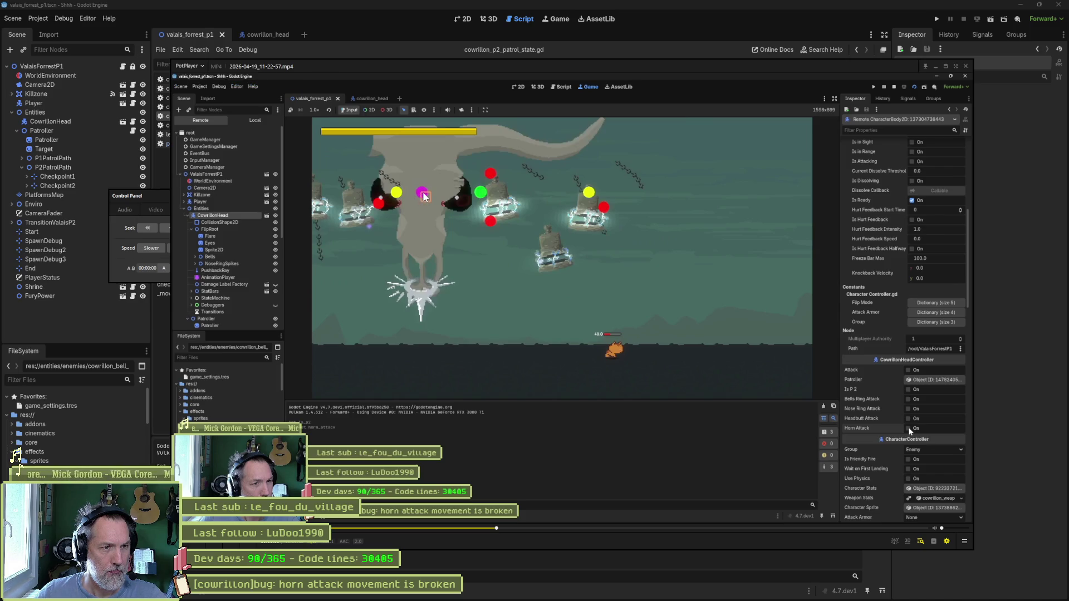
key(f)
key(f)
key(f)
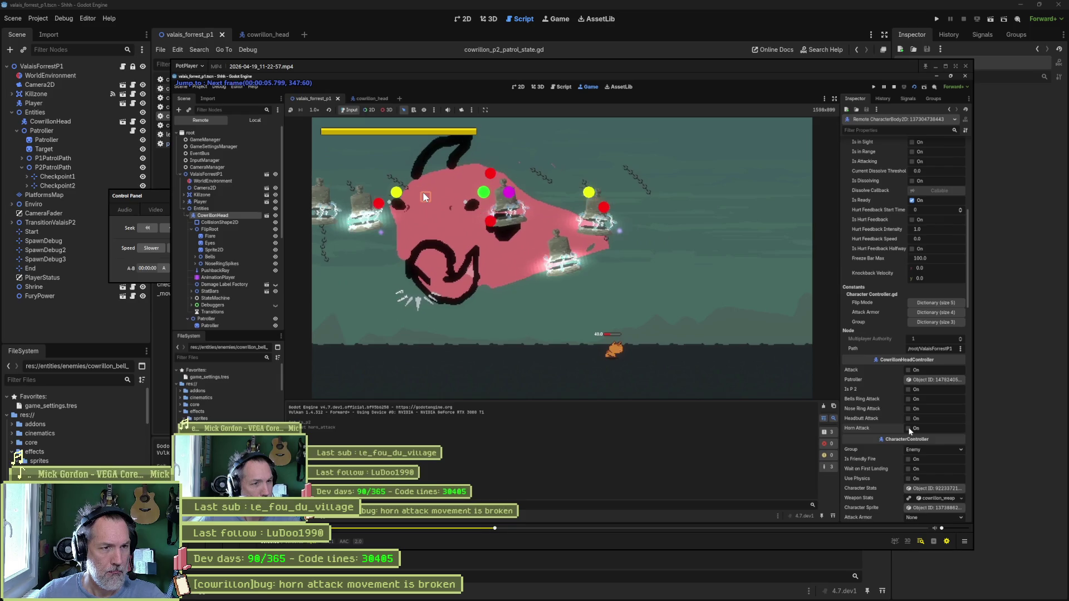
key(f)
key(f)
key(f)
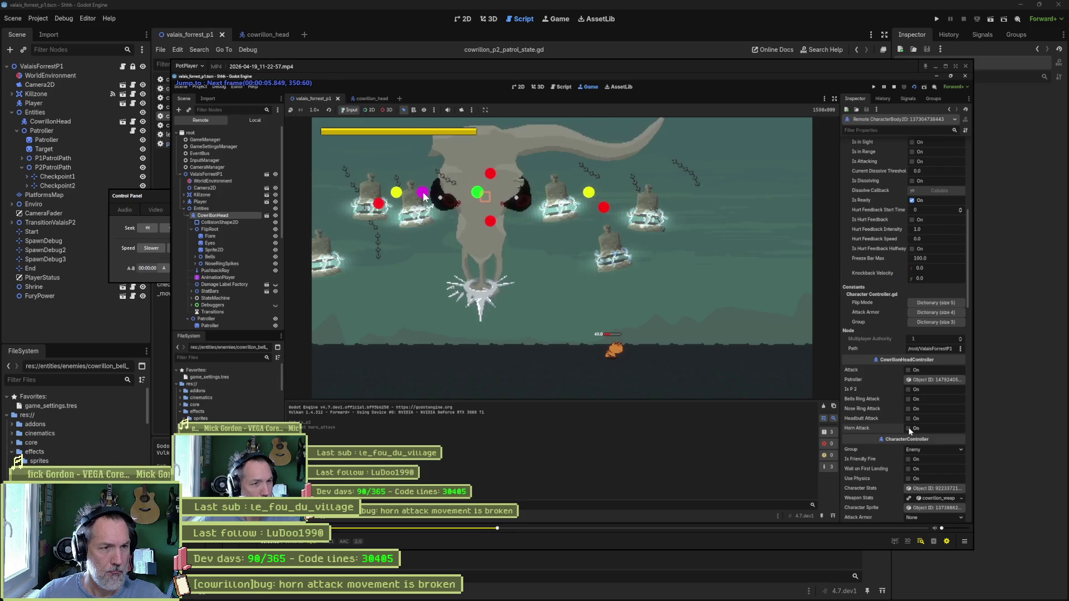
key(d)
key(d)
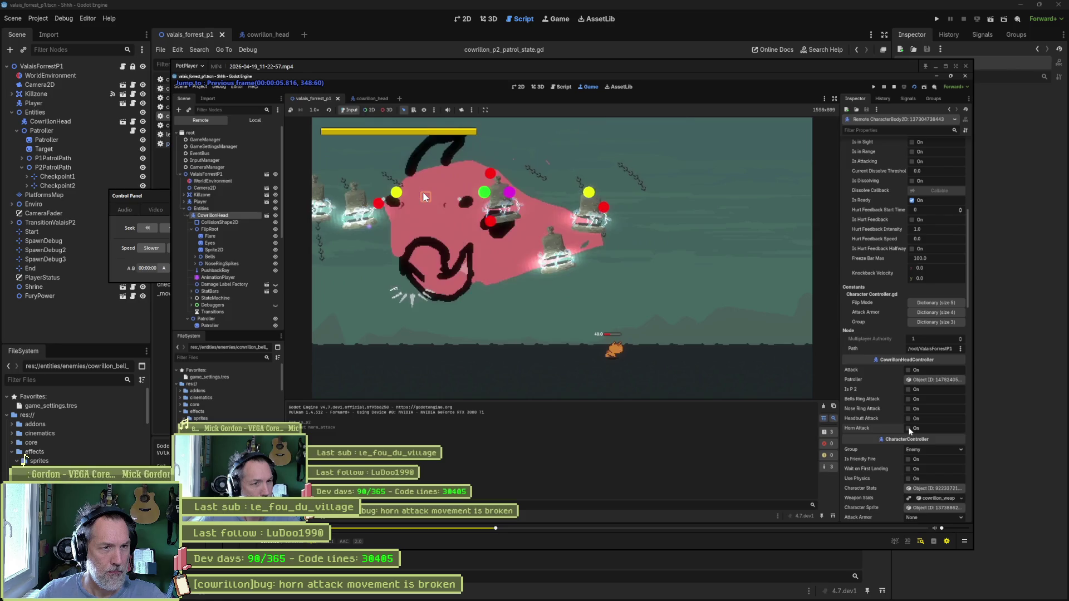
key(f)
key(f)
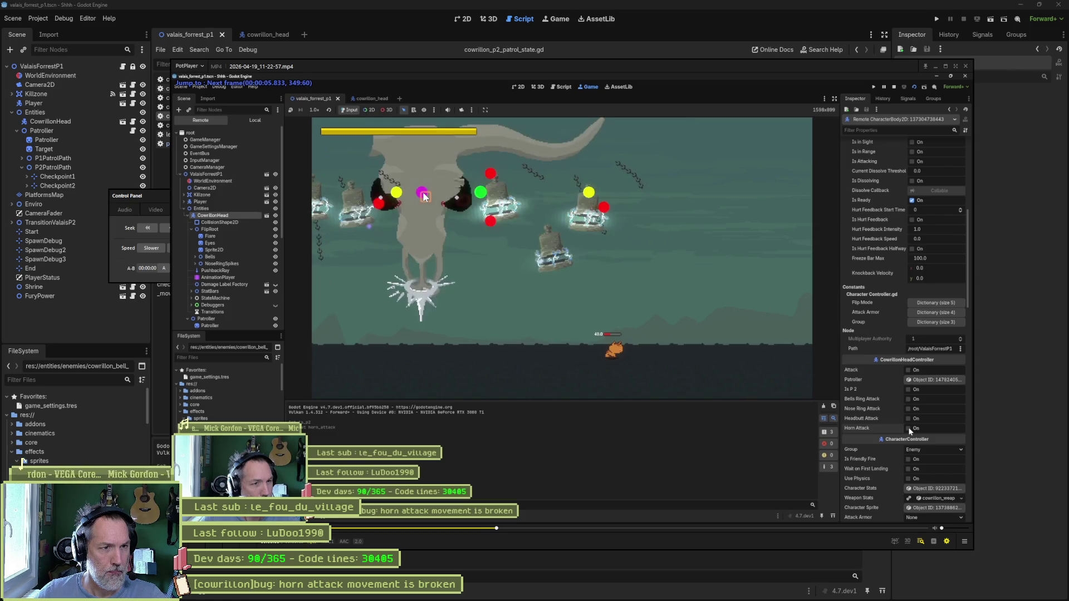
key(f)
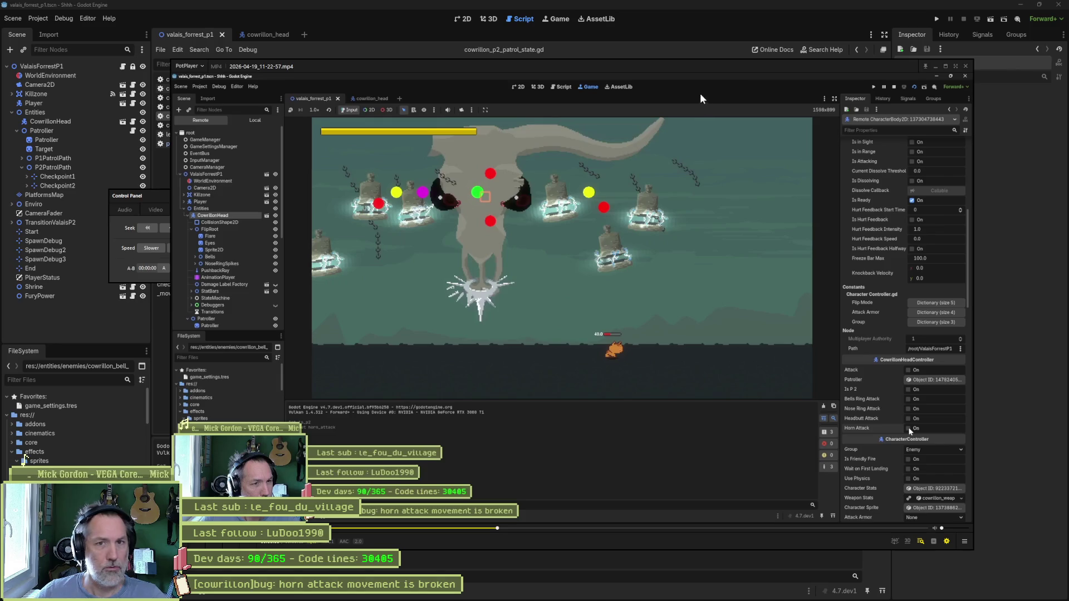
Duplicate line 9 in P2 enter_state as patroller.set_target(character_controller.global_position).
click(807, 32)
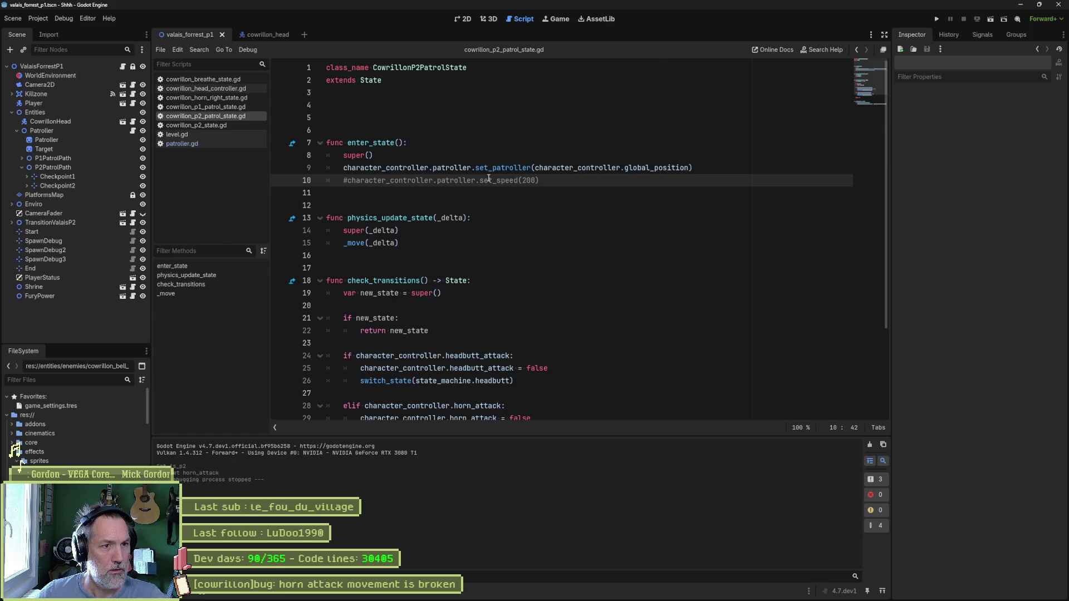
triple_click(693, 166)
click(694, 166)
key(ctrl+alt+Down)
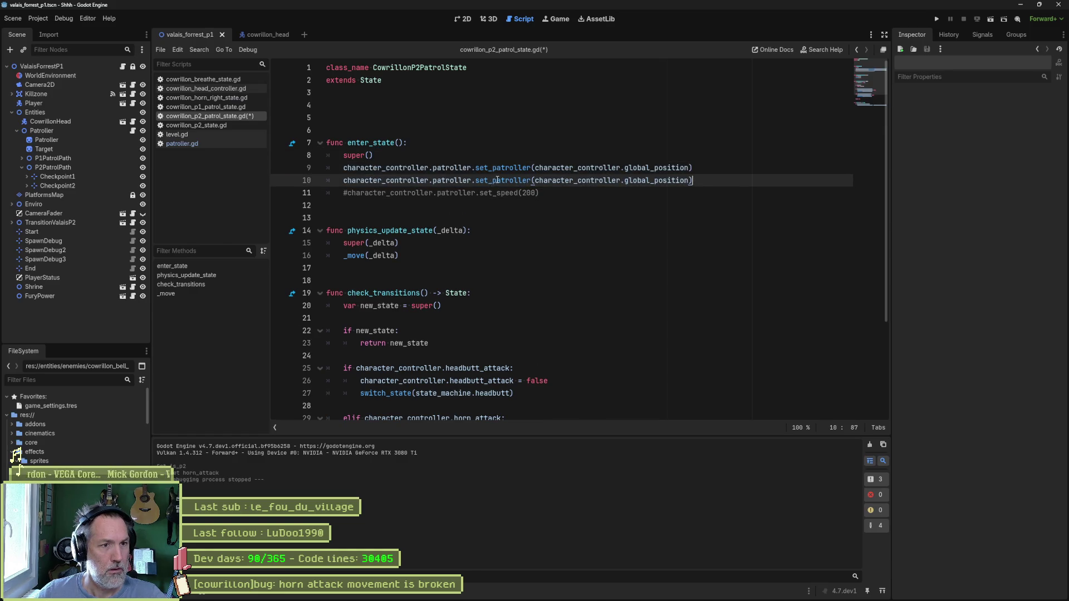
drag(493, 180, 529, 178)
text(target)
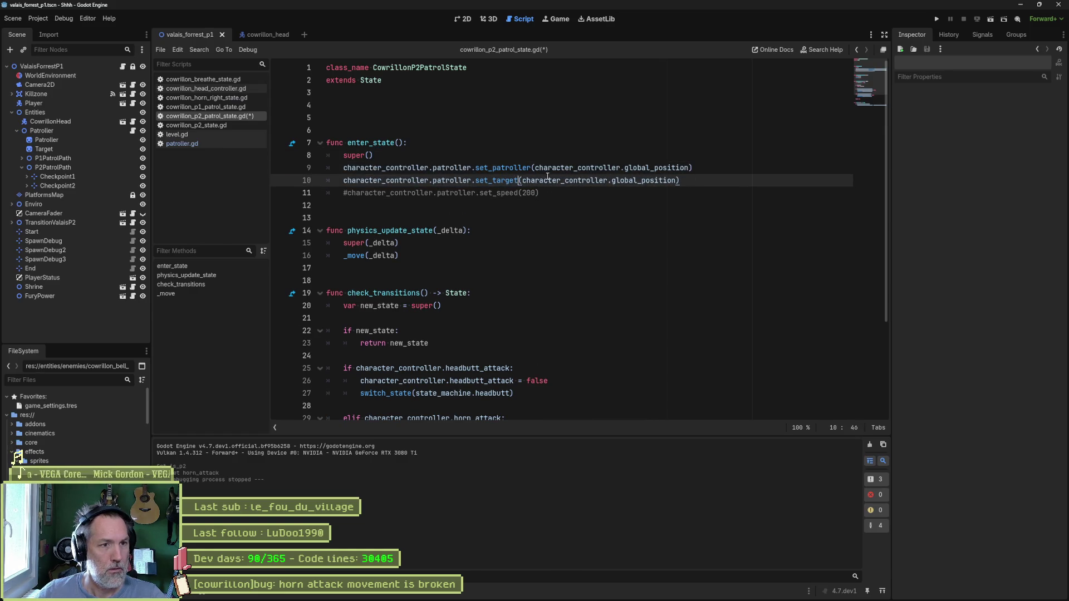
click(204, 143)
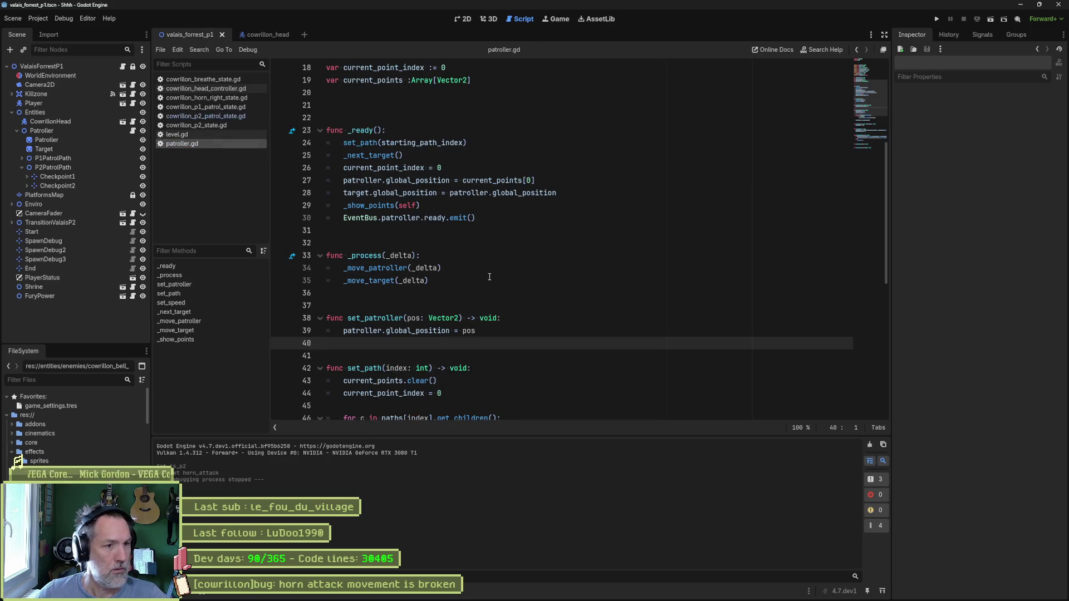
Copy the set_patroller function in patroller.gd and rename the copy set_target.
drag(486, 331, 327, 318)
key(ctrl+c)
key(Down)
key(Down)
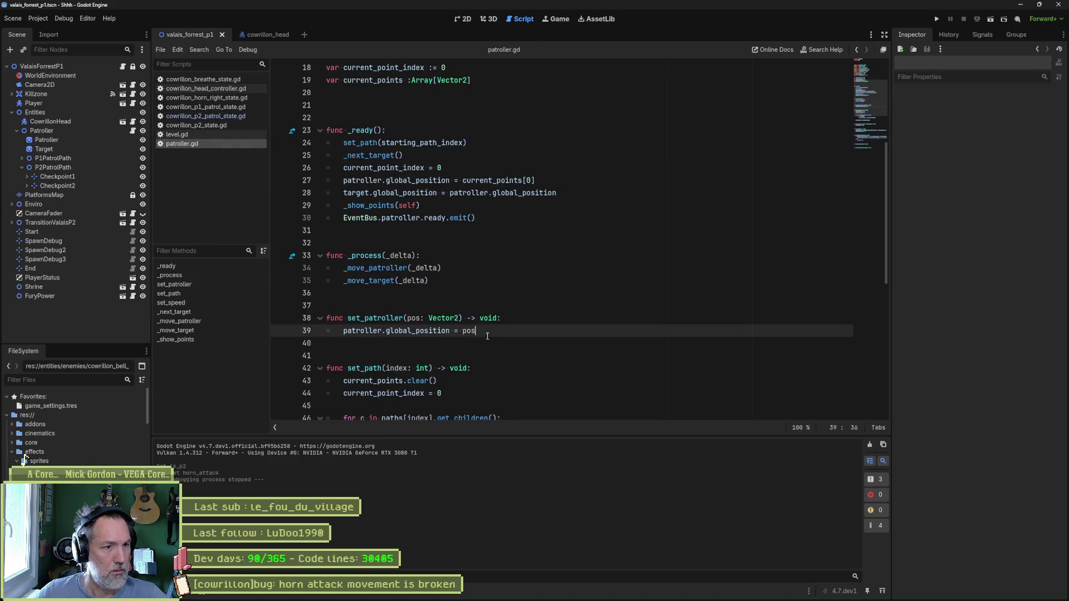
key(Return)
key(Return)
key(ctrl+v)
click(400, 368)
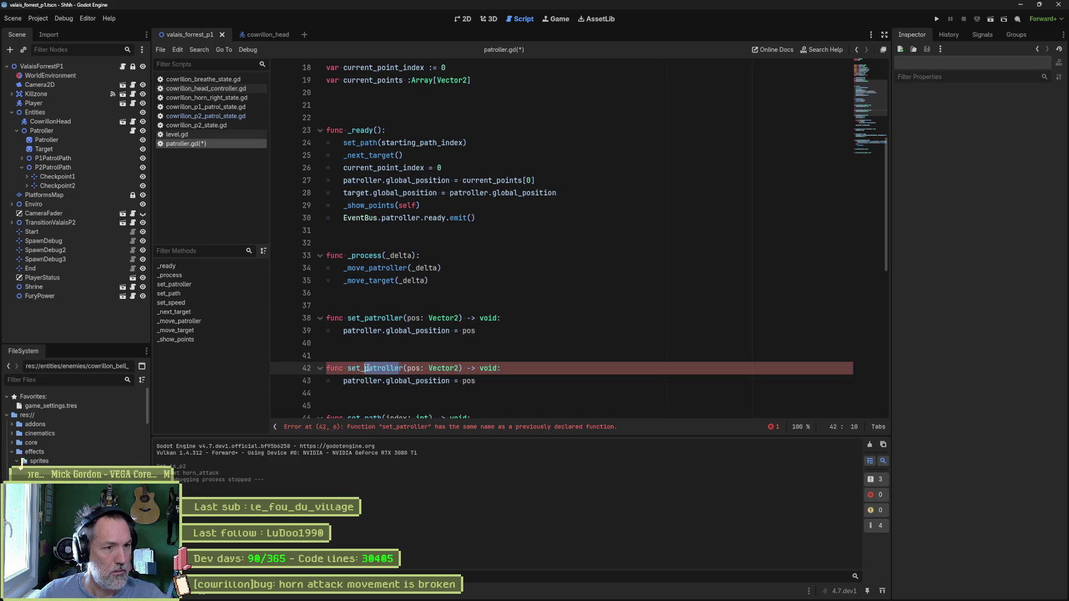
text(target)
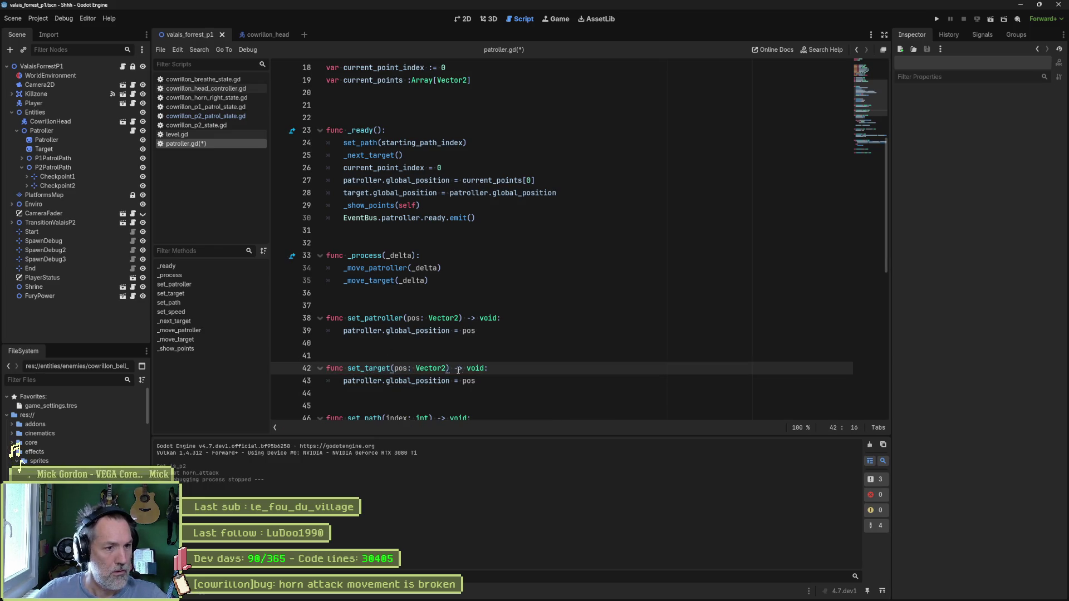
Make set_target assign target.global_position = pos, save patroller.gd, and return to the P2 patrol script.
scroll(376, 111, up, 4)
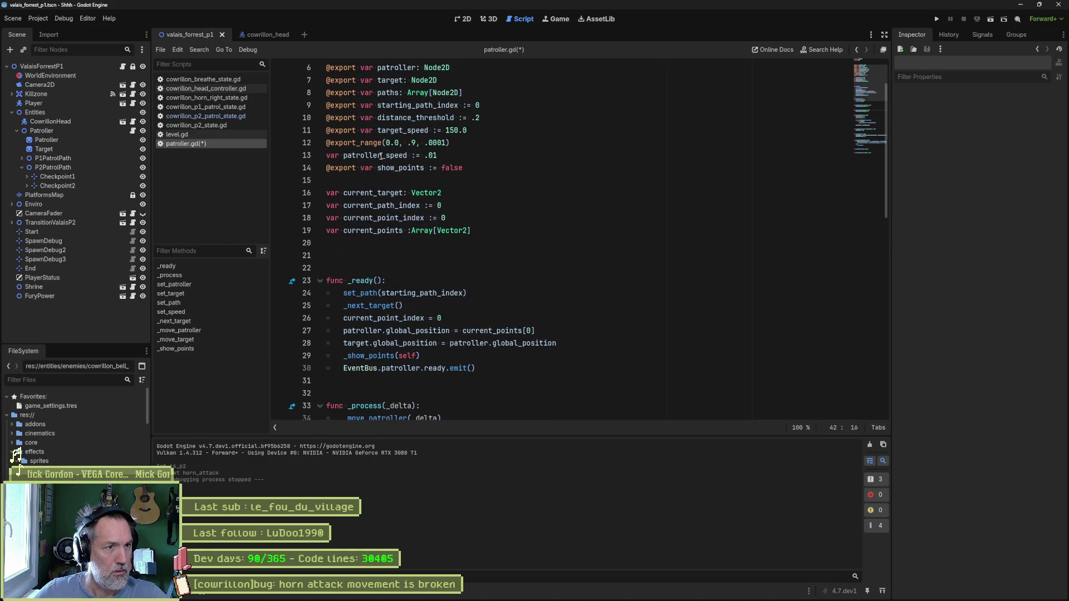
double_click(391, 79)
scroll(377, 305, down, 6)
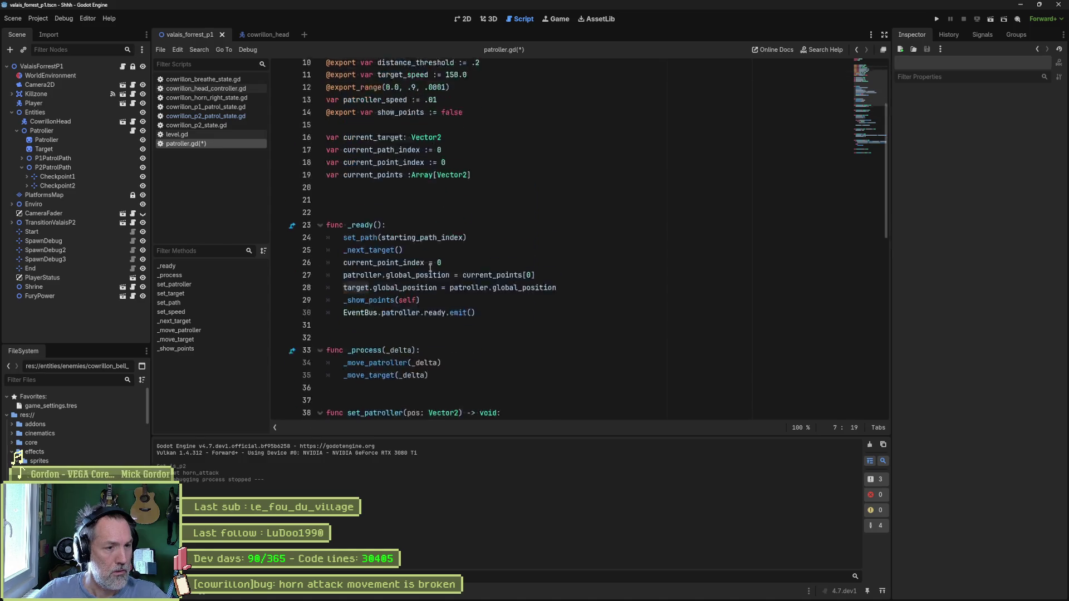
double_click(370, 304)
text(target.global_positi)
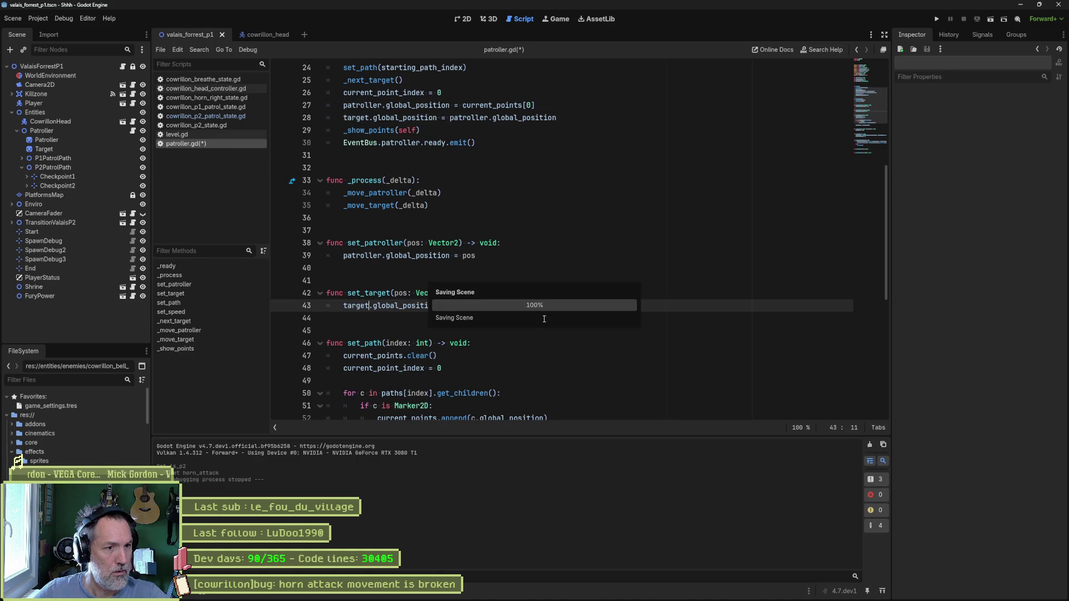
key(ctrl+s)
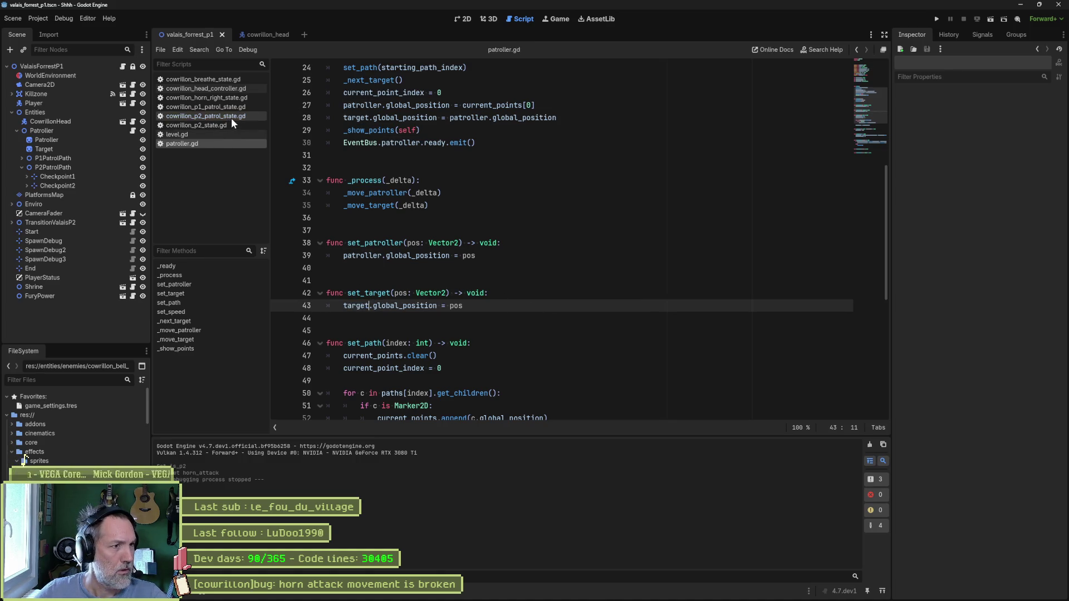
click(232, 99)
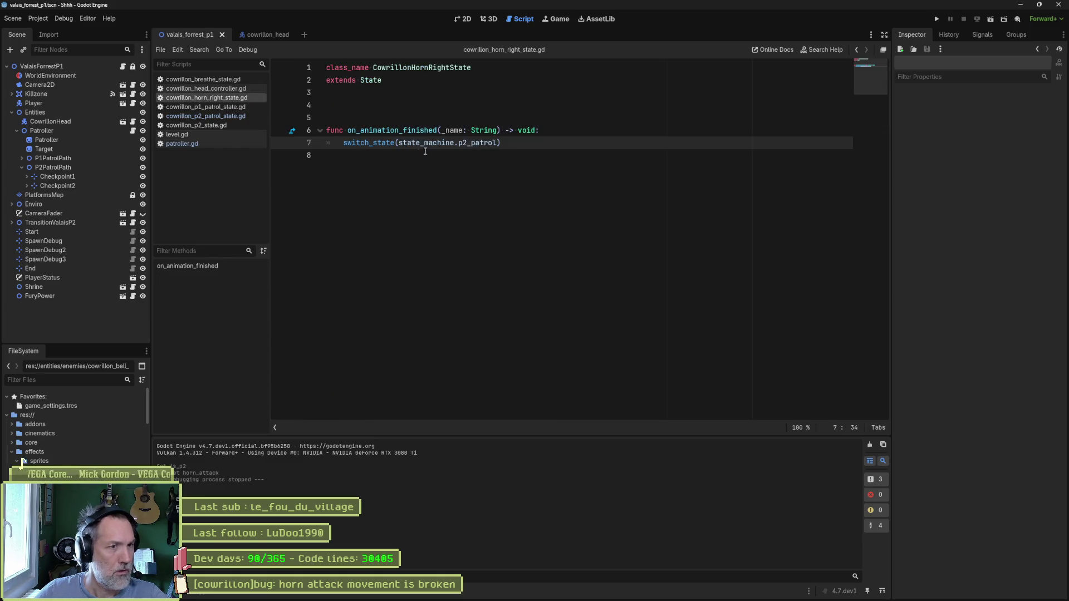
click(225, 116)
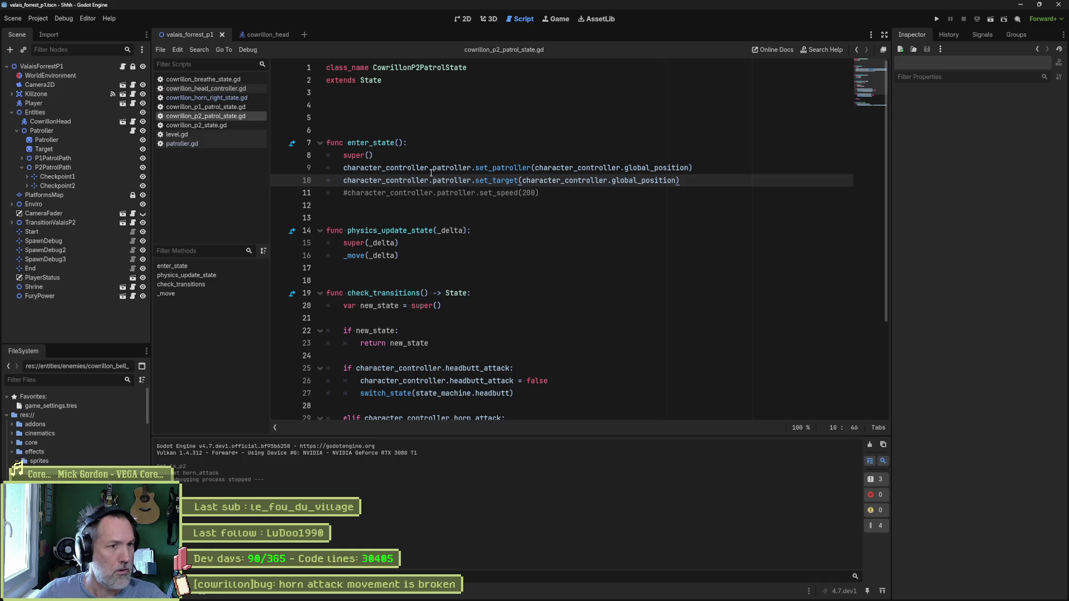
click(335, 168)
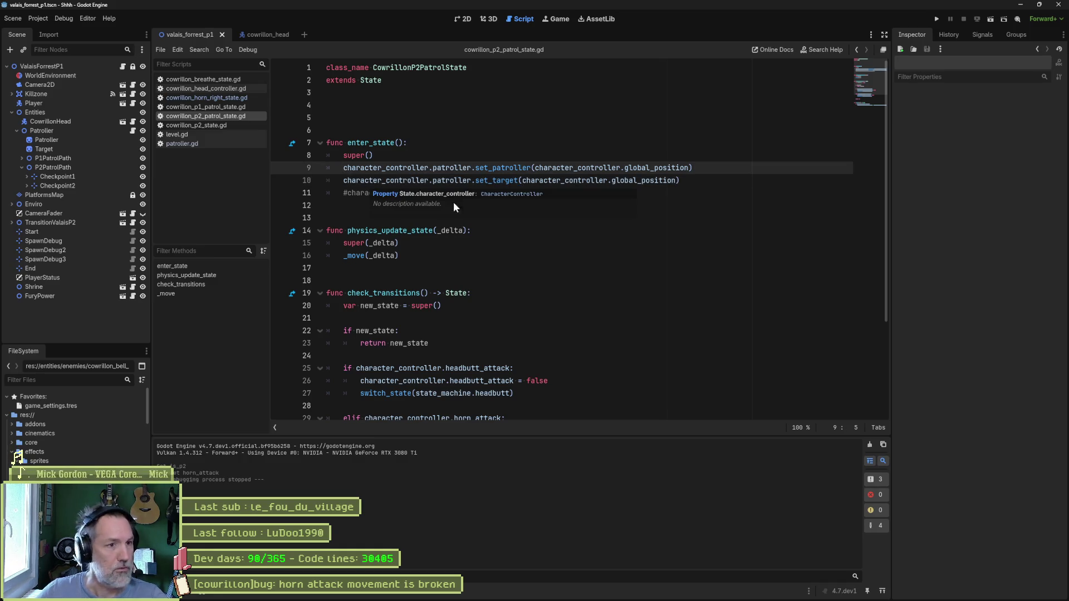
Playtest the scene with CowrillonHead switched to phase 2 and its horn attack triggered.
key(F6)
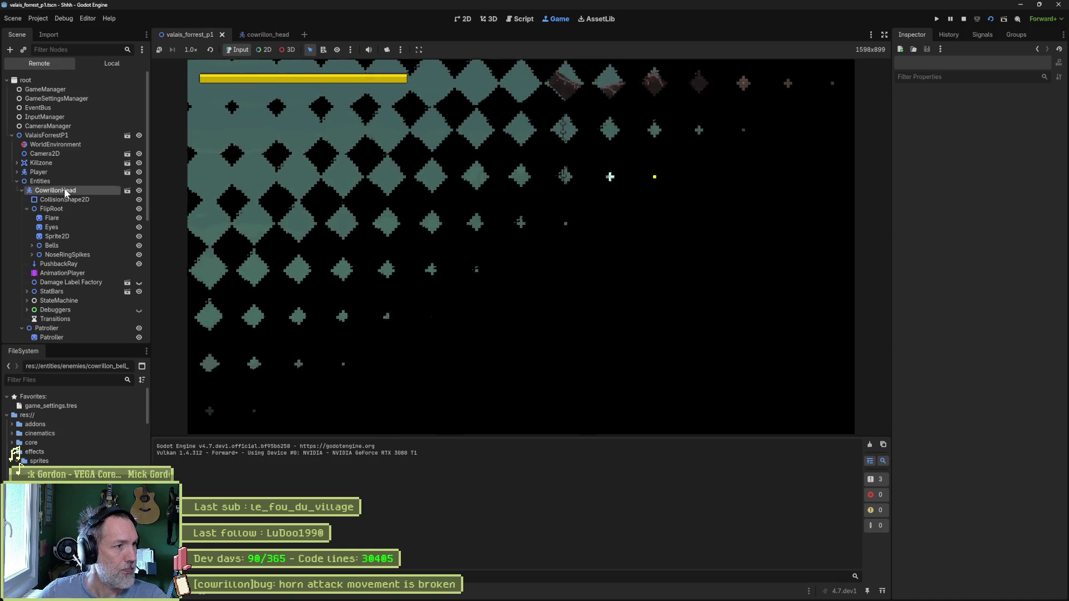
click(65, 190)
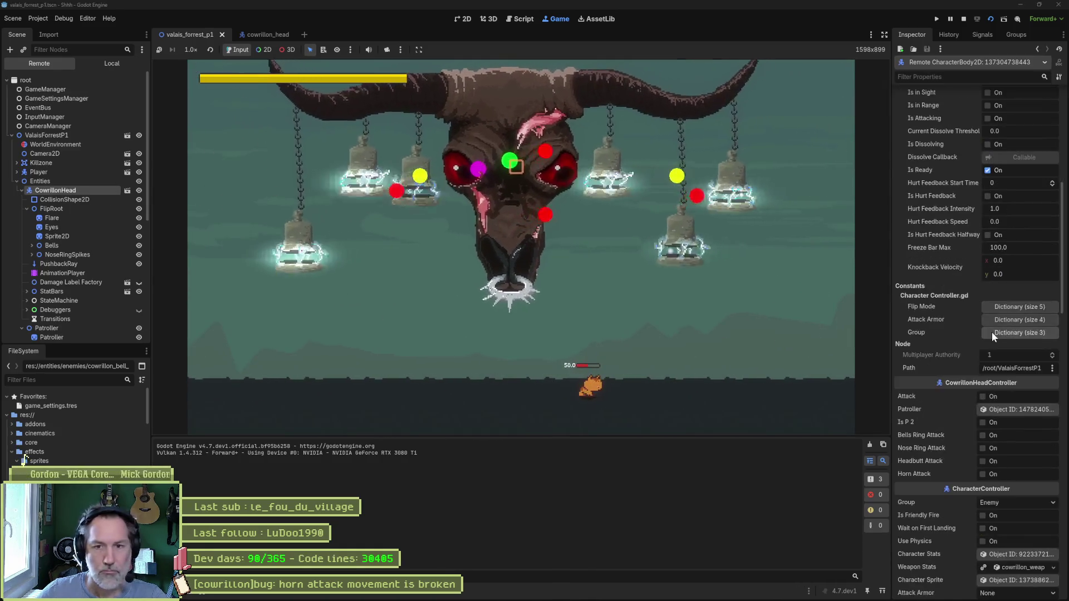
scroll(957, 340, down, 6)
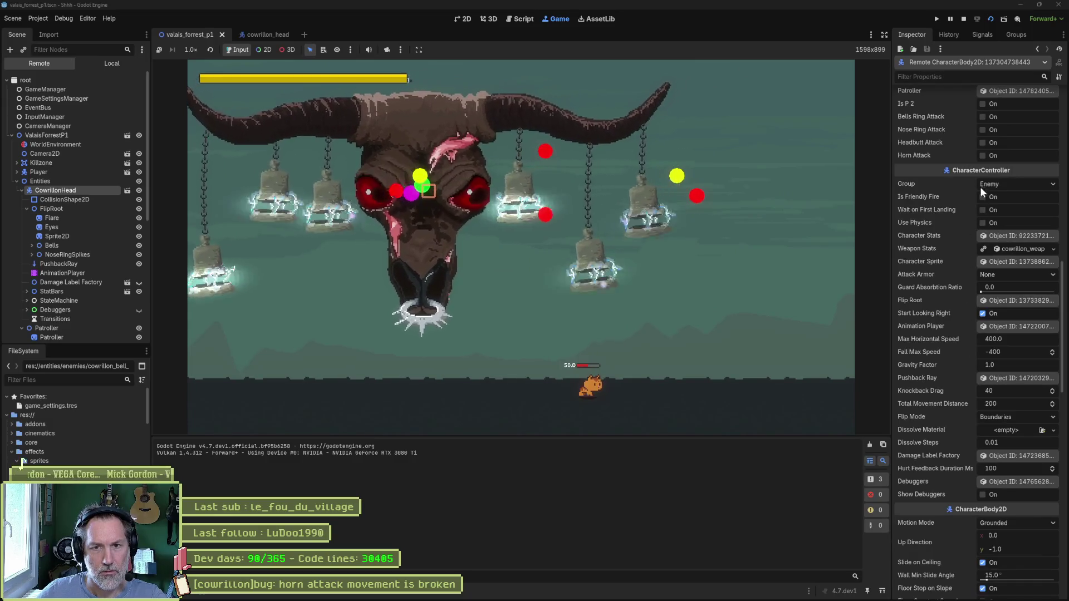
click(982, 104)
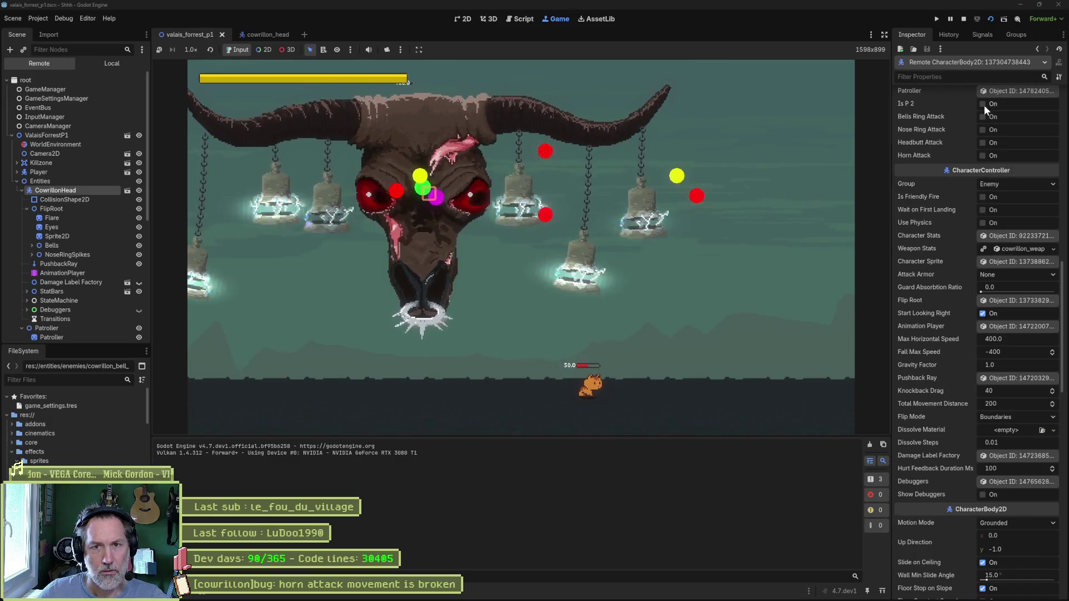
click(983, 156)
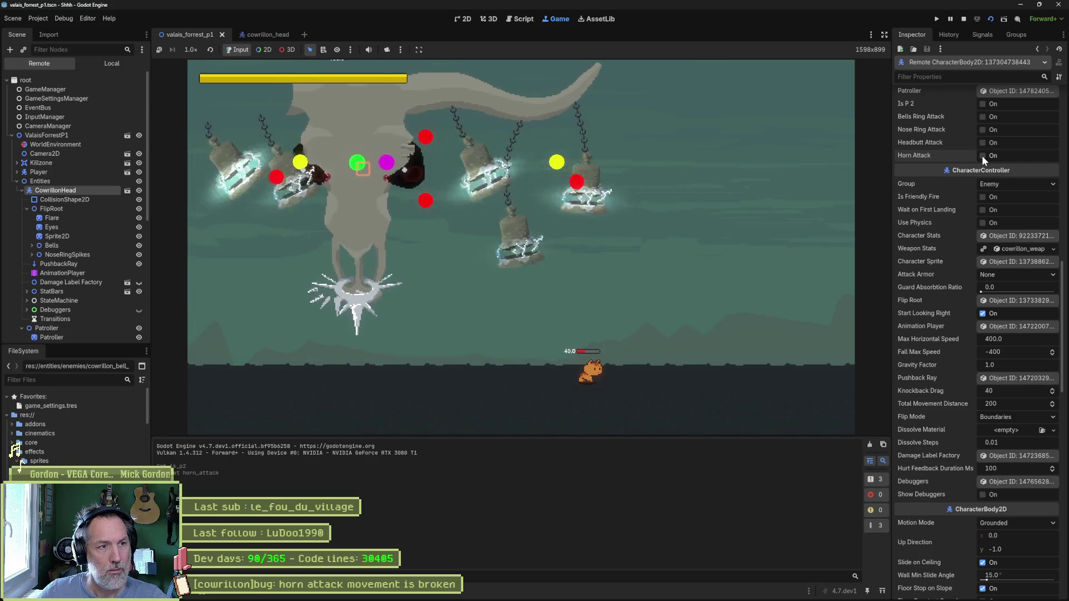
Stop the game, comment out the set_patroller line, and relaunch.
key(F8)
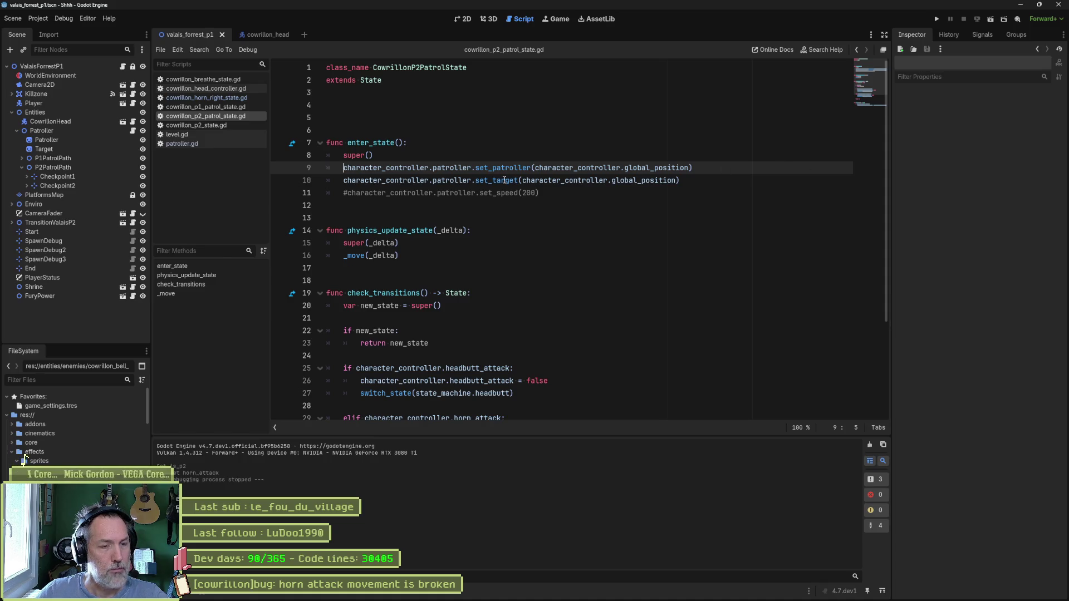
text(#)
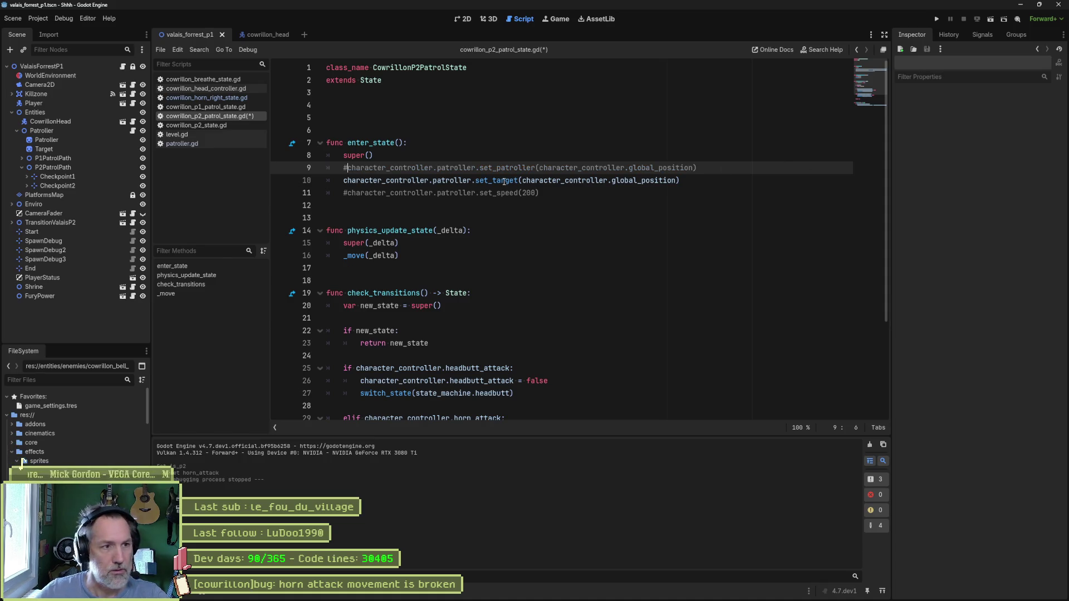
key(F5)
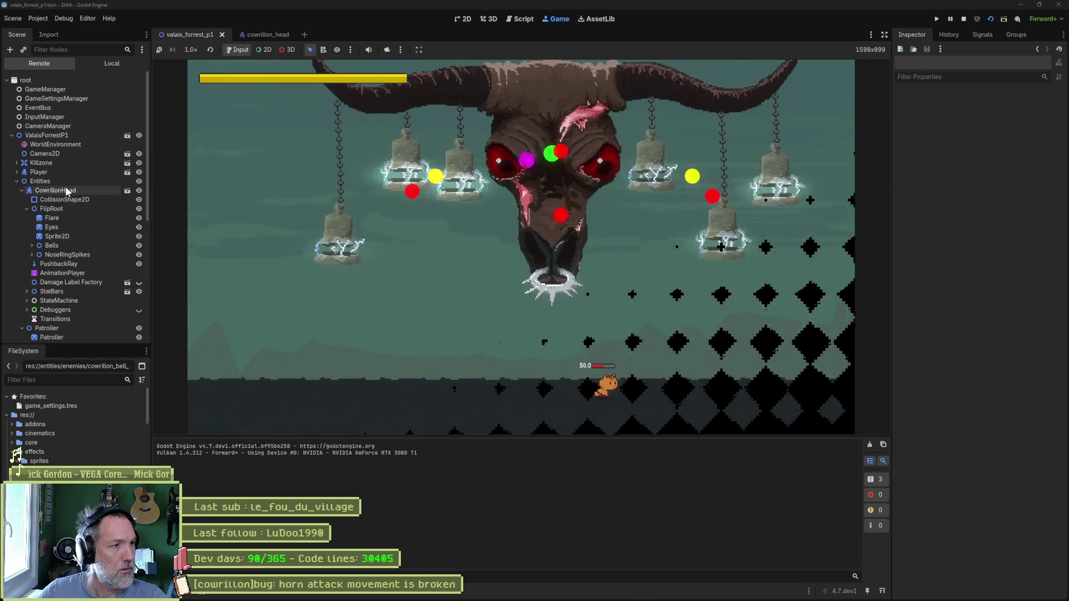
Enable Is P 2 on CowrillonHead in the remote Inspector, fire Horn Attack twice, then stop.
click(65, 190)
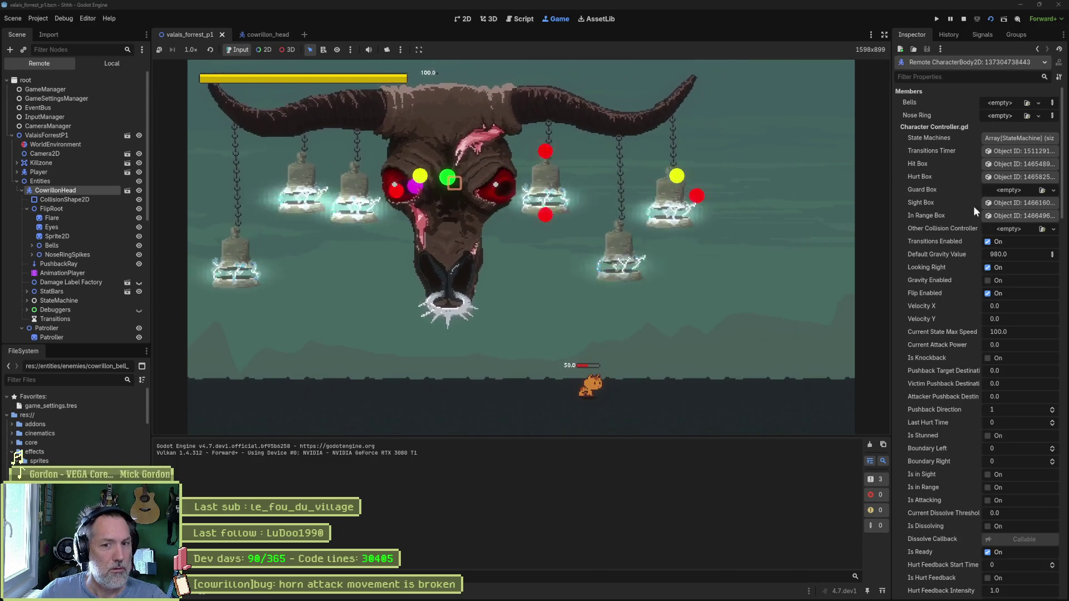
scroll(977, 251, down, 10)
click(989, 426)
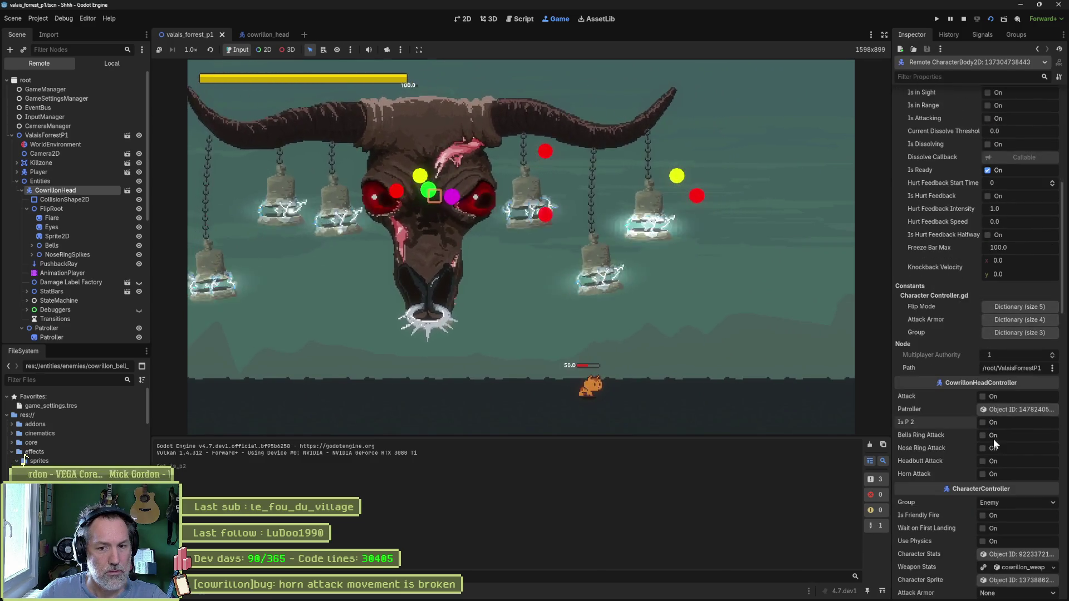
click(987, 473)
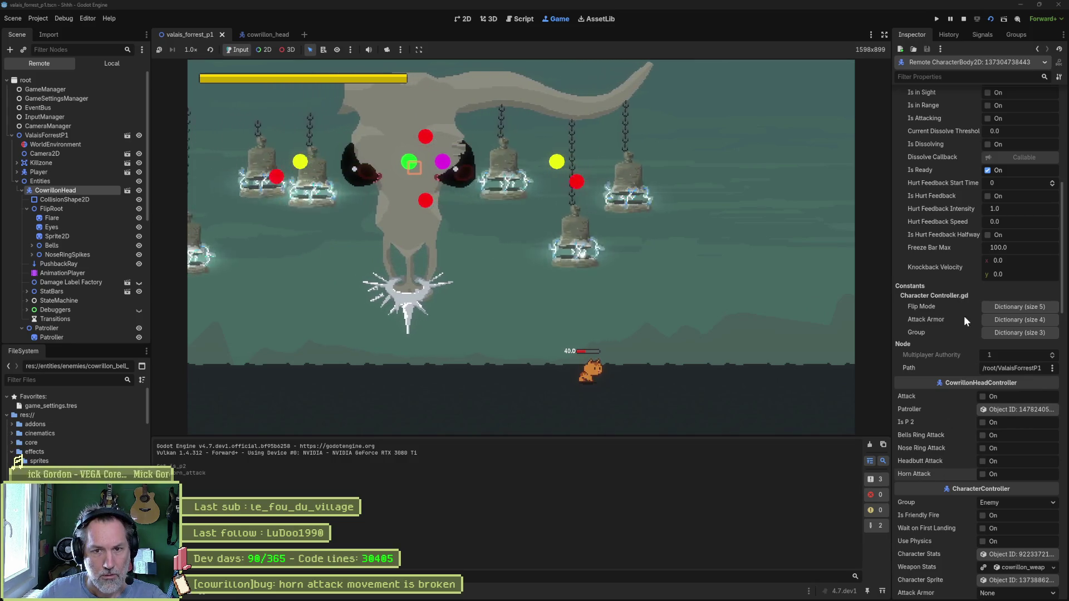
click(987, 473)
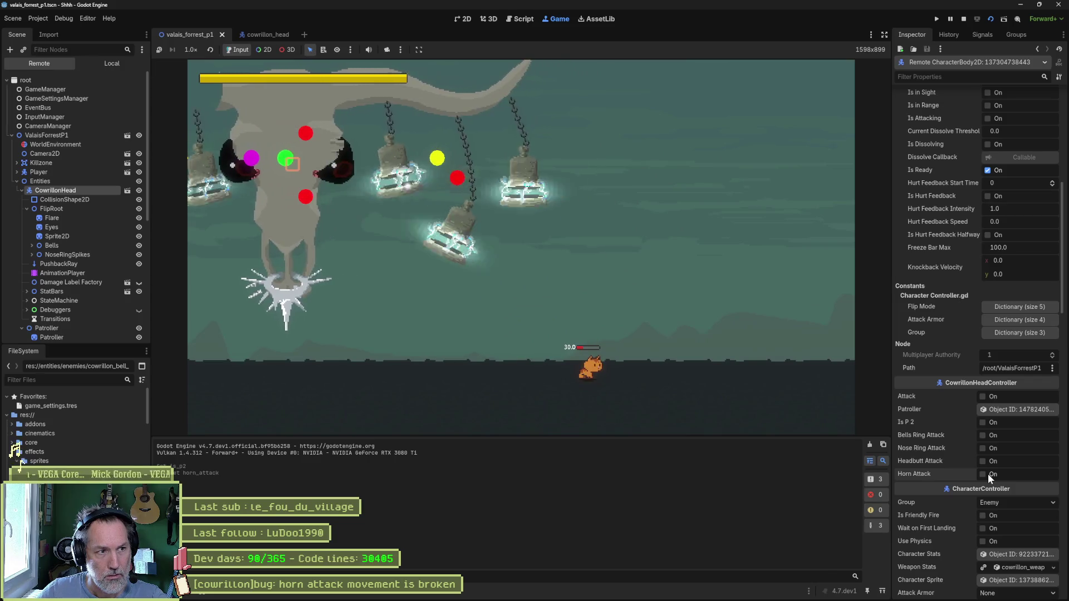
key(F8)
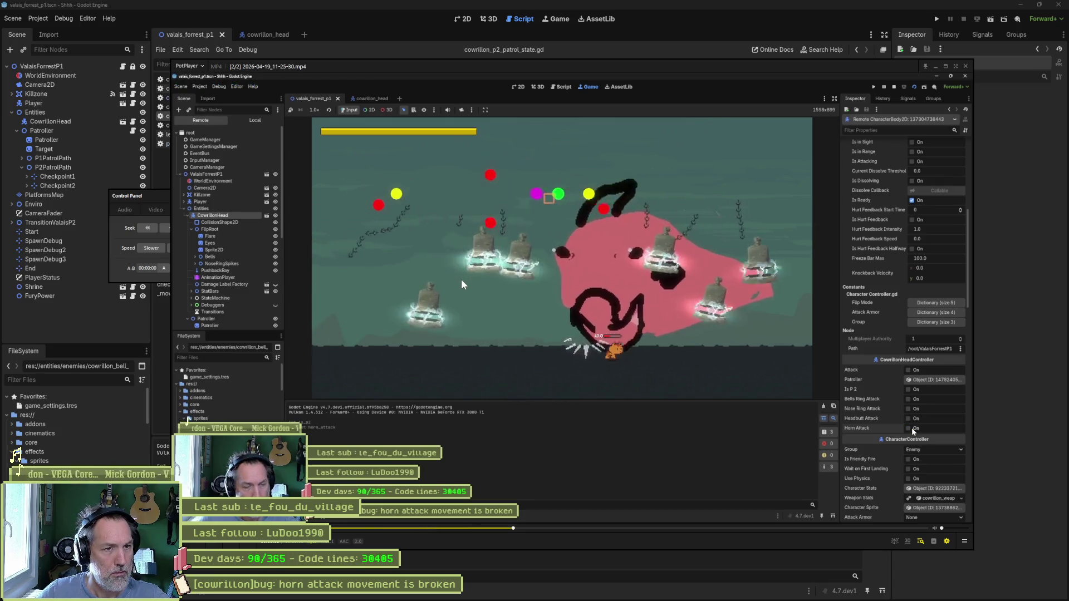
Step the recording back and then forward into the horn attack frames.
key(space)
key(d)
key(d)
key(d)
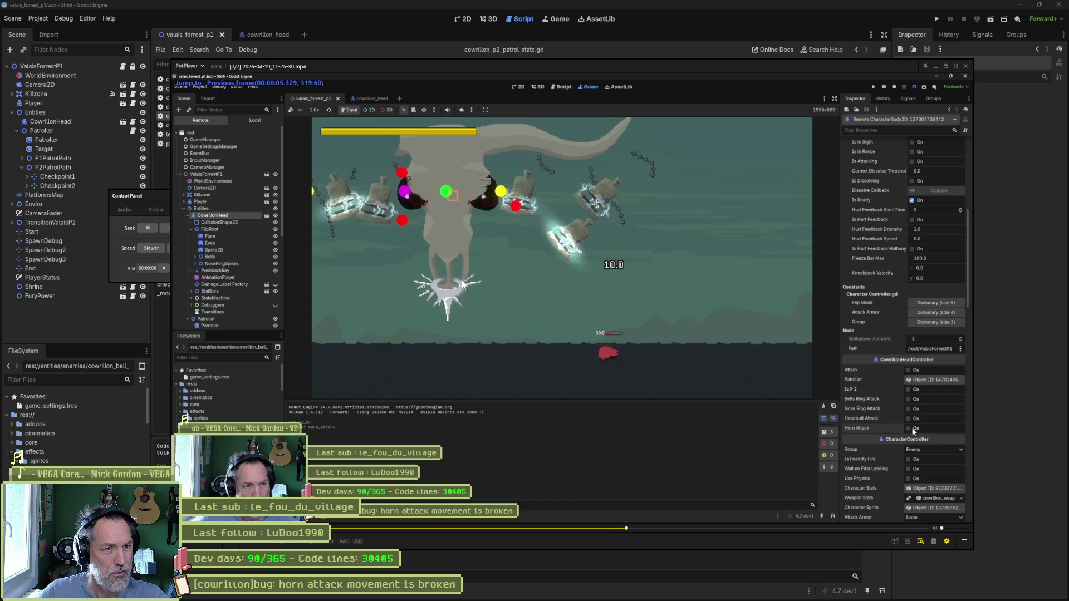
key(d)
key(d)
key(d)
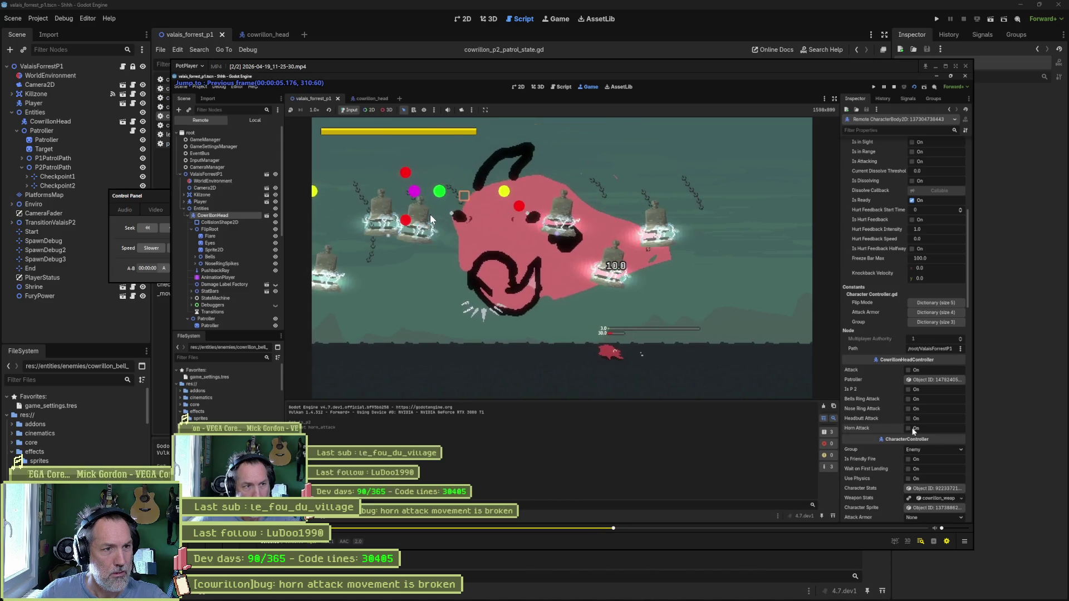
key(f)
key(f)
key(f)
key(f)
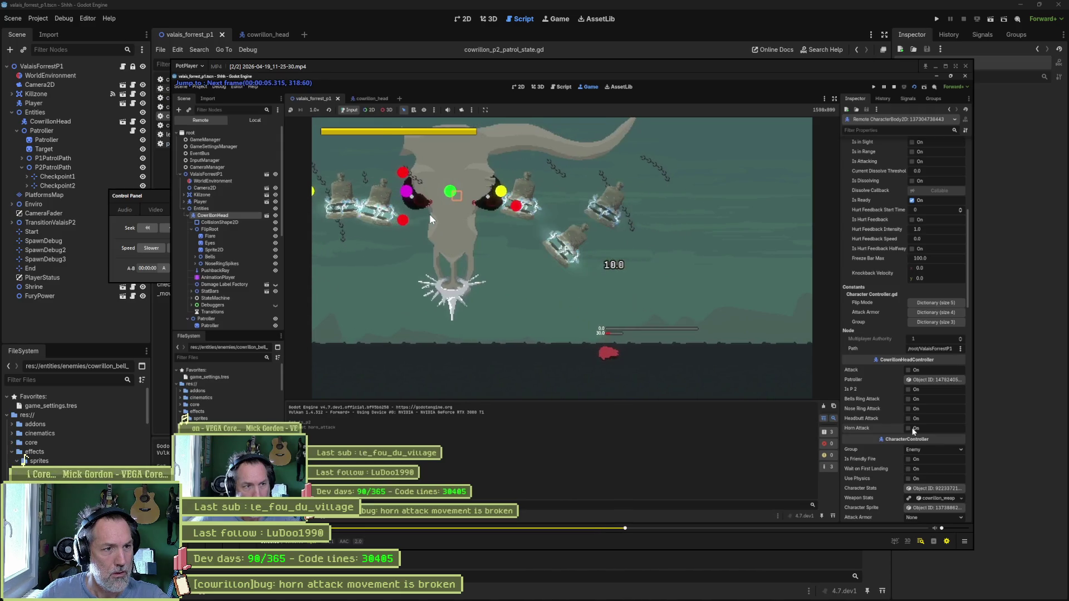
key(f)
key(f)
key(f)
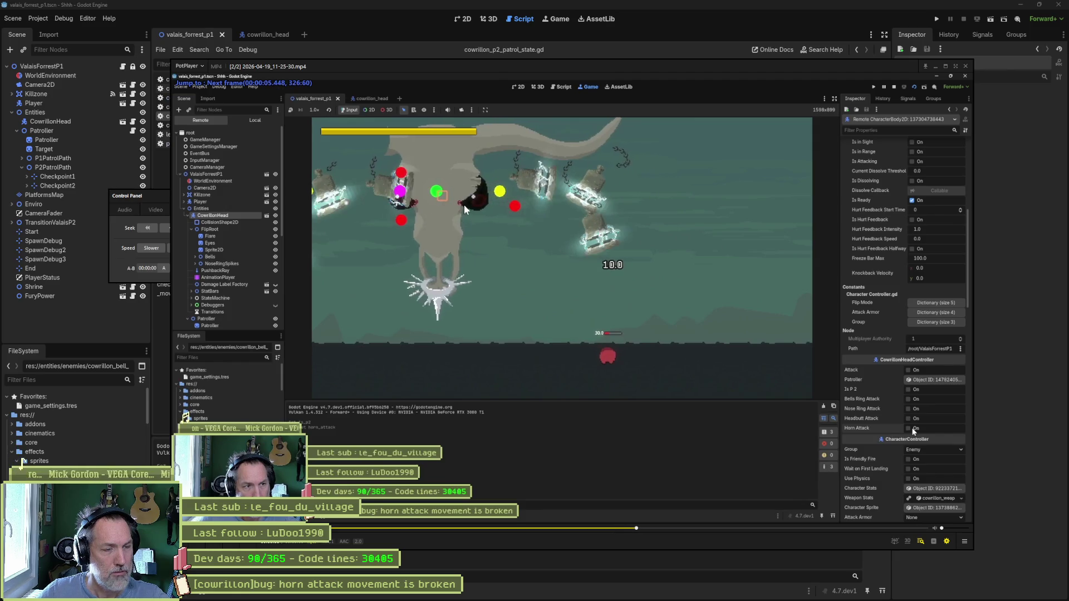
key(f)
key(f)
key(f)
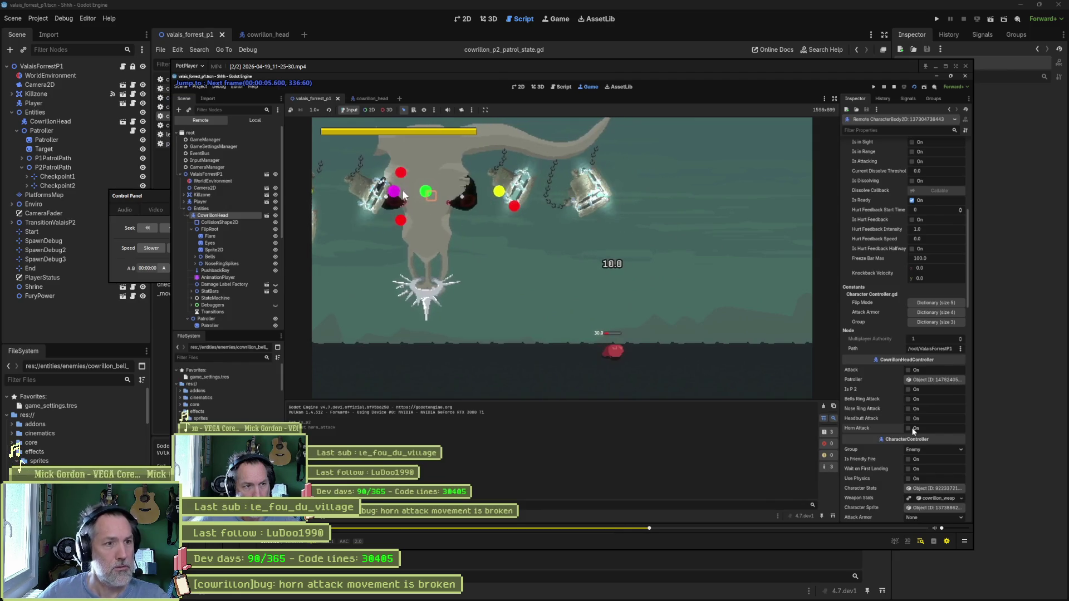
key(f)
key(f)
key(f)
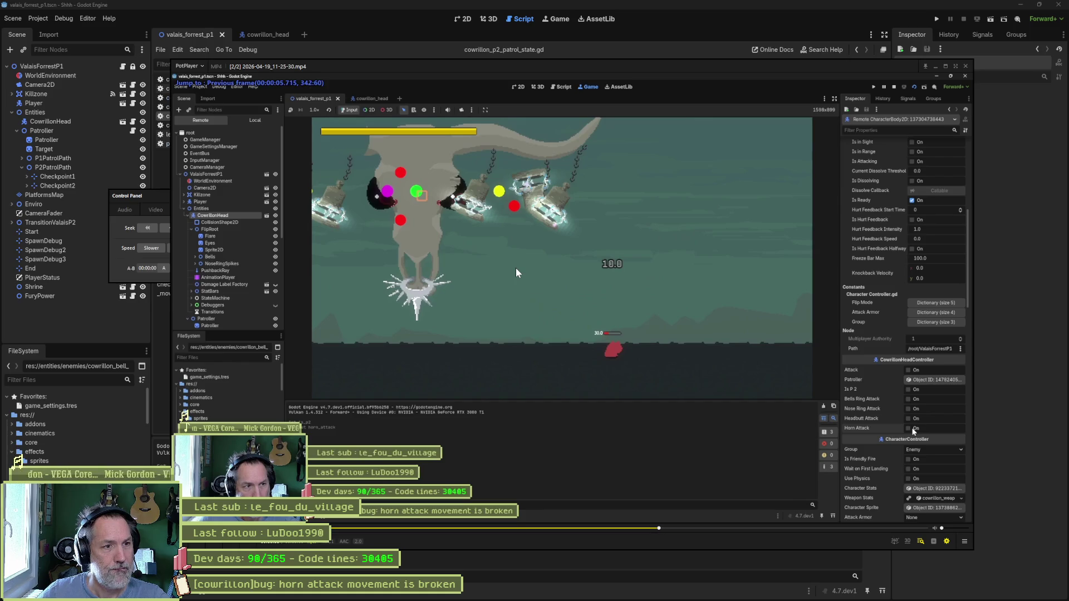
Rewind a few frames, step through the horn attack again, and close PotPlayer.
key(d)
key(d)
key(d)
key(d)
key(d)
key(d)
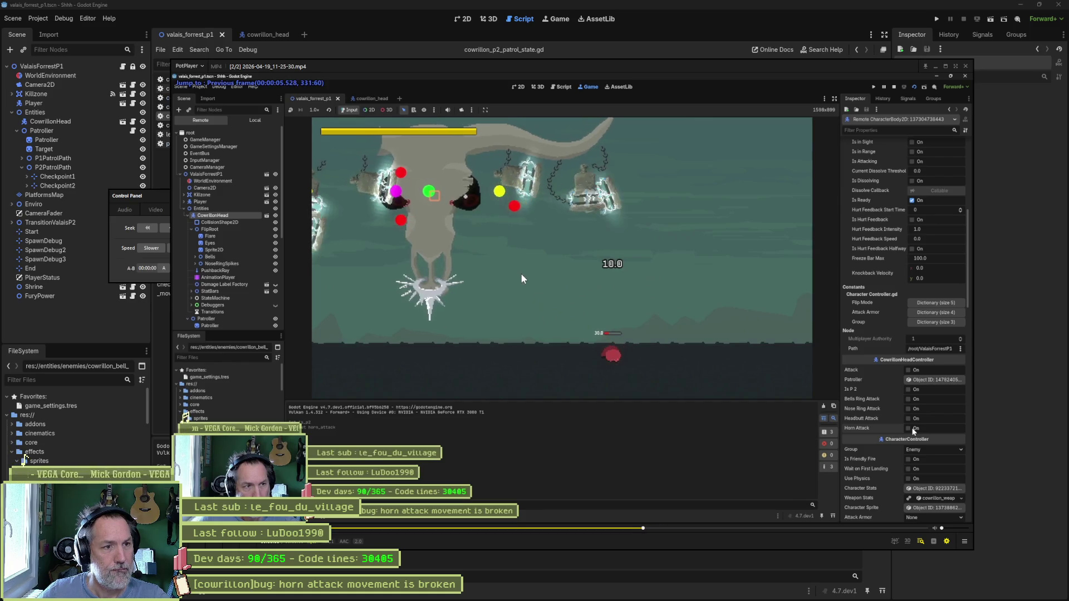
key(d)
key(d)
key(d)
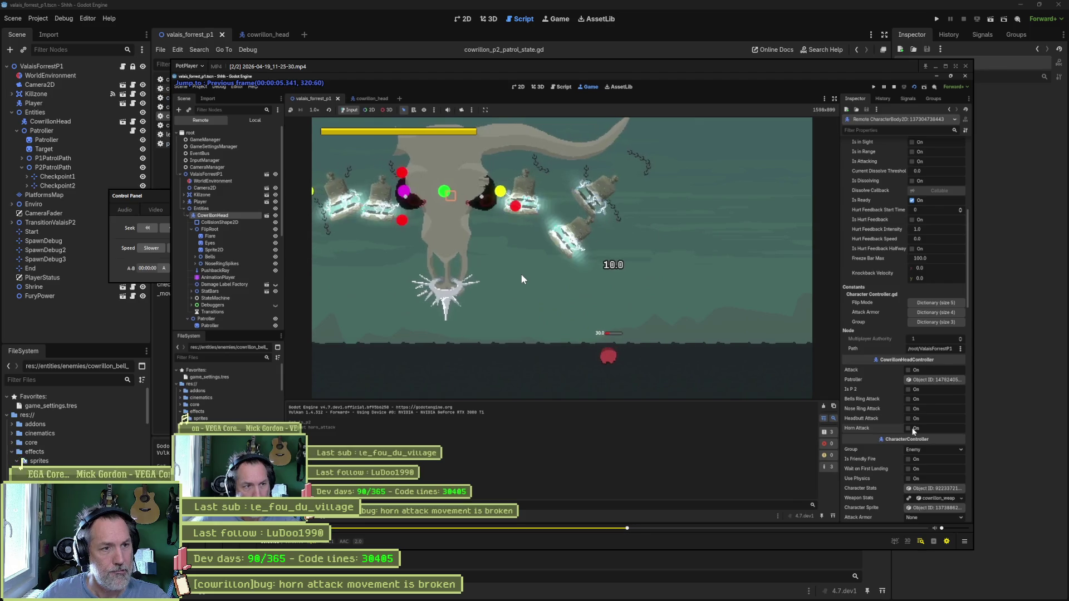
key(f)
key(f)
key(f)
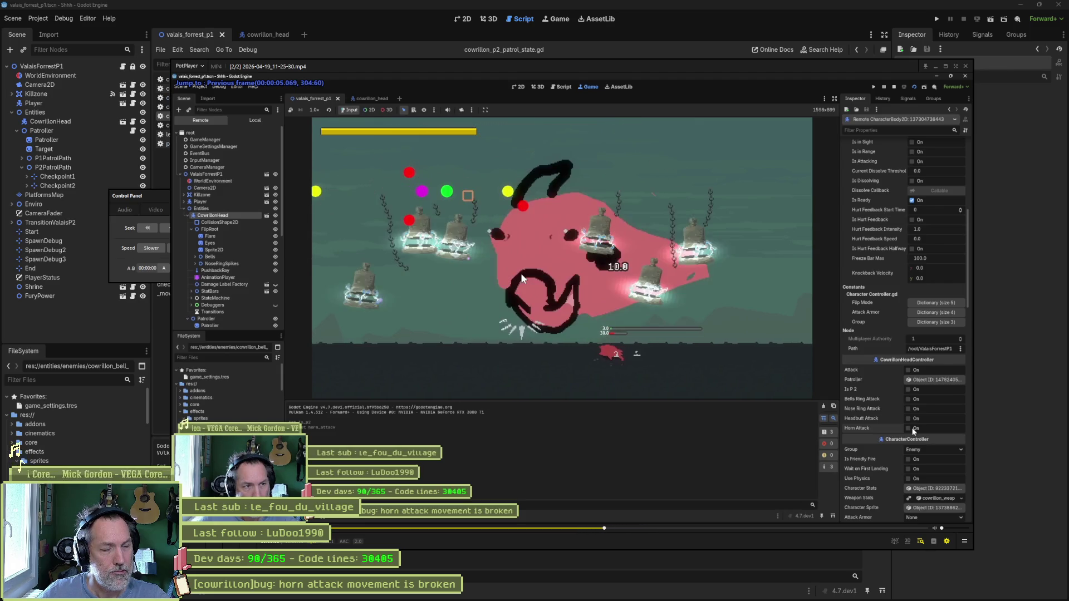
key(f)
key(f)
key(f)
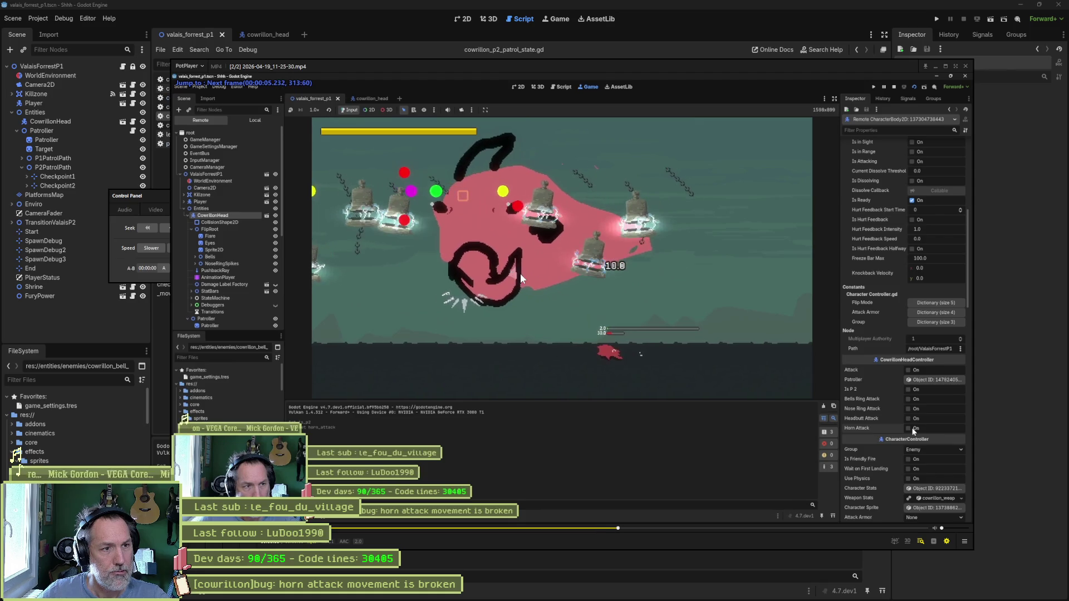
key(f)
key(f)
key(f)
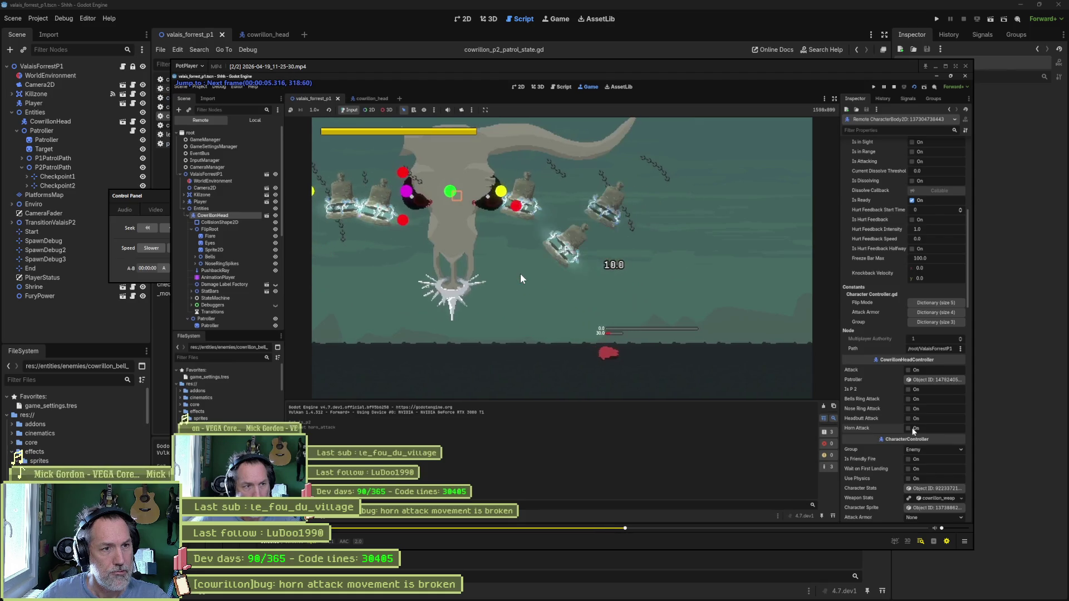
key(f)
key(f)
key(f)
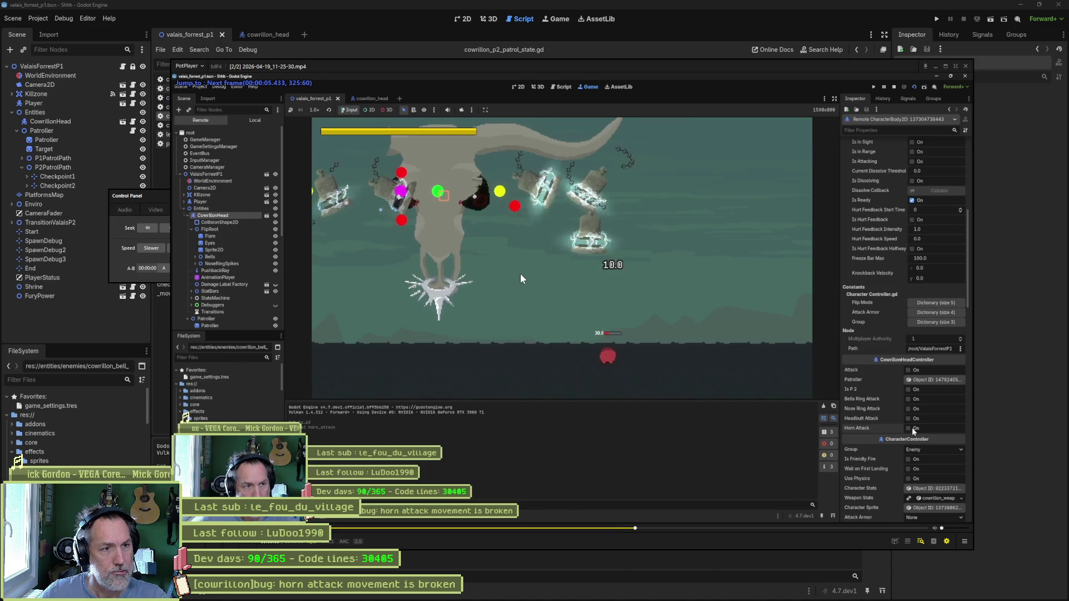
key(f)
key(f)
key(f)
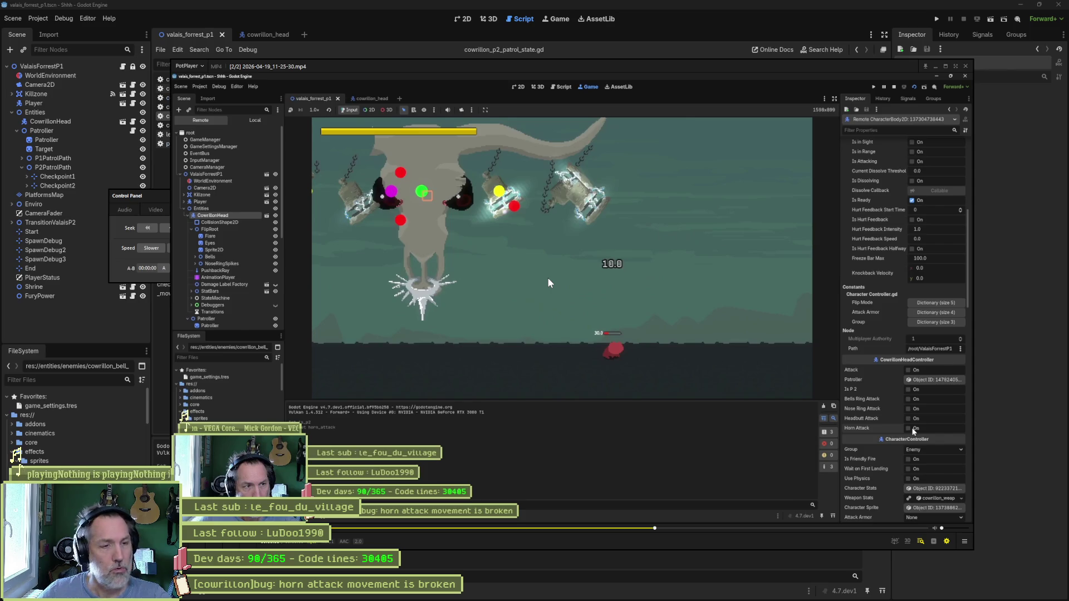
click(966, 66)
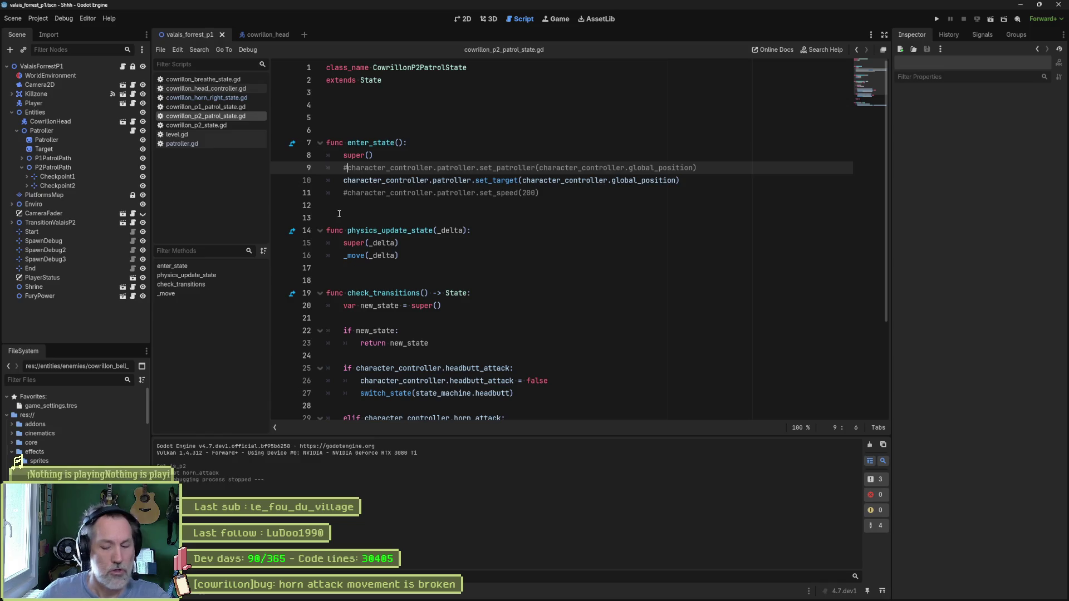
Remove the # on line 9 to restore set_patroller and rerun the scene with F6.
key(BackSpace)
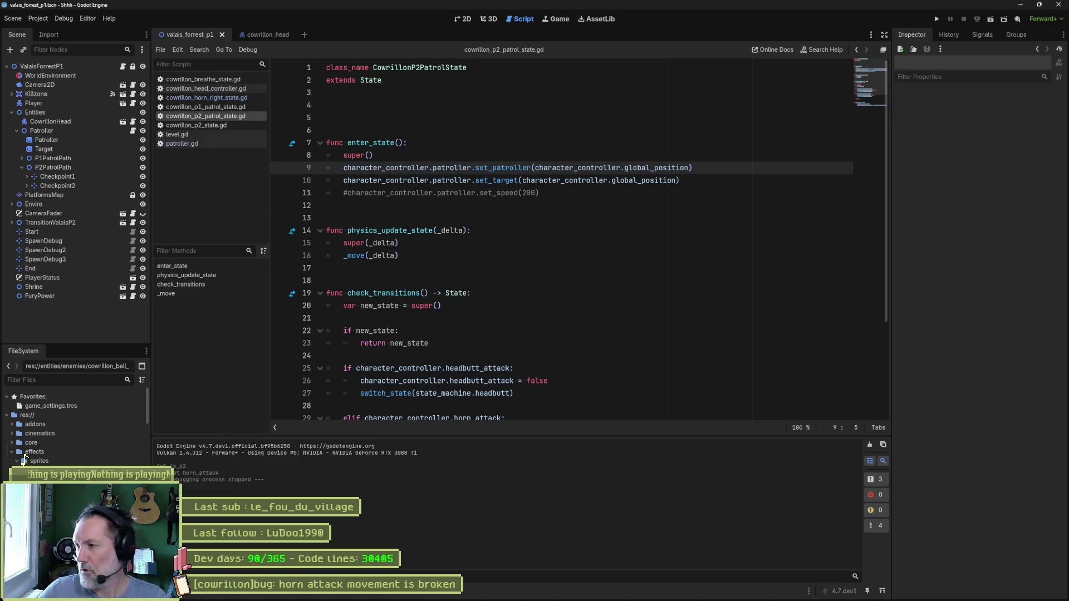
click(656, 355)
key(F6)
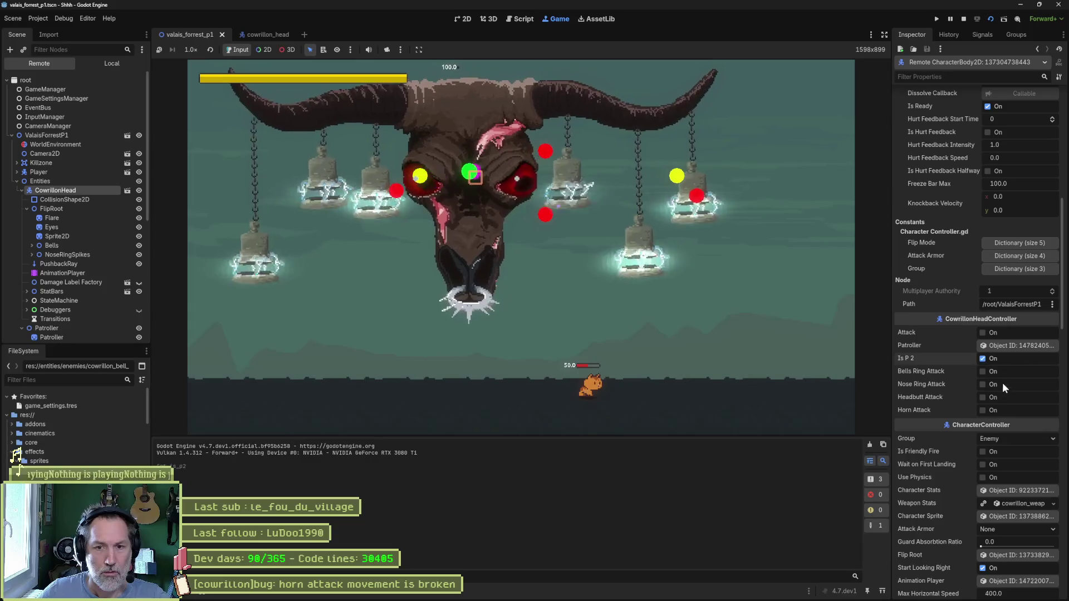
Trigger Horn Attack on the running boss, then stop the game from the toolbar.
click(983, 410)
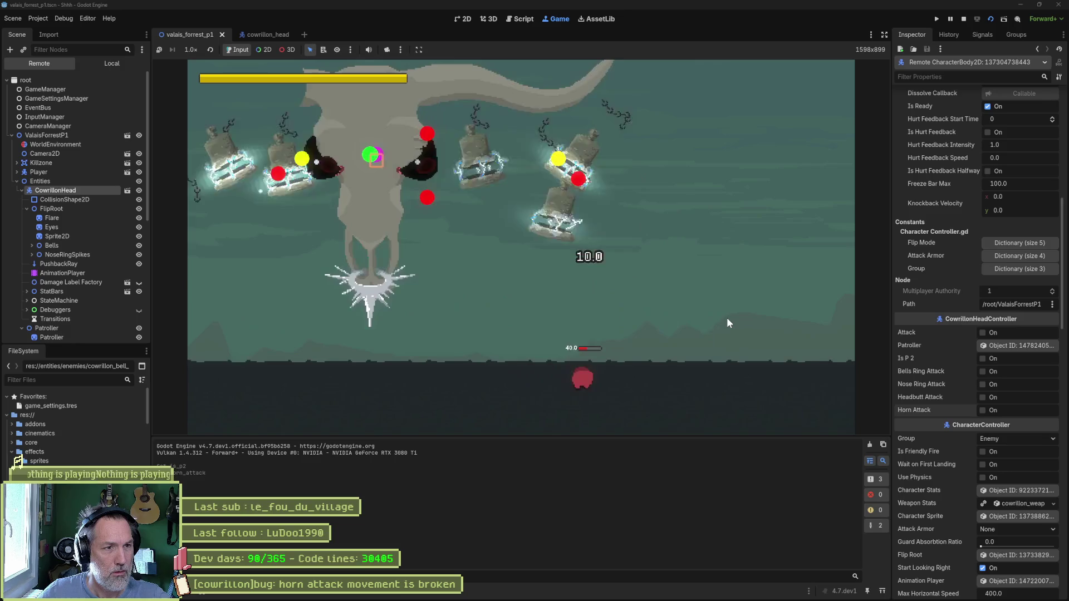
click(963, 19)
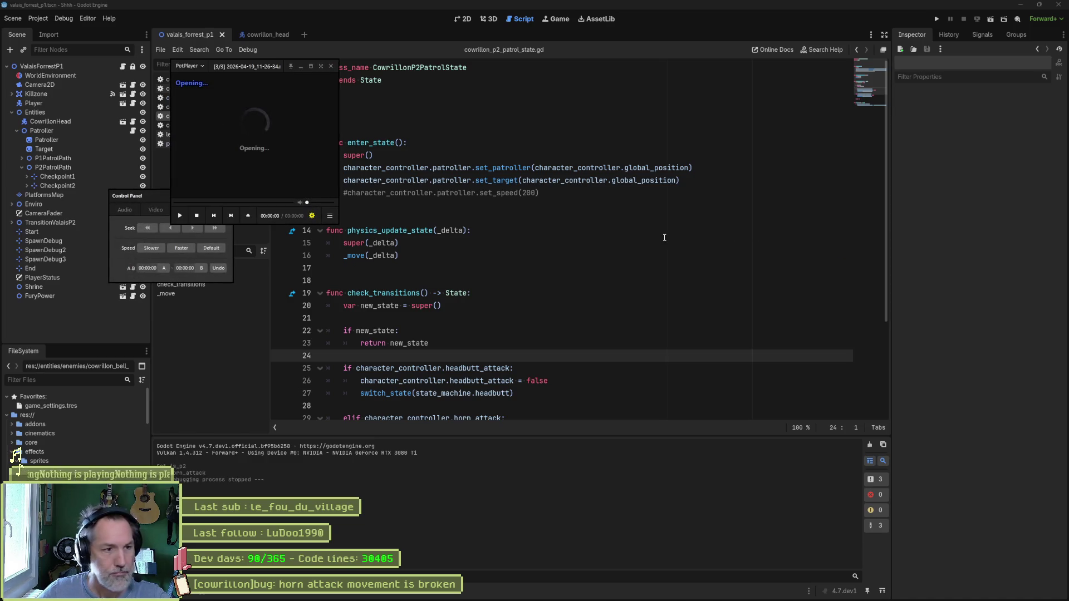
Seek to the horn attack in the new clip, step around the pink hit frame, then close PotPlayer.
click(465, 527)
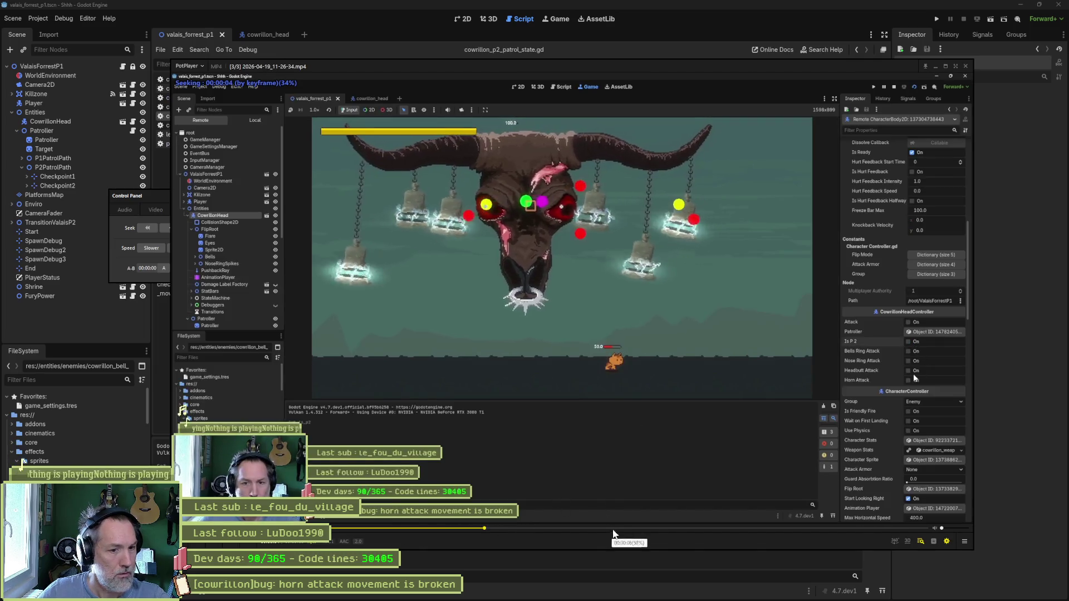
click(618, 527)
click(731, 352)
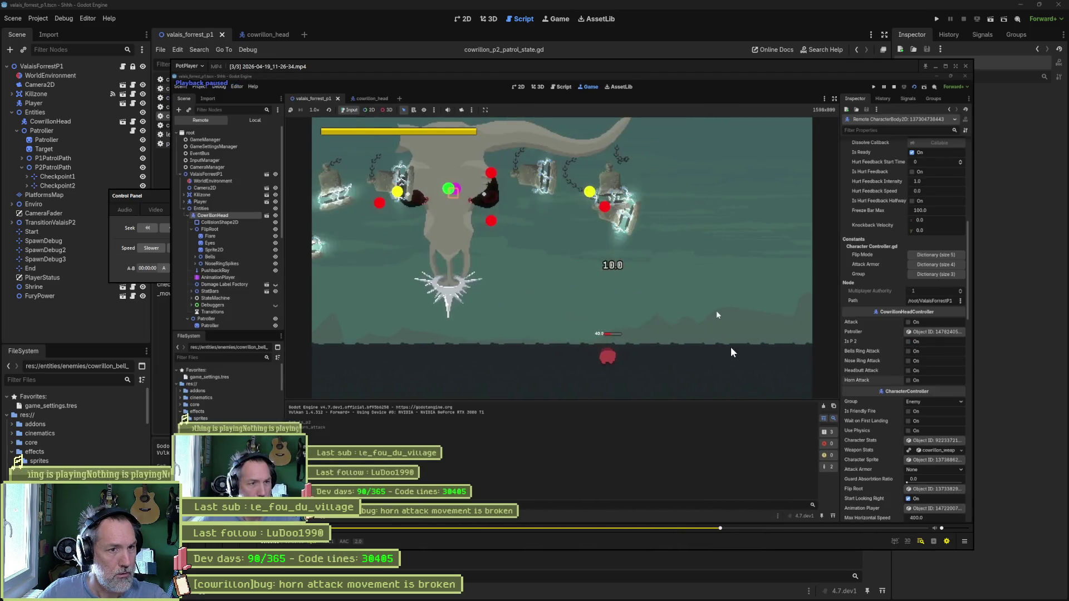
key(f)
key(f)
key(f)
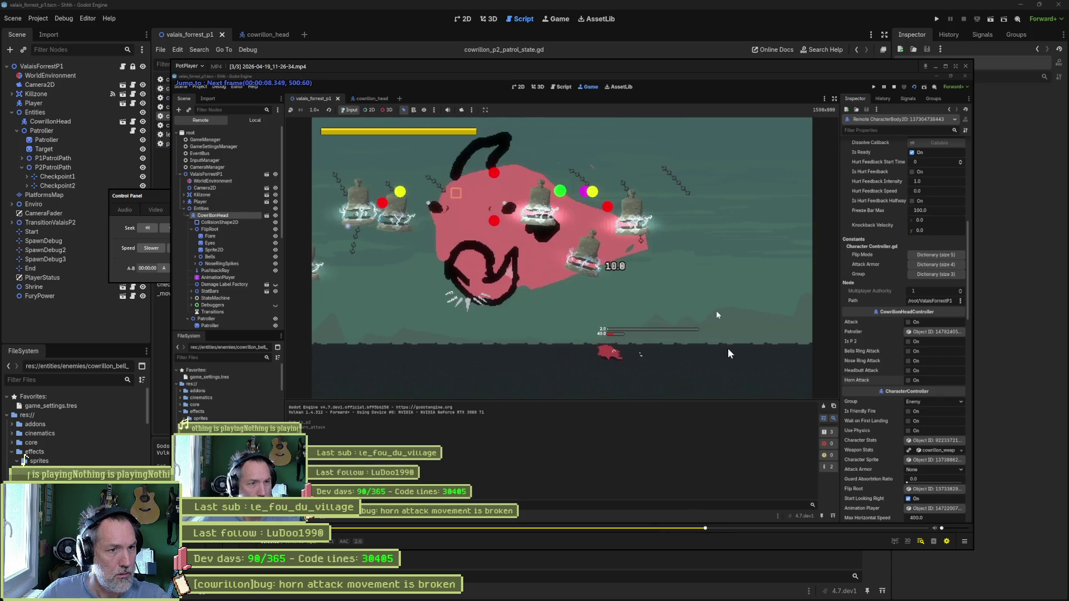
key(f)
key(f)
key(f)
key(d)
key(d)
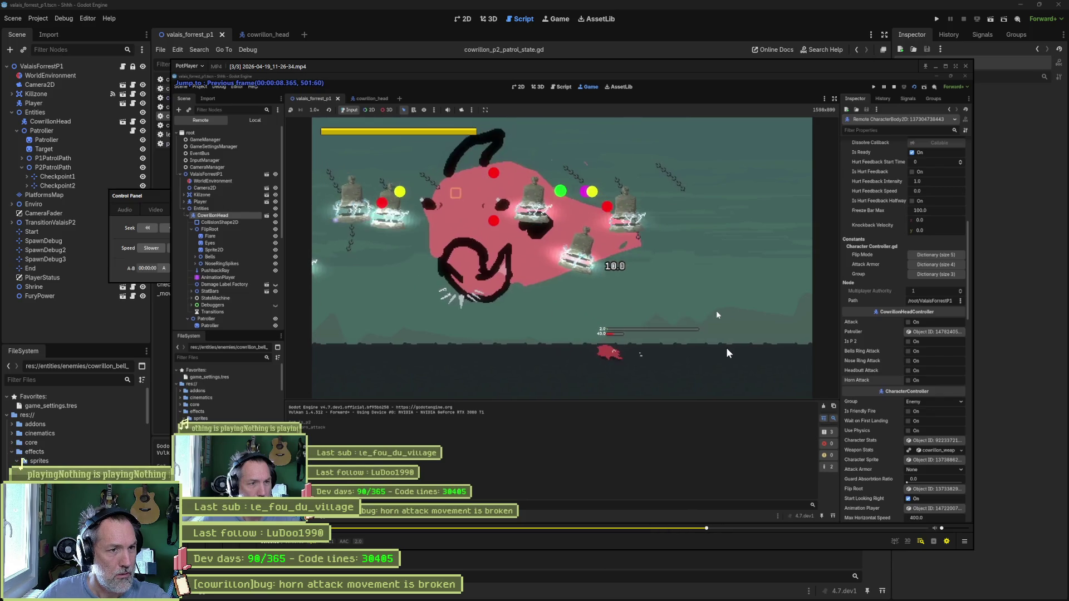
key(f)
key(f)
key(f)
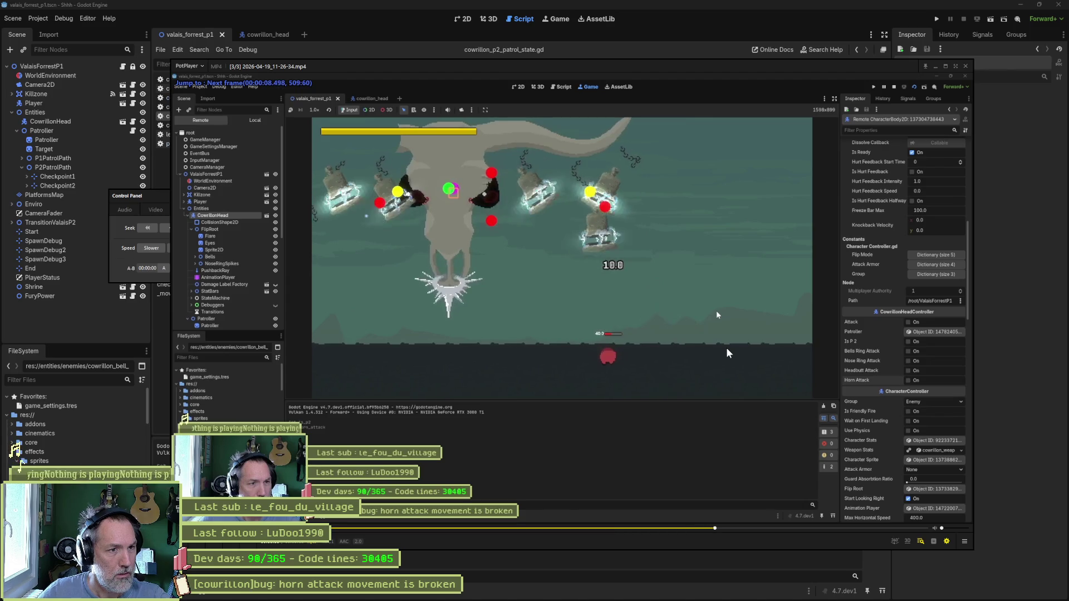
key(f)
key(f)
key(f)
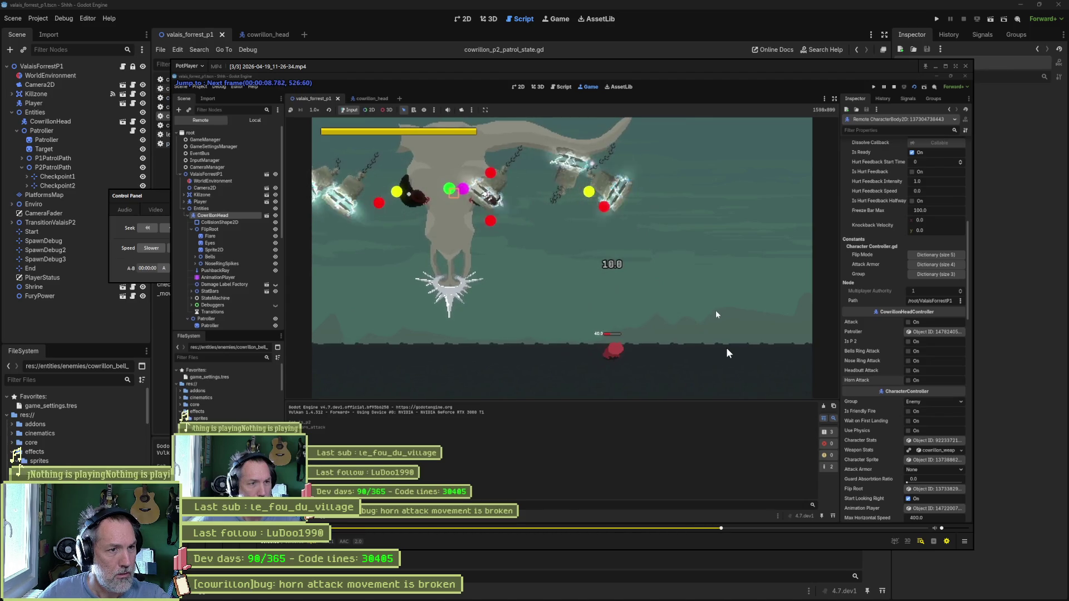
key(f)
key(f)
key(f)
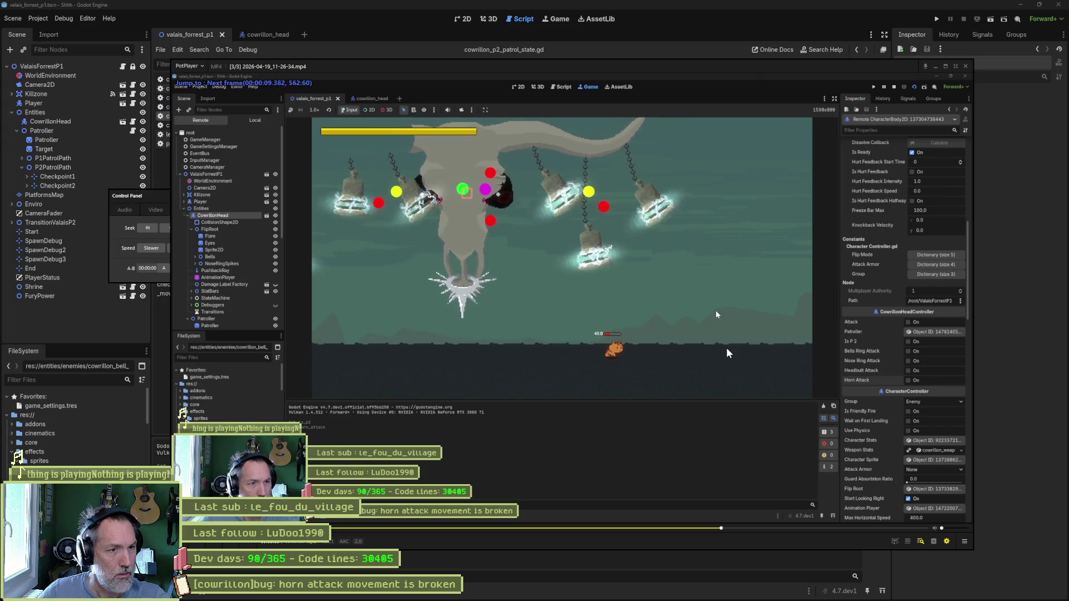
key(f)
key(f)
key(f)
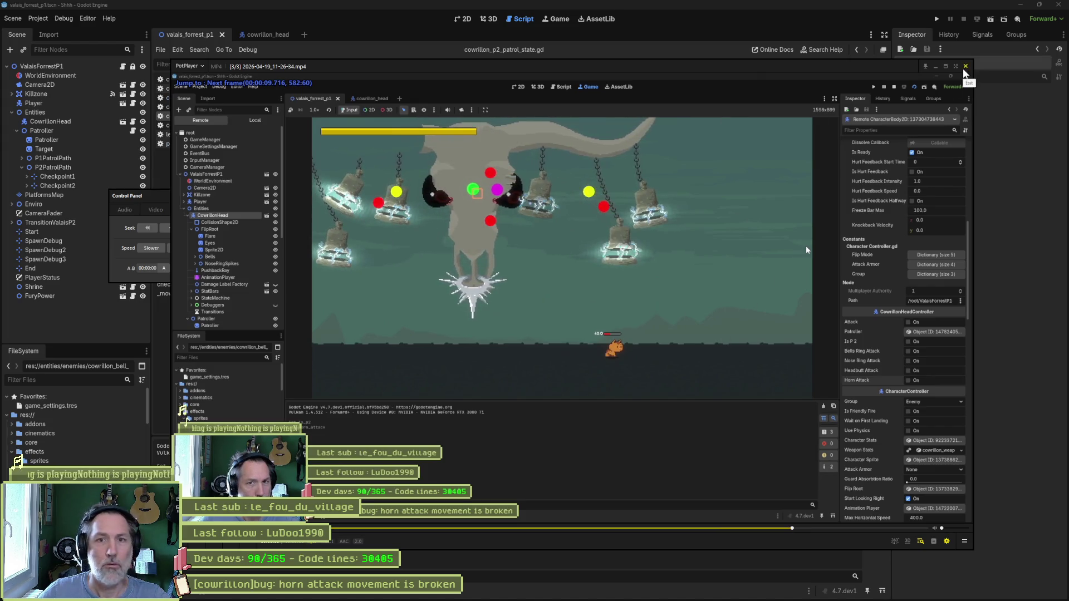
click(965, 67)
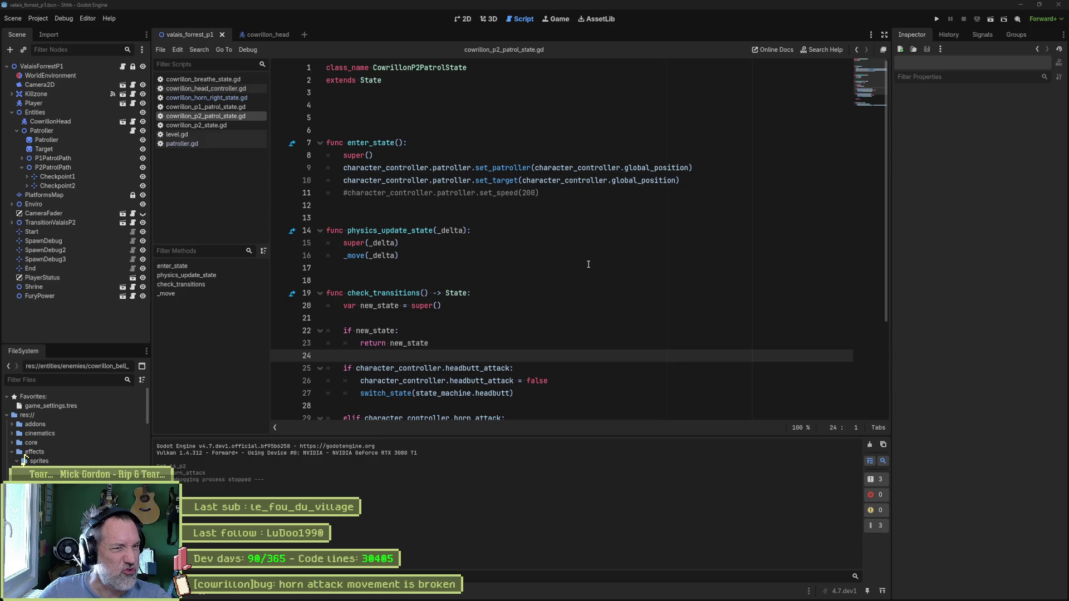
Delete the commented set_speed(200) line and look over the patroller setup lines 9–10.
click(560, 195)
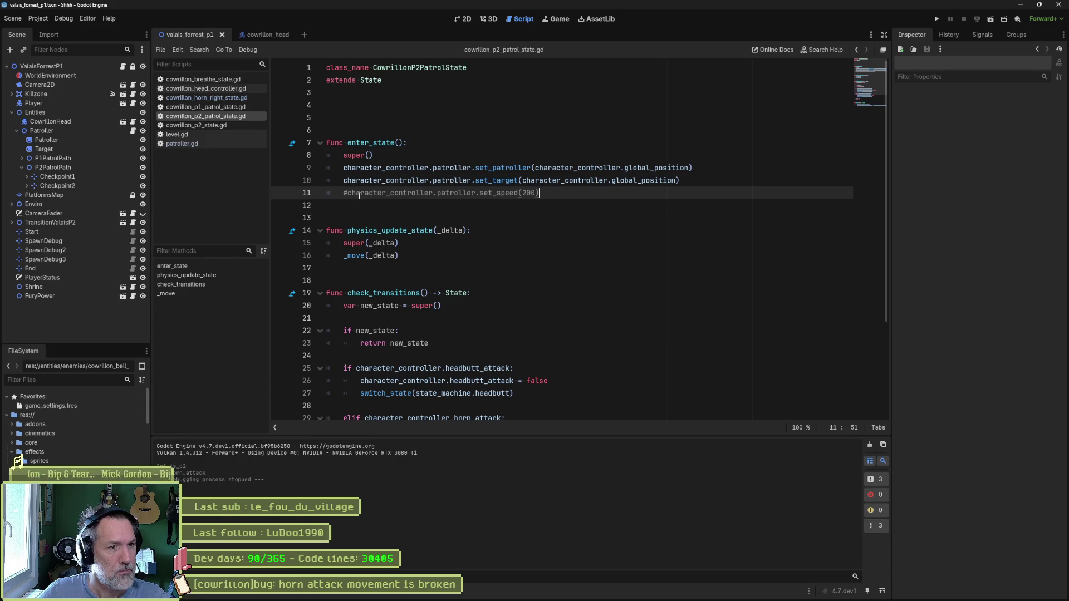
key(ctrl+shift+k)
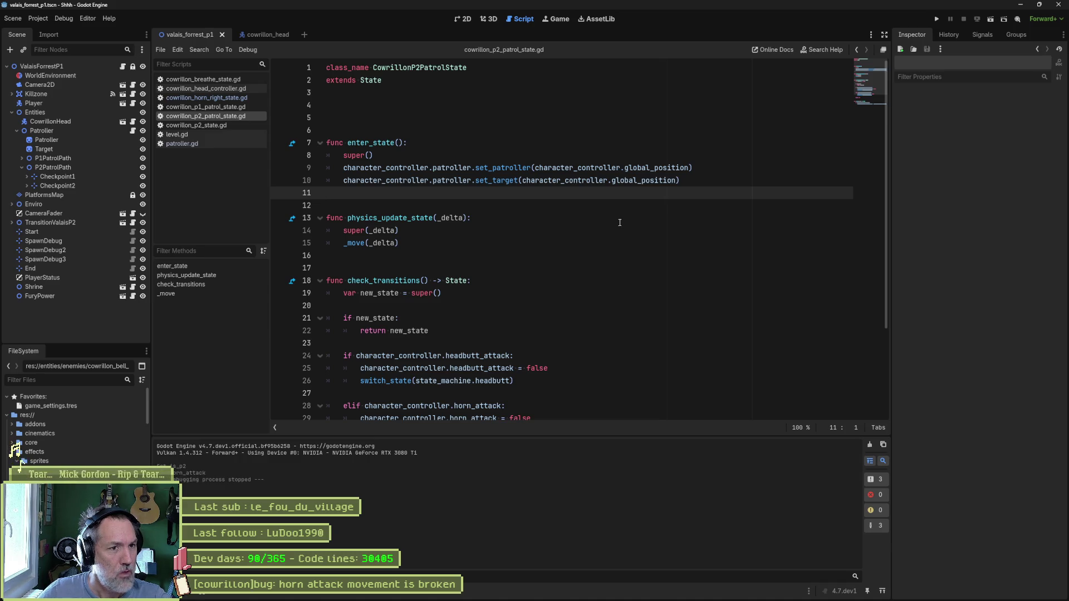
click(512, 168)
drag(512, 167, 513, 180)
click(511, 180)
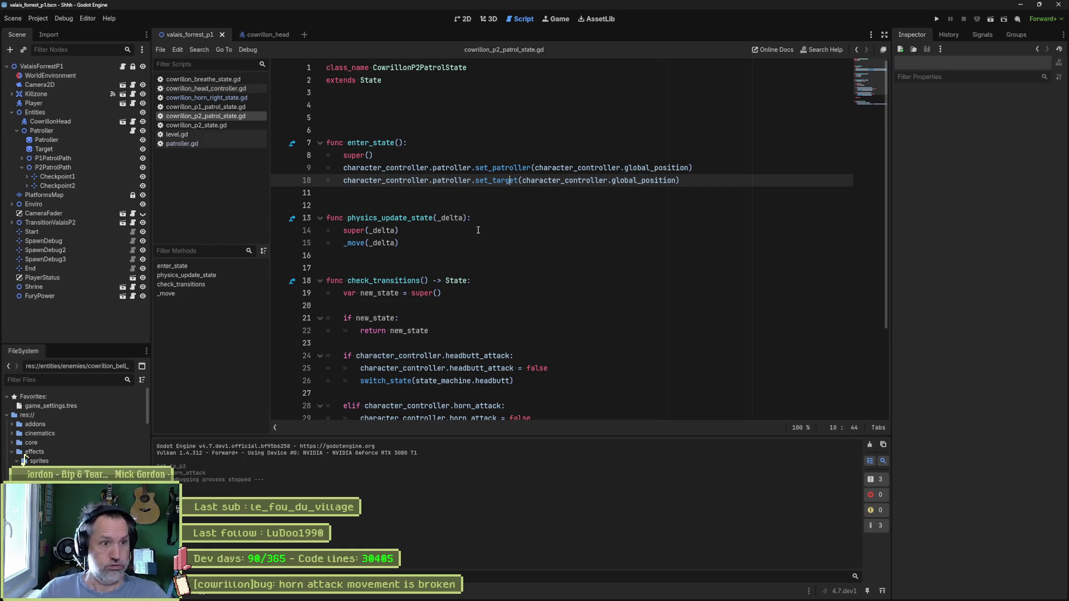
Scroll down the script and check the Debug visibility options without changing them.
mouse_move(395, 213)
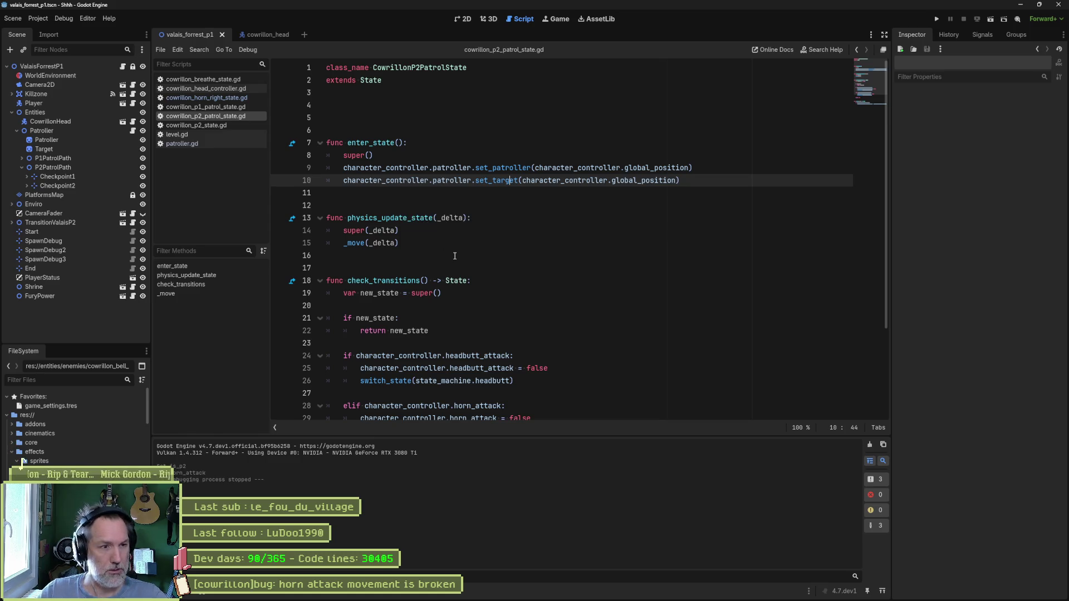
scroll(552, 257, down, 3)
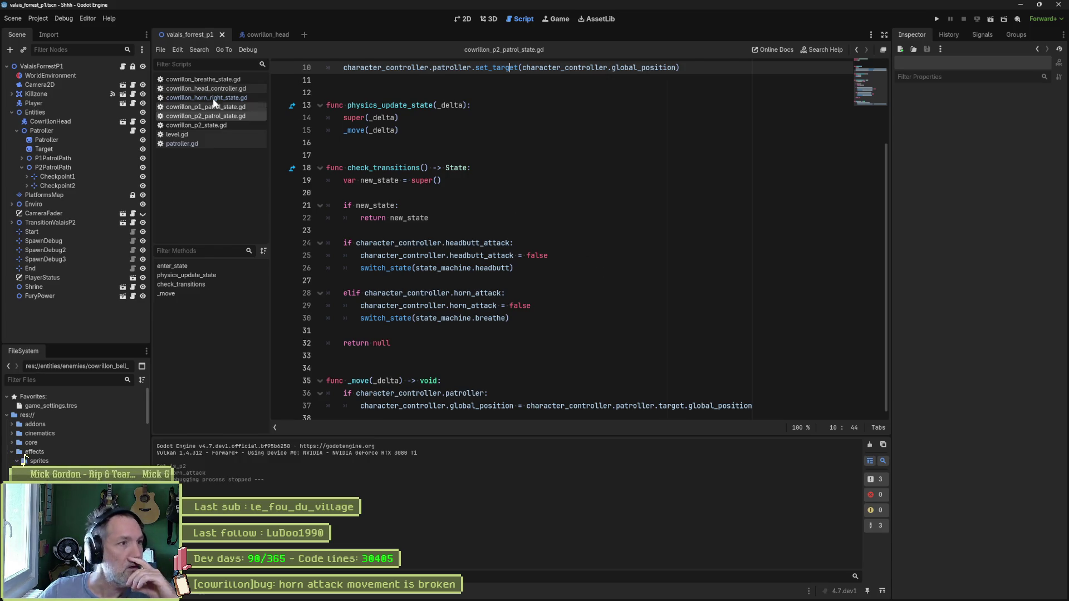
click(63, 19)
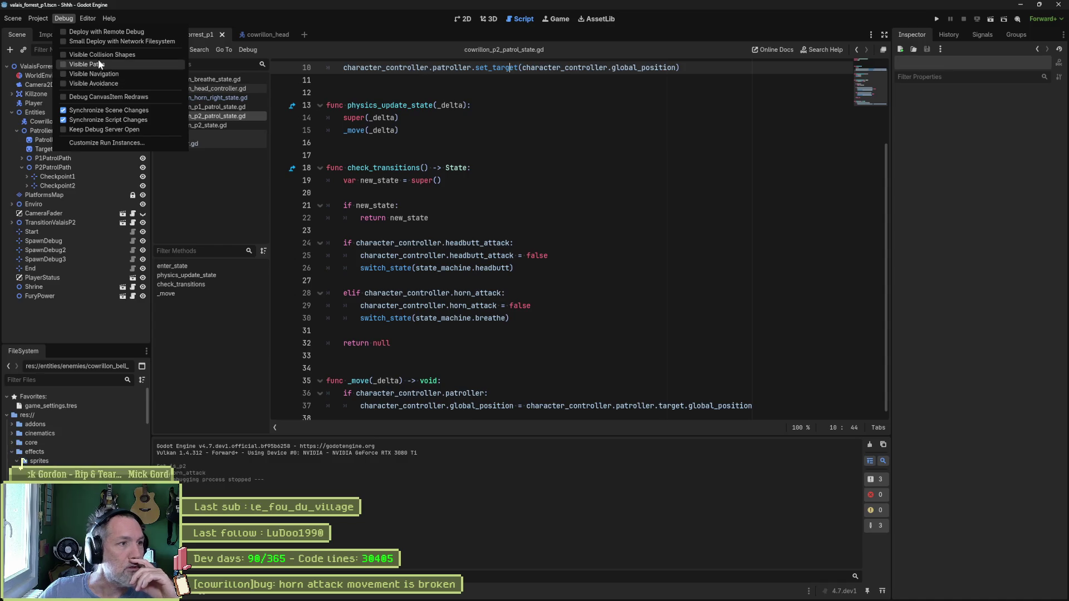
click(613, 166)
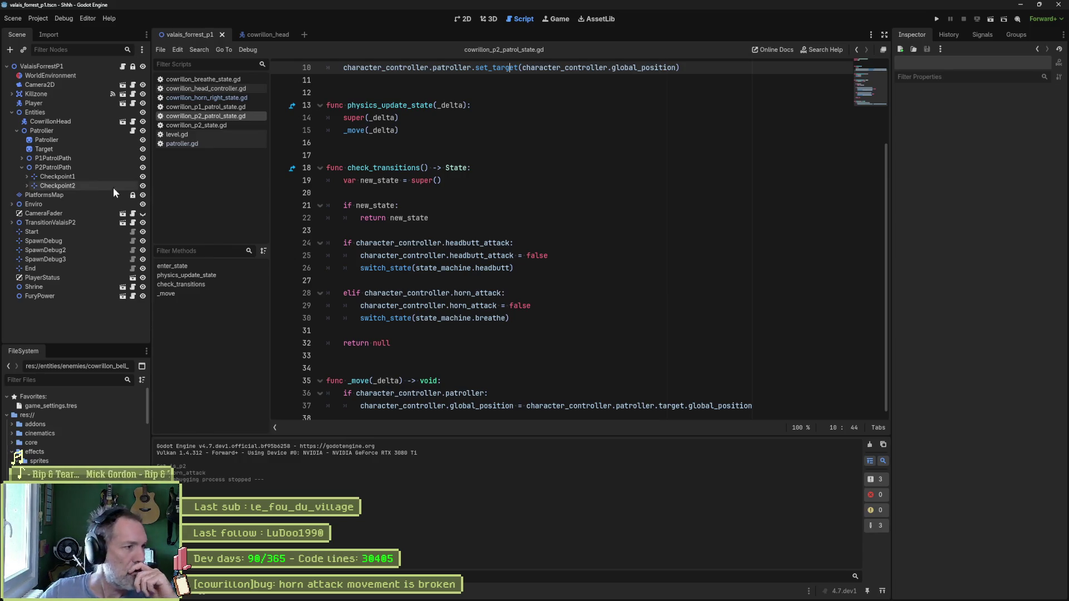
Turn off Show Points on the Patroller node so its patrol path points aren't drawn.
click(42, 130)
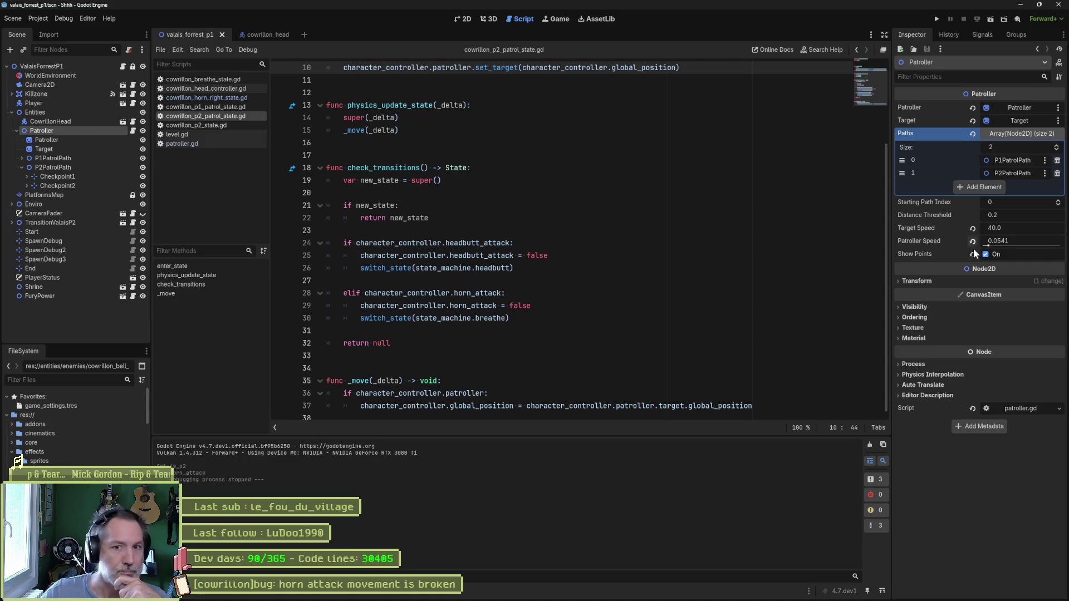
click(986, 255)
click(617, 298)
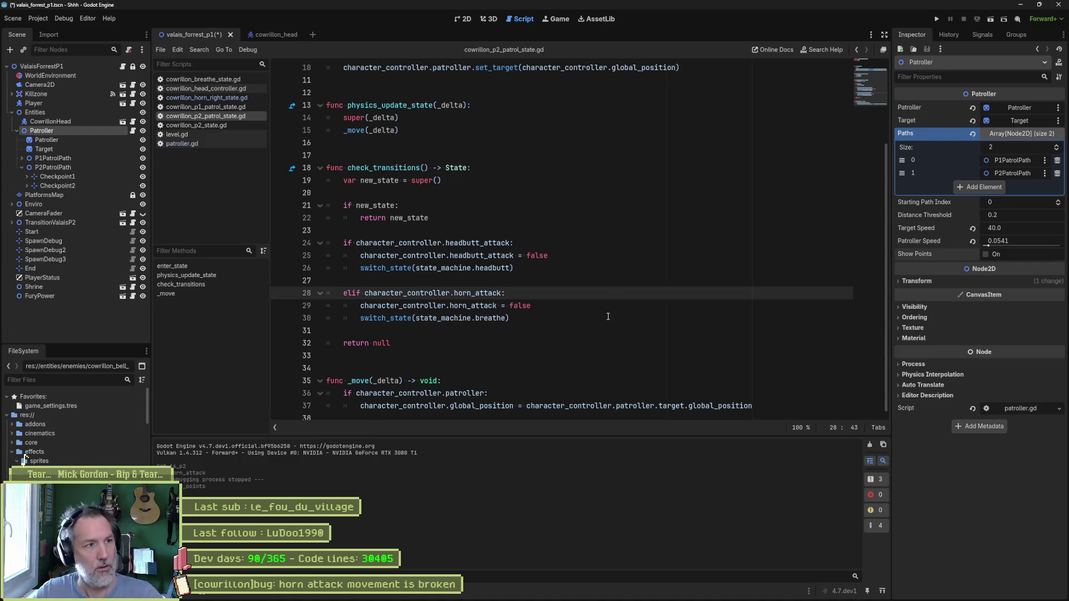
Run the level, tick Is P 2 and Horn Attack on the live CowrillonHead, then stop.
key(F6)
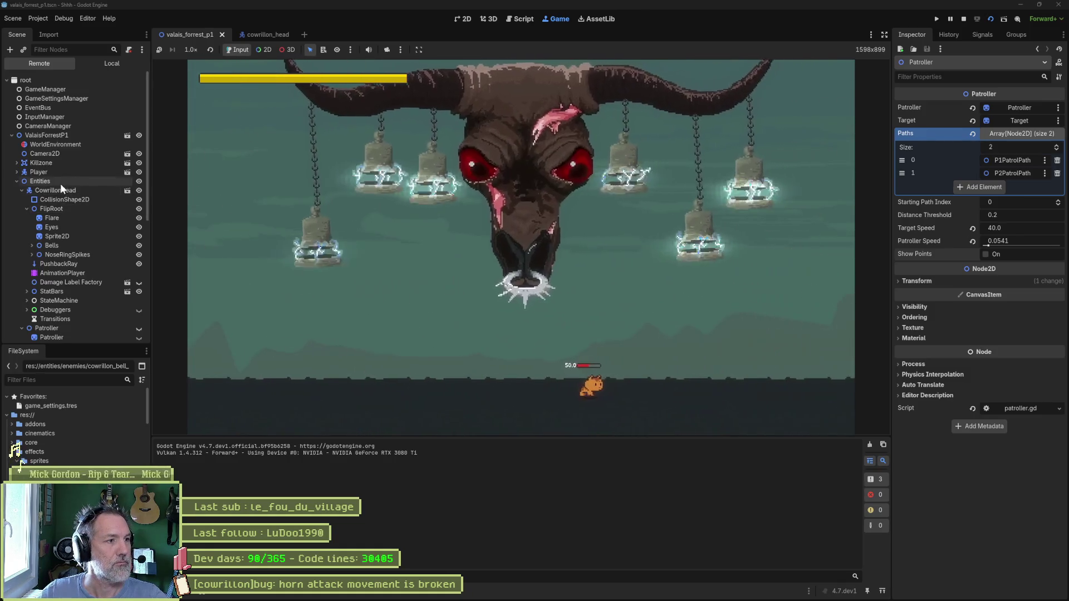
click(56, 190)
scroll(985, 345, down, 6)
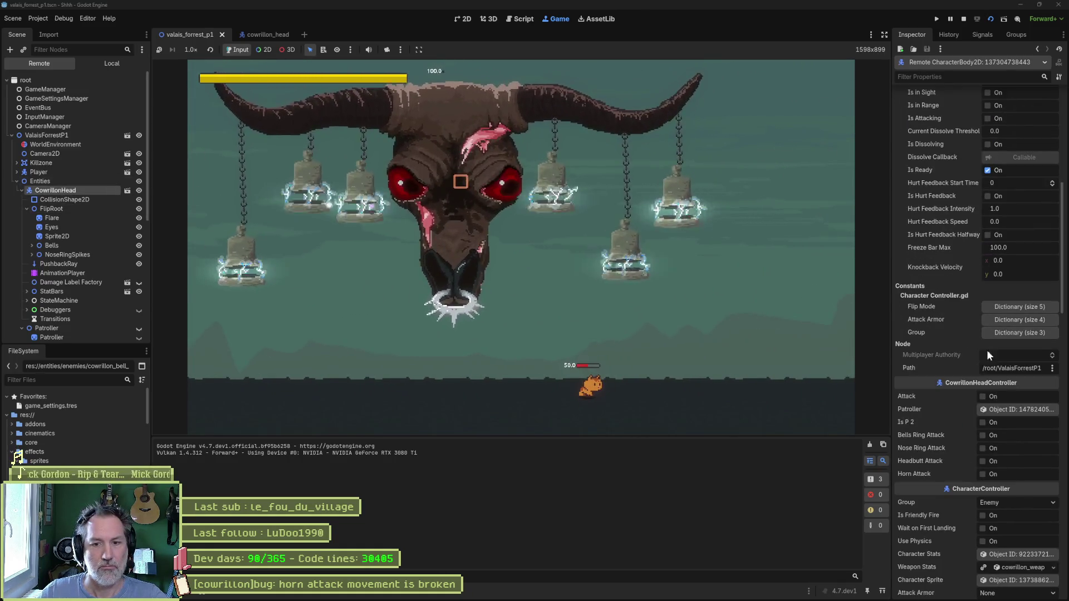
click(991, 423)
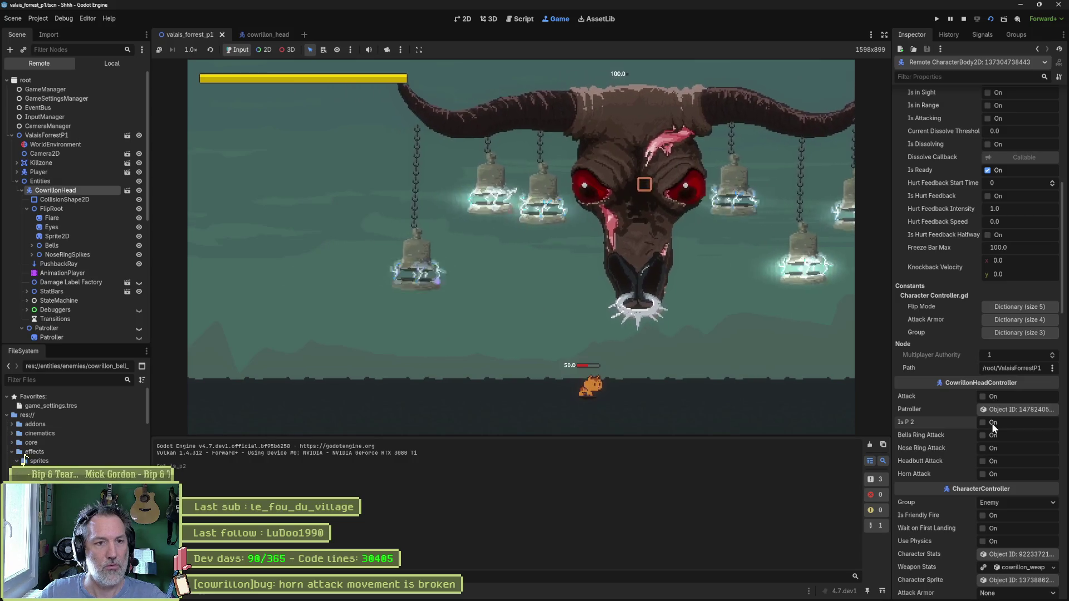
click(983, 474)
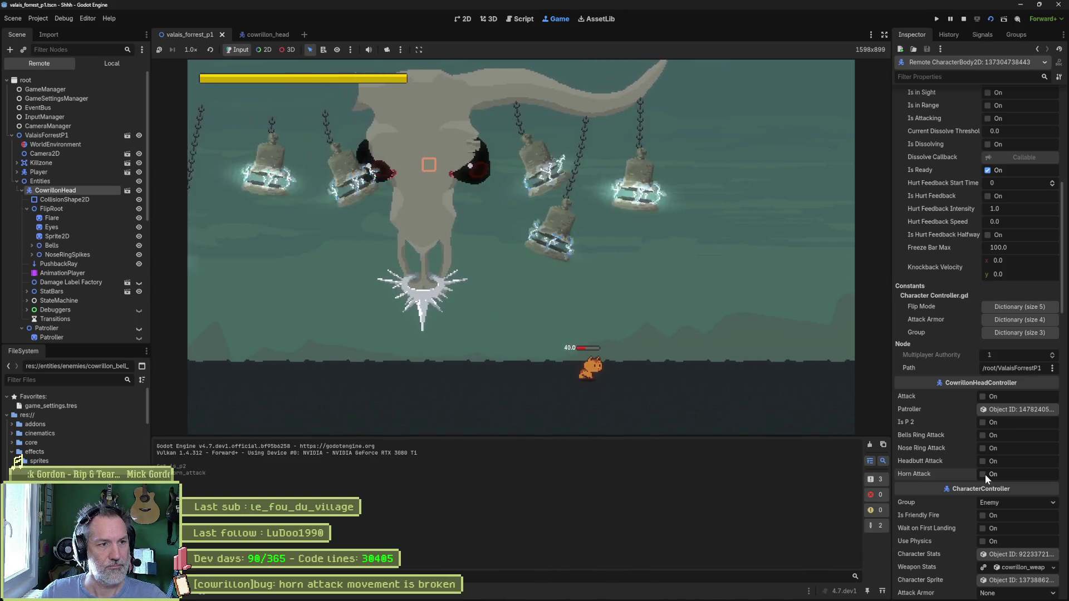
key(F8)
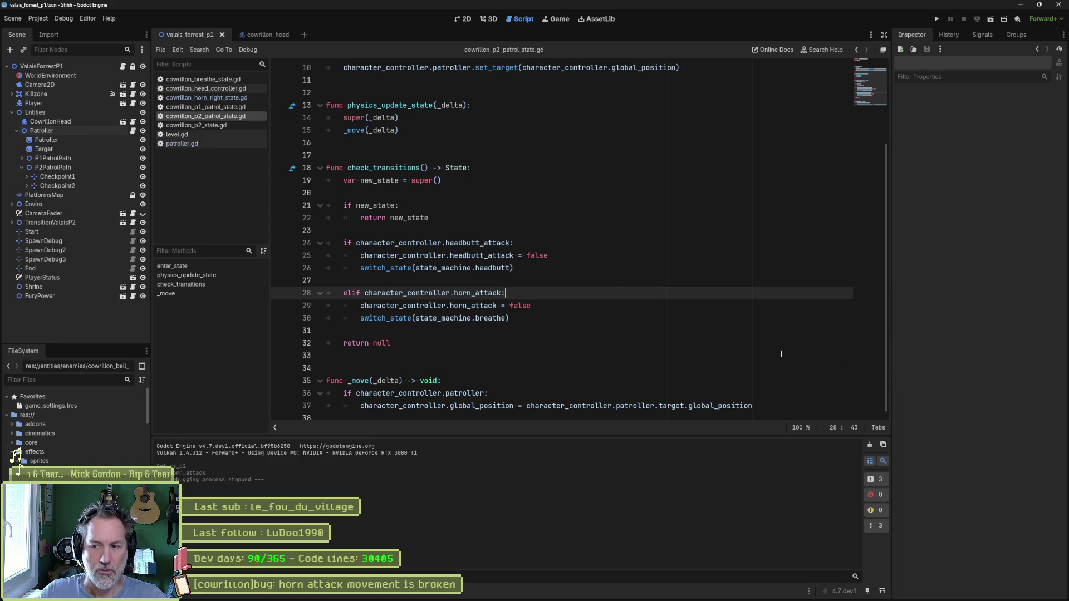
key(F6)
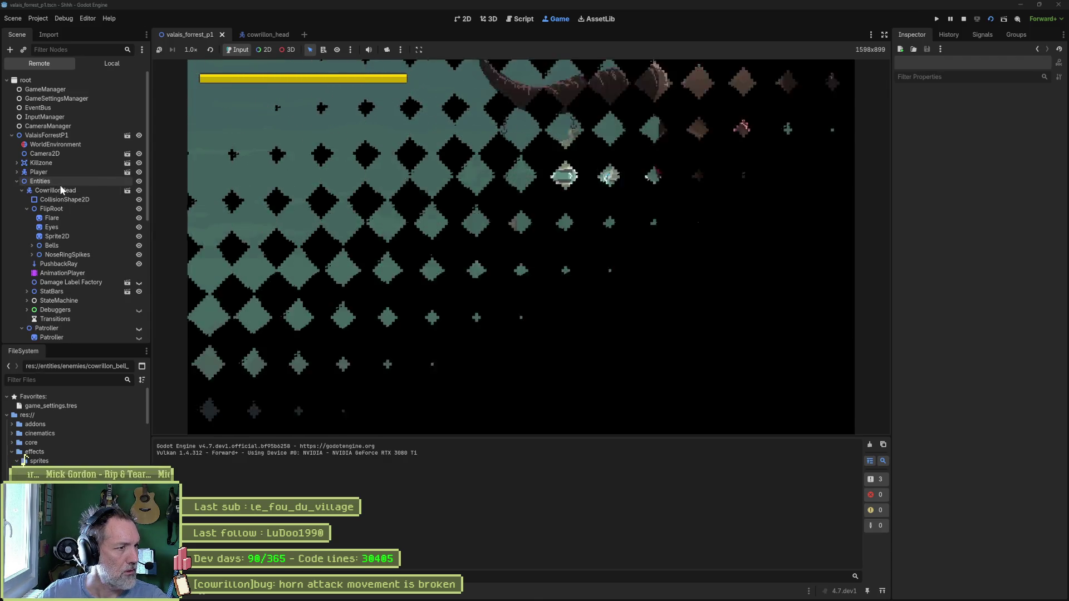
click(59, 190)
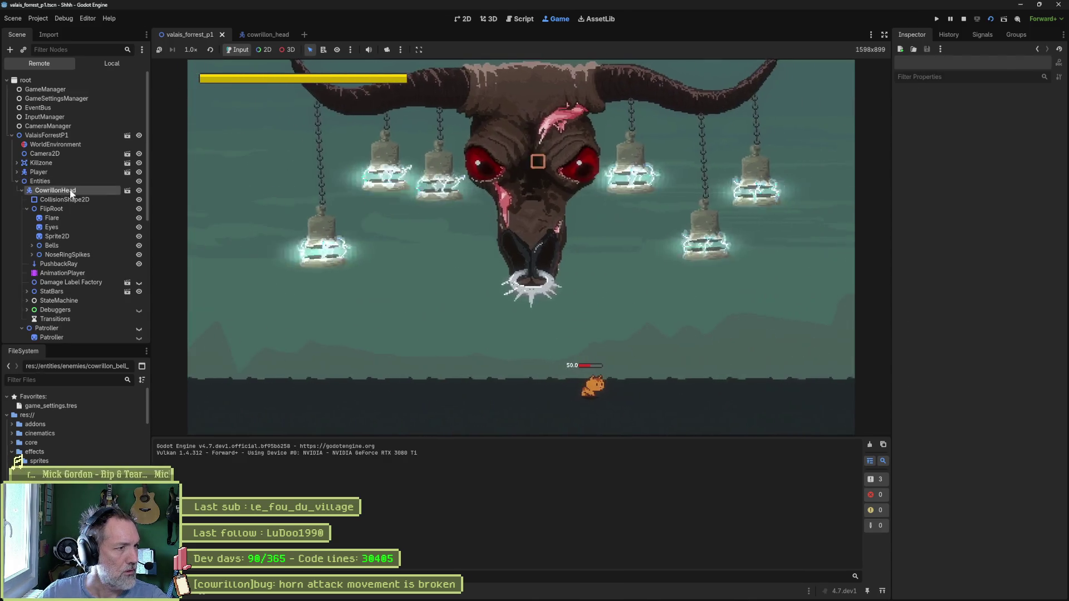
click(982, 423)
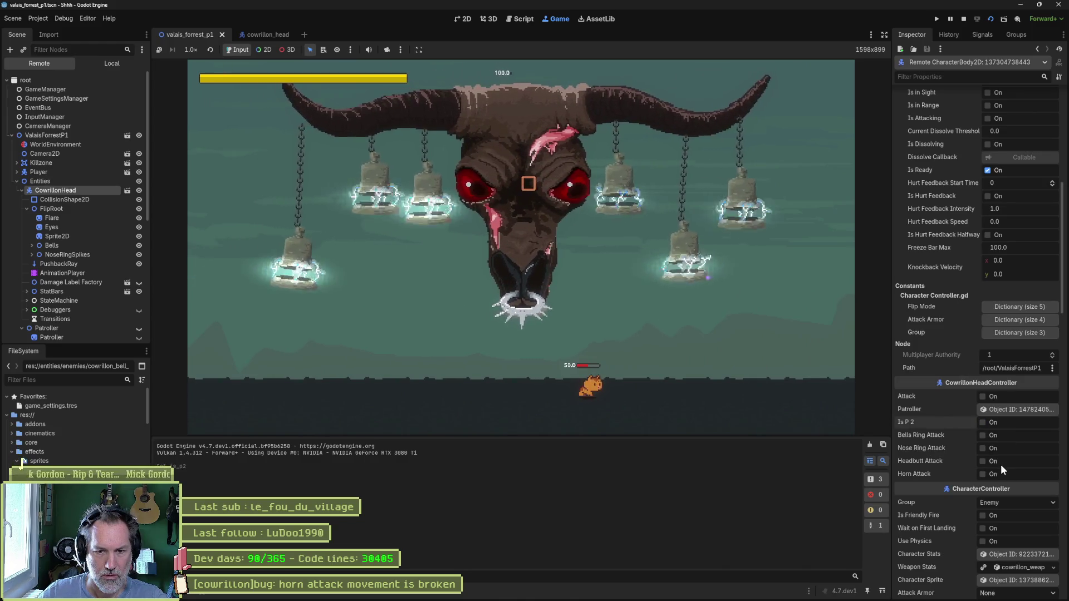
click(982, 462)
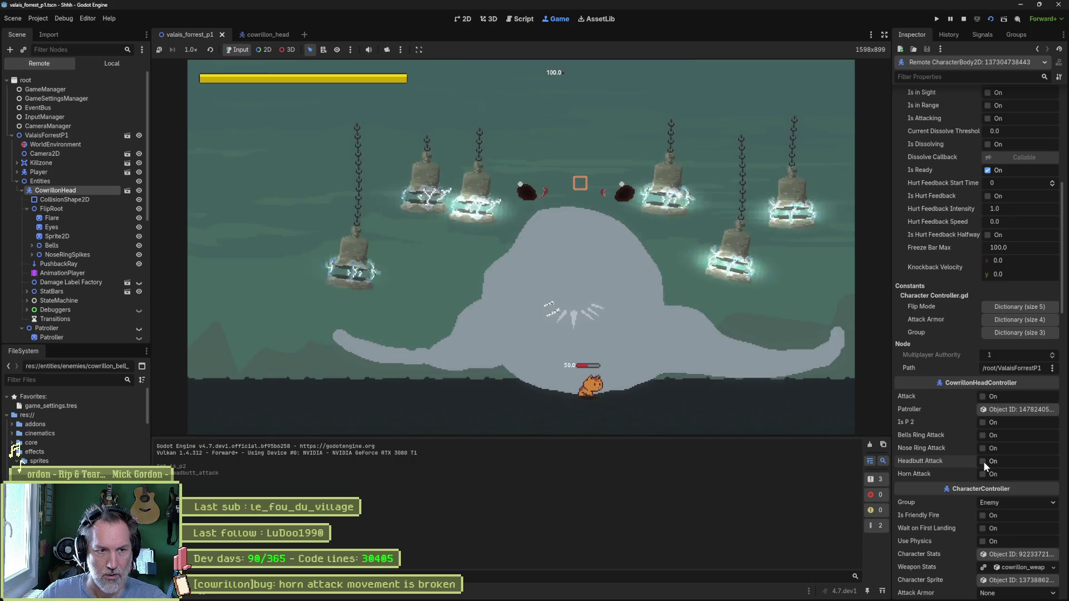
click(983, 462)
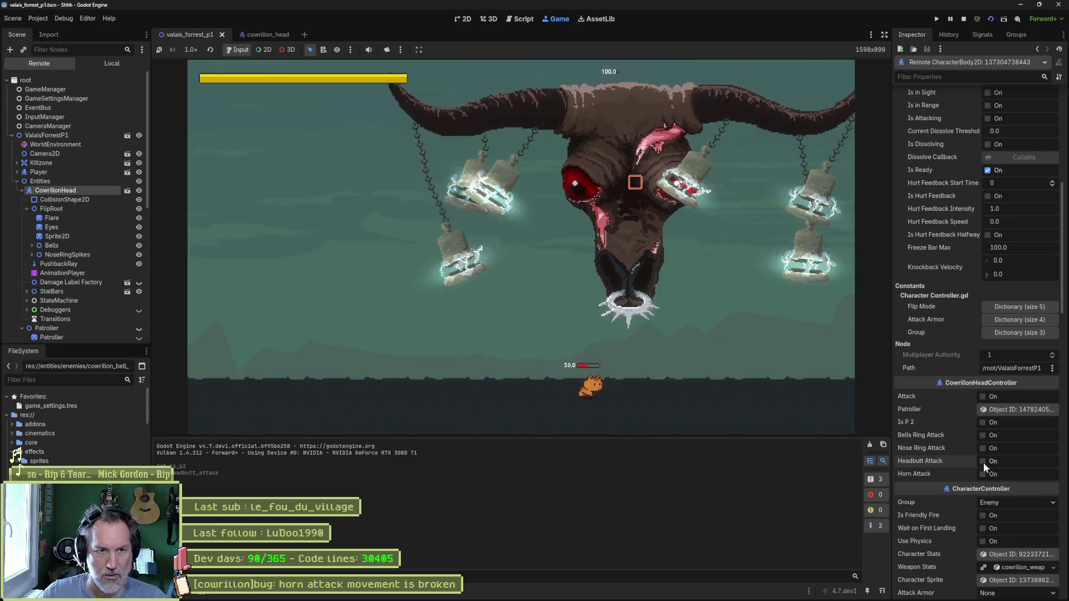
key(F8)
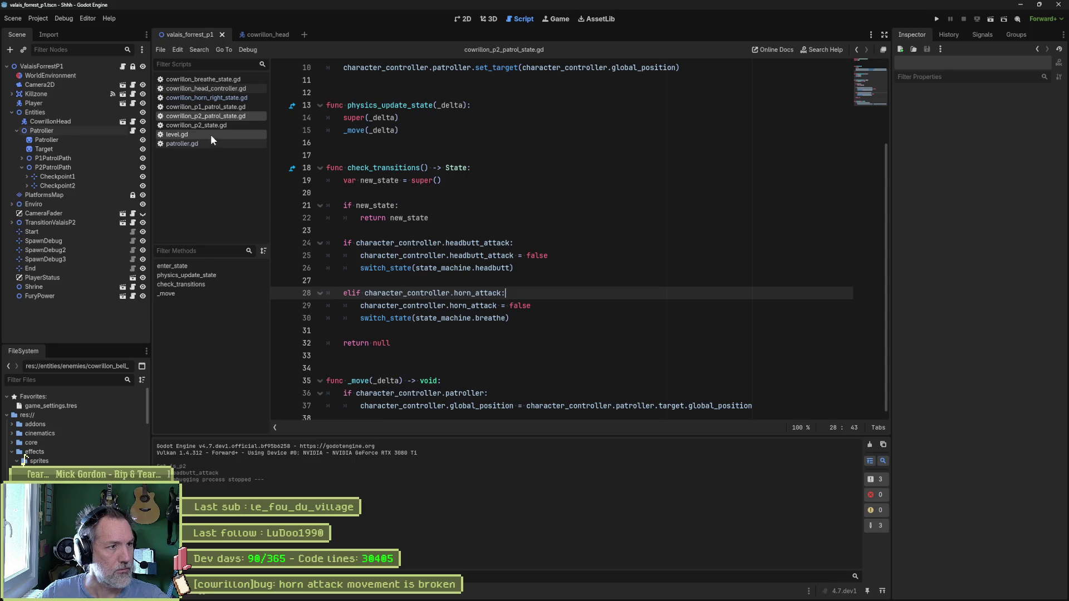
Change p1_patrol to p2_patrol on line 52 of cowrillon_headbutt_state.gd, then run valais_forrest_p1.
click(263, 36)
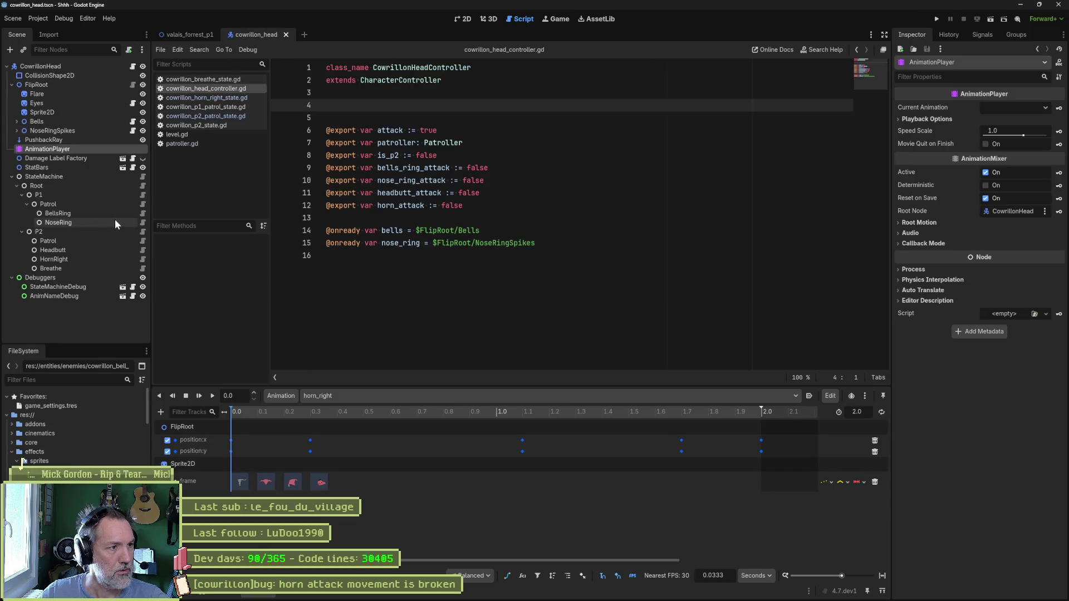
click(141, 250)
click(320, 231)
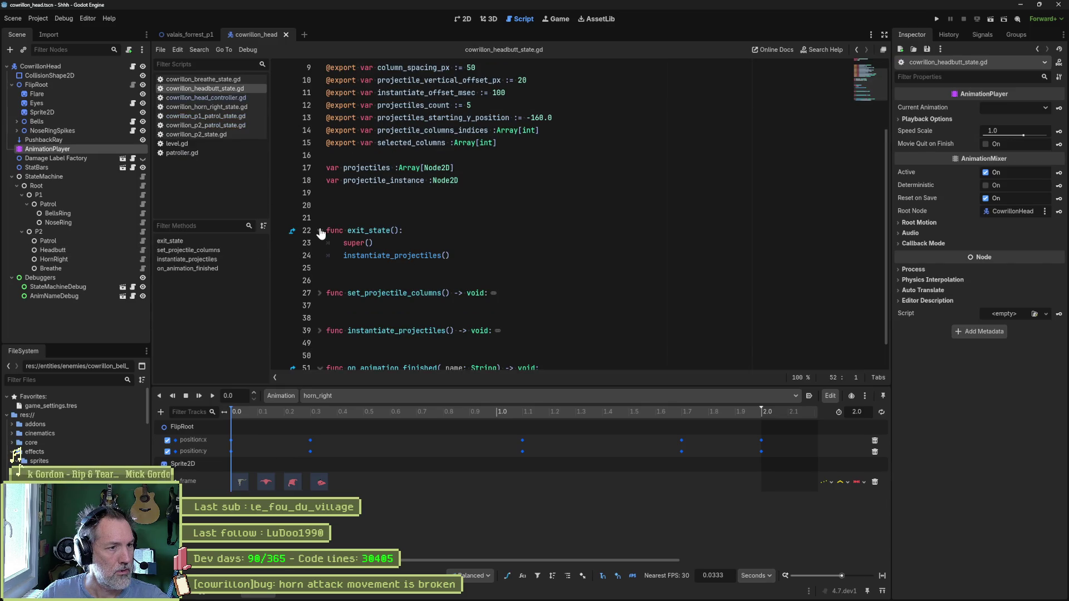
scroll(365, 288, down, 1)
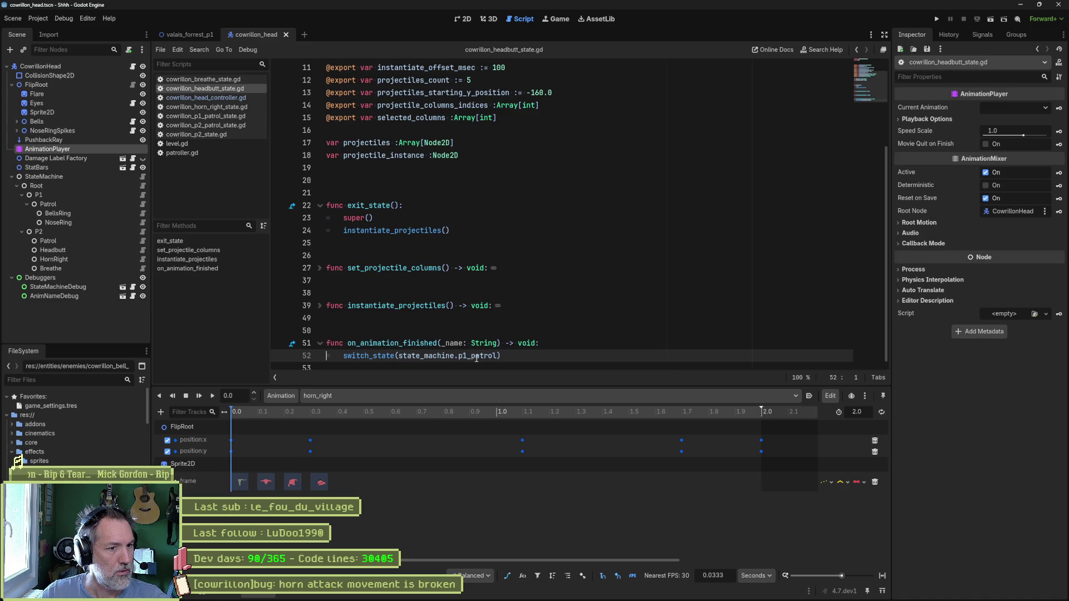
key(BackSpace)
text(2)
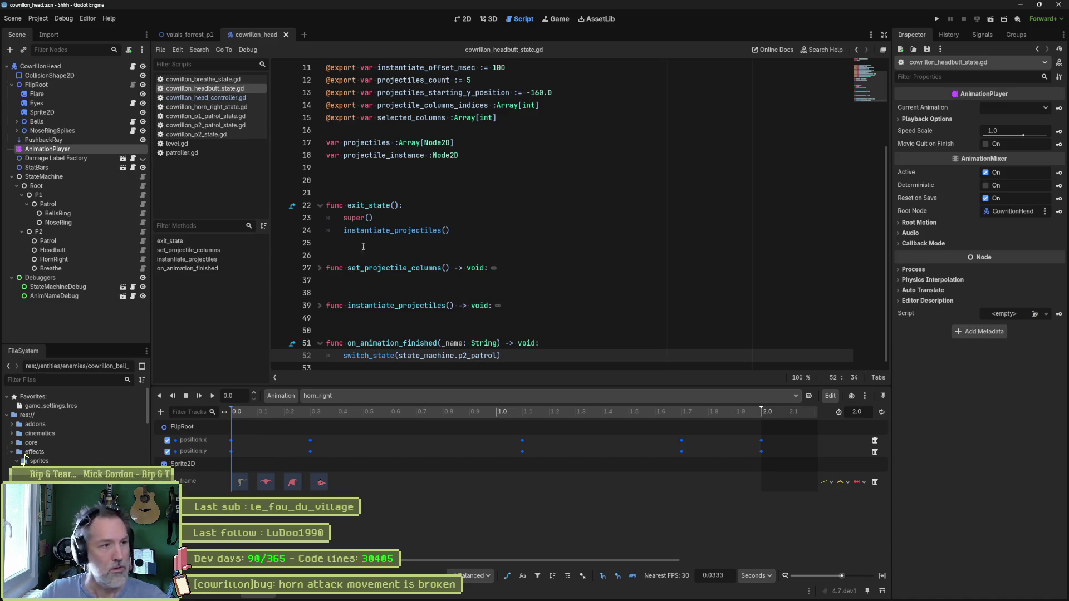
click(186, 37)
key(F6)
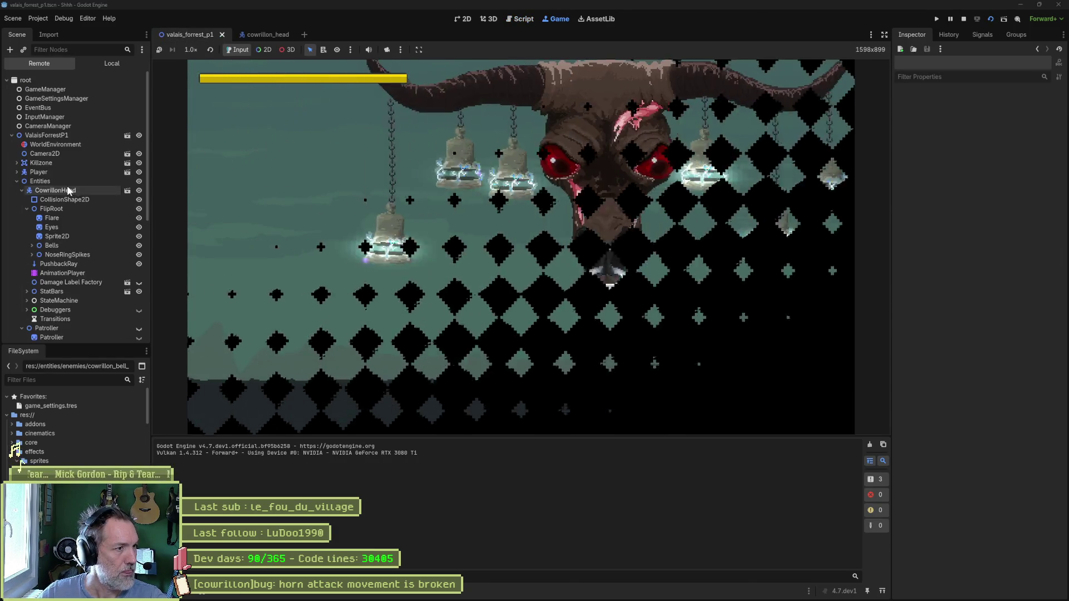
Trigger headbutt, horn, another headbutt and bell-ring attacks on the live CowrillonHead, then stop.
click(67, 187)
scroll(980, 390, down, 10)
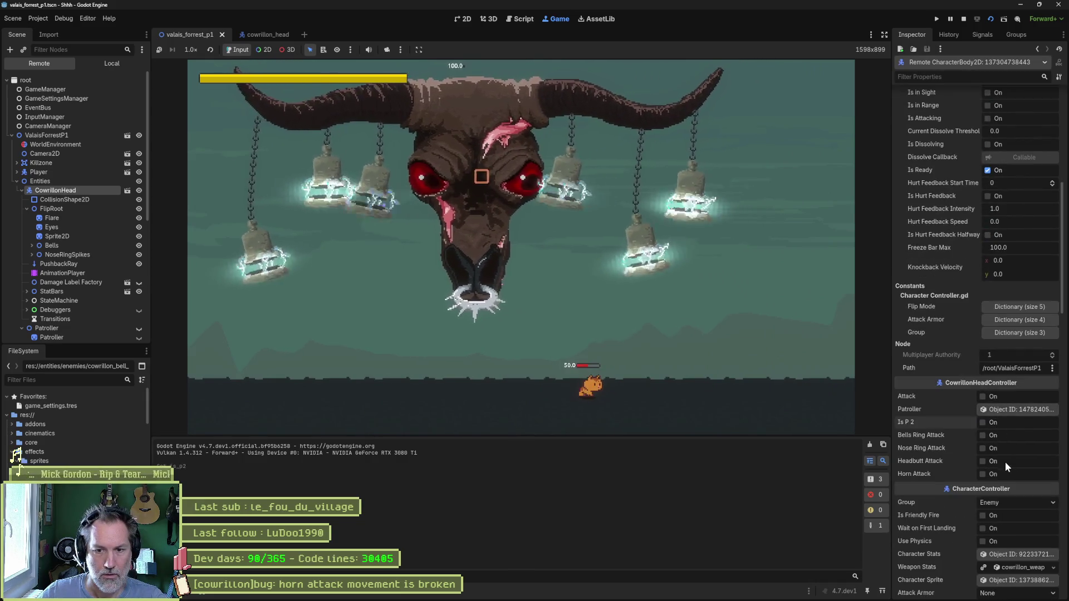
click(984, 460)
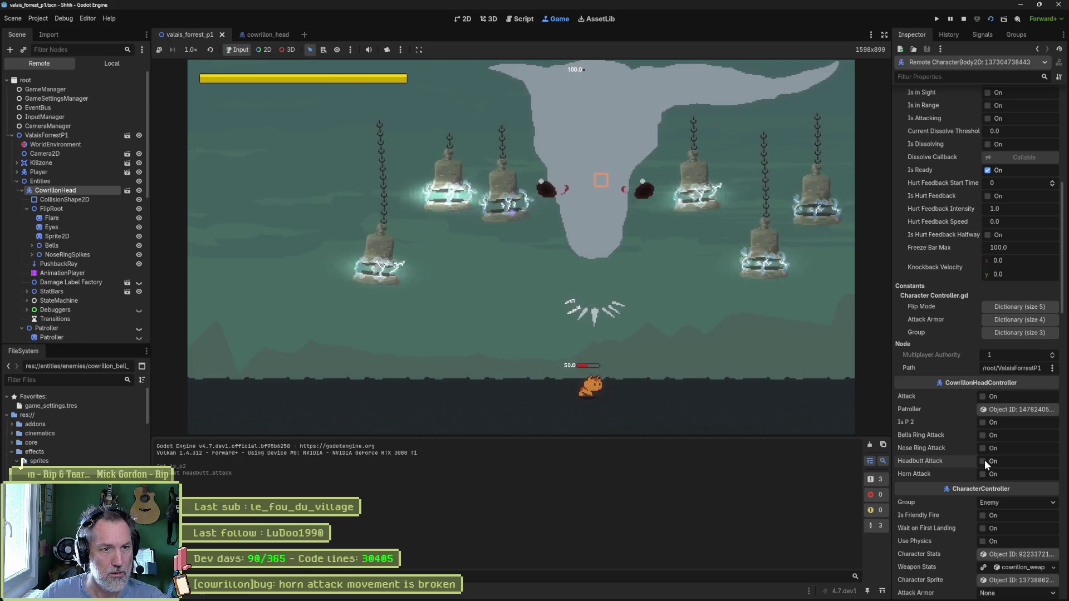
click(982, 474)
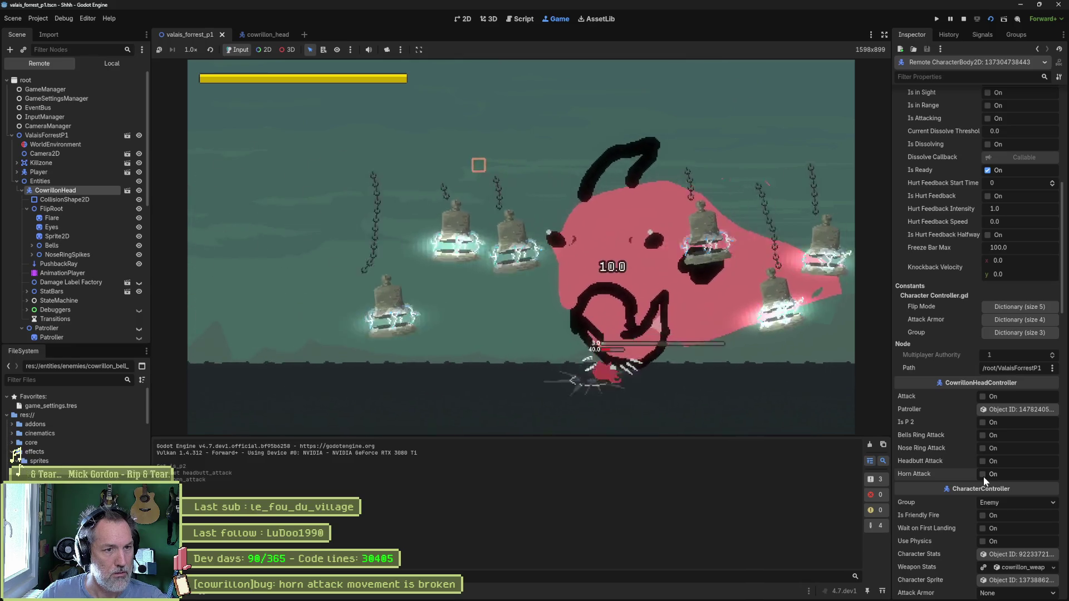
click(983, 461)
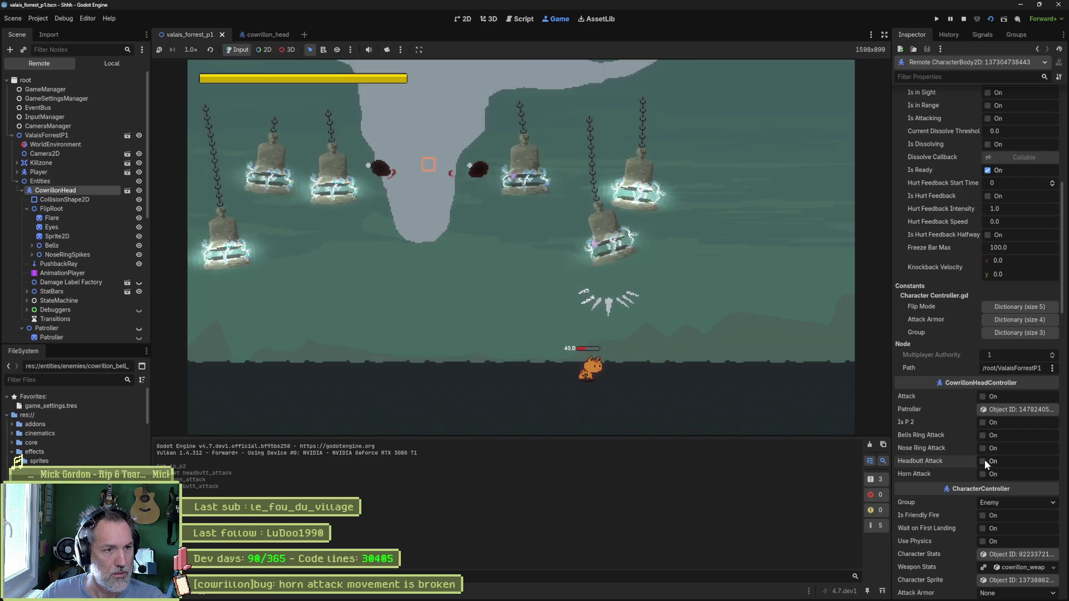
click(983, 436)
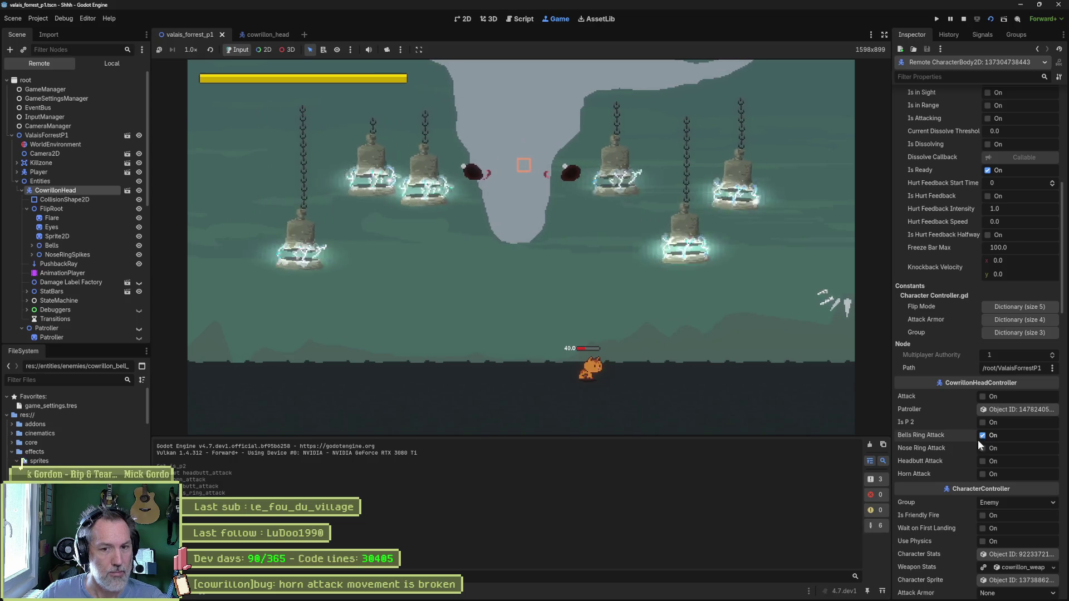
key(F8)
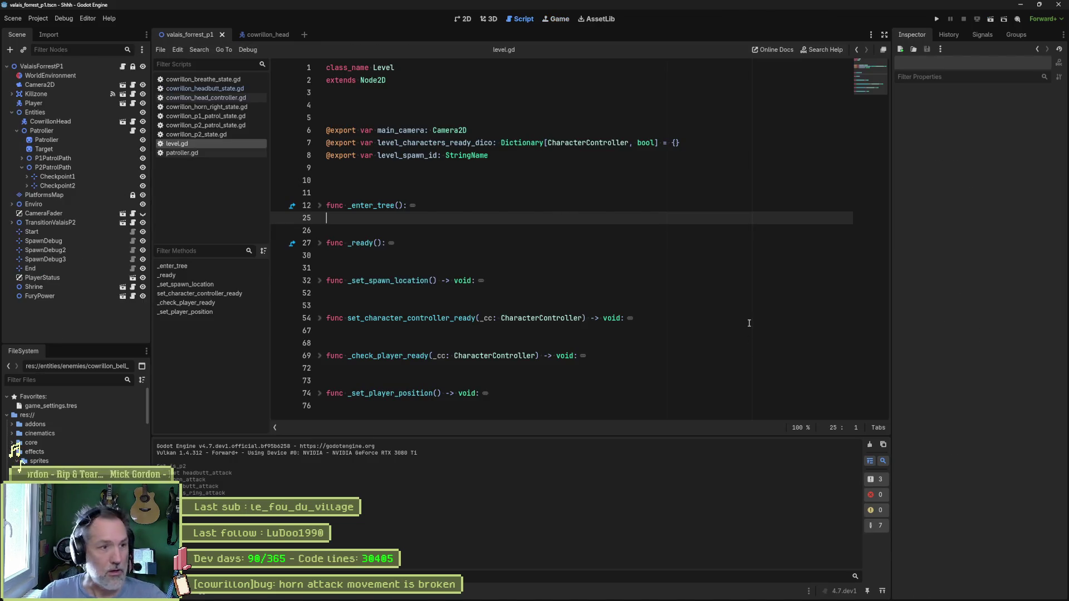
Drag the '[cowrillon]bug: horn attack movement is broken' card into Complete, then minimize Asana.
mouse_move(607, 599)
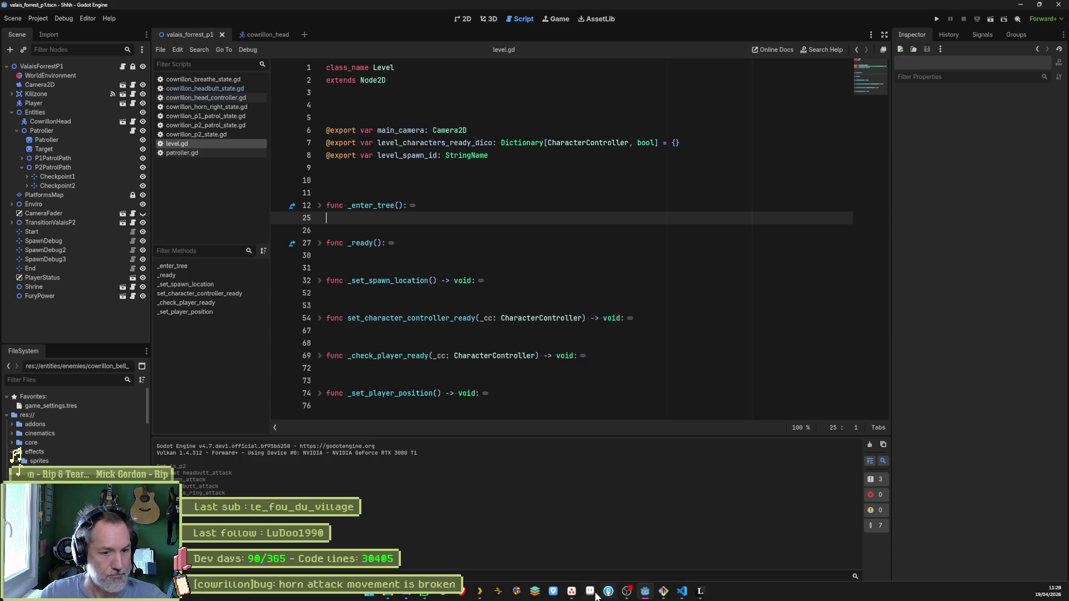
click(570, 594)
click(567, 151)
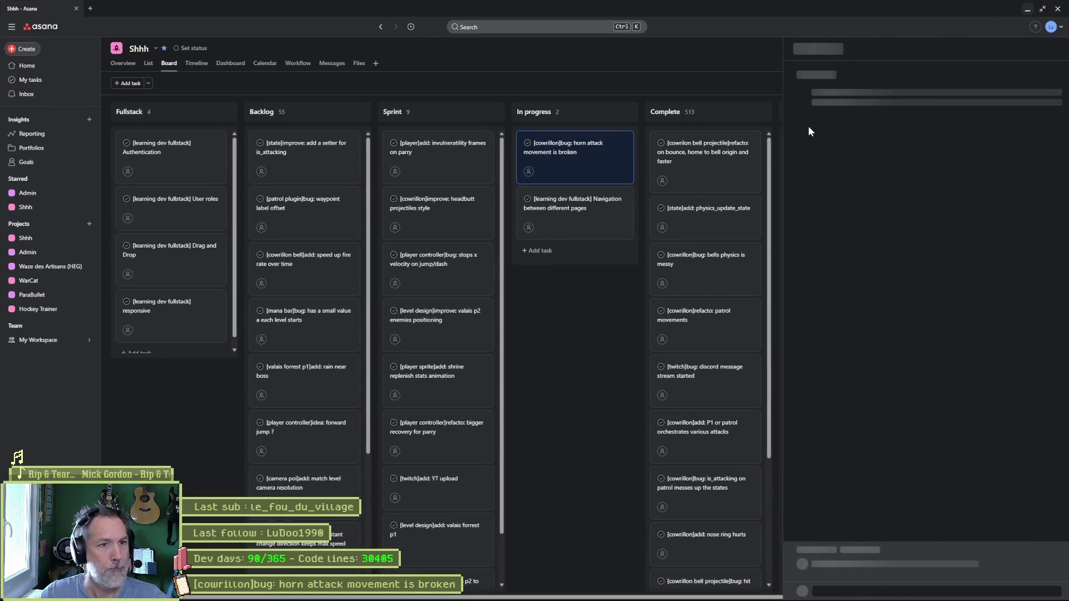
triple_click(963, 77)
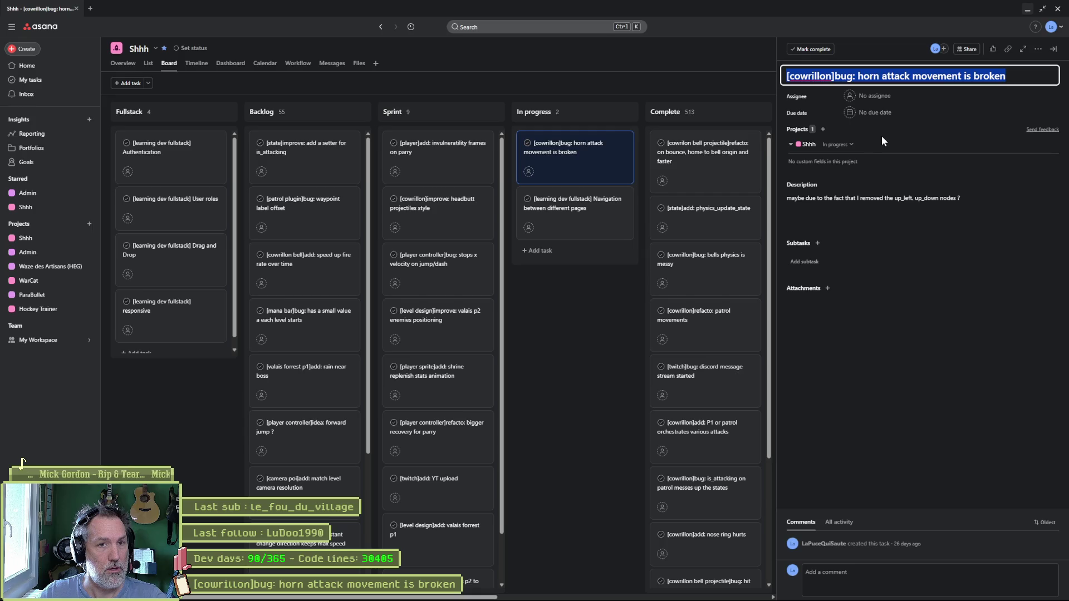
drag(546, 148, 695, 151)
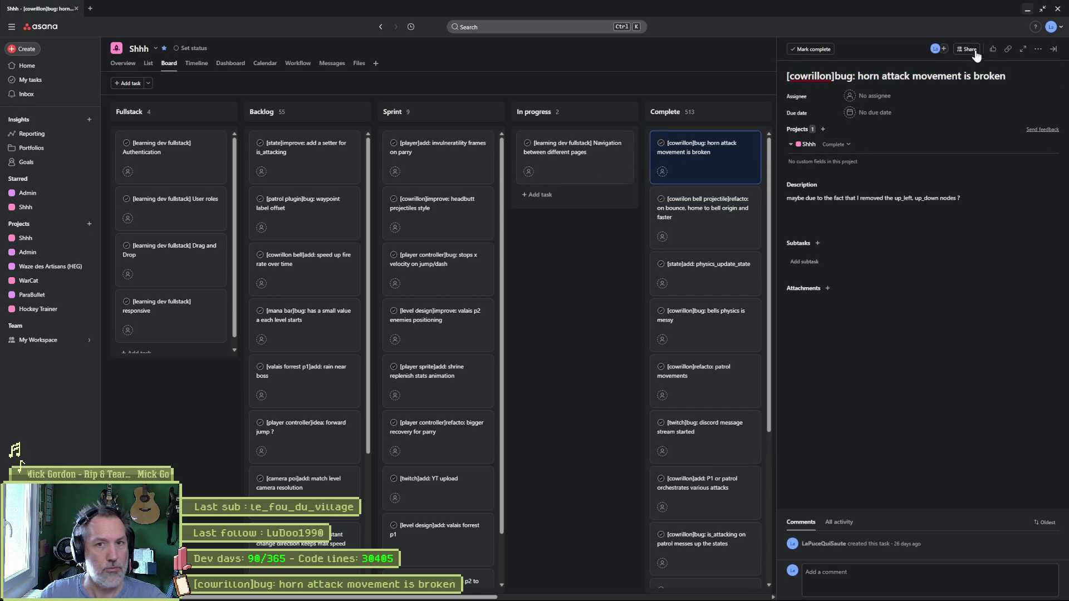
click(1027, 9)
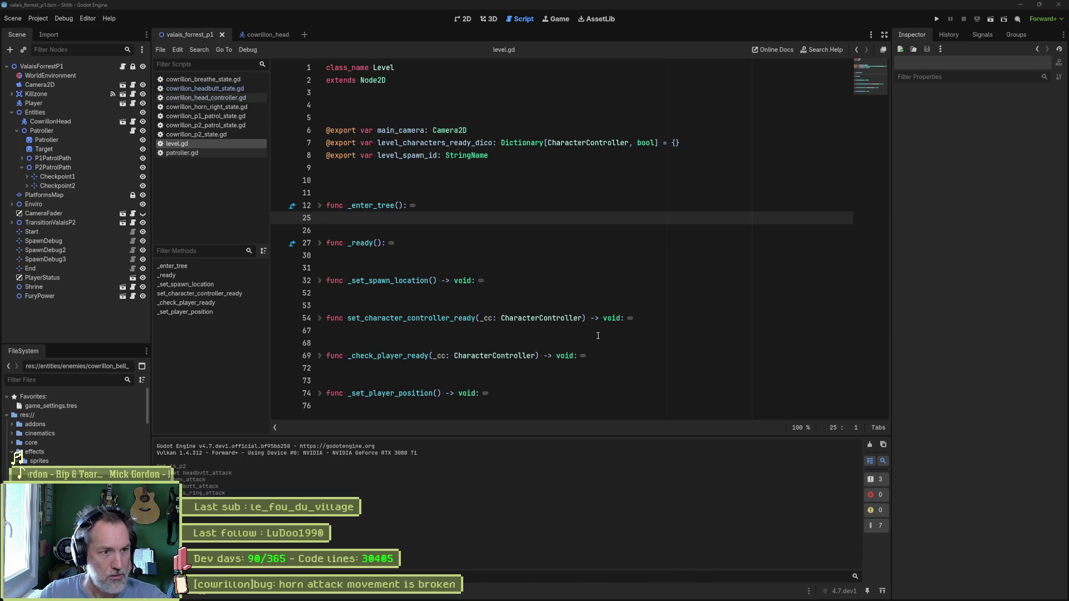
In Fork's Local Changes, draft a commit summary about patroller multiple paths and reset target API.
key(alt+Tab)
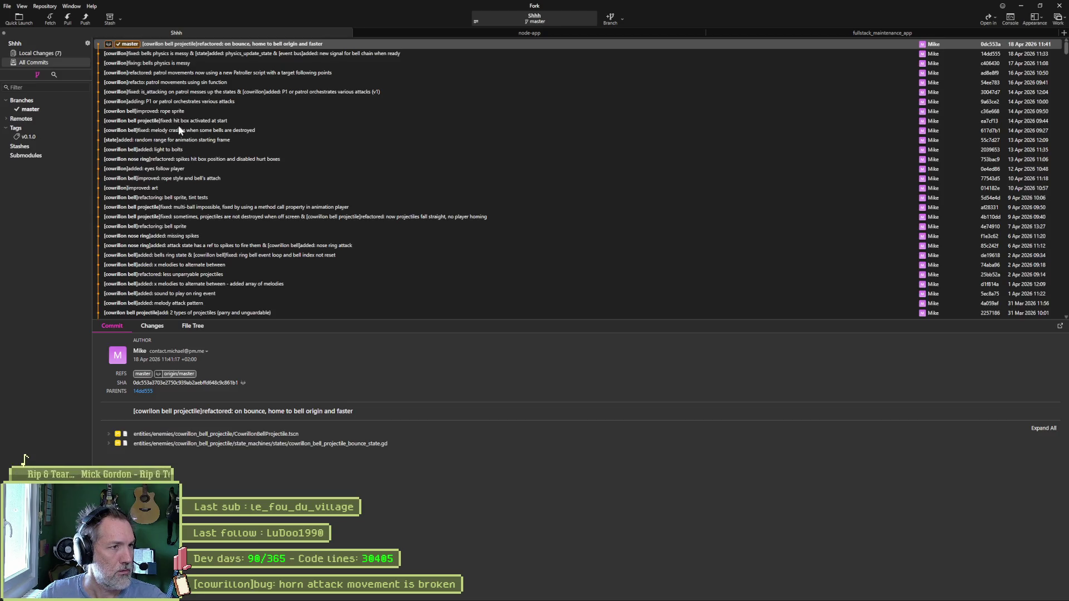
click(71, 56)
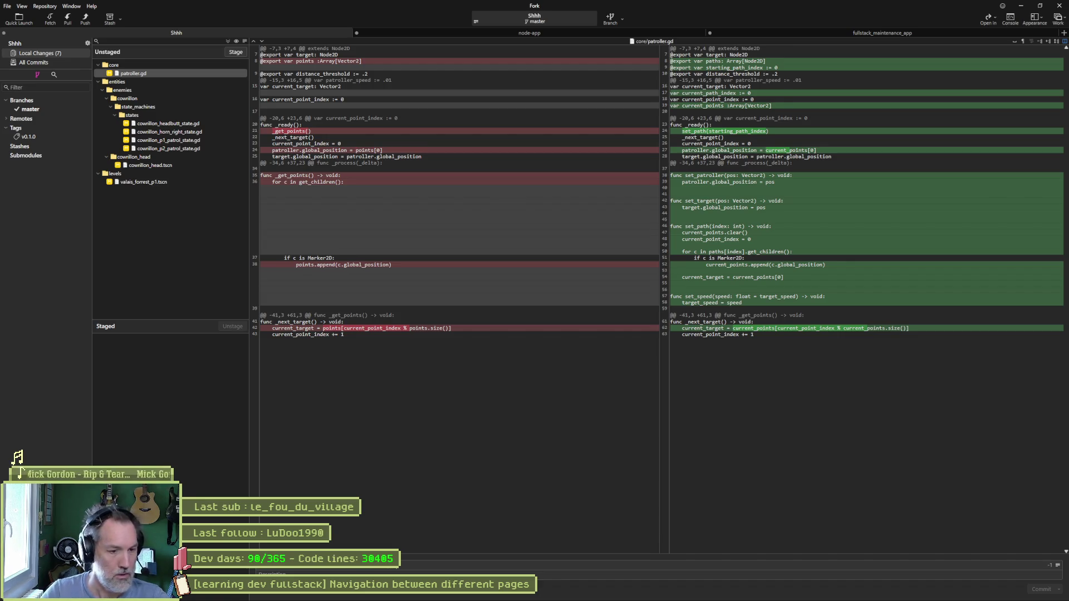
text(patroller]a)
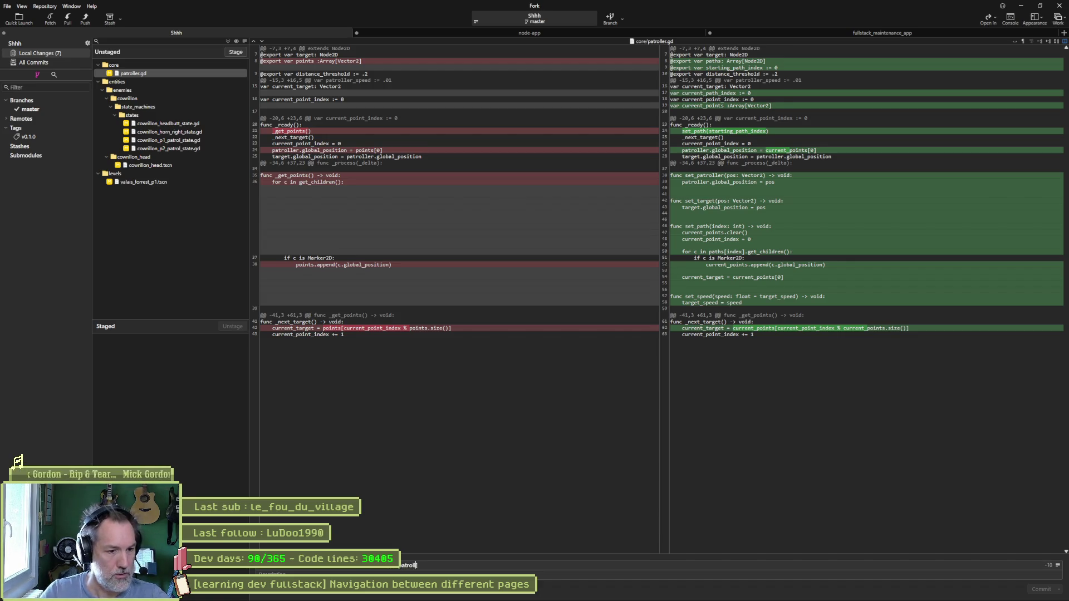
text(dded:)
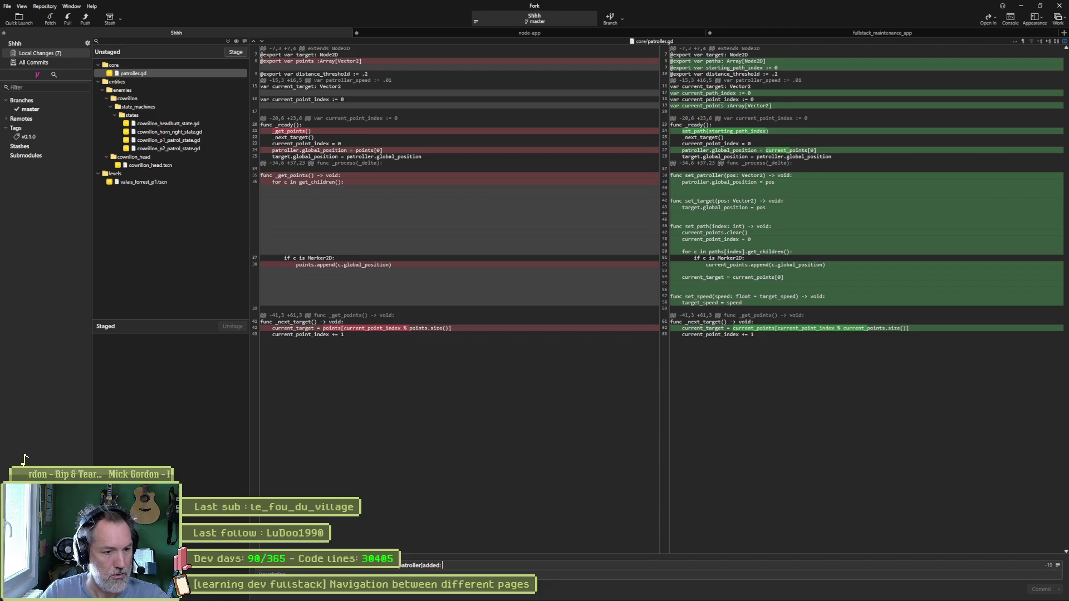
text( multiple paths and A)
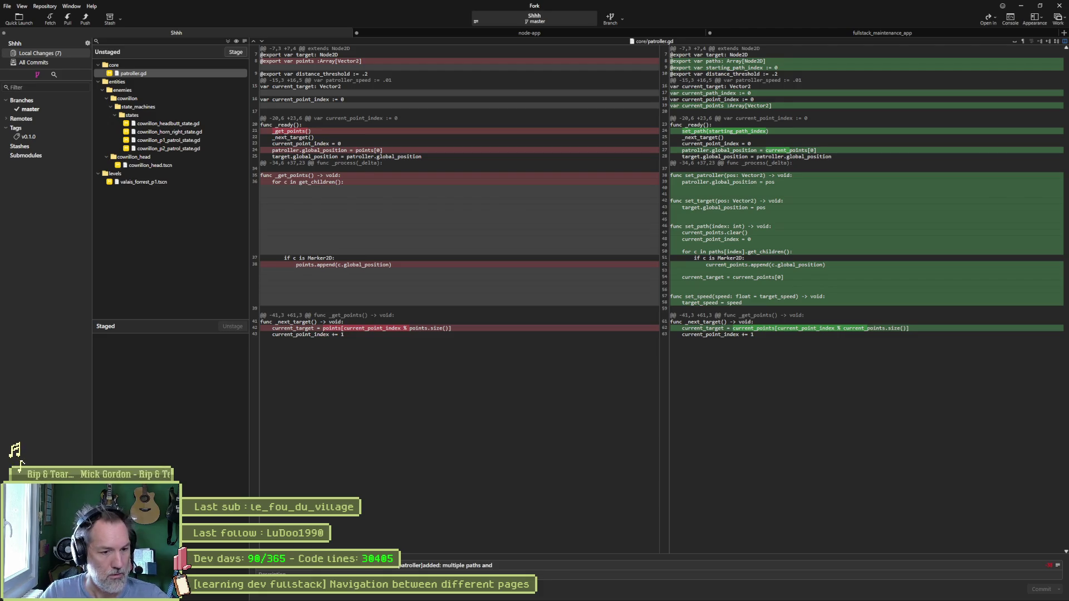
text(PI to rse)
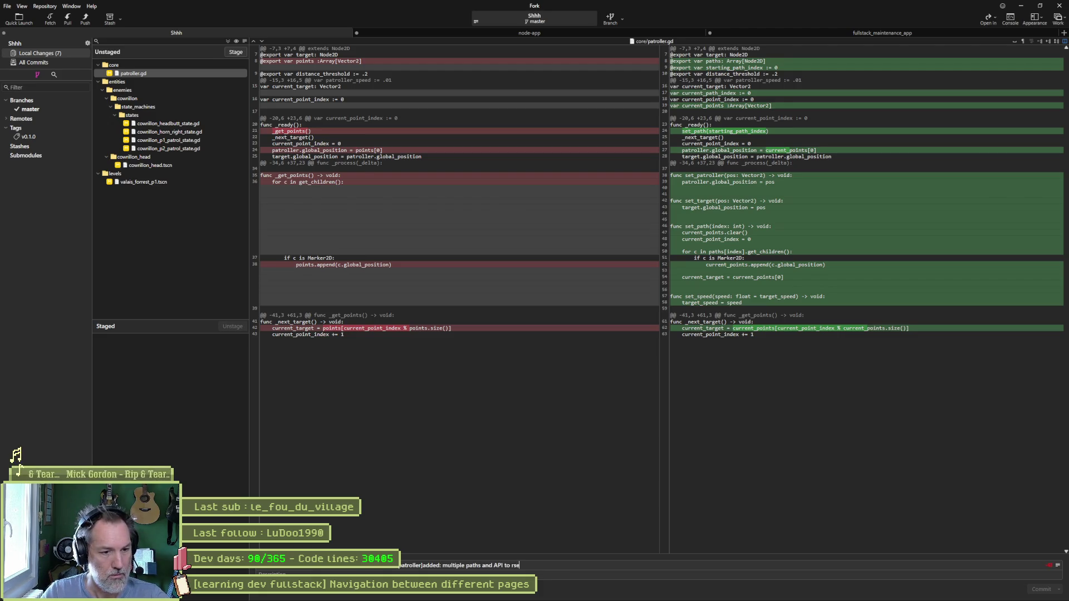
key(BackSpace)
key(BackSpace)
text(eset t)
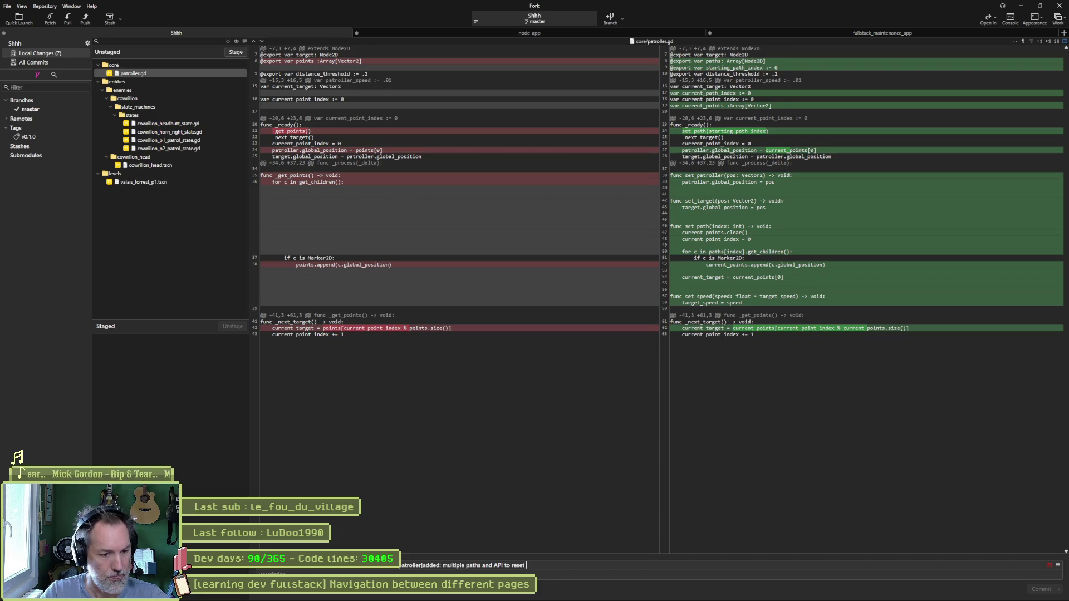
text(arget or patroller)
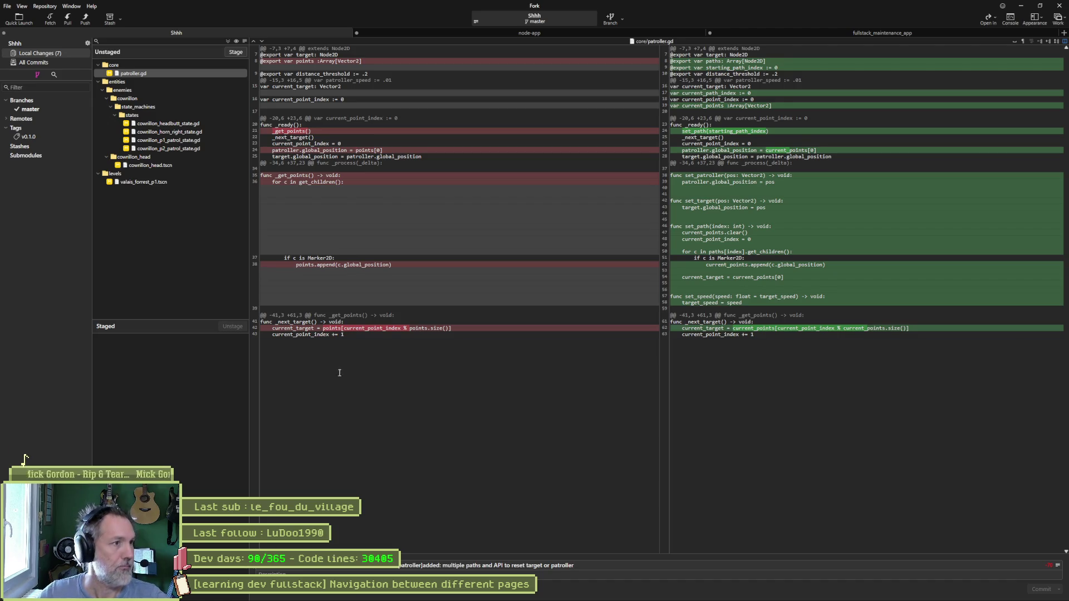
Review the diffs of the headbutt, horn right, p1 patrol and p2 patrol state scripts.
mouse_move(465, 110)
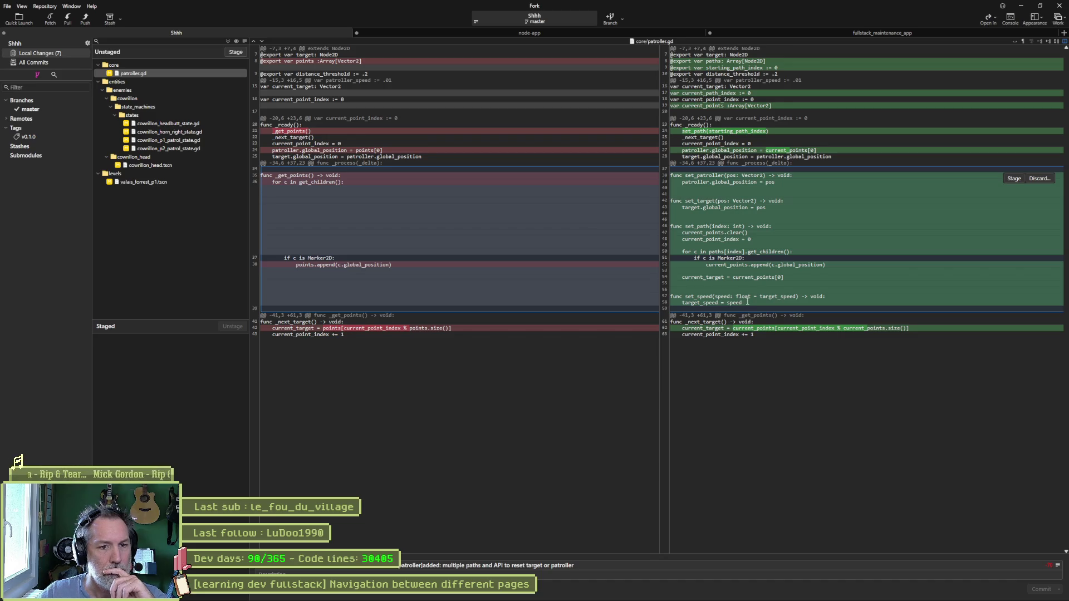
click(165, 123)
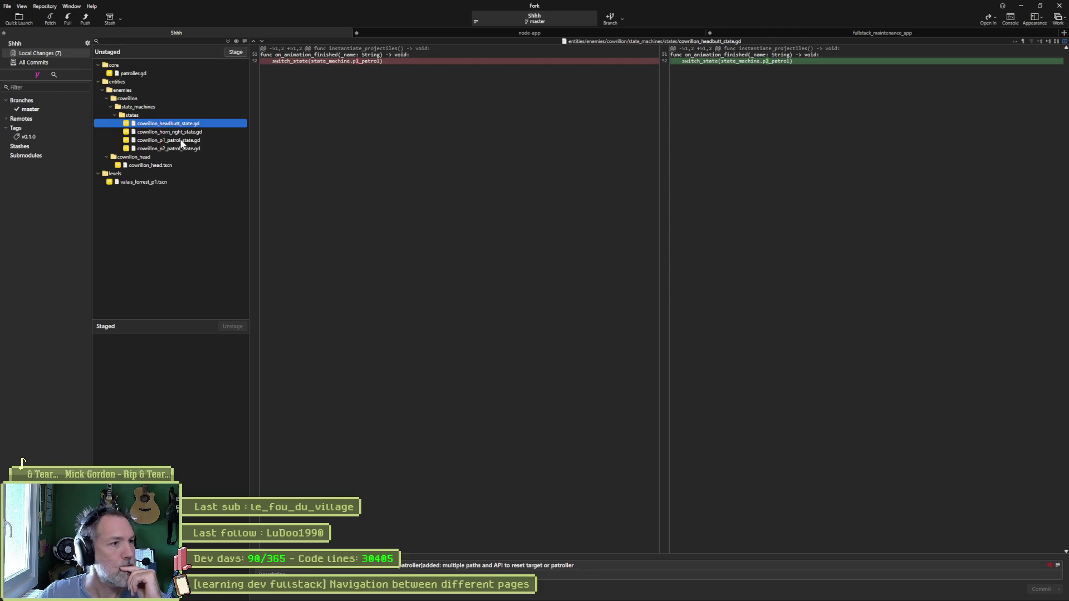
click(181, 134)
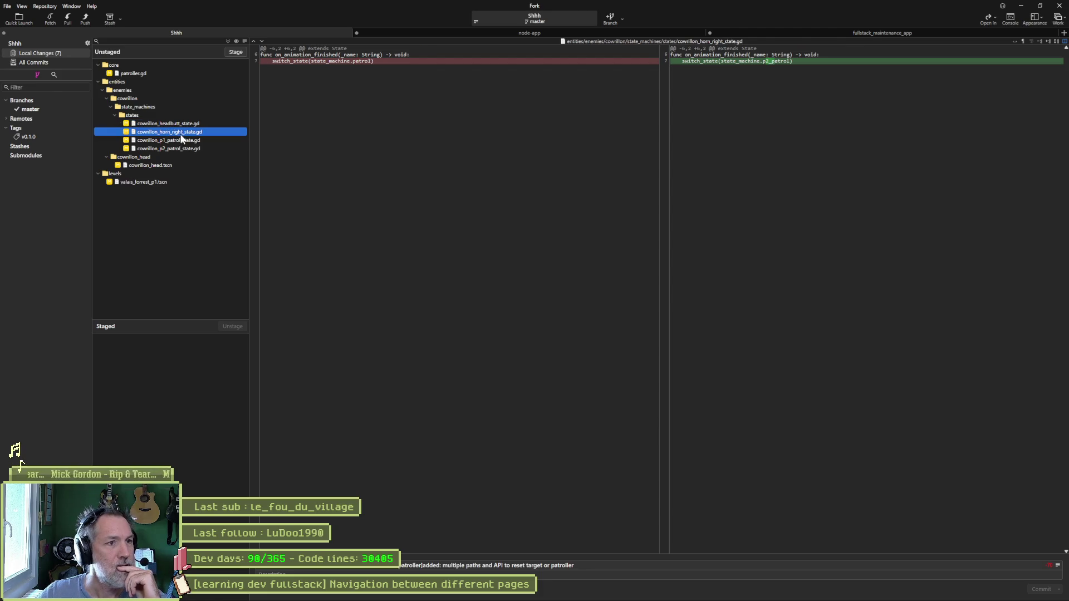
click(187, 141)
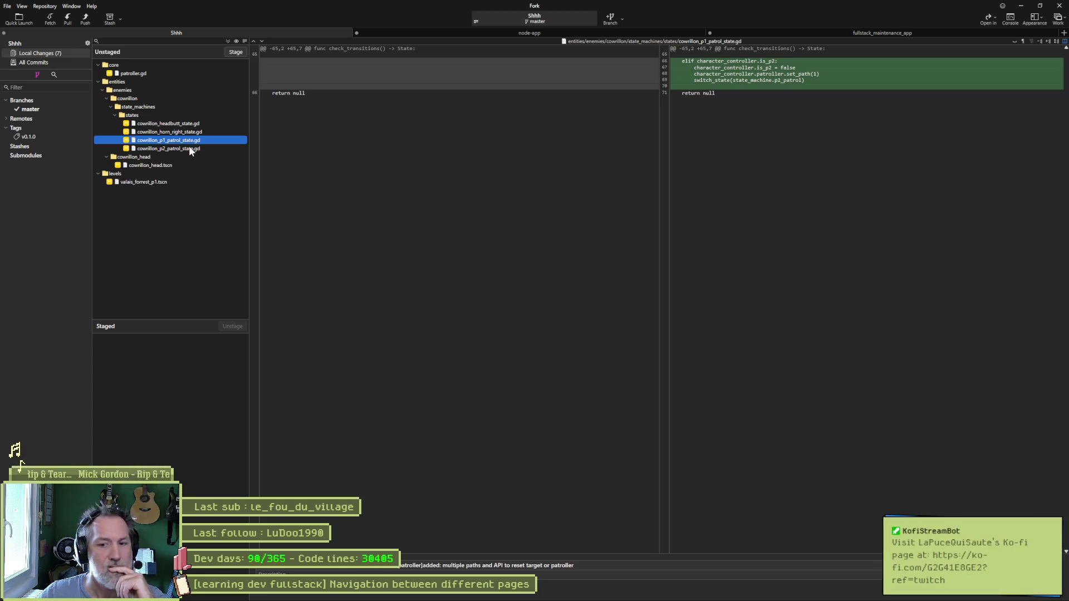
click(189, 149)
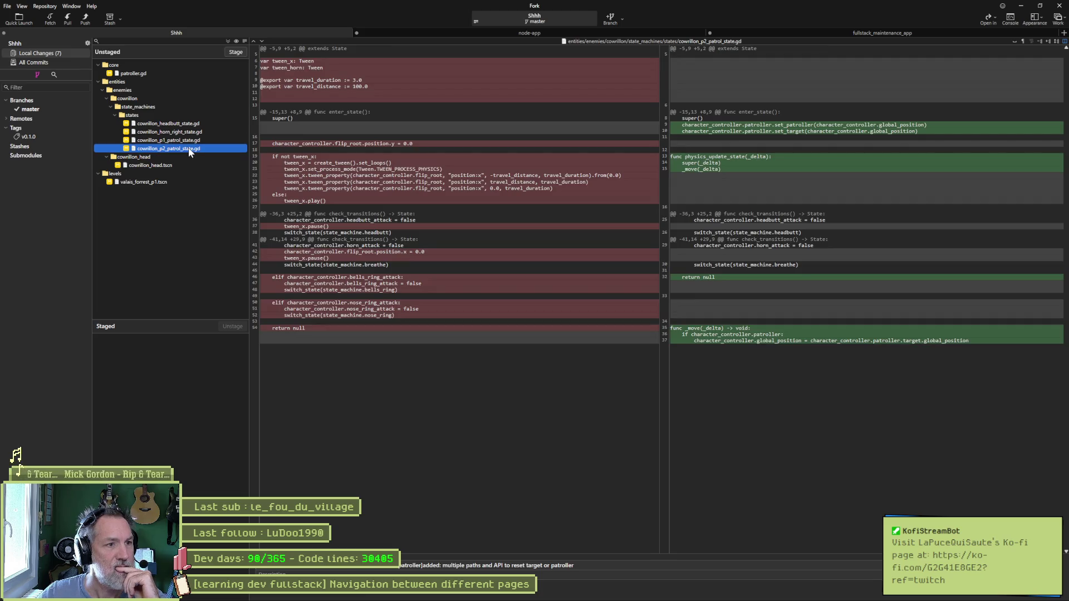
click(186, 141)
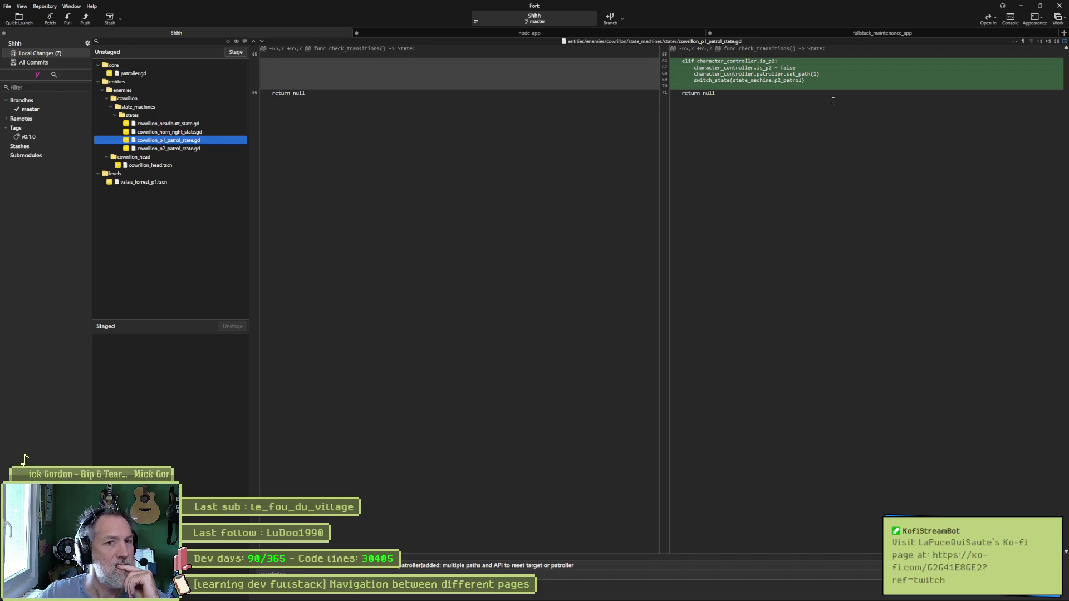
mouse_move(797, 74)
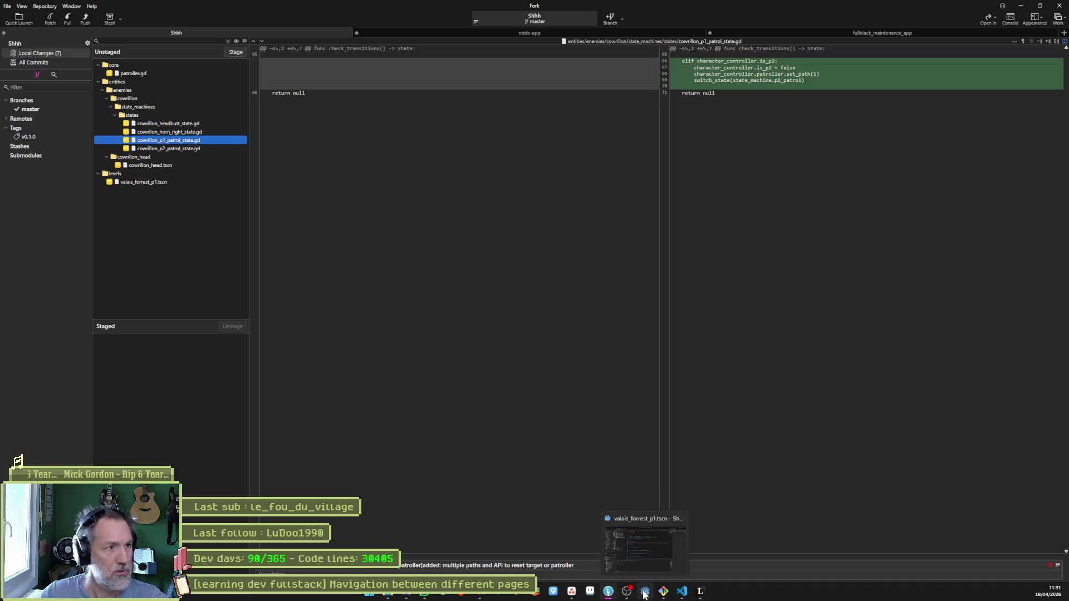
click(644, 595)
Delete the set_path(1) line from the is_p2 branch of cowrillon_p1_patrol_state.gd.
click(222, 117)
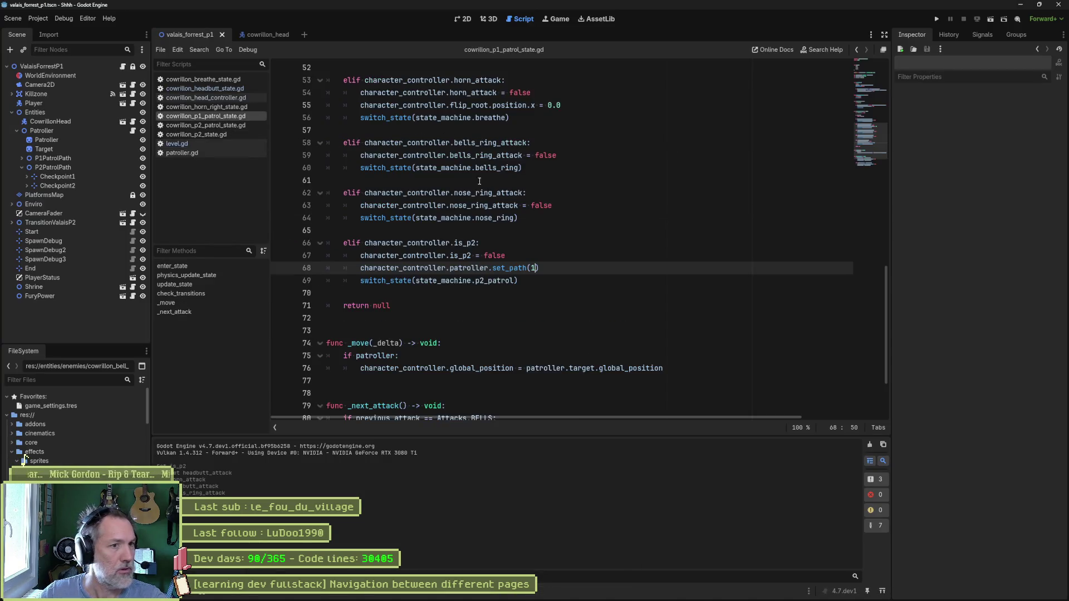
drag(549, 271, 558, 256)
key(BackSpace)
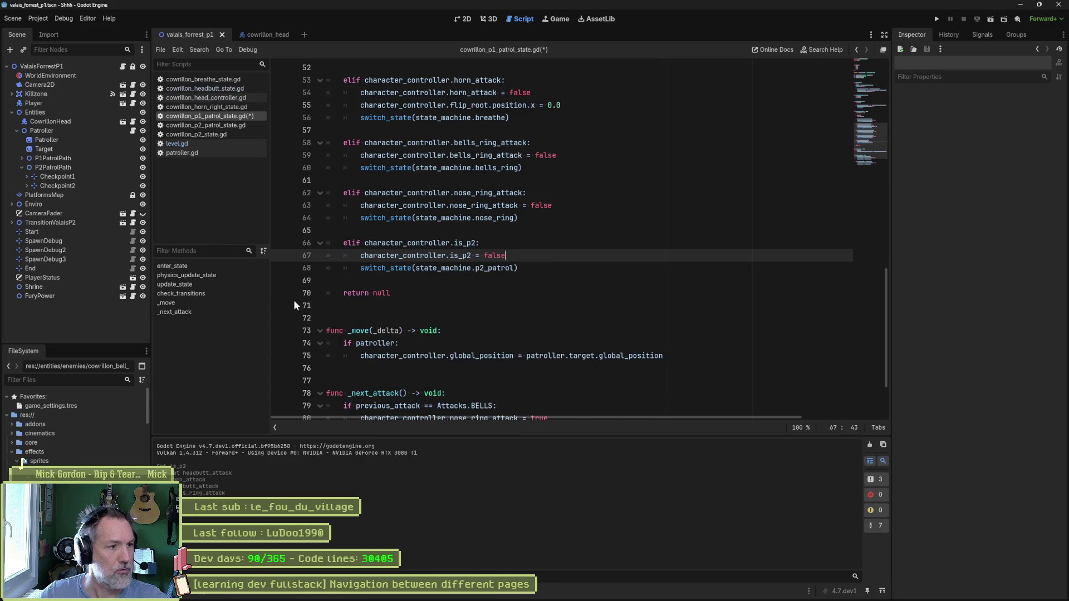
Add func exit_state() after enter_state, calling super() and character_controller.patroller.set_path(1).
click(177, 266)
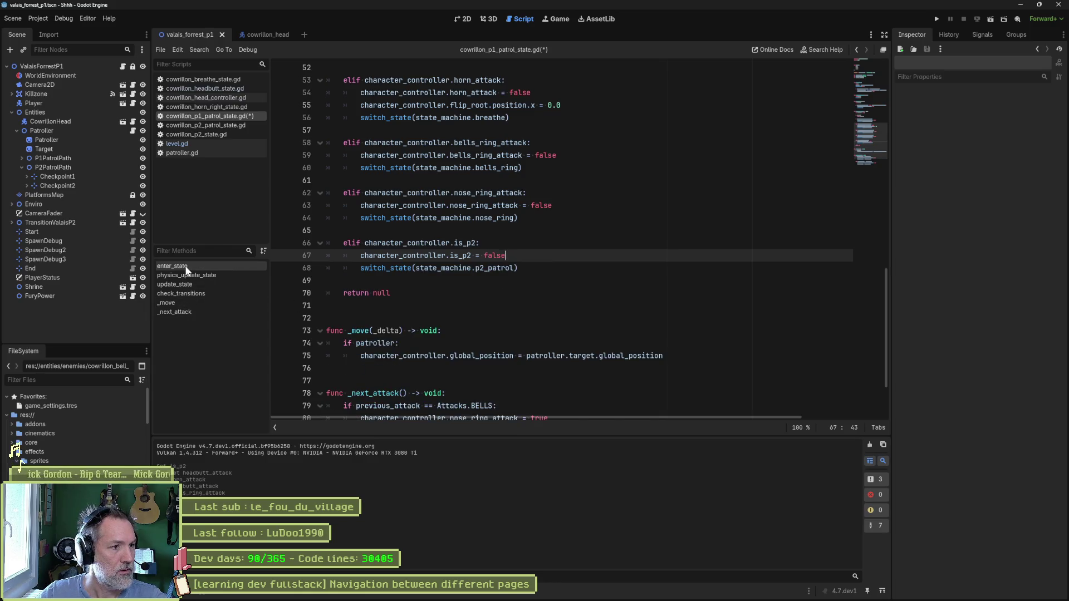
click(593, 334)
key(Return)
key(Return)
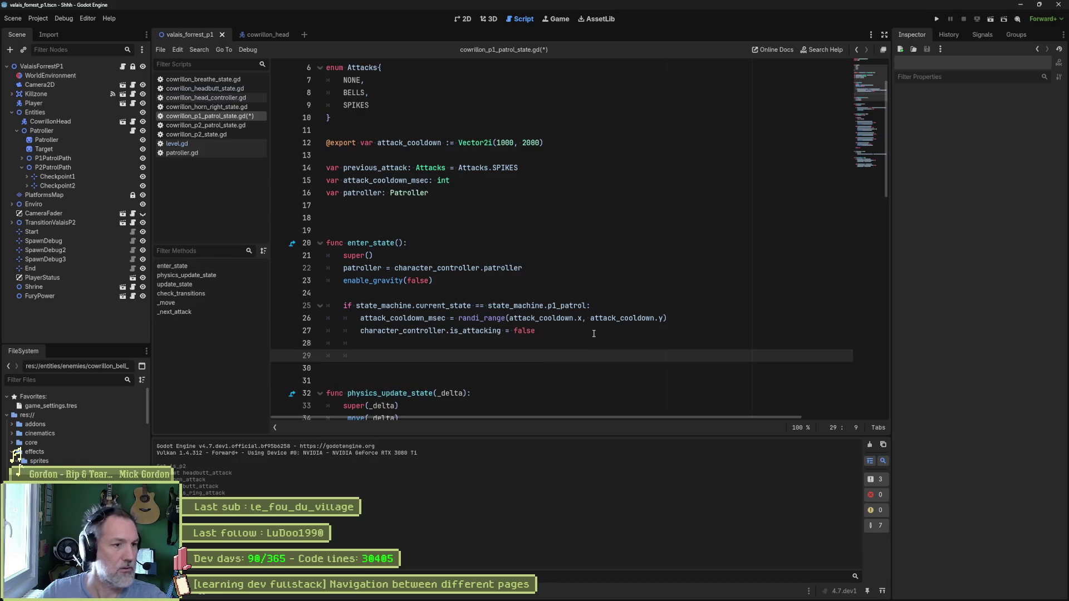
text(unc exit_state():)
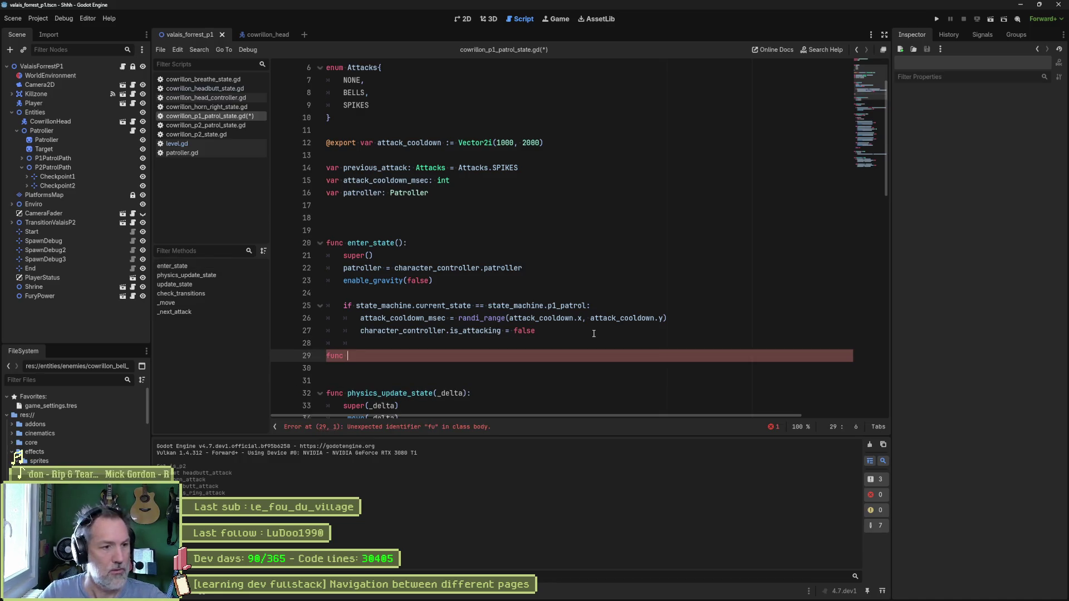
key(Return)
text(super())
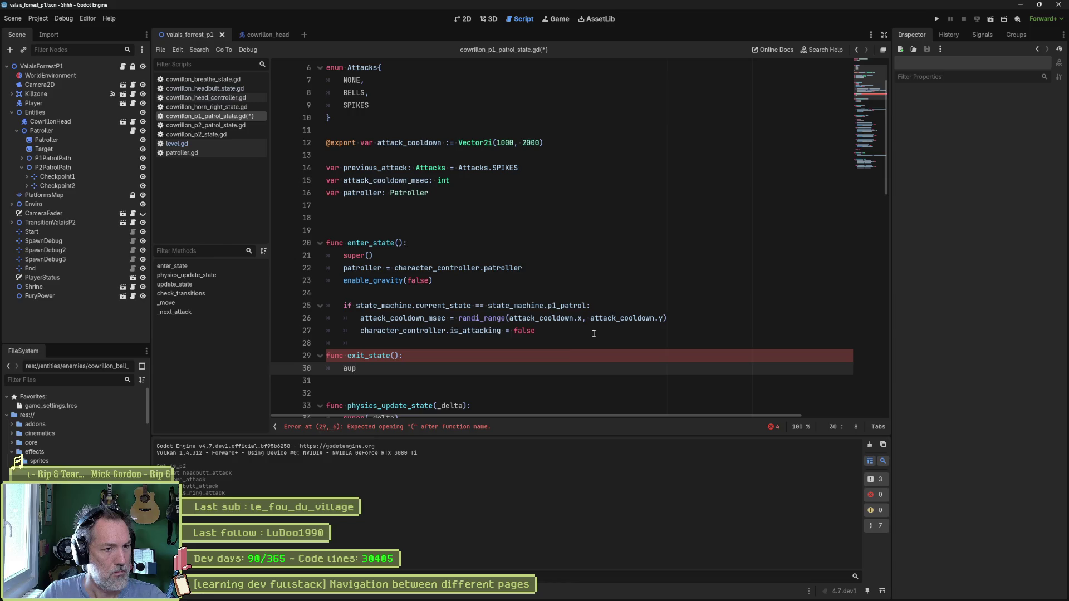
key(Return)
text(character_controller.patroller.set_path(1))
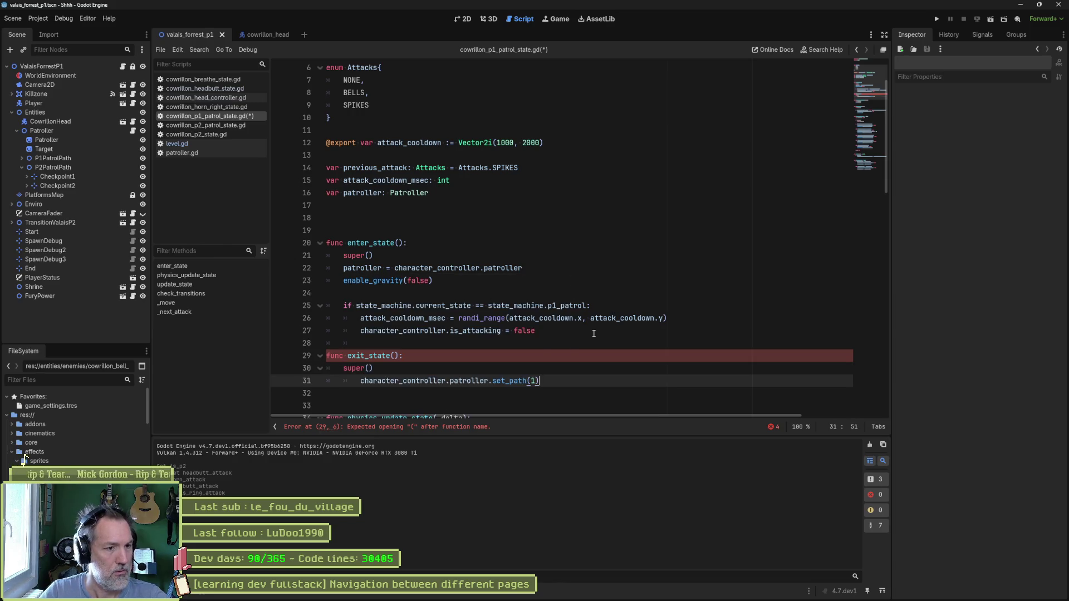
Add a blank line before exit_state, save the script, and run the project.
click(577, 343)
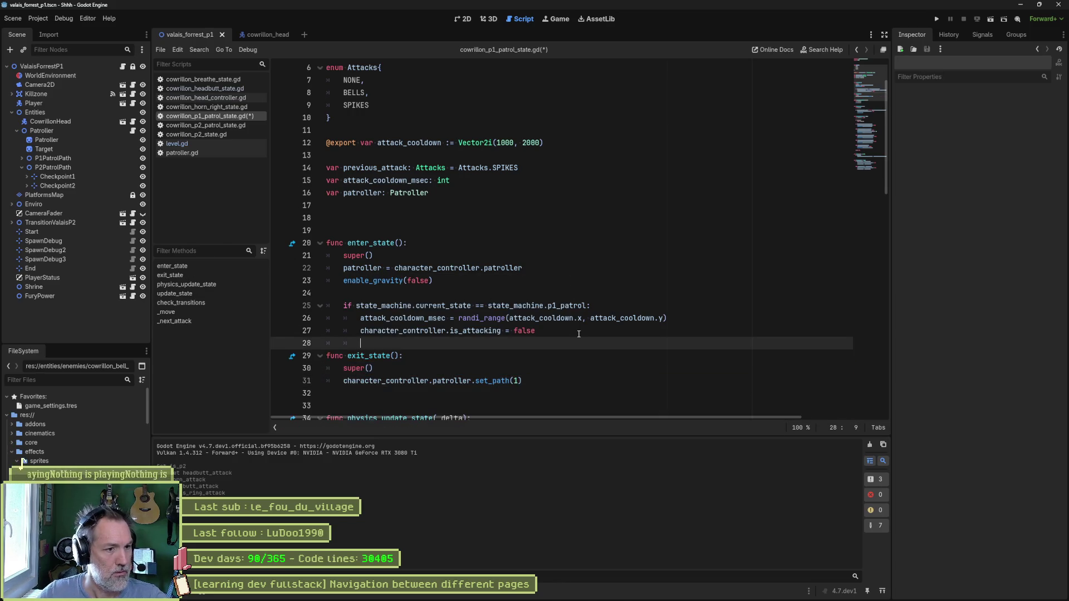
key(Return)
key(ctrl+s)
scroll(573, 329, down, 2)
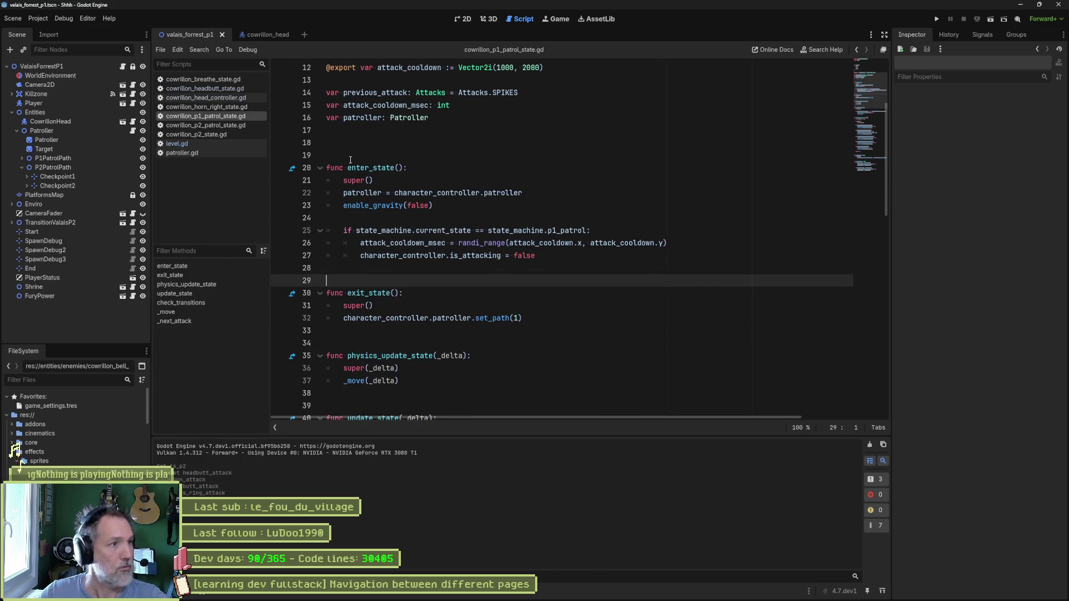
key(F5)
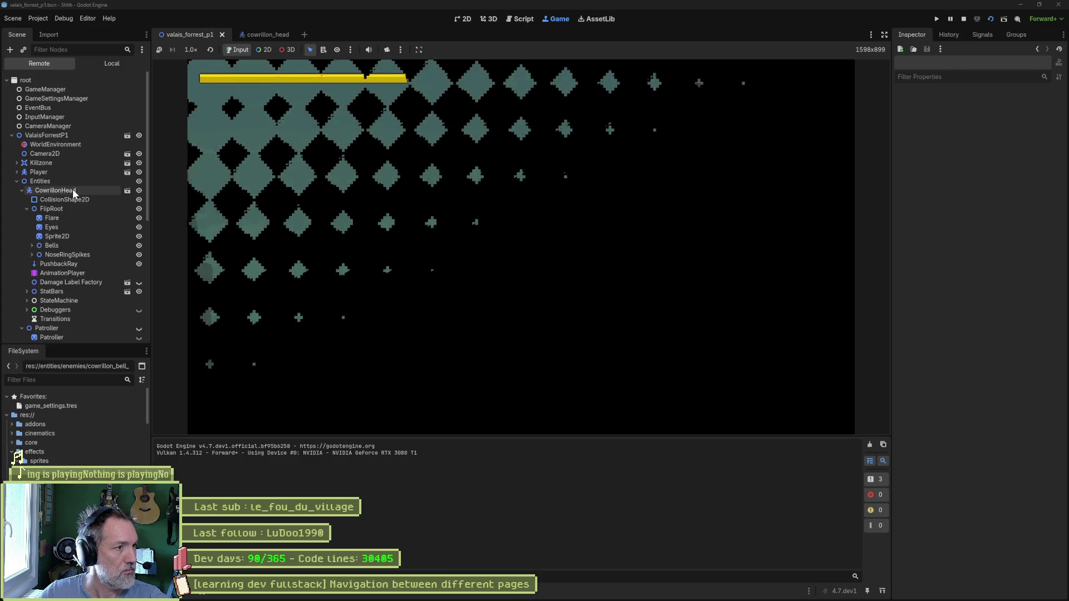
Trigger the live CowrillonHead's Headbutt Attack and Horn Attack, then stop the game.
click(72, 190)
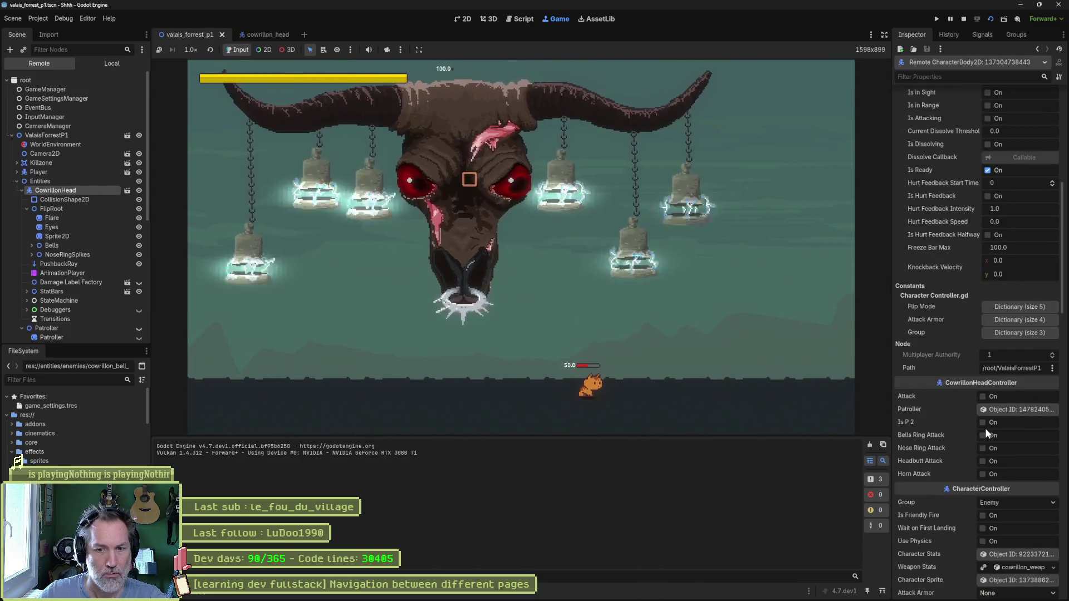
click(983, 462)
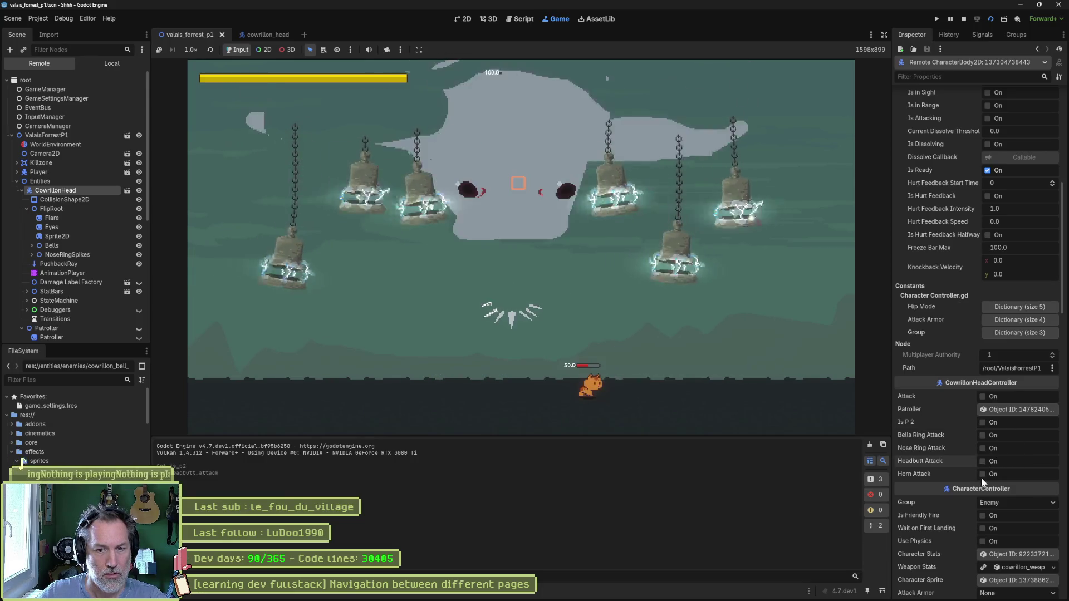
click(981, 473)
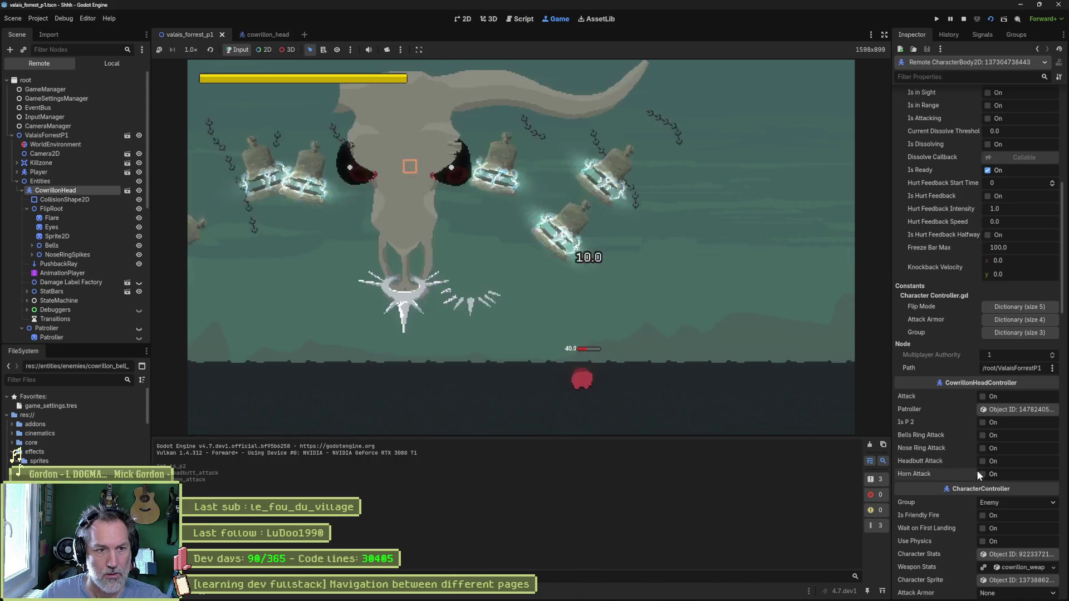
key(F8)
mouse_move(539, 600)
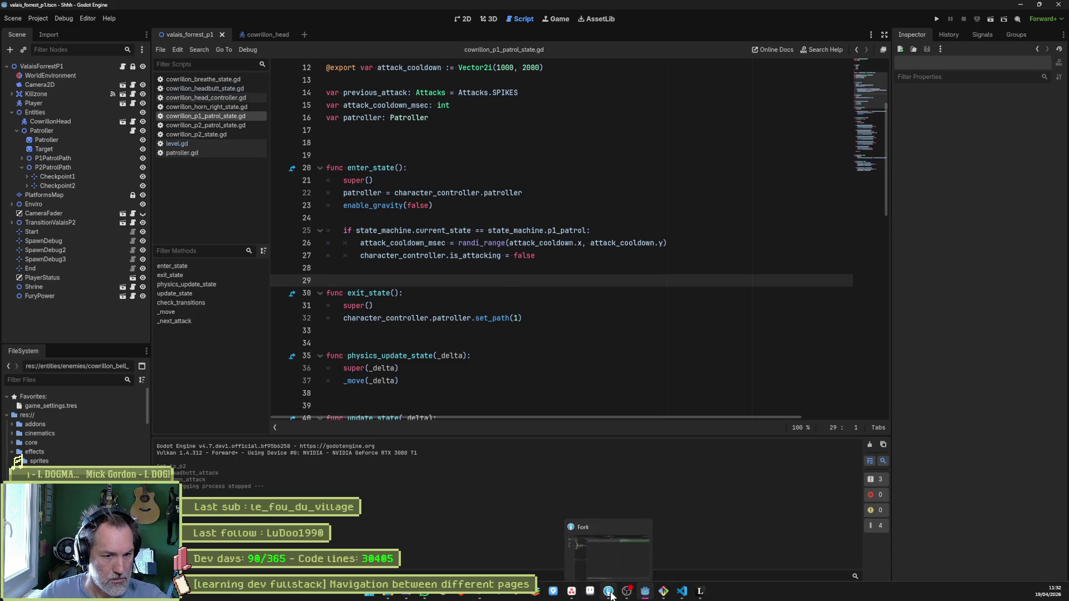
Stage all seven changed files, commit them, and push master to origin.
click(611, 596)
click(189, 149)
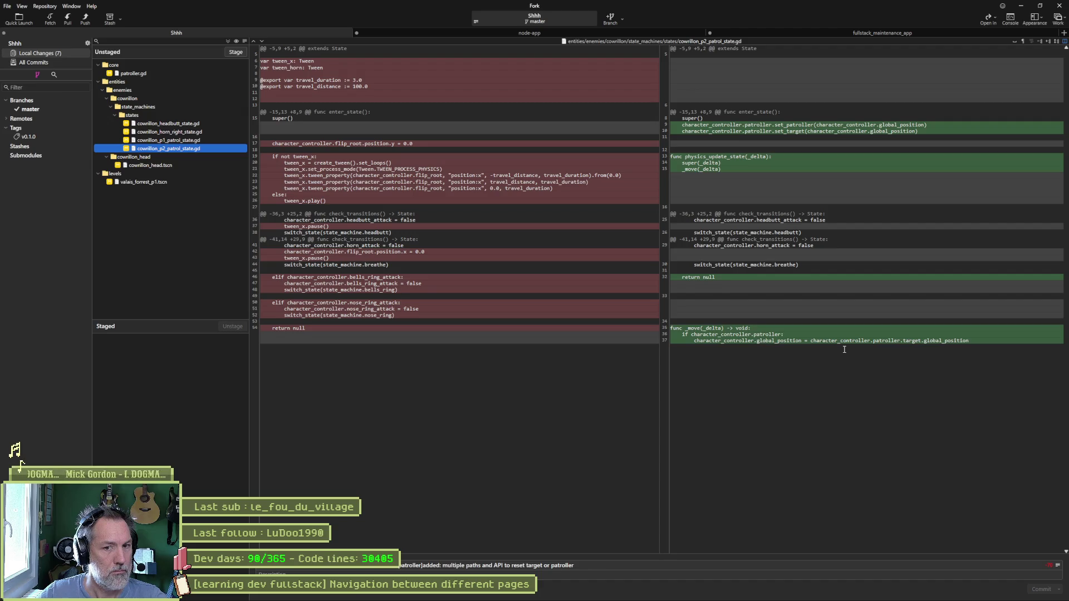
click(226, 41)
click(1024, 587)
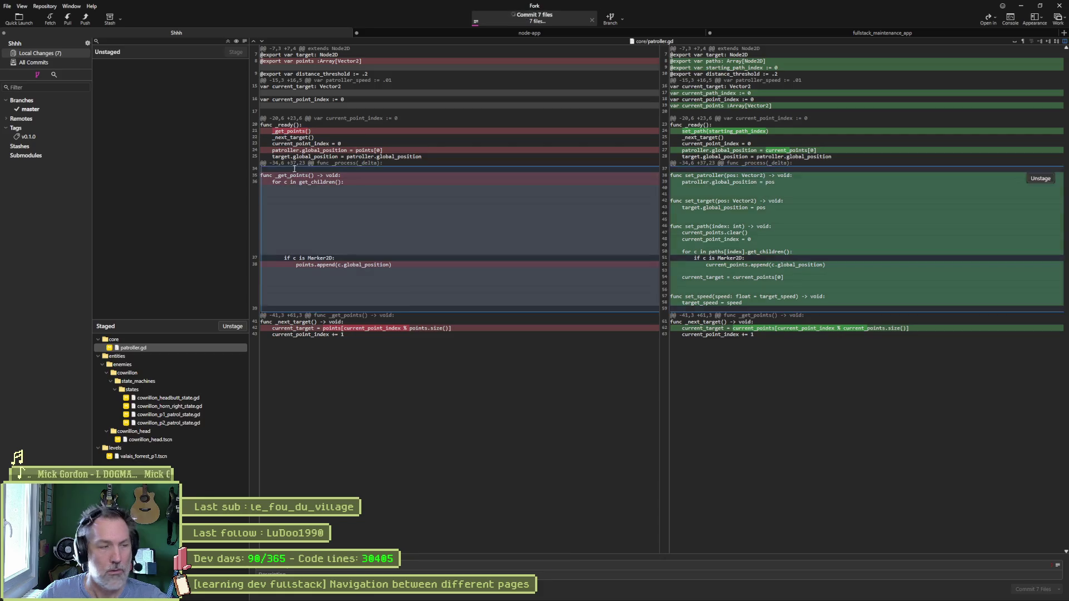
click(85, 19)
click(588, 329)
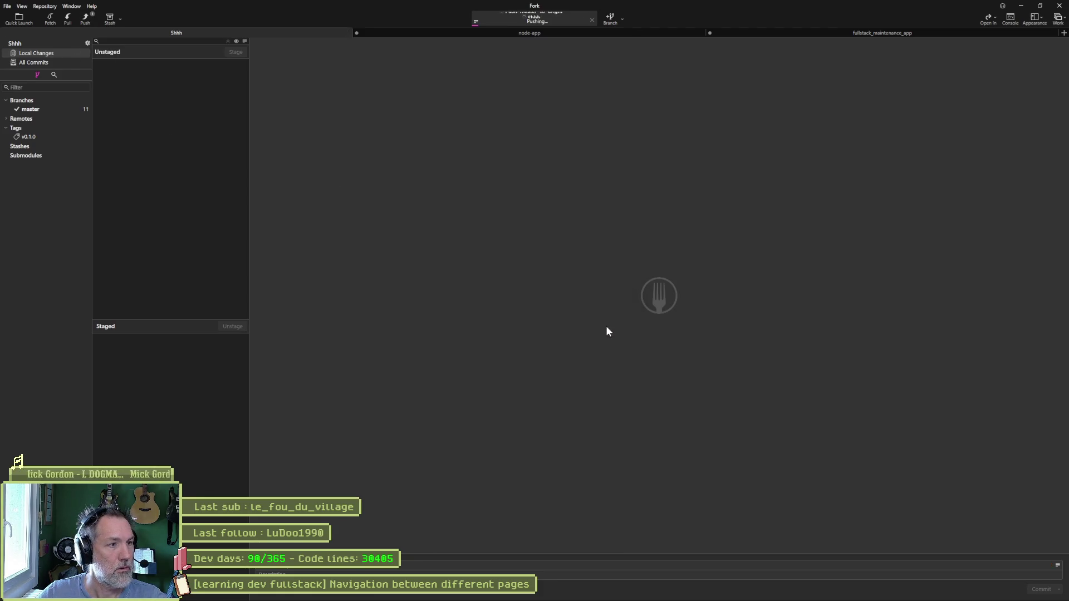
Drag the '[player]add: invulnerability frames on parry' card from Sprint into In progress.
key(alt+Tab)
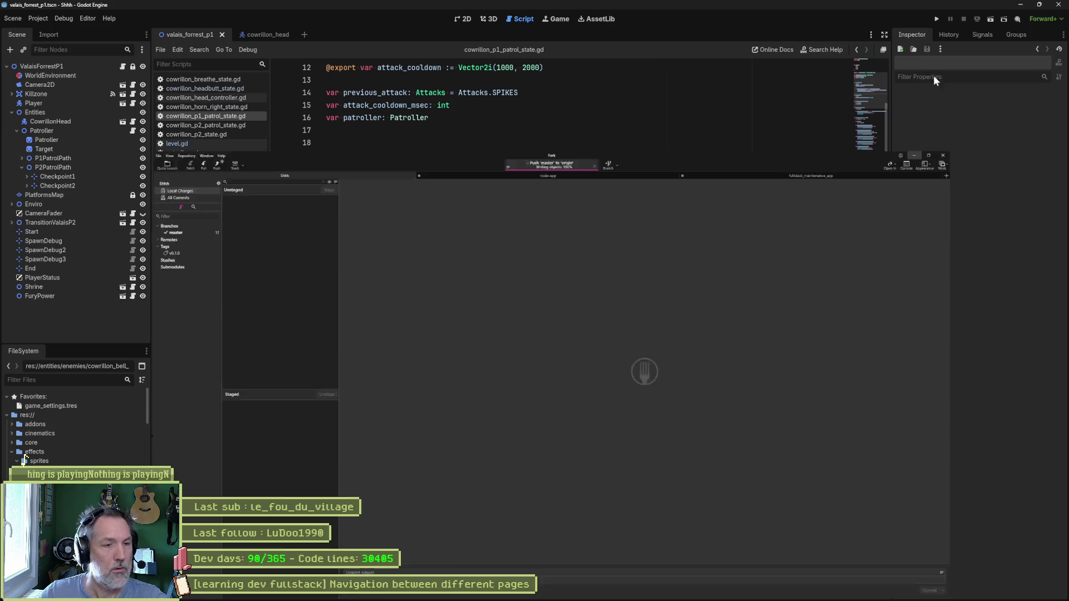
click(571, 597)
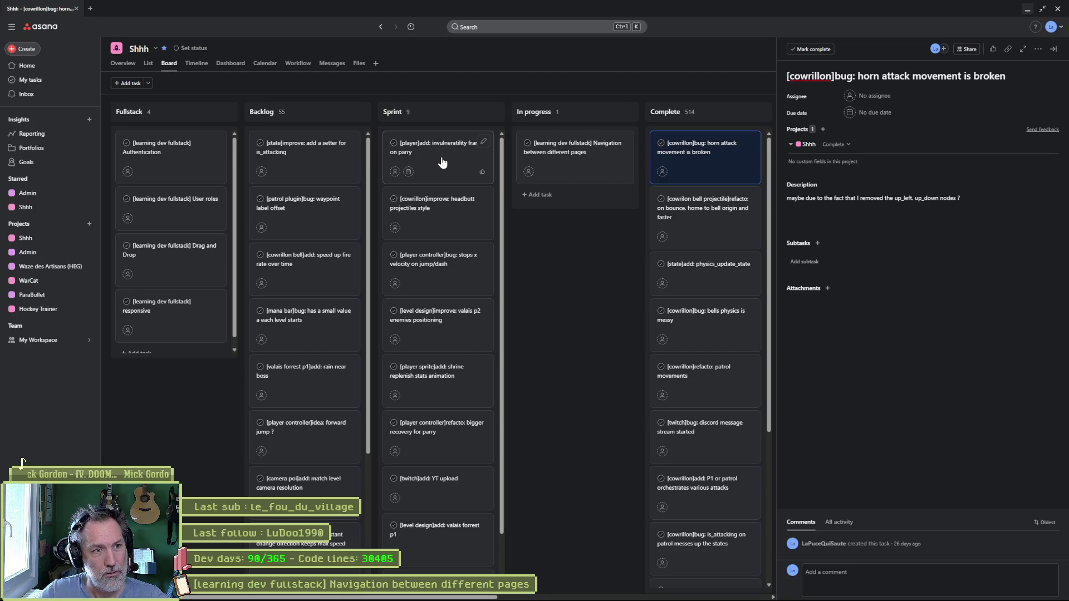
drag(437, 148, 578, 149)
key(alt+Tab)
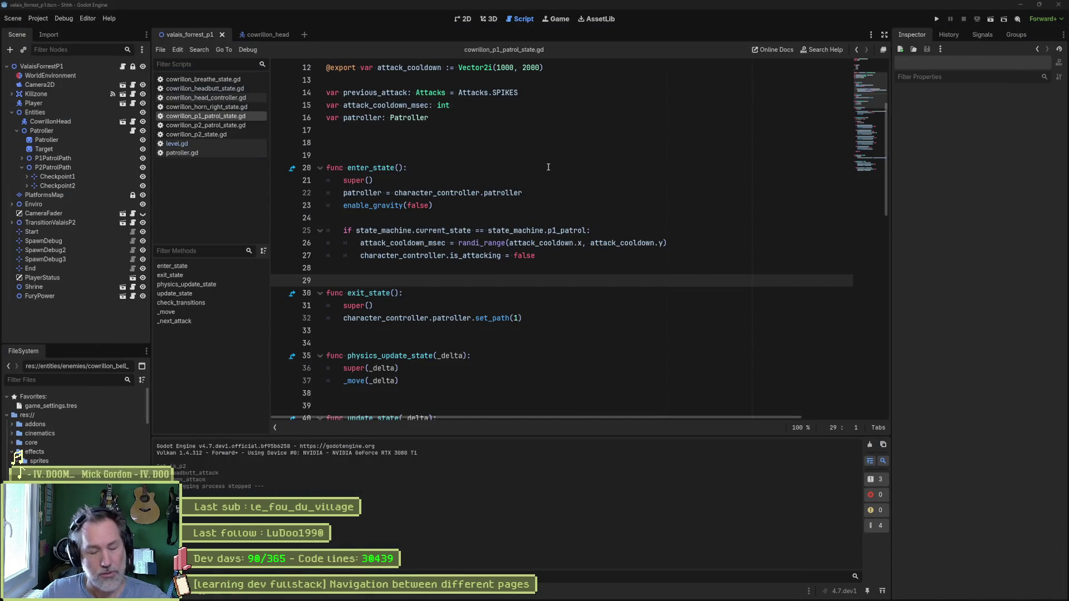
Run the scene briefly, stop it, and enable the CowrillonHead boss's Attack property.
click(579, 193)
key(F6)
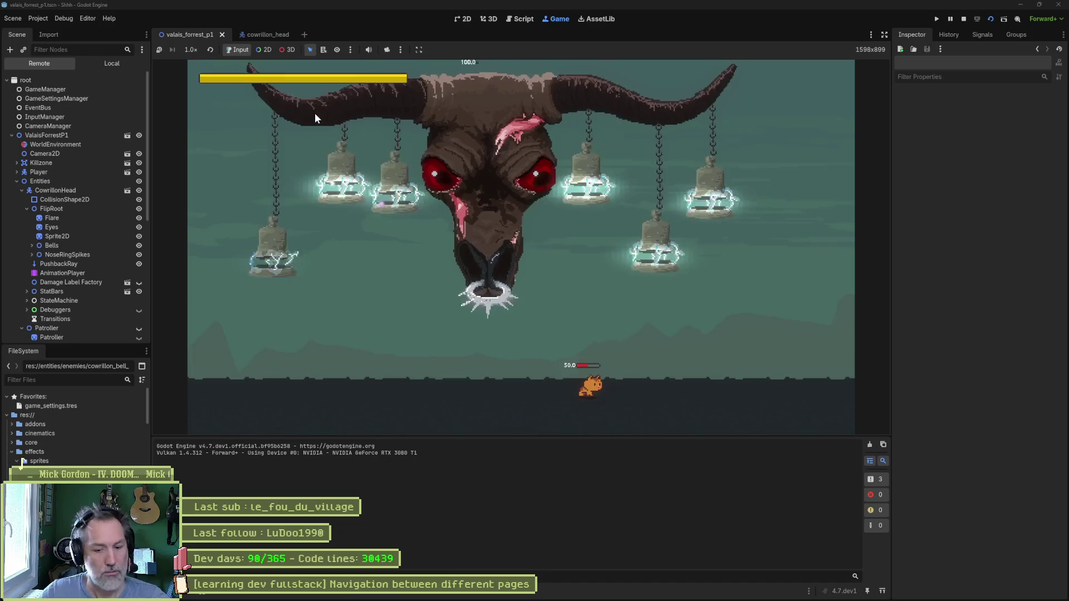
key(F8)
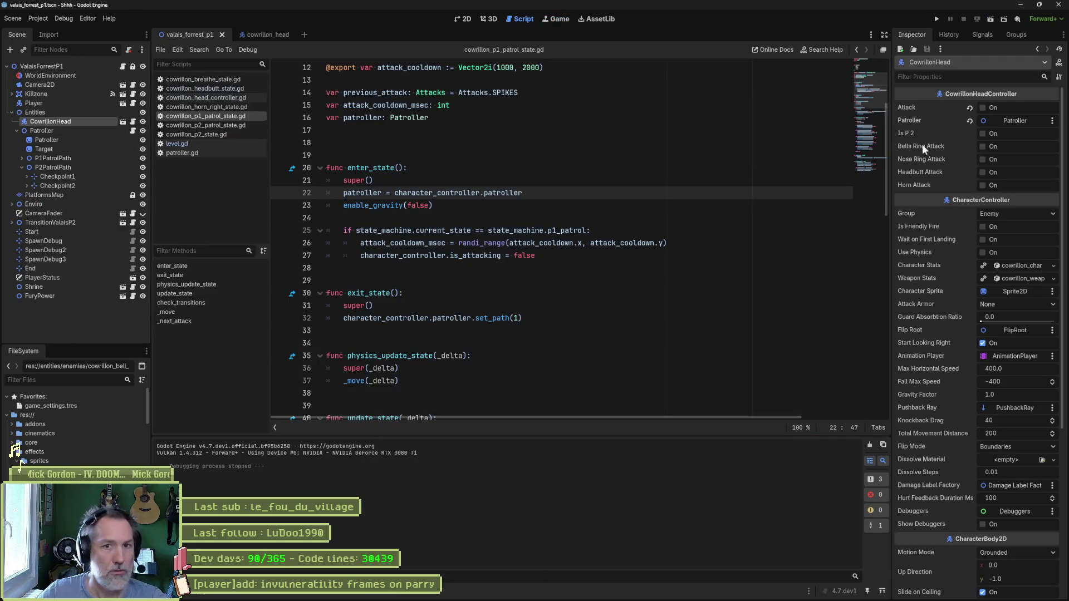
click(983, 108)
Run the level again and fight the boss, dodging left and right, then stop.
key(F6)
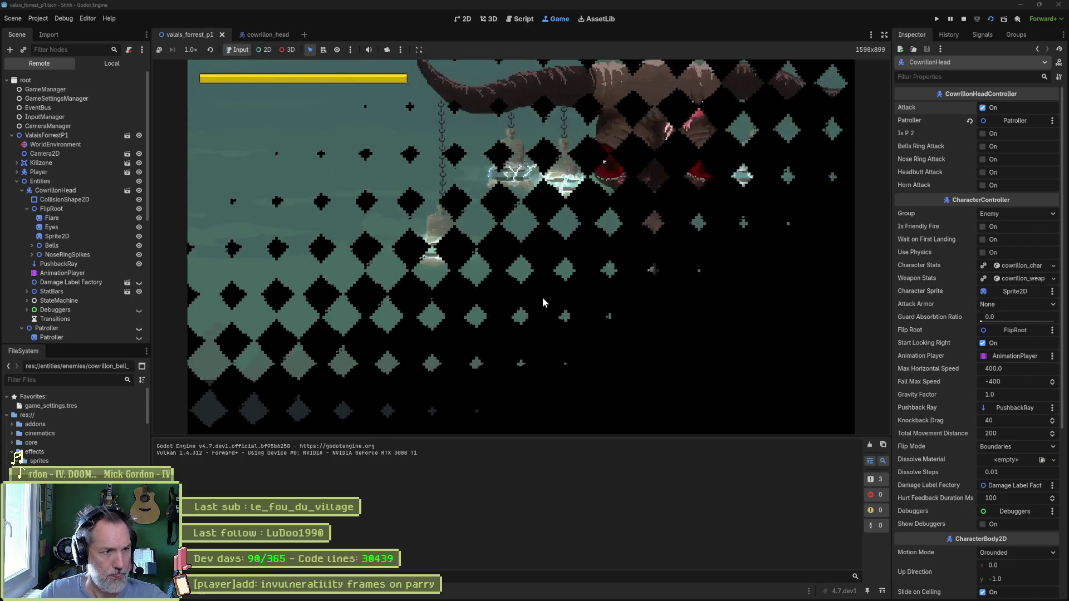
key(Left)
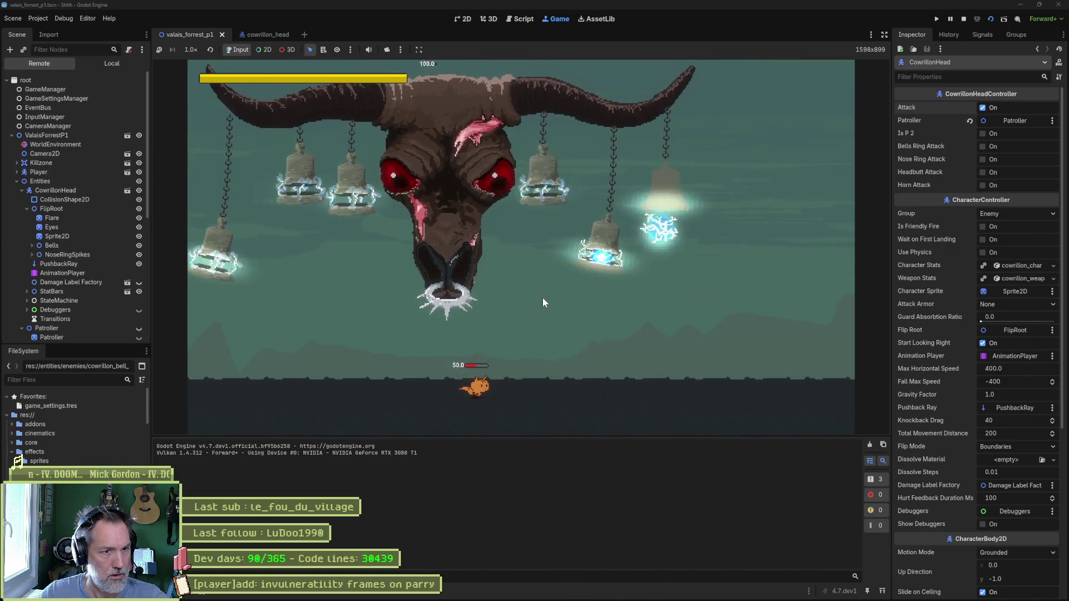
key(Right)
key(Left)
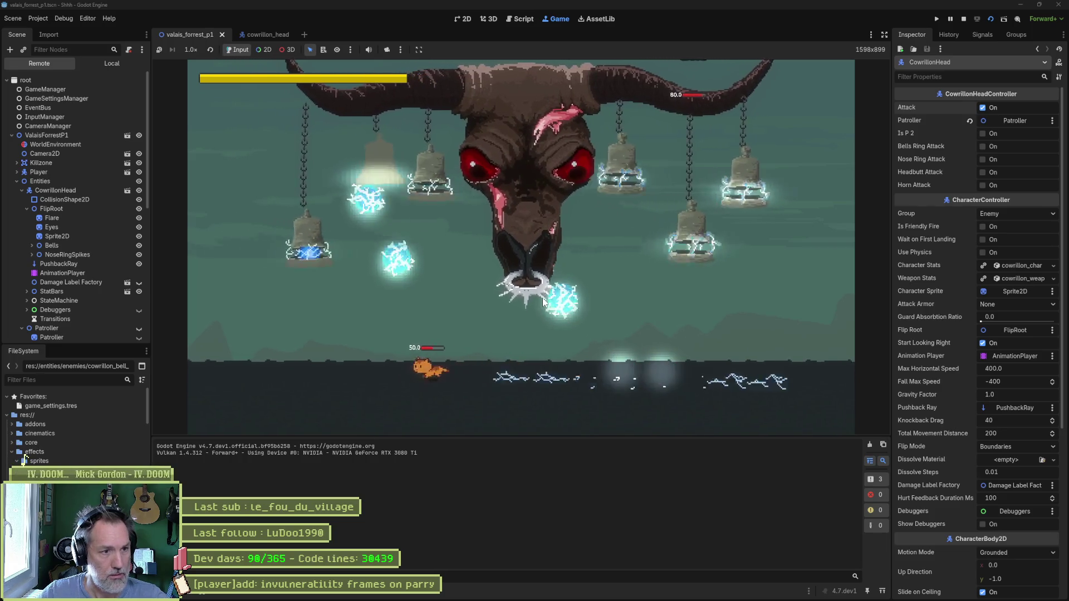
key(Right)
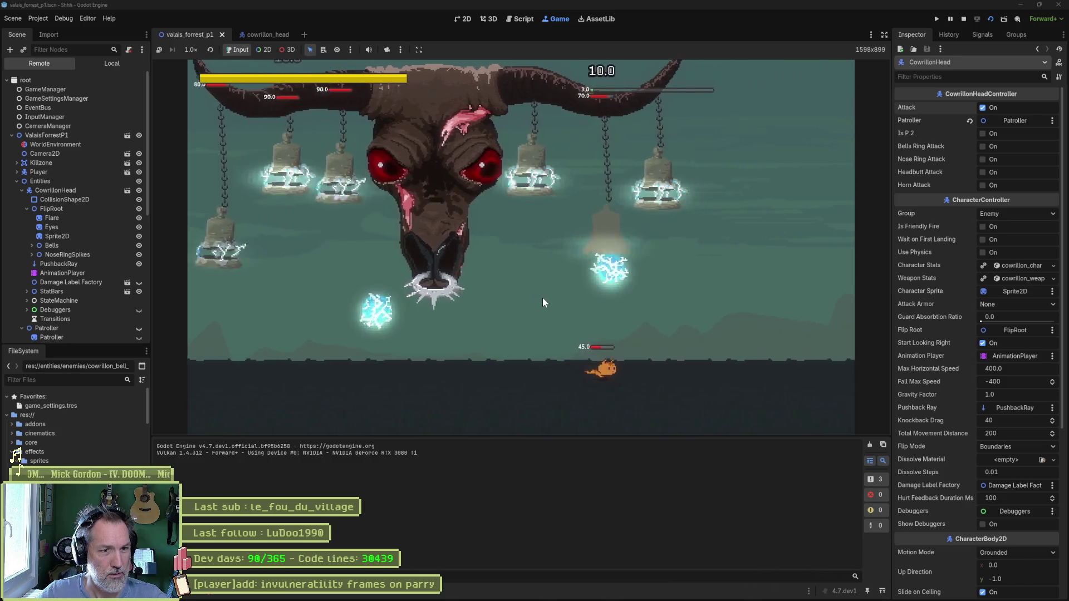
key(Left)
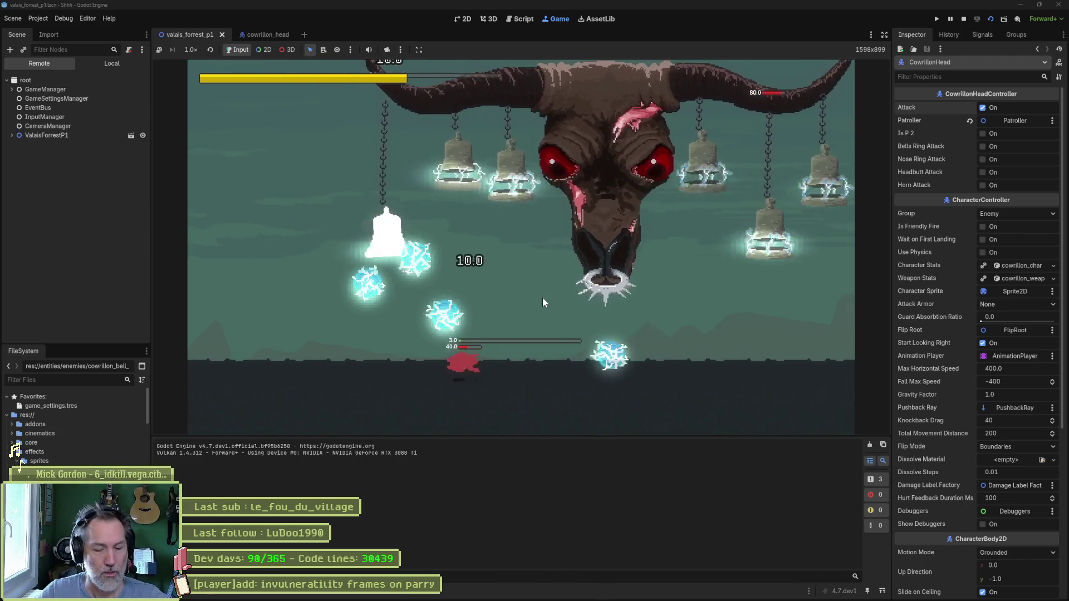
key(F8)
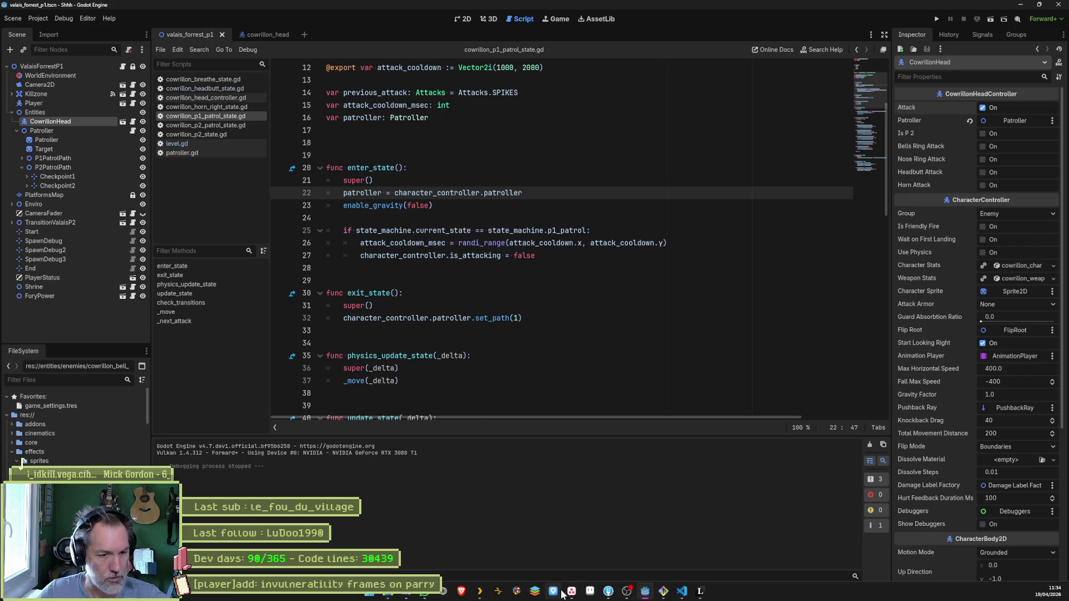
Add the task '[cowrillon]improve: nose spikes attack' to the In progress column in Asana.
click(571, 598)
click(539, 250)
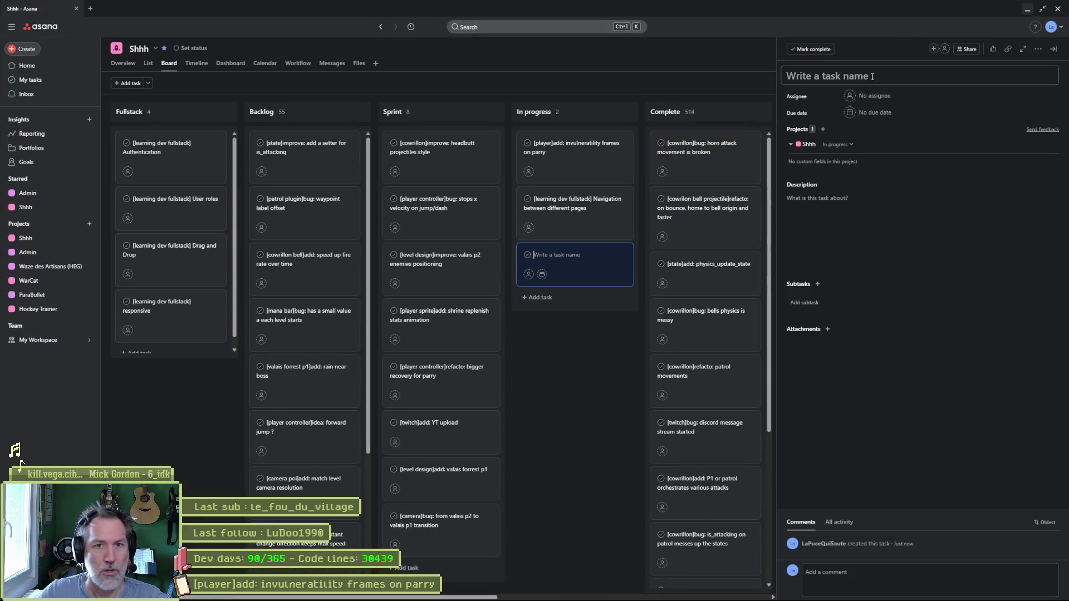
text([player])
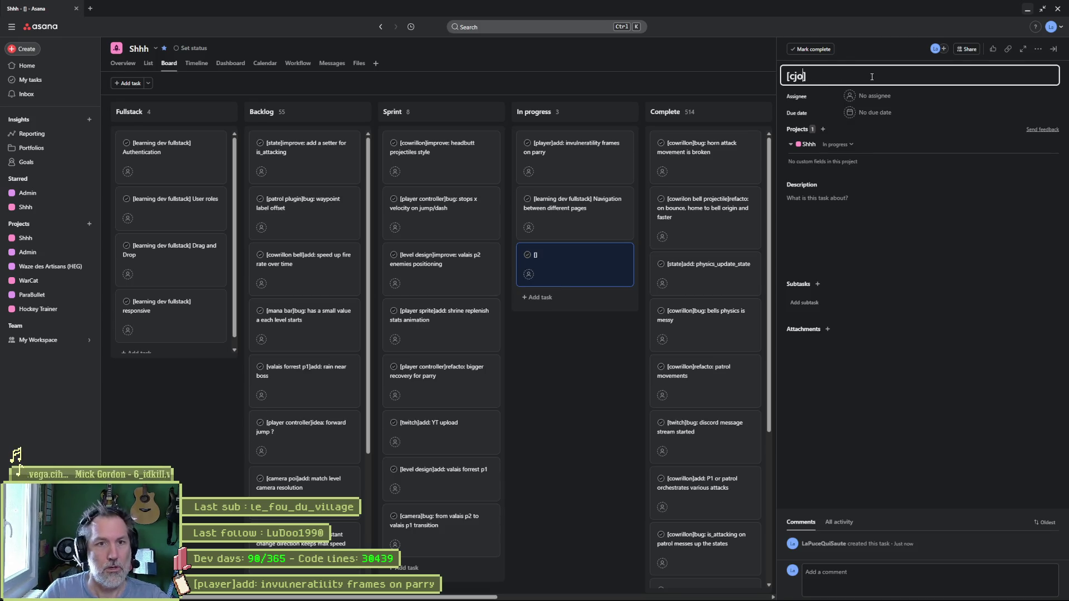
key(Left)
key(ctrl+BackSpace)
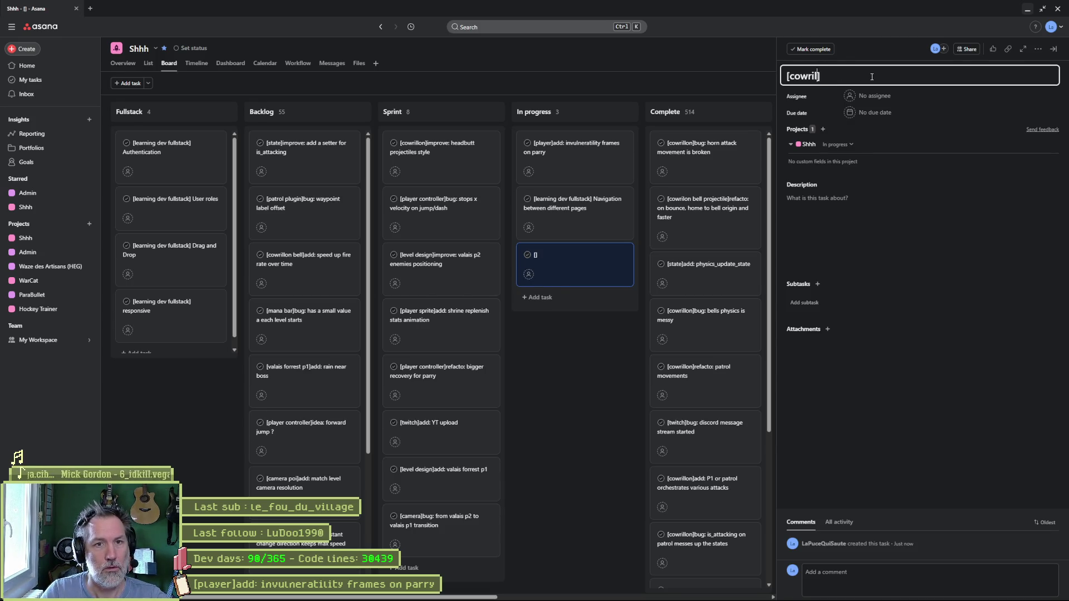
text(lon)
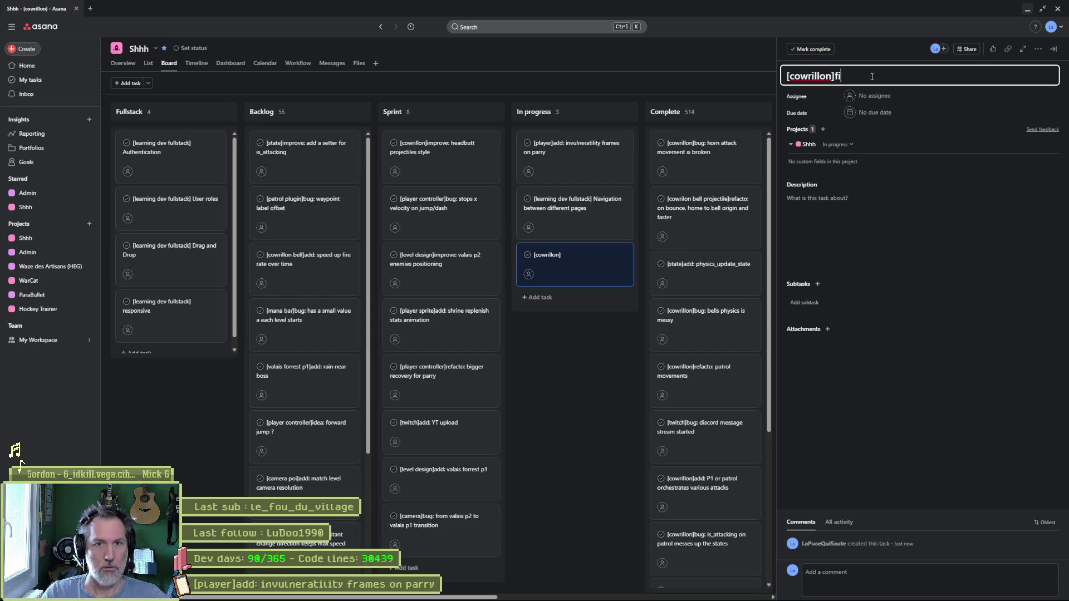
key(BackSpace)
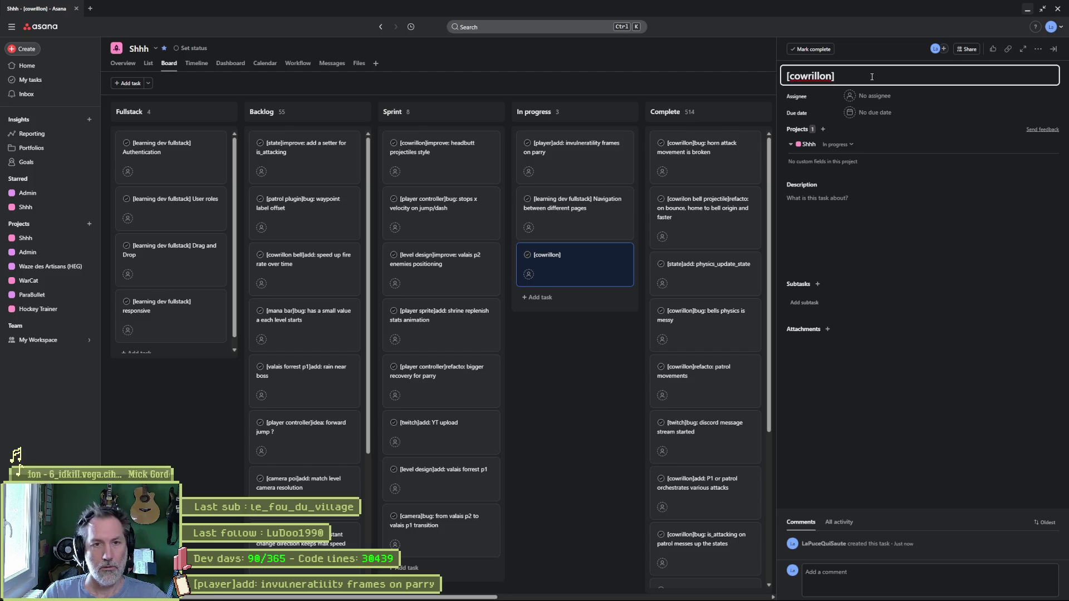
text(improve: nose )
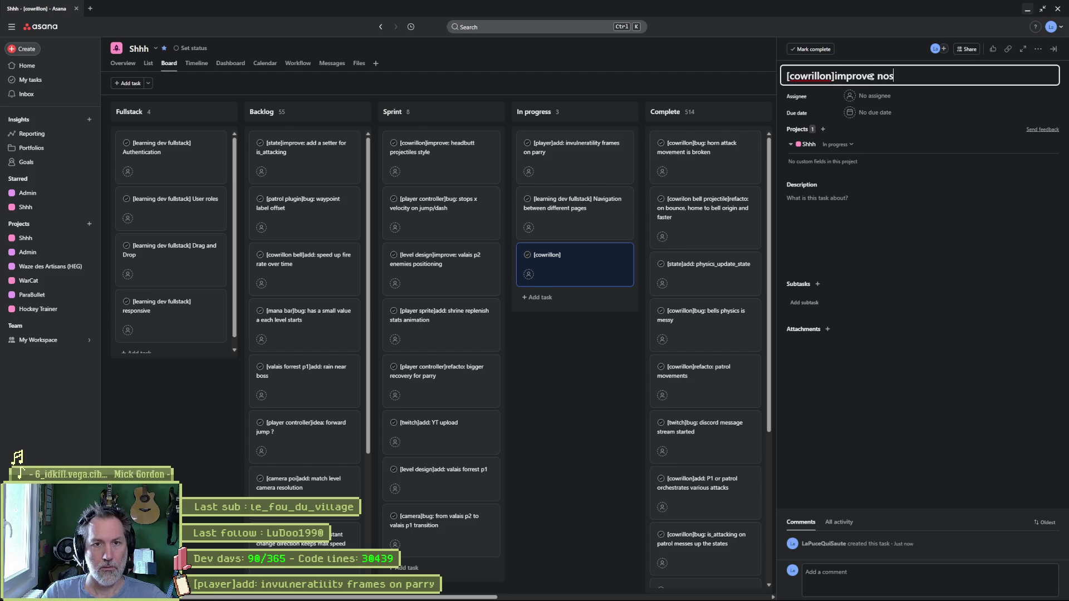
text(pikes attack)
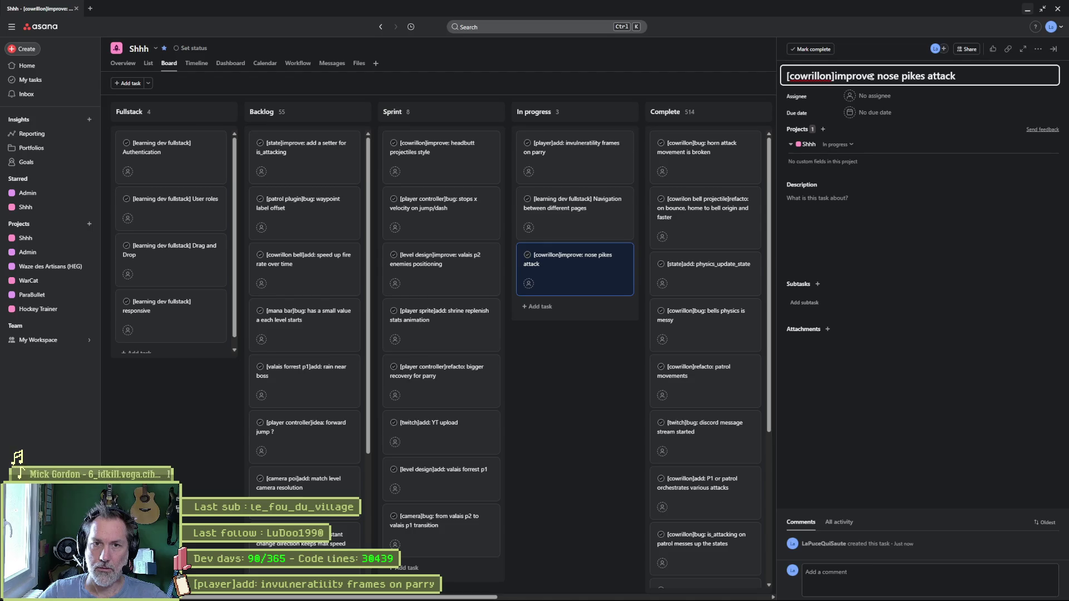
text(s)
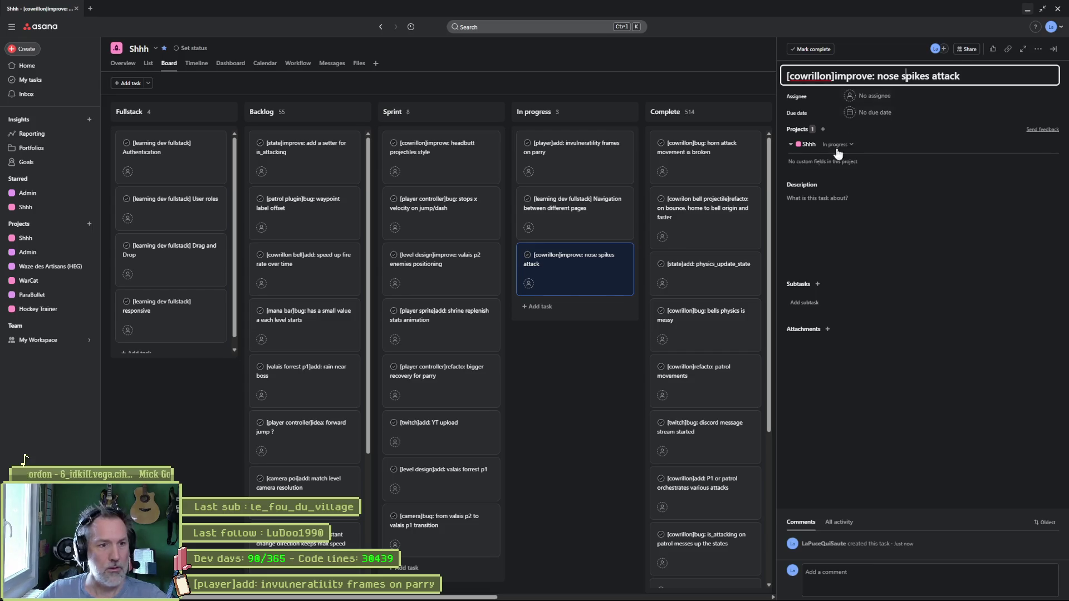
click(587, 393)
Move the nose spikes task to the top of In progress and the invulnerability-frames task back to Sprint.
drag(595, 272, 600, 155)
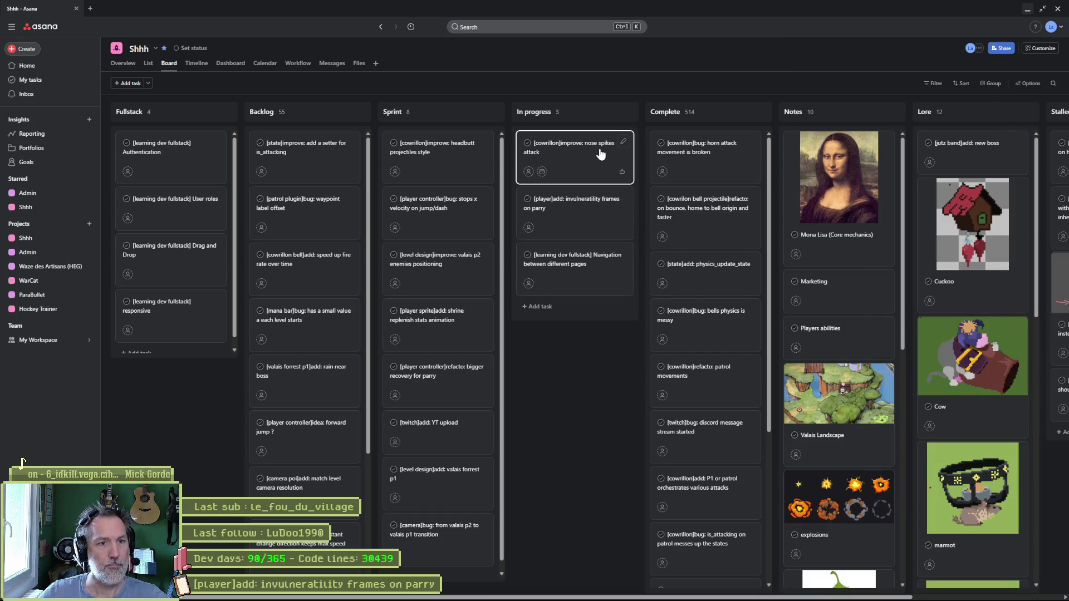
drag(580, 200, 445, 146)
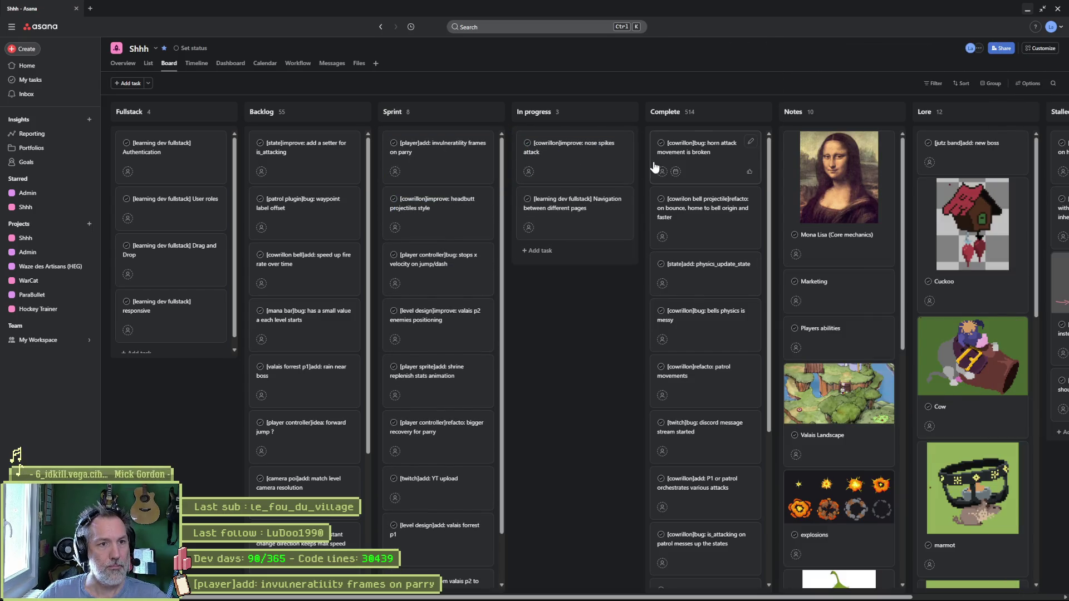
click(1027, 9)
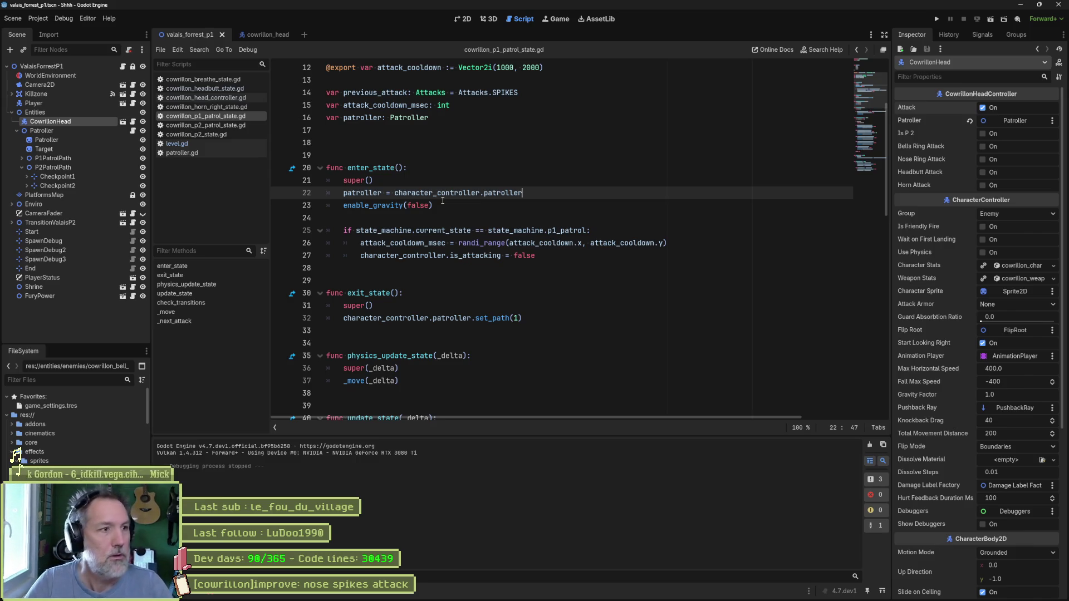
Disable CowrillonNoseRingSpike's PhysicsBox collision shape, save the scene, and return to valais_forrest_p1.
click(123, 122)
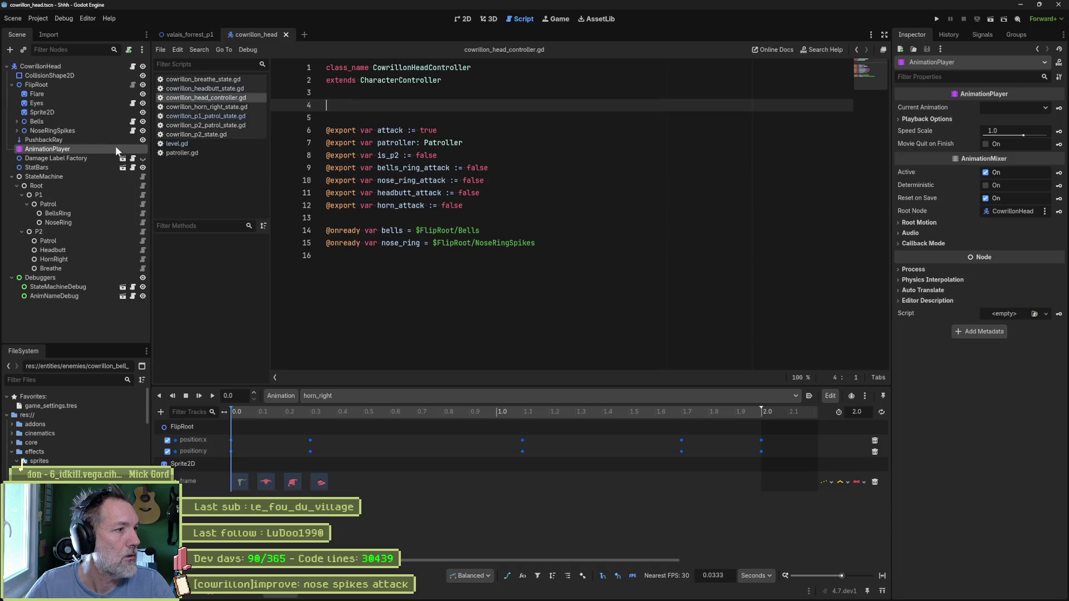
click(17, 130)
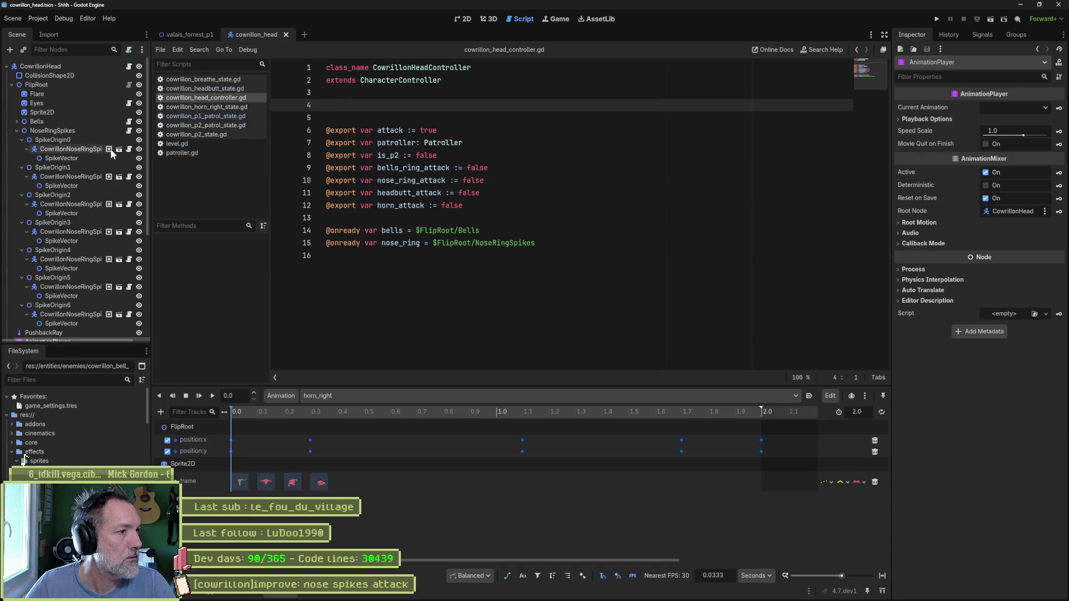
click(119, 149)
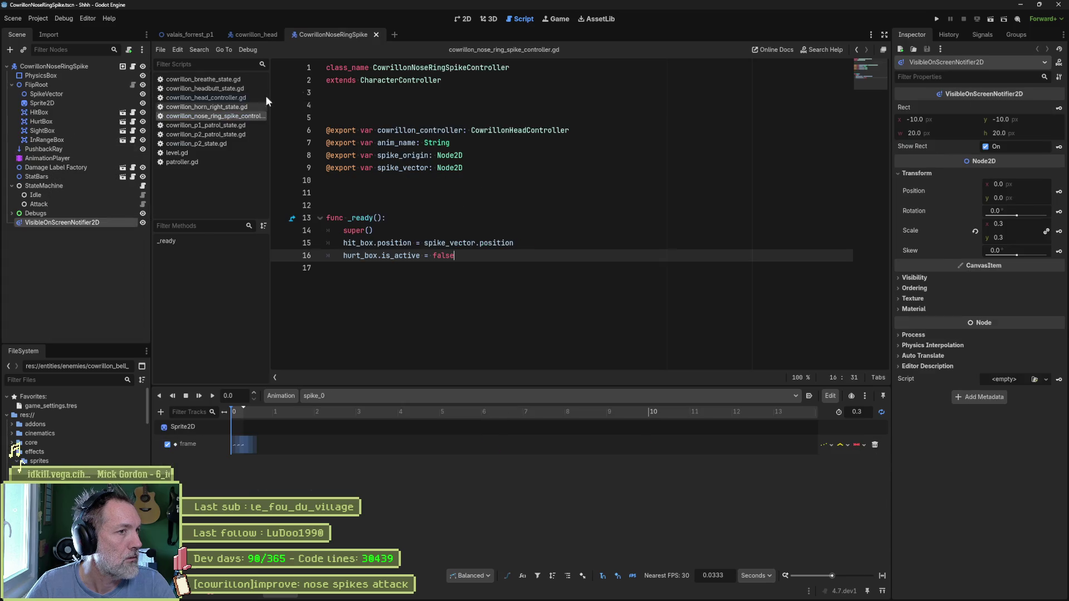
click(465, 21)
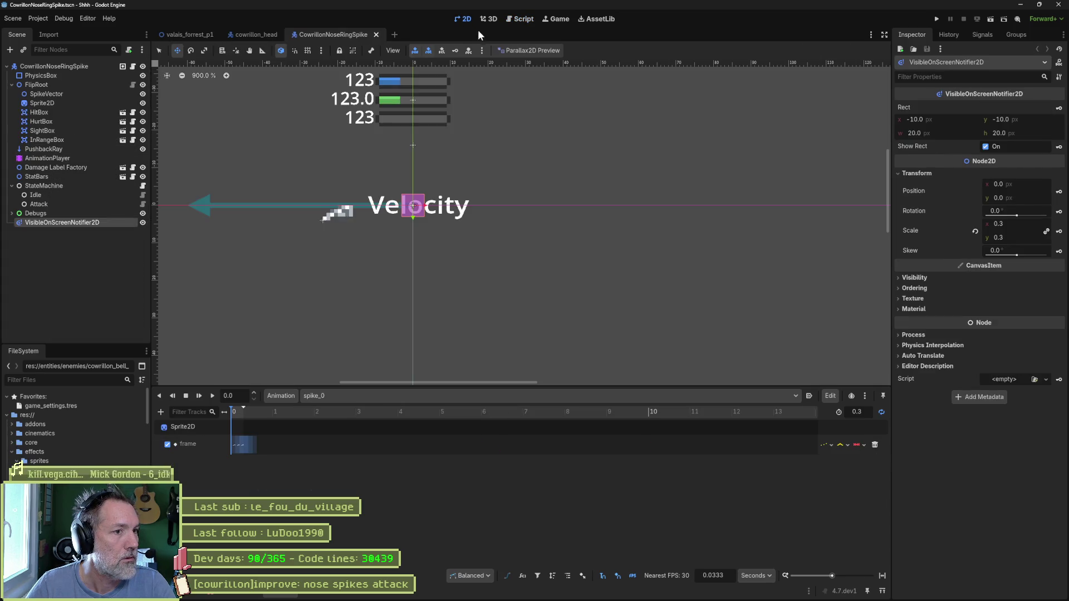
click(65, 76)
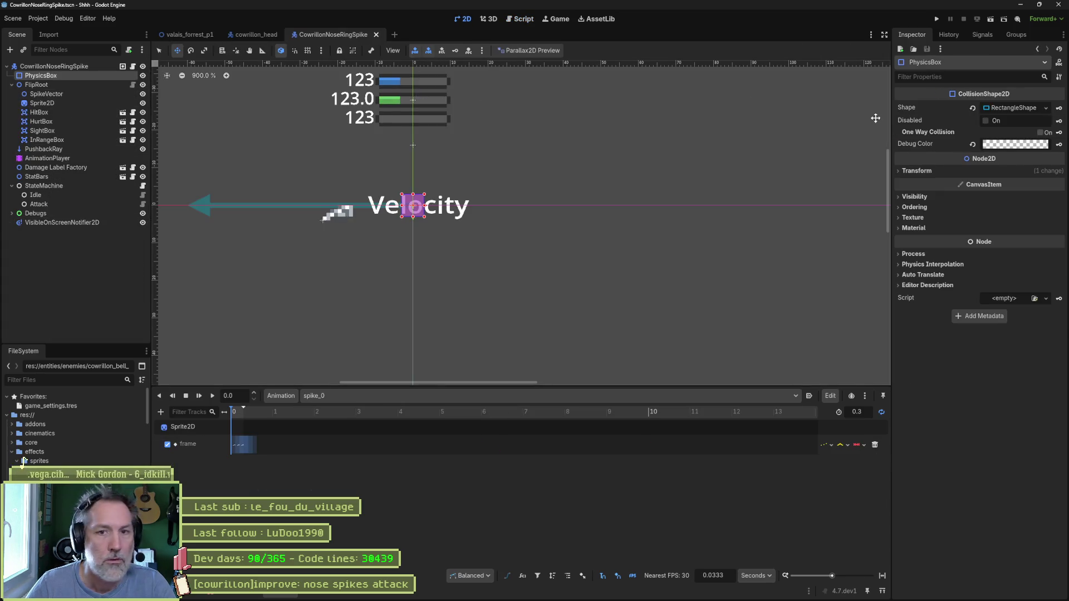
click(986, 121)
key(ctrl+s)
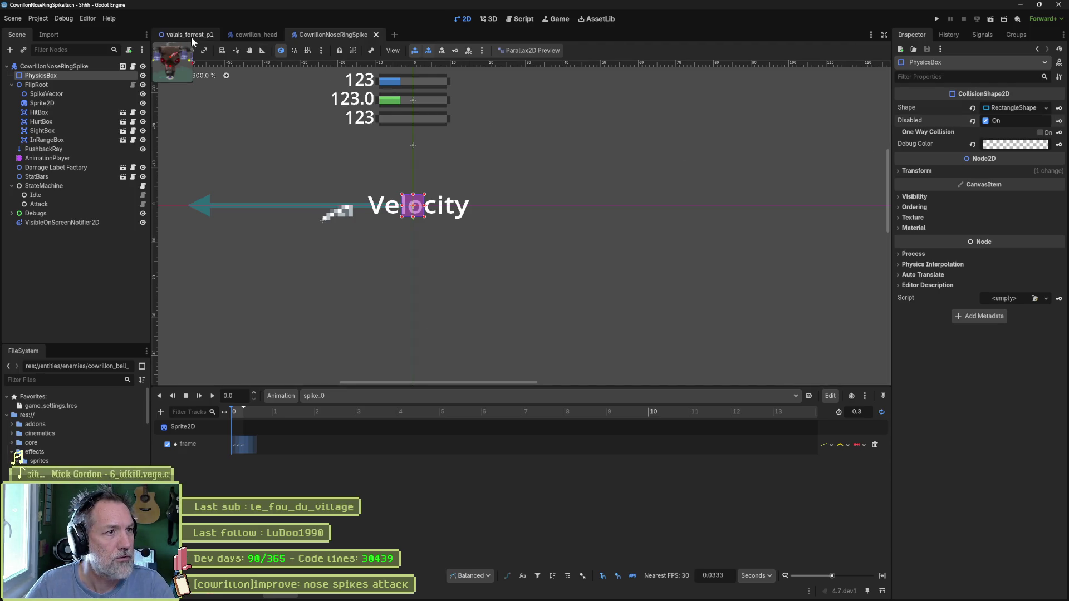
click(191, 37)
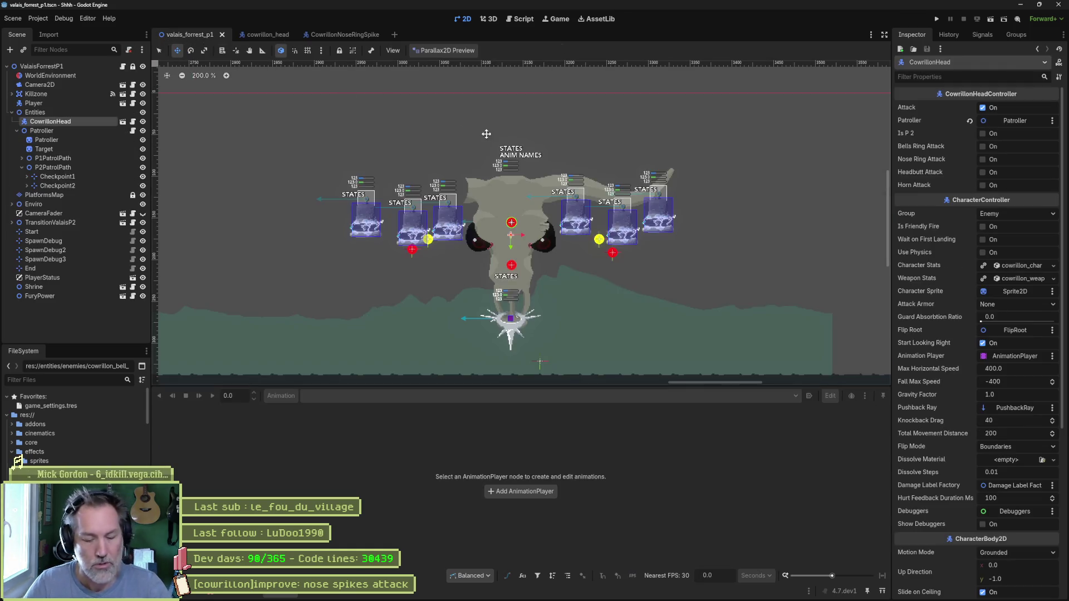
Run the game to test the nose-ring spike attack, then stop it.
key(F6)
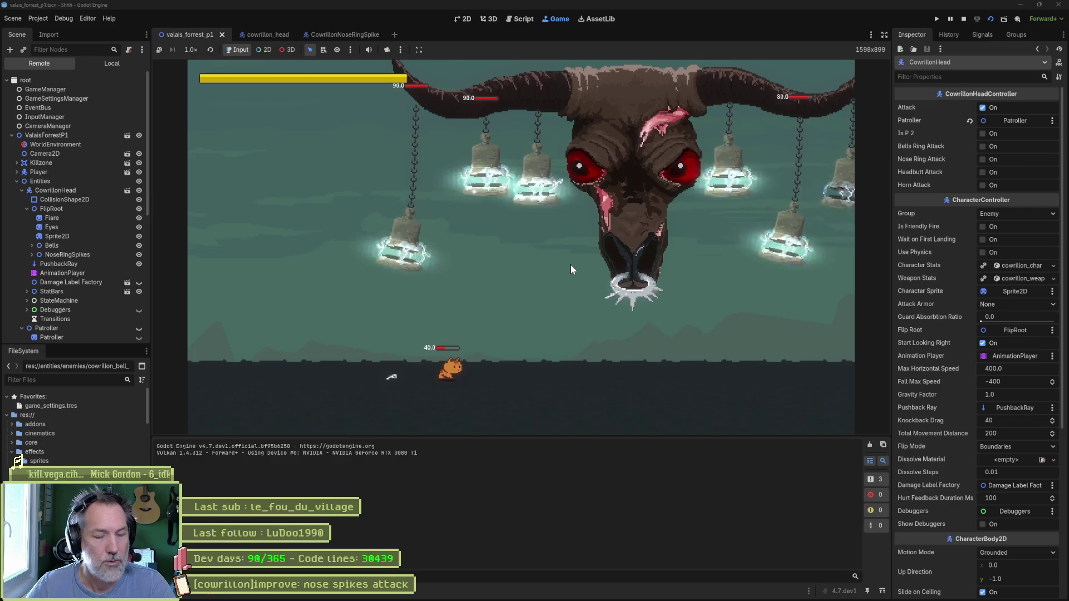
key(F8)
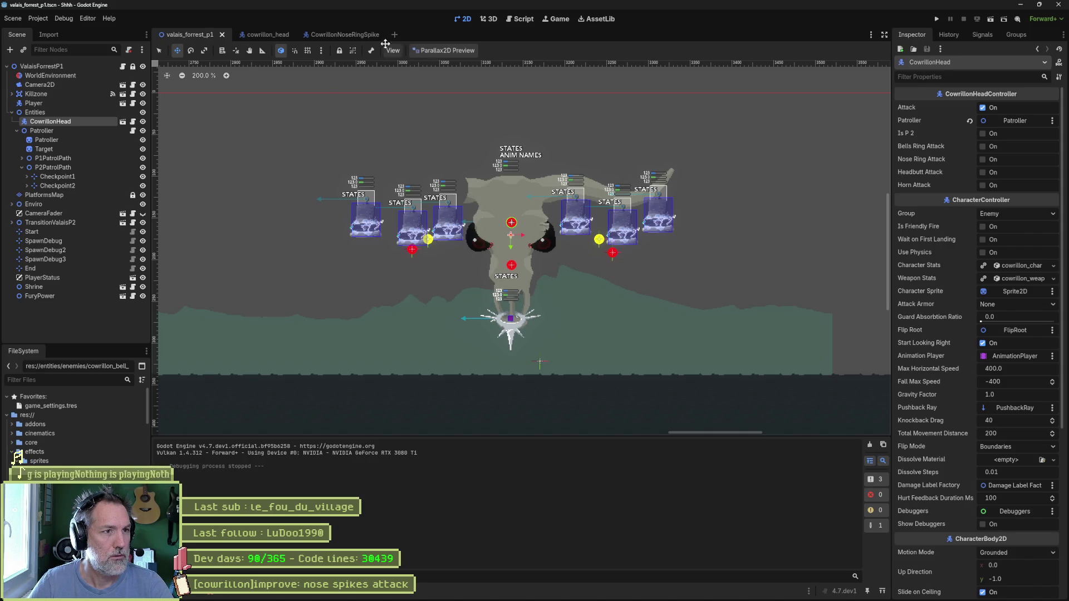
Delete the _delta factor from the spike Attack state's velocity on line 25, then run the game.
click(365, 38)
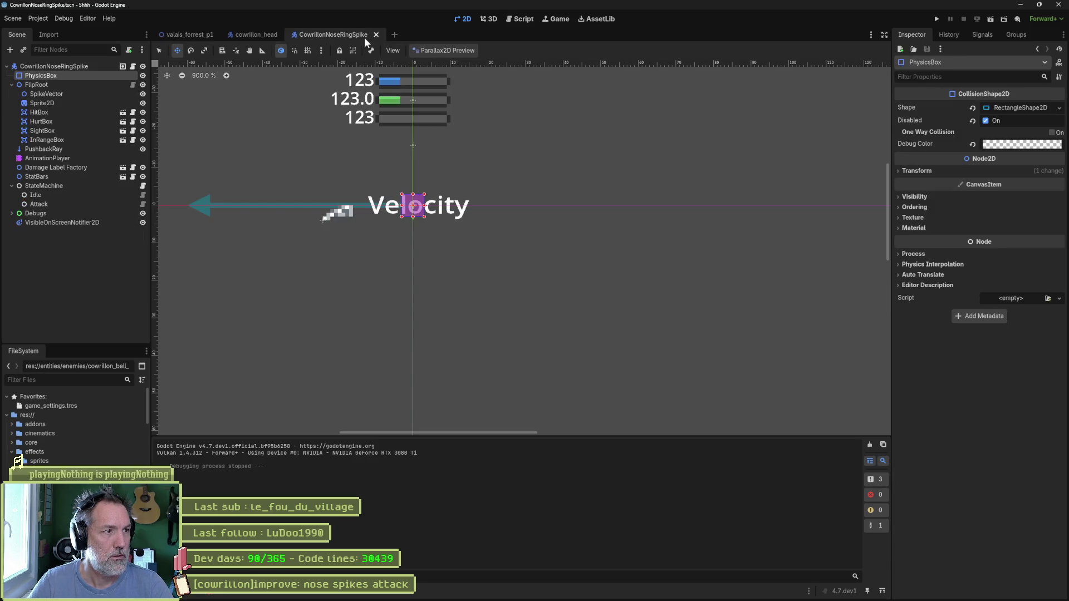
click(49, 205)
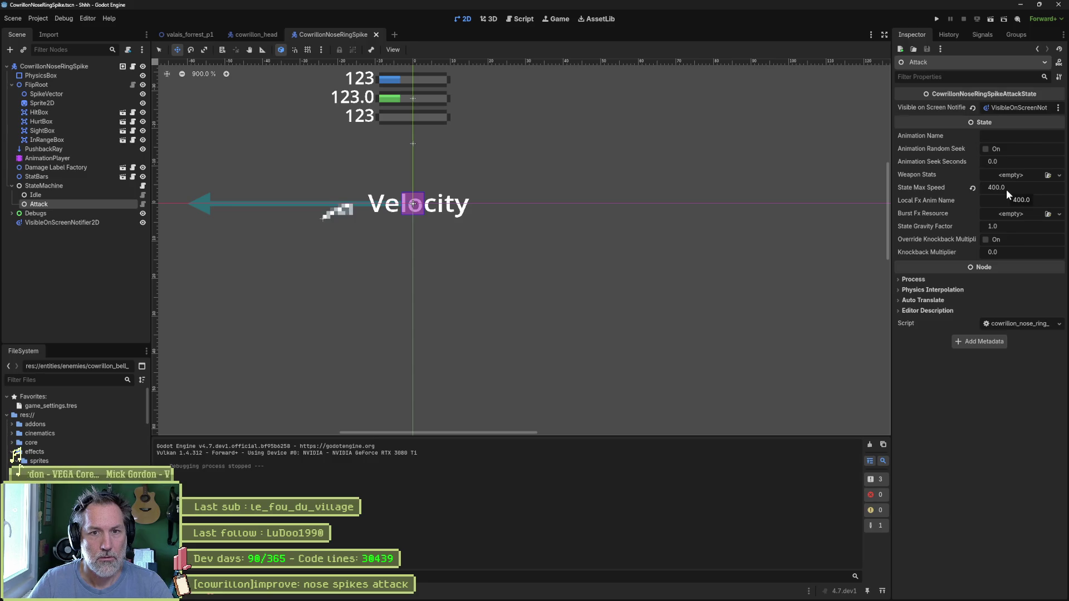
click(143, 204)
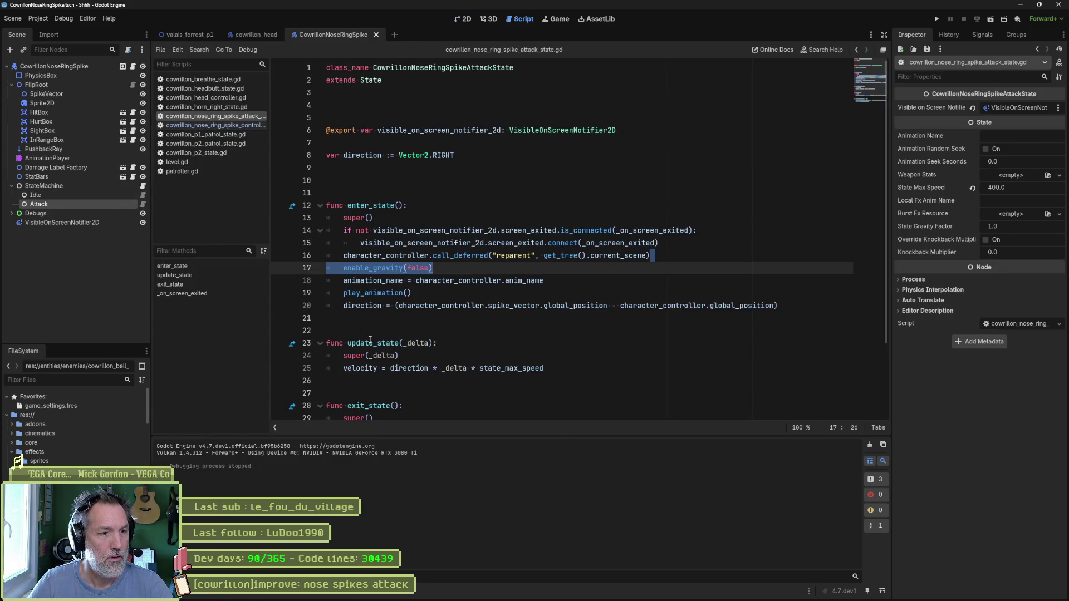
scroll(370, 340, down, 1)
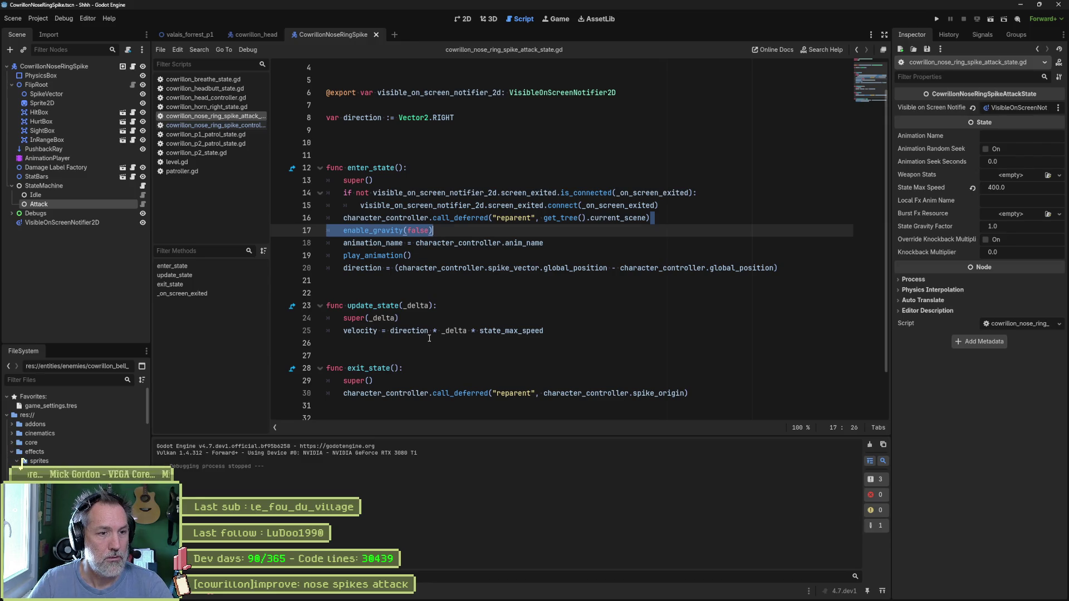
drag(391, 331, 547, 329)
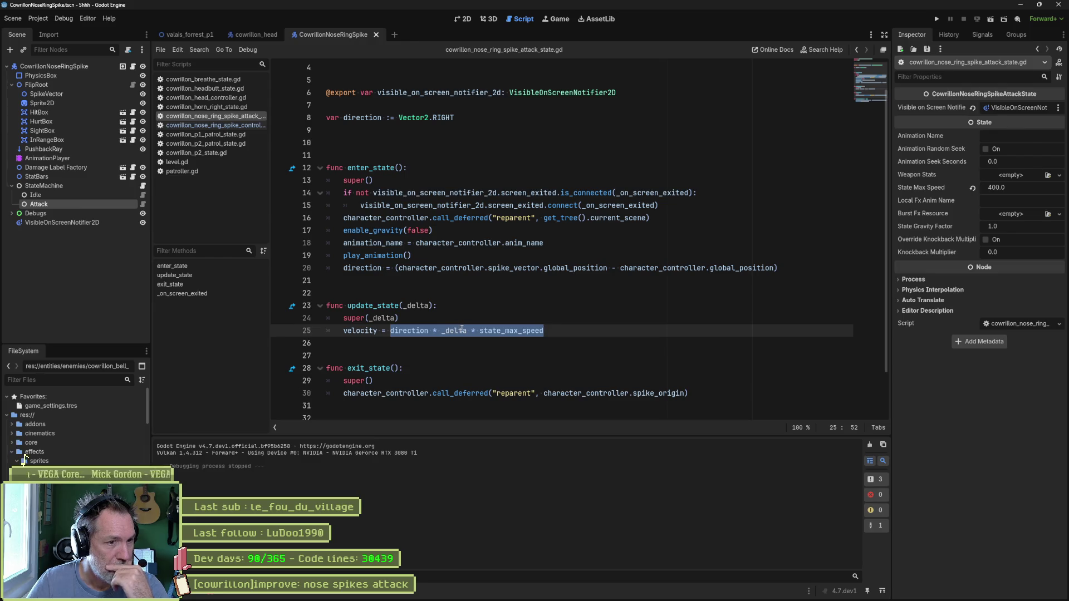
double_click(462, 330)
key(Delete)
key(Delete)
key(Delete)
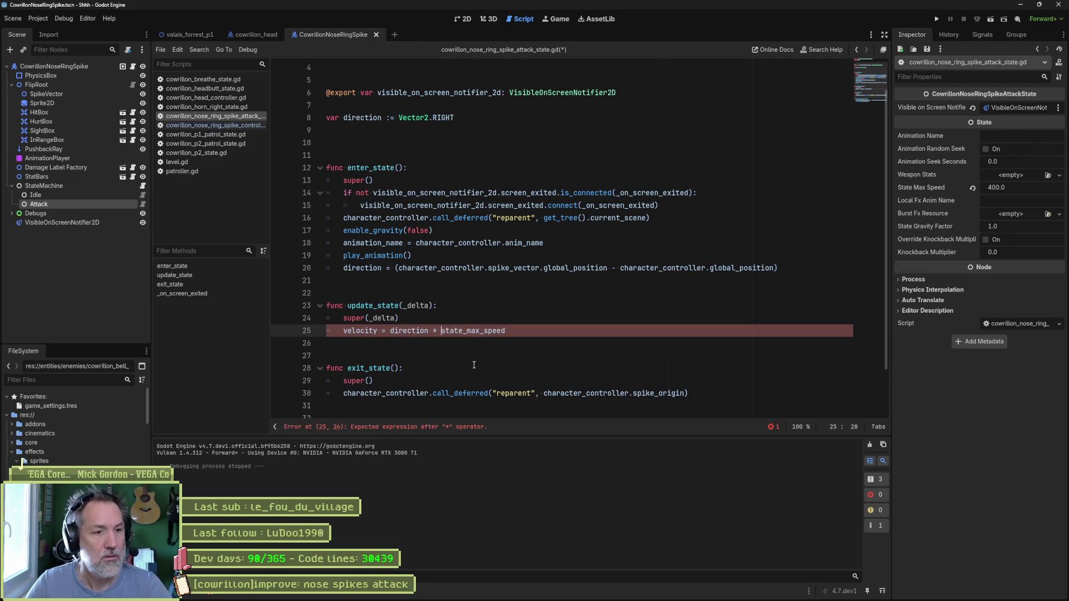
key(F6)
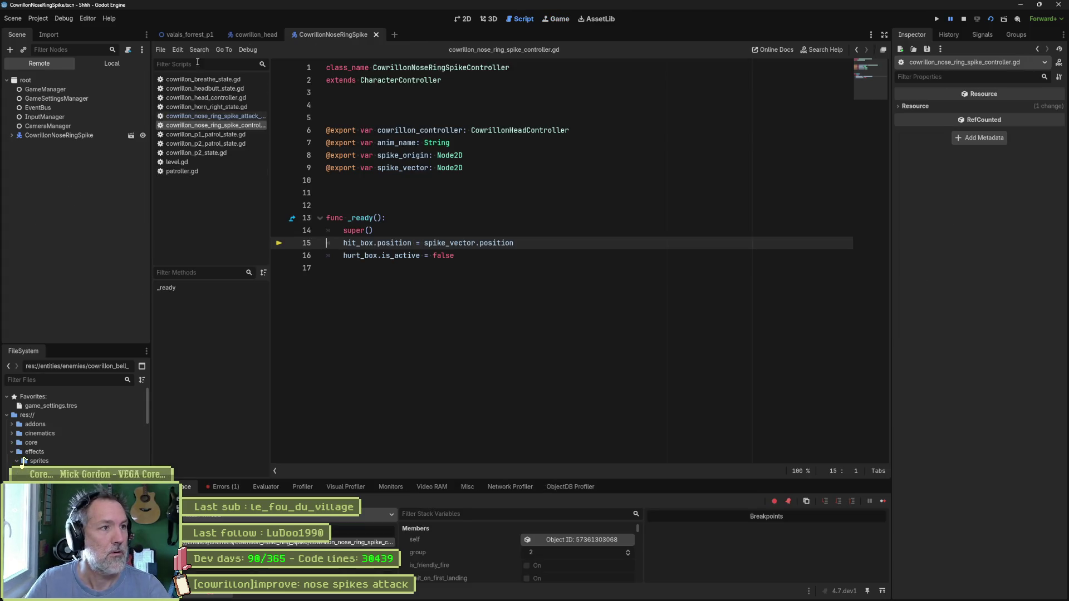
Run the forest level, inspect hit_box at the line 15 break, stop debugging and rerun.
click(186, 34)
key(F6)
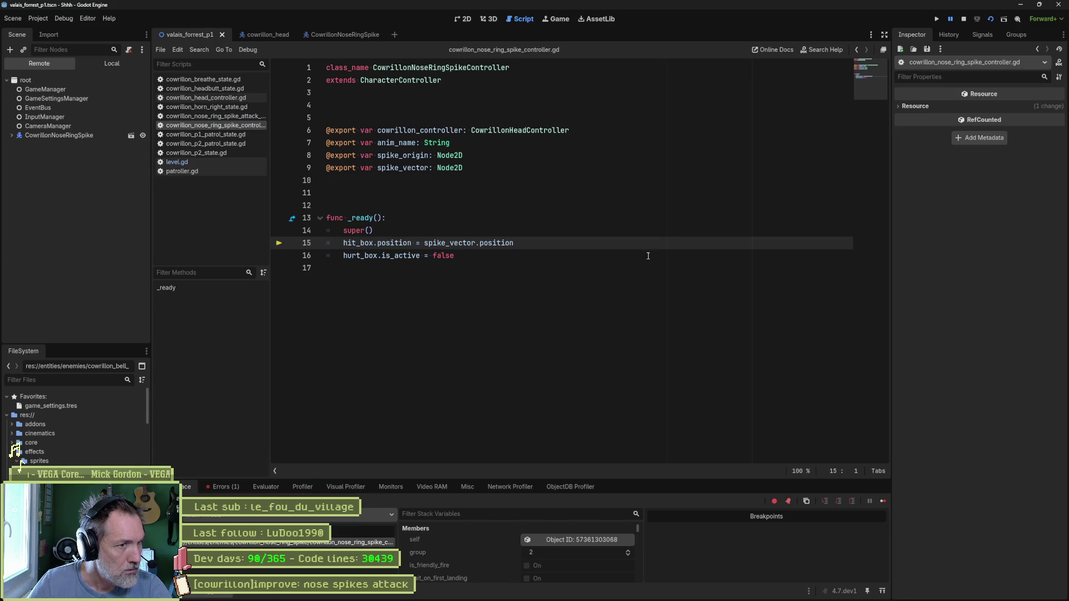
double_click(358, 242)
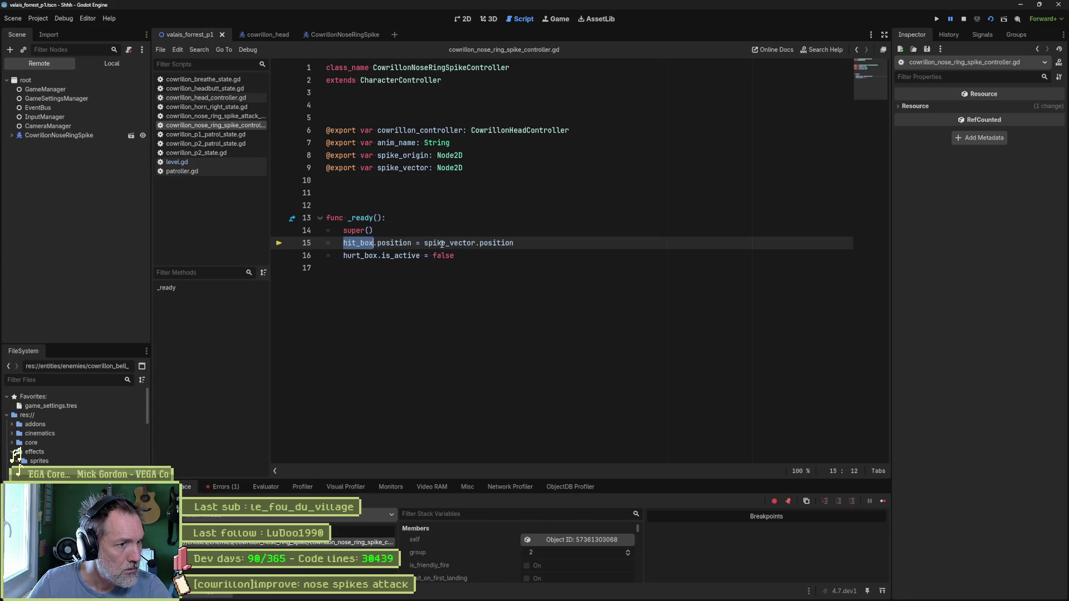
mouse_move(447, 243)
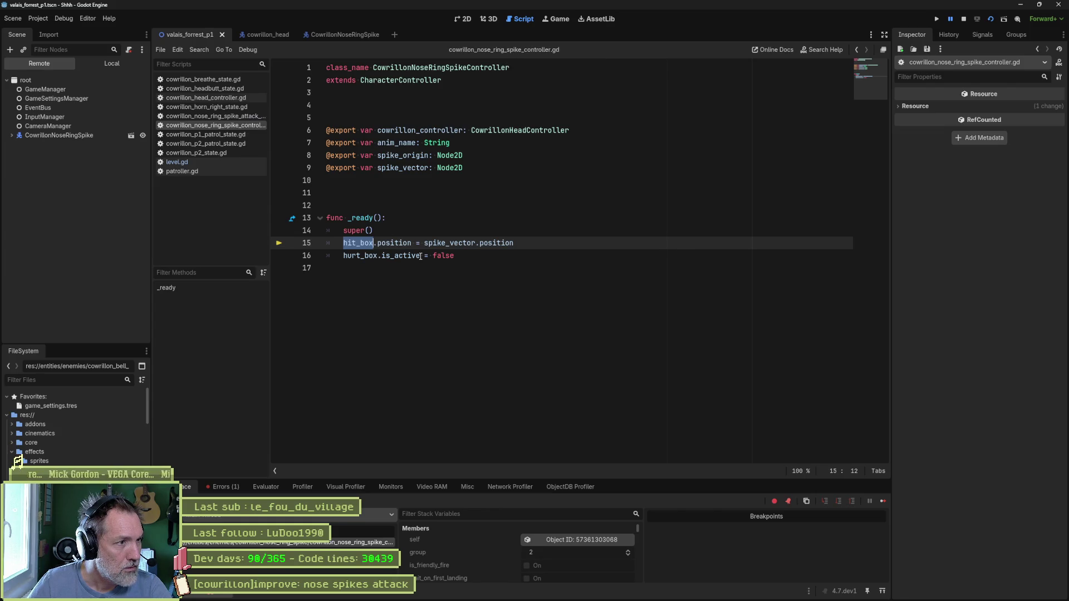
key(F8)
click(346, 35)
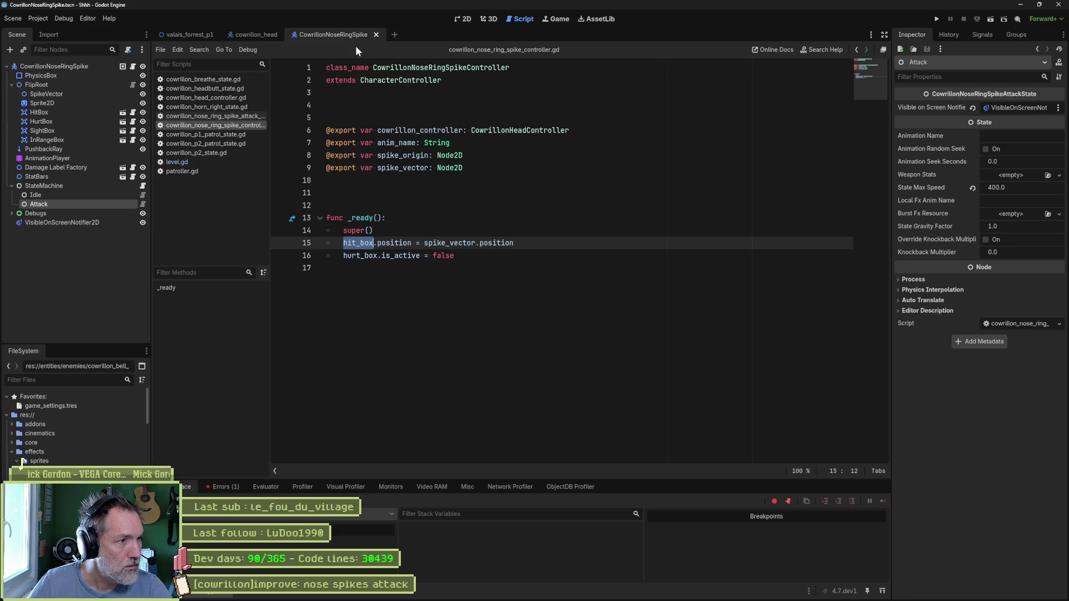
click(190, 35)
key(F6)
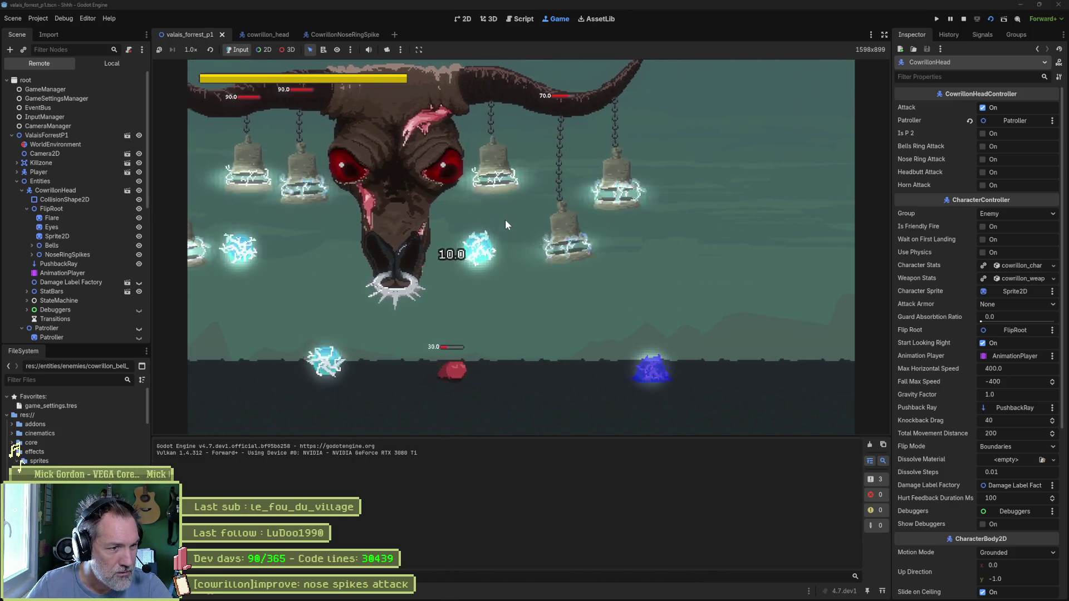
Stop the running boss-arena playtest.
key(F8)
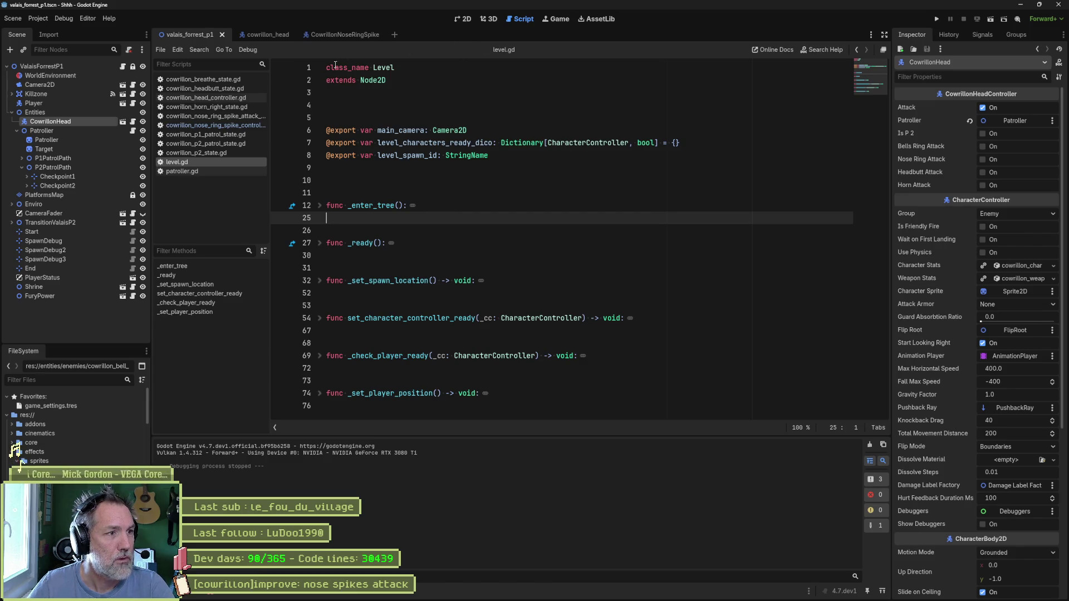
Restore '_delta *' in the spike attack's velocity formula on line 25 and save the script.
click(226, 118)
text(_delta * state_max_speed)
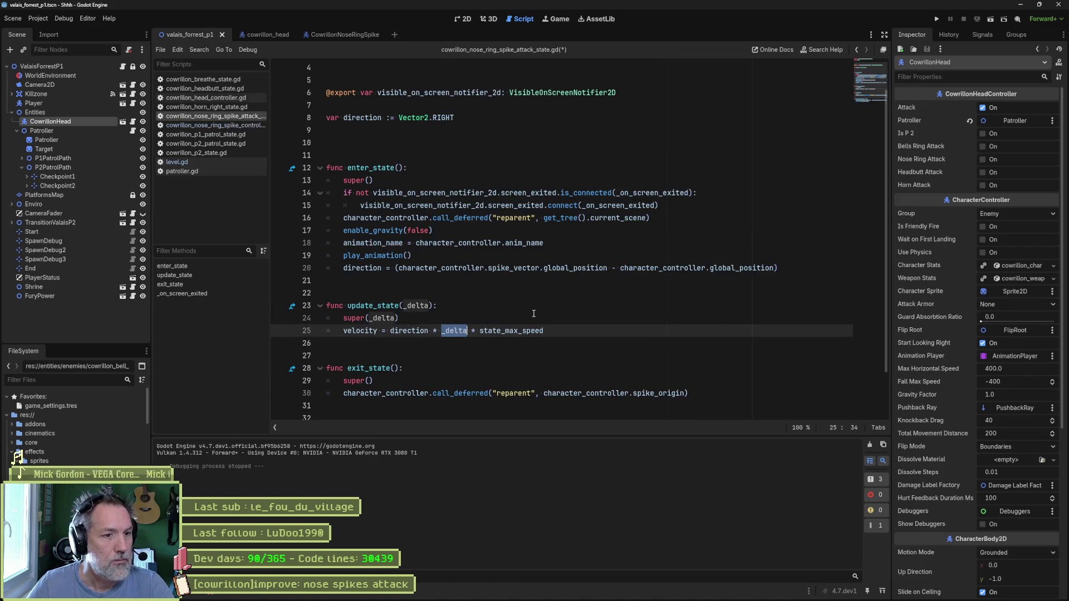
key(ctrl+s)
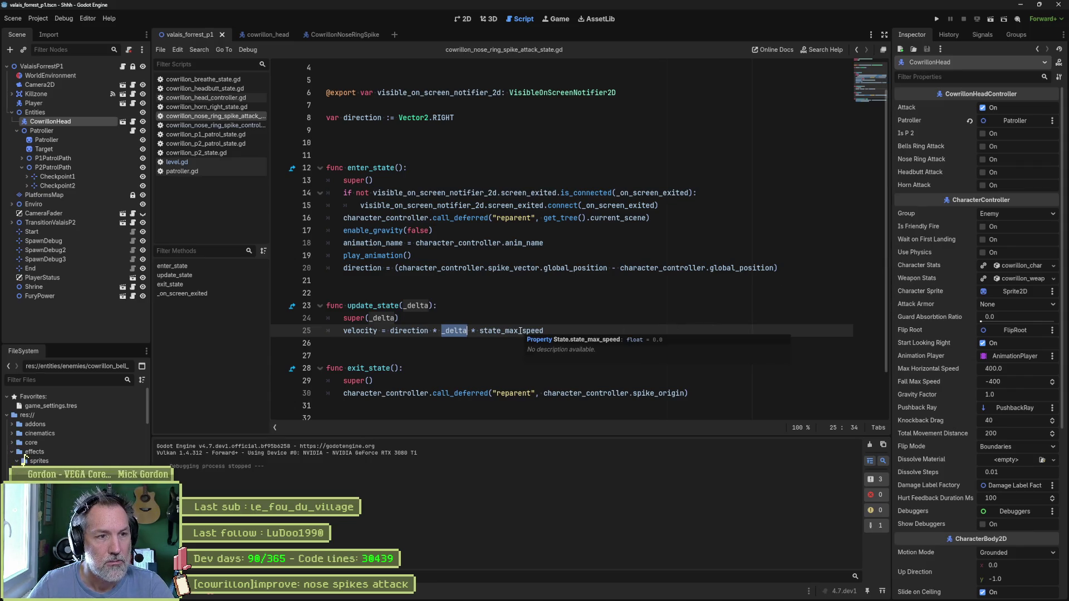
scroll(504, 301, up, 1)
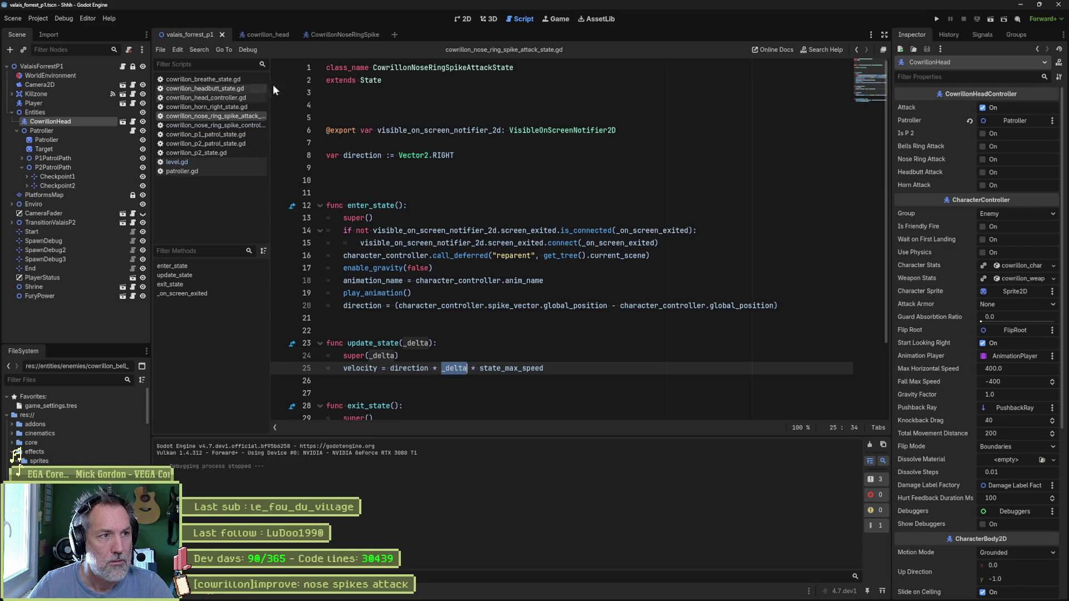
Set the spike Attack state's State Max Speed to 600 and save the scene.
click(341, 34)
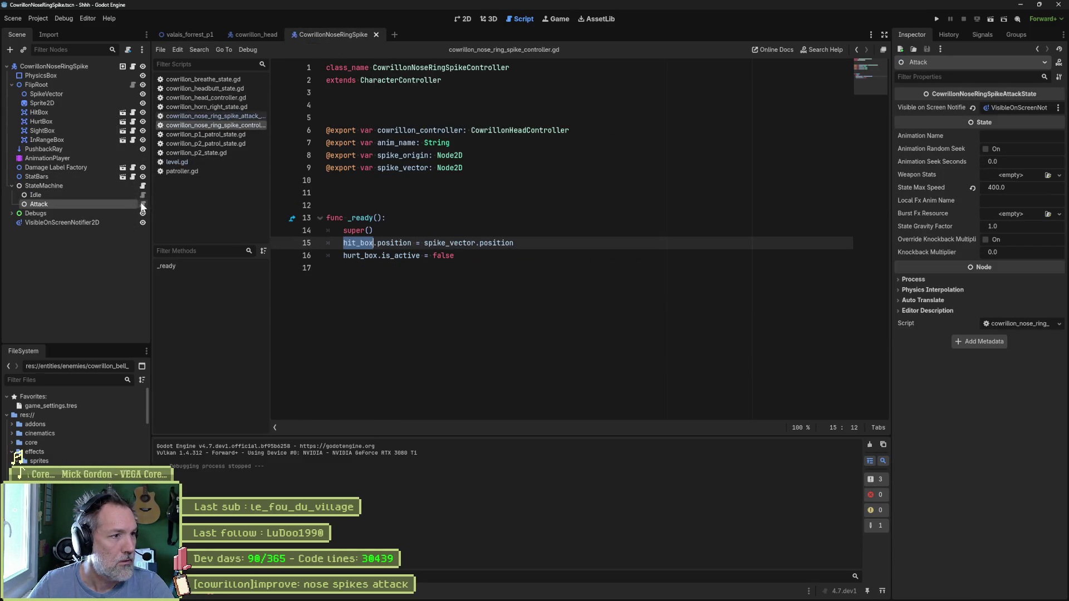
drag(996, 187, 1041, 191)
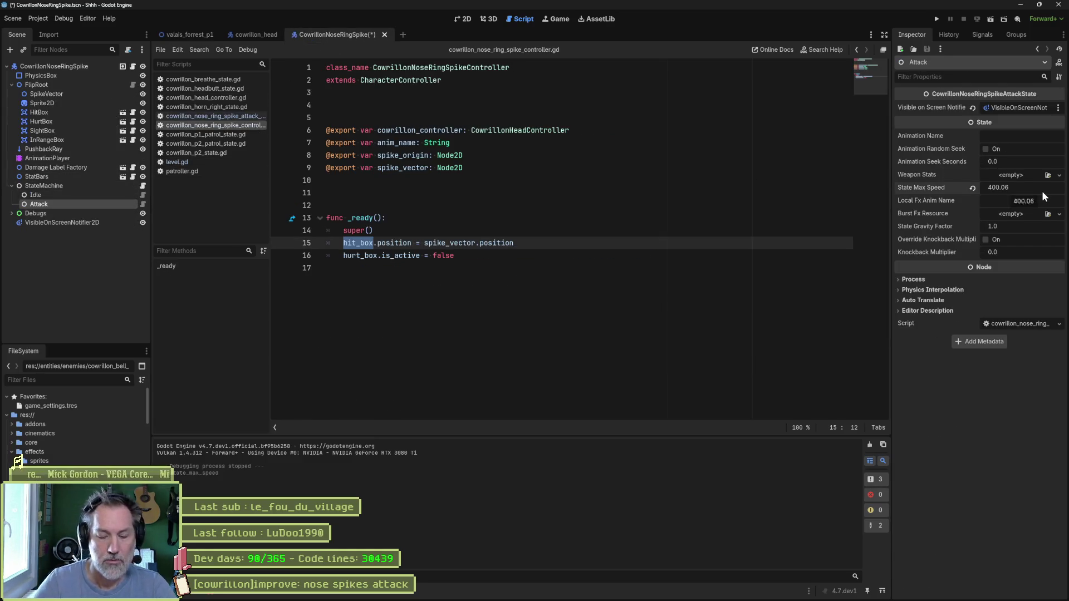
click(1033, 189)
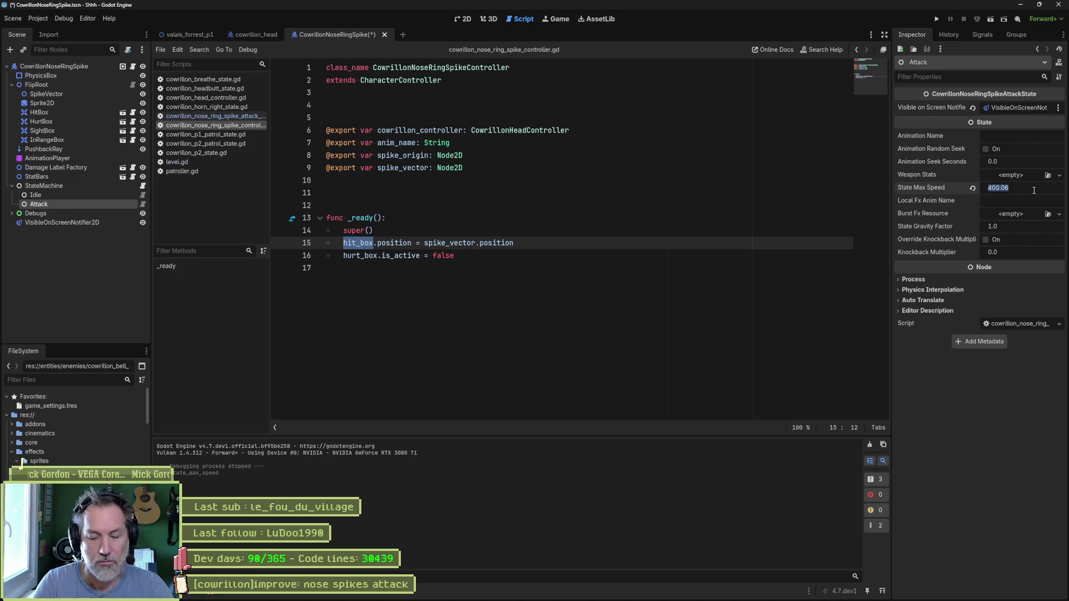
text(600)
key(Return)
key(ctrl+s)
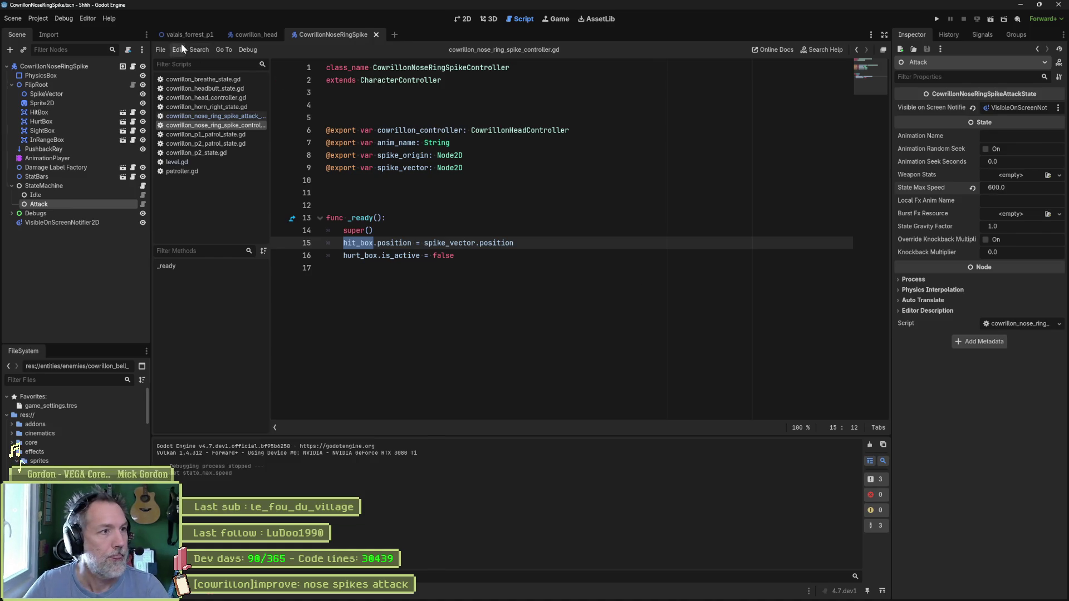
click(182, 36)
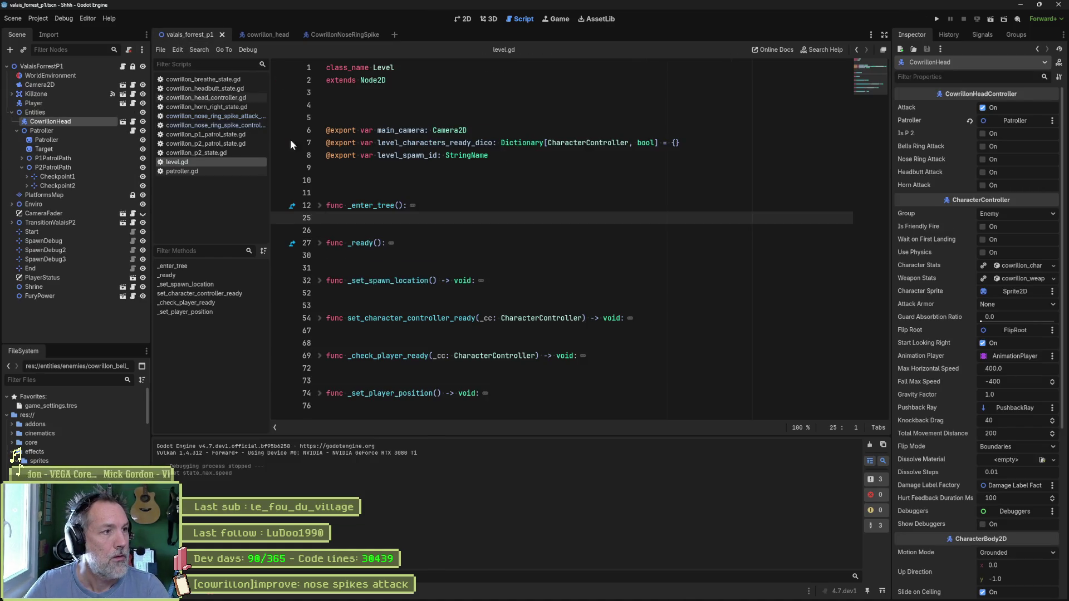
Turn off the boss head's Attack and run the level.
click(983, 108)
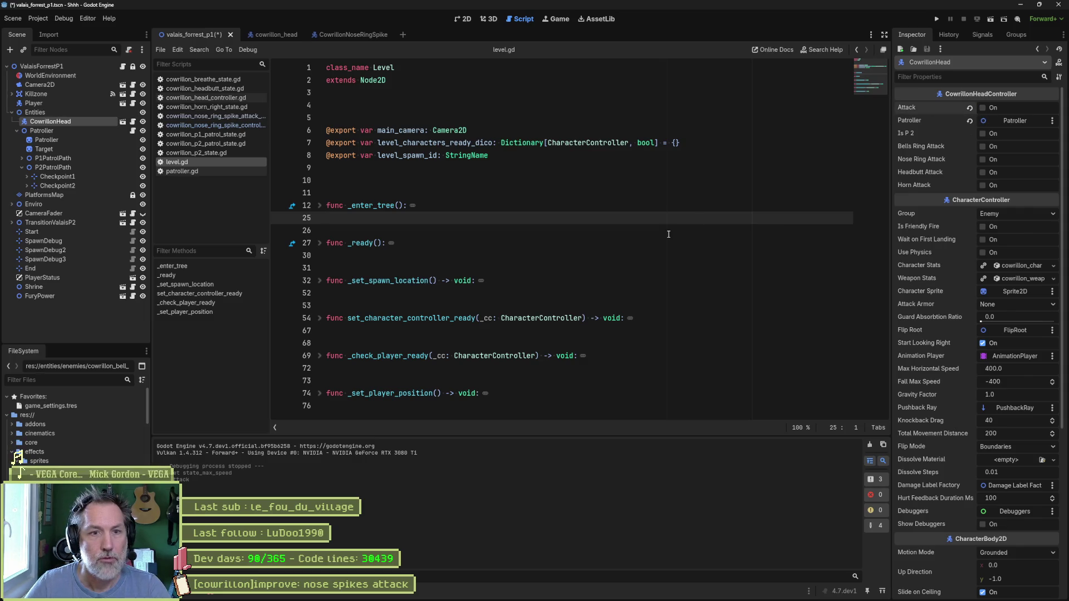
key(F6)
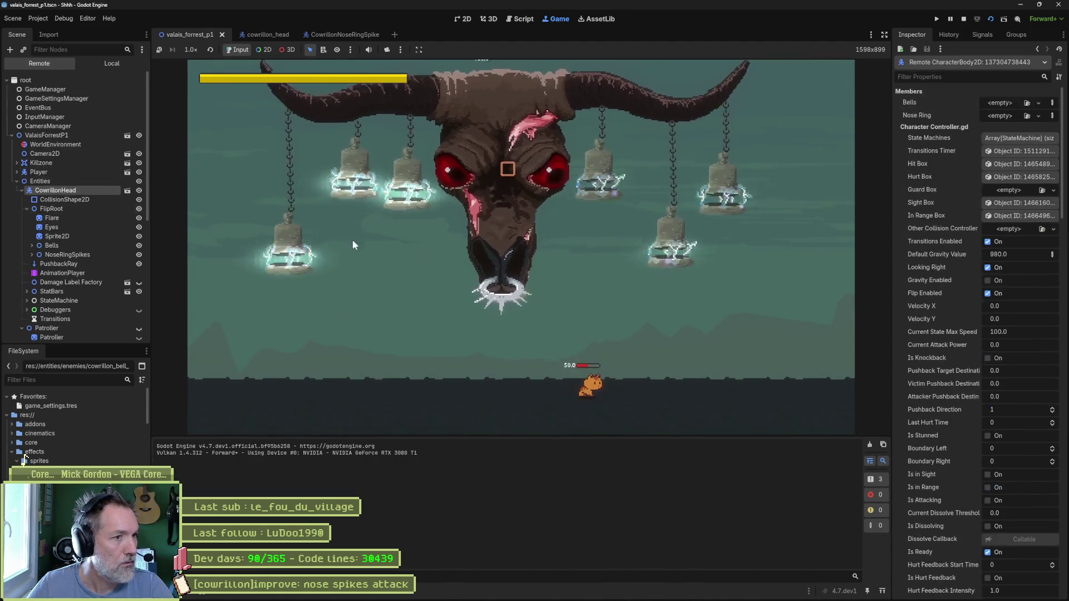
scroll(980, 385, down, 10)
Trigger the nose ring attack five times and the bells ring attack once, then stop the game.
click(982, 385)
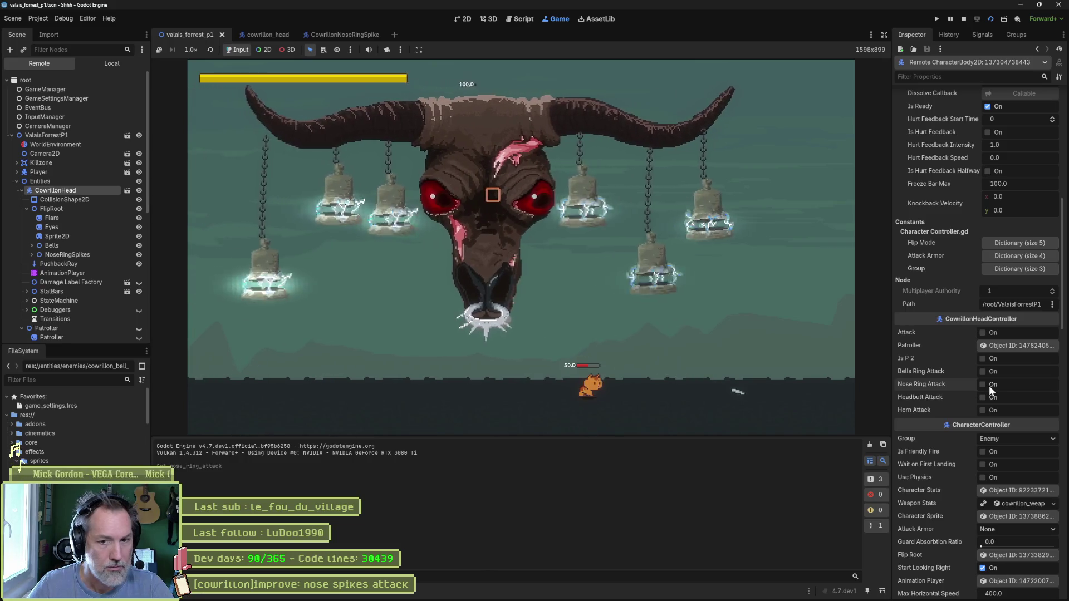
click(989, 385)
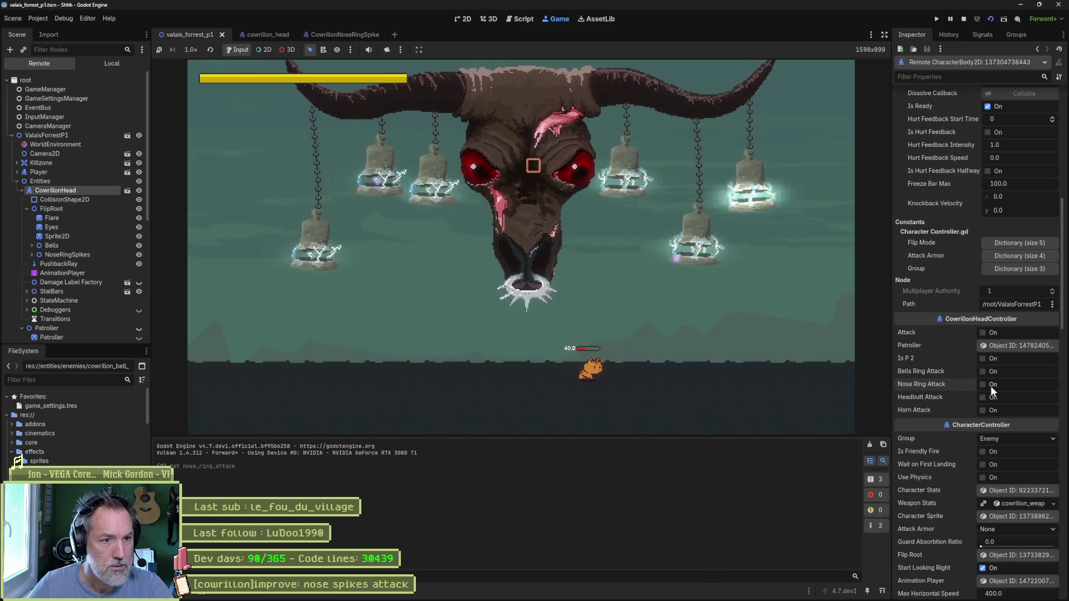
click(990, 385)
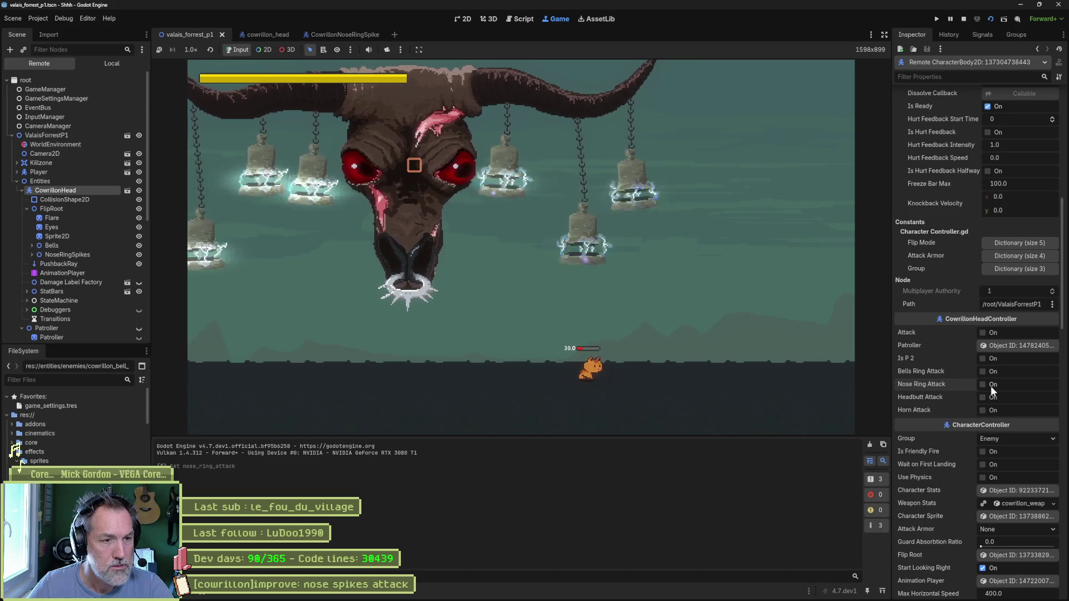
click(989, 385)
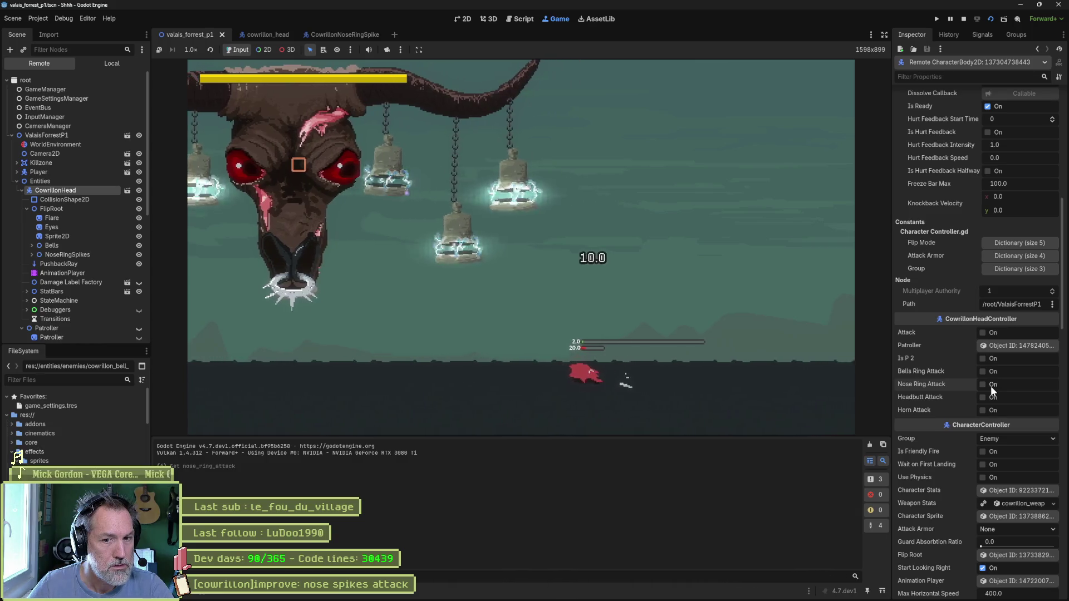
click(988, 369)
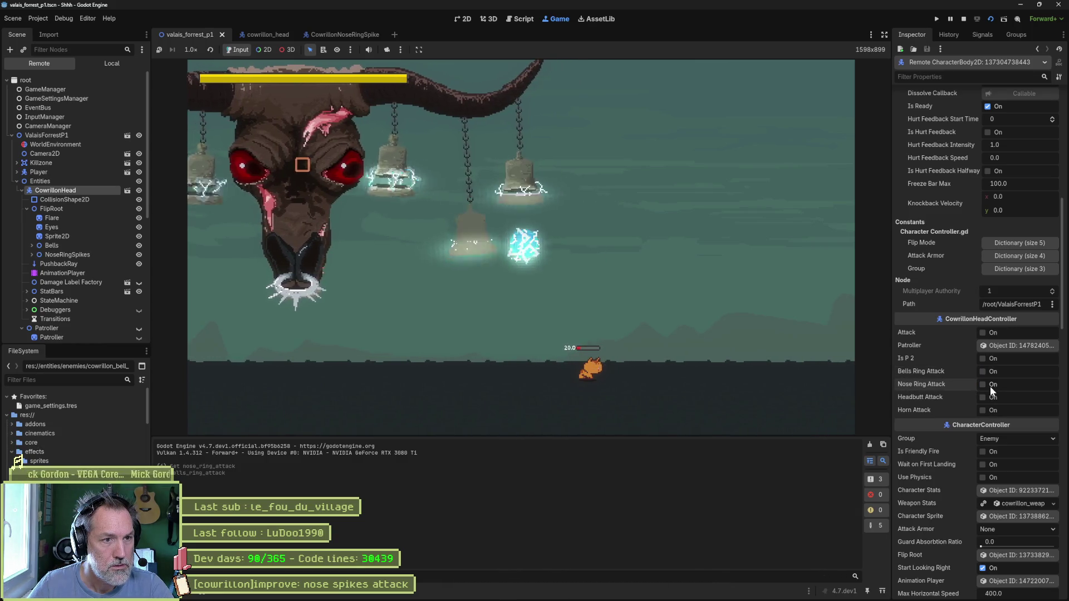
click(990, 386)
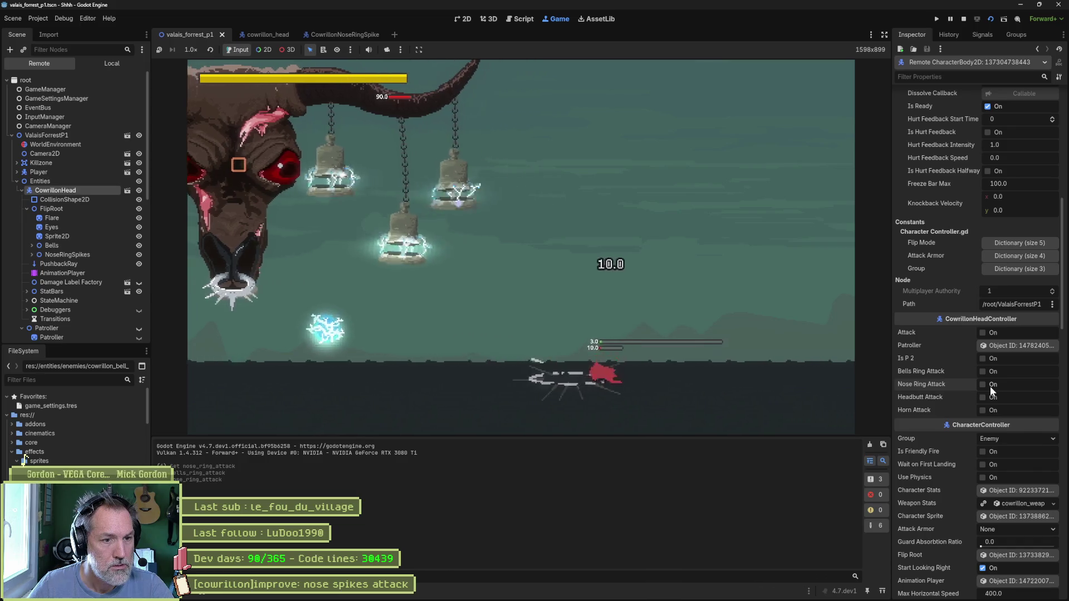
key(F8)
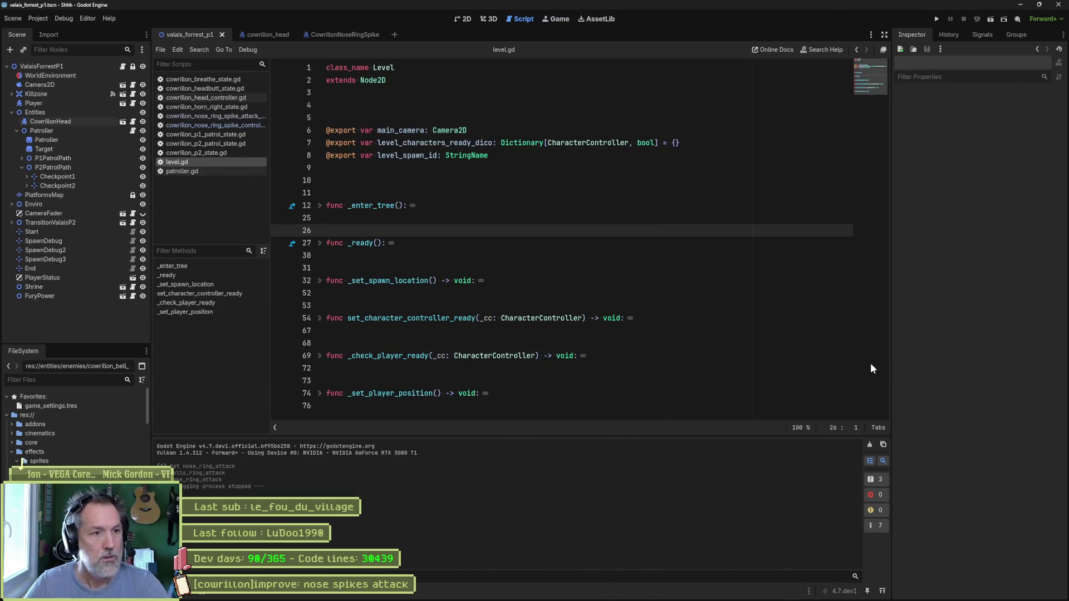
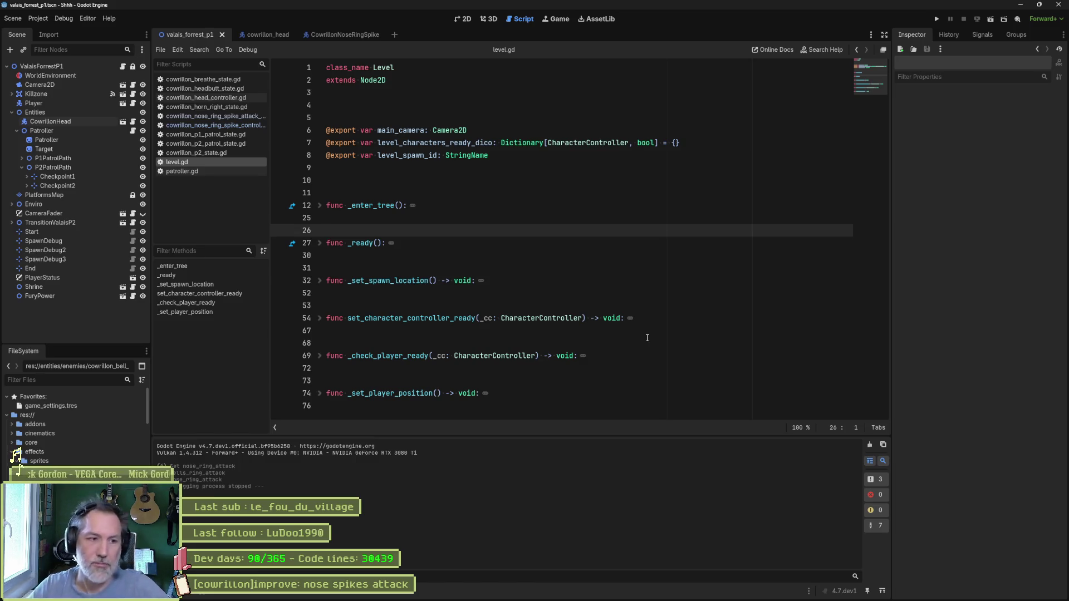
Open the nose spikes attack task from the Asana board.
click(567, 595)
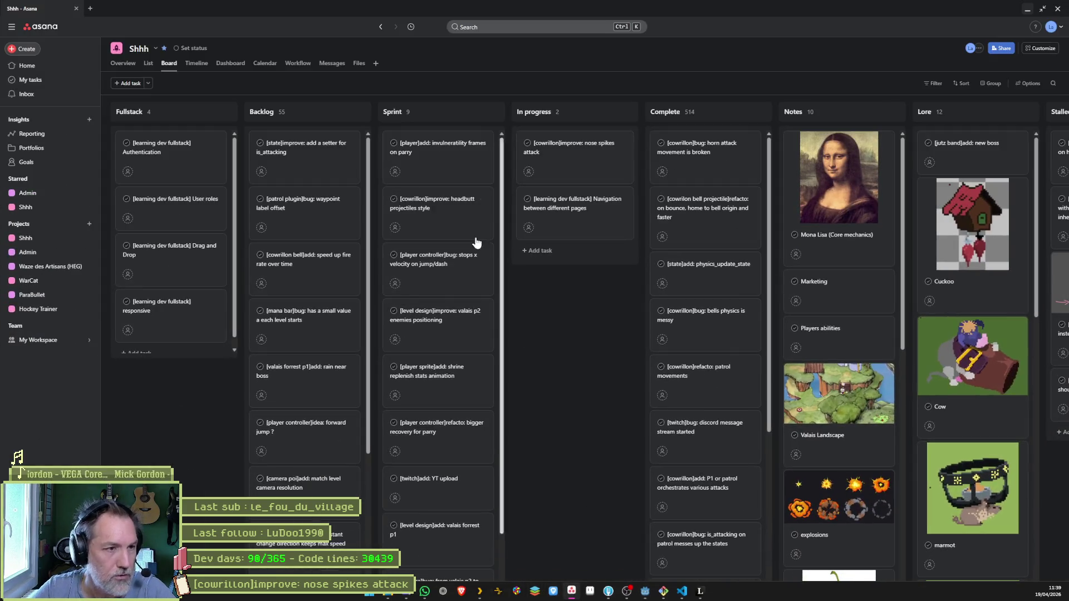
click(574, 257)
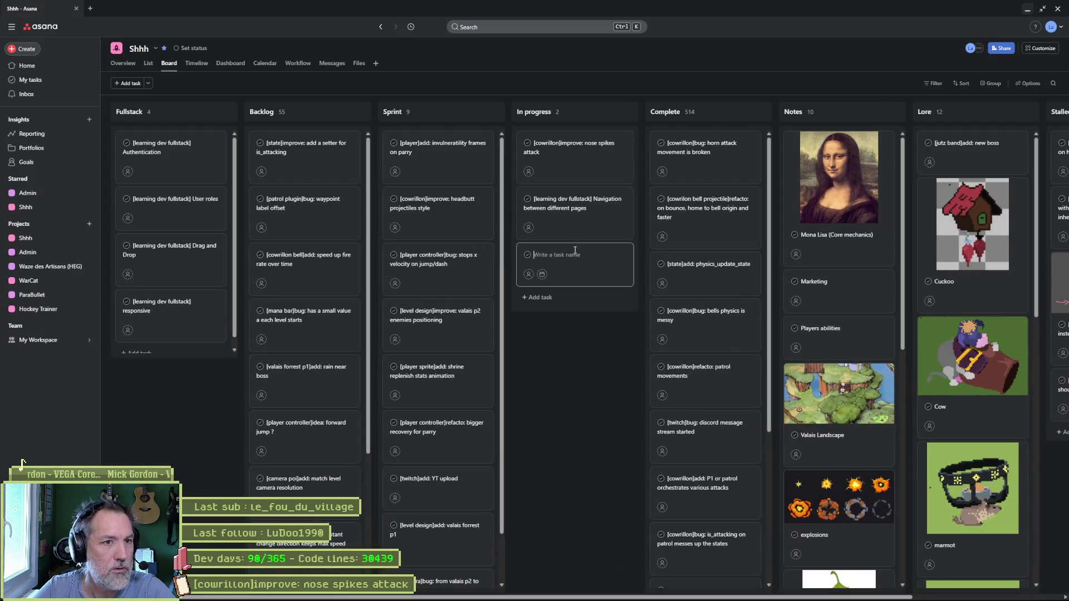
click(590, 146)
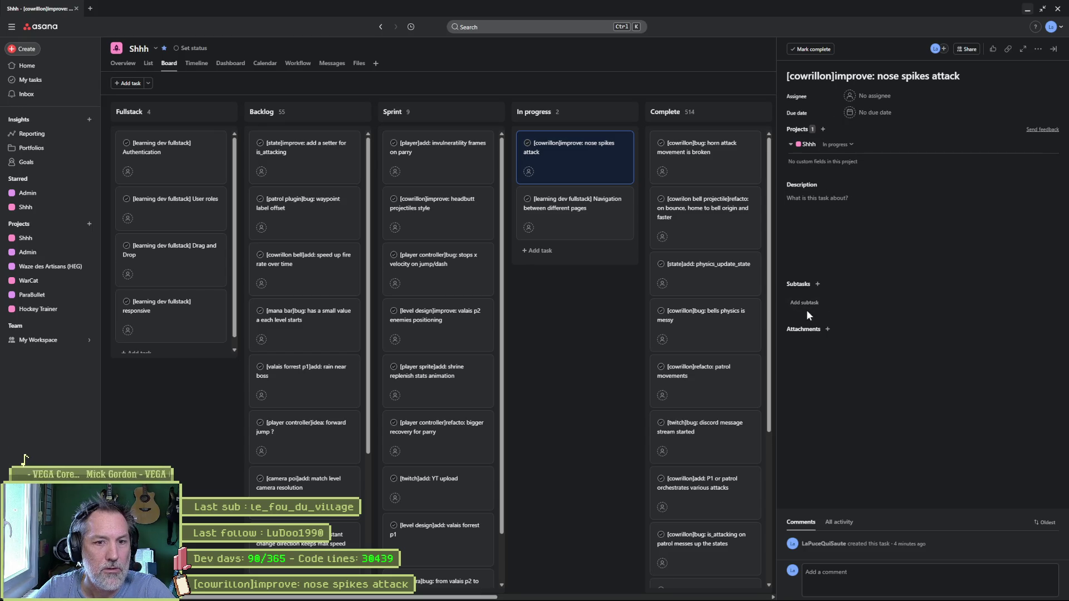
Add a subtask reading 'stuck spike onto the ground' and return to Godot.
click(806, 303)
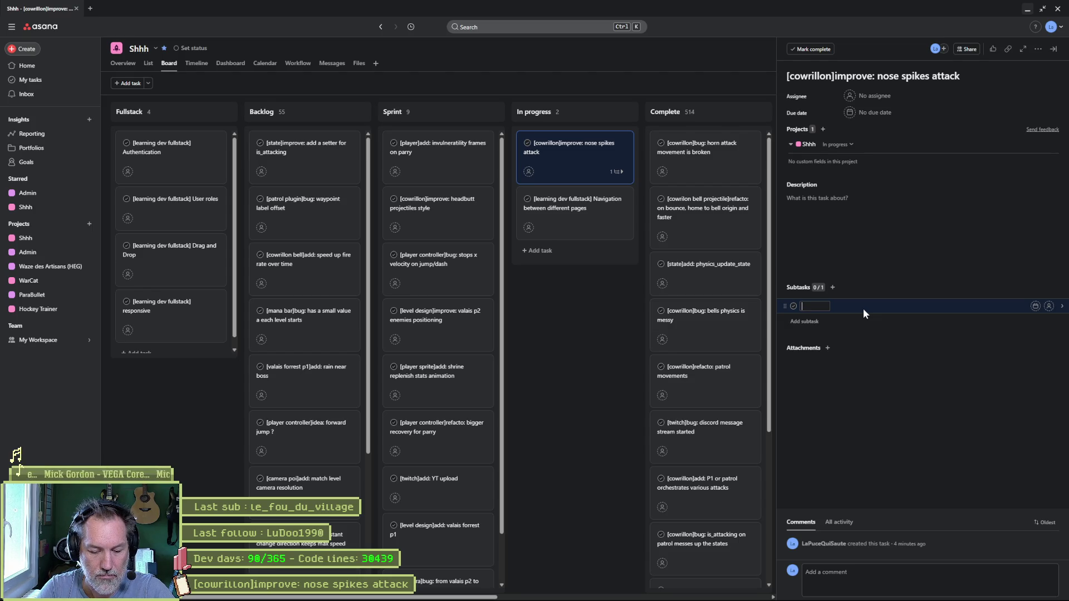
text(stu)
text(ck)
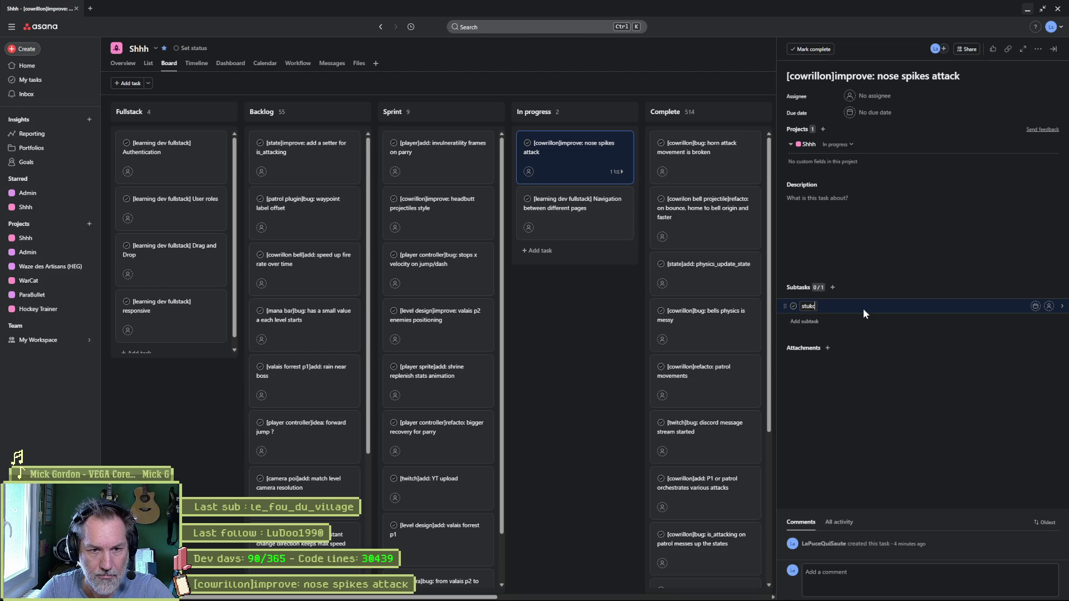
text( on)
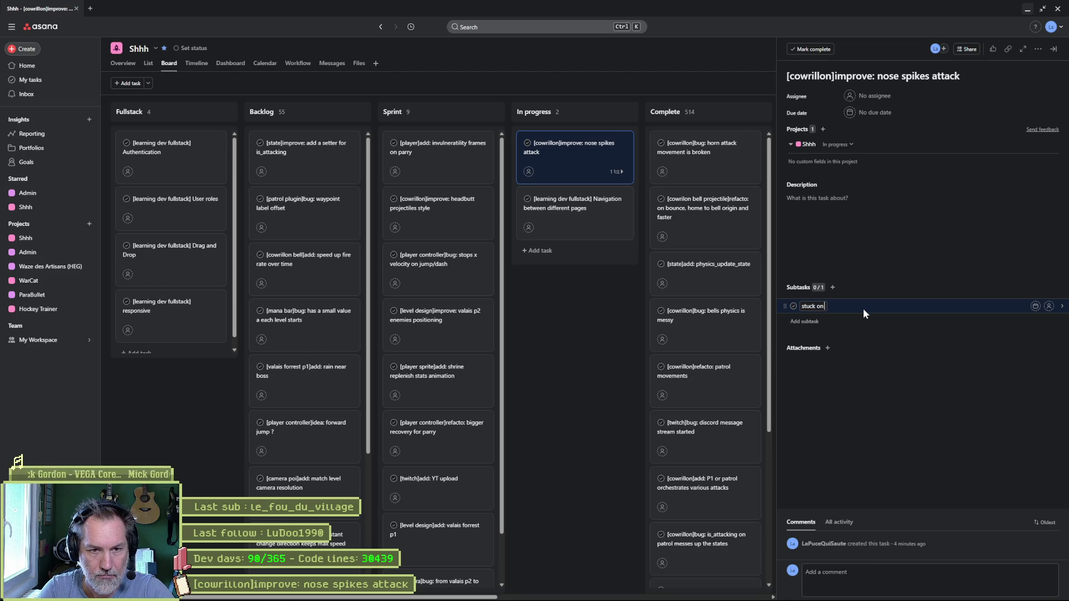
text( ground)
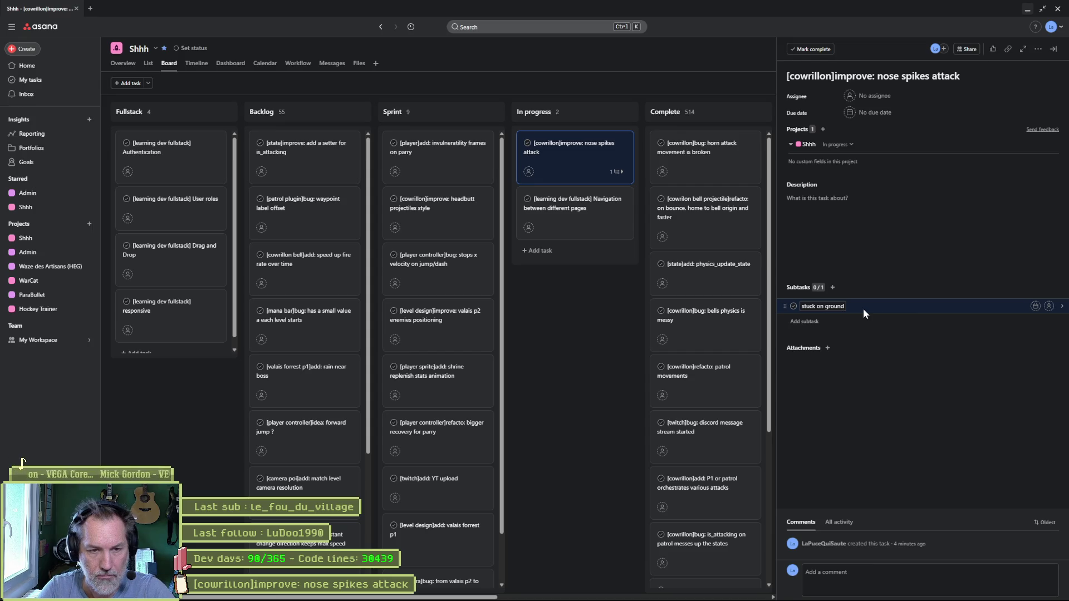
text(spike )
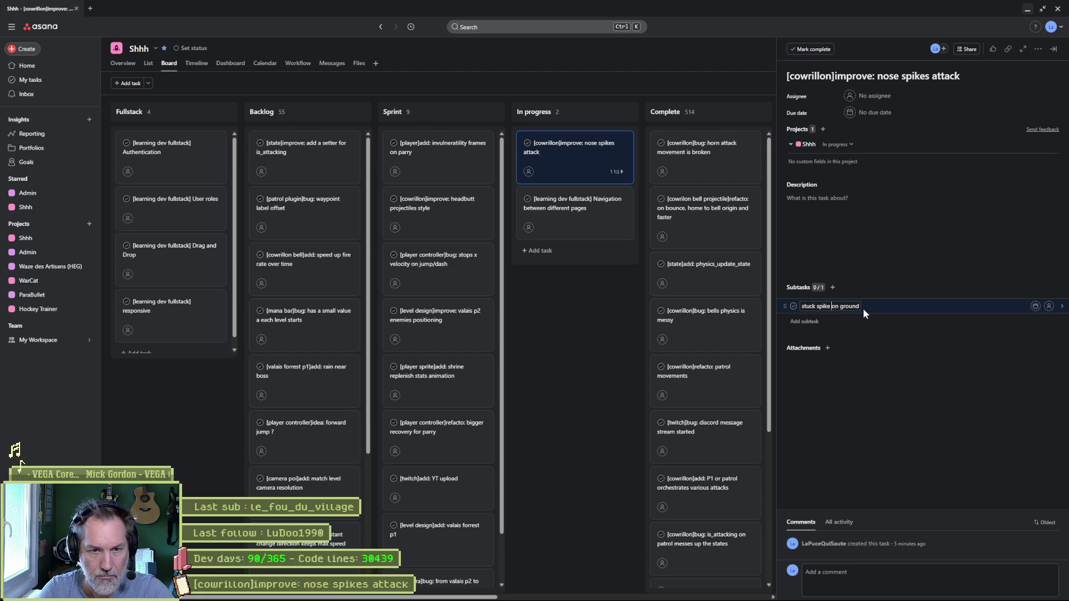
text(to the)
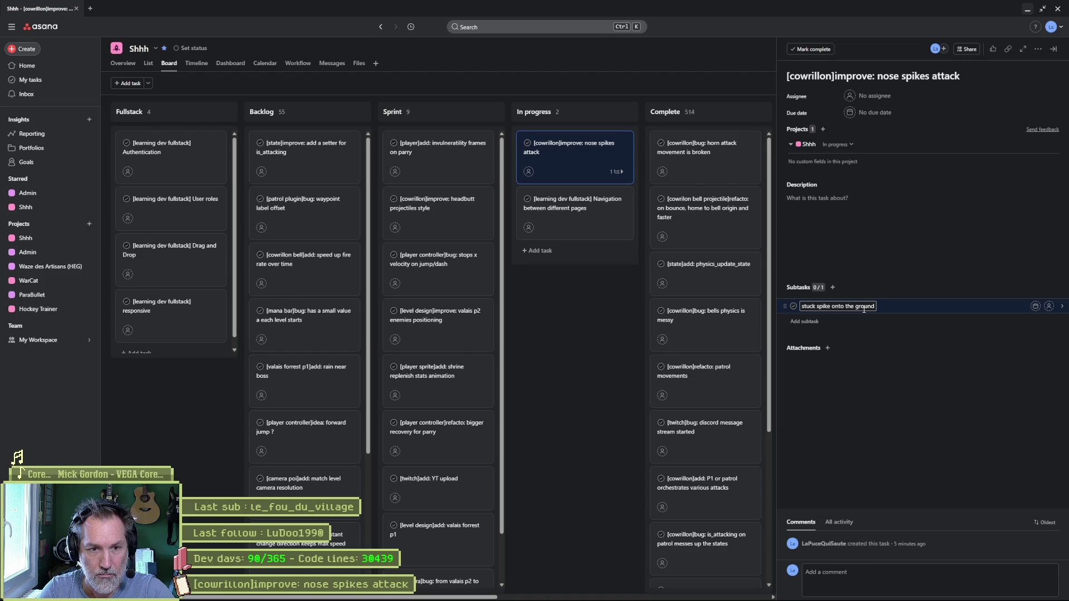
key(Return)
key(Escape)
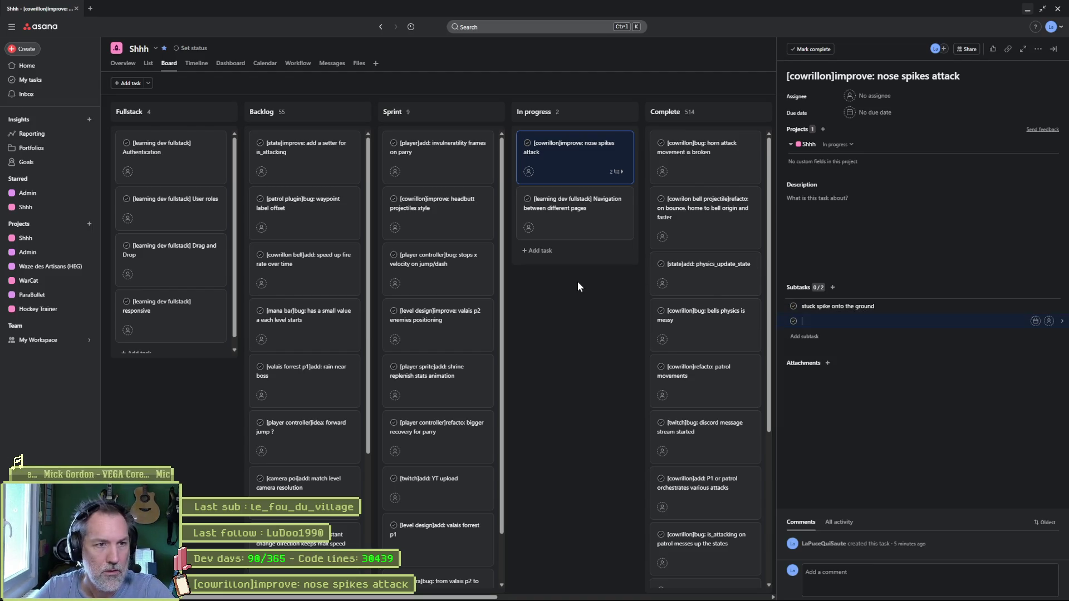
click(1026, 10)
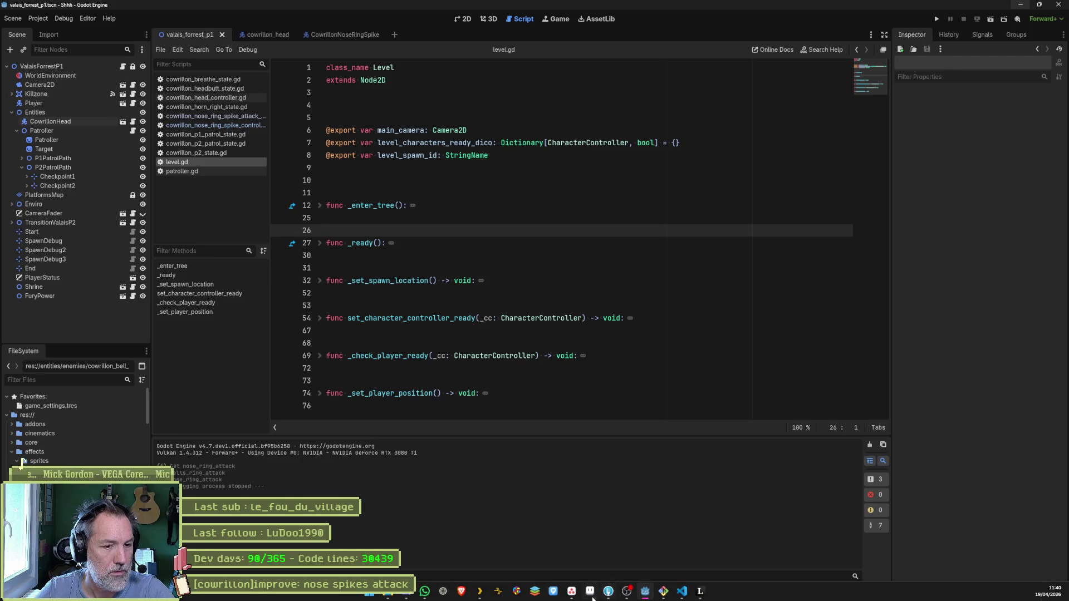
click(607, 593)
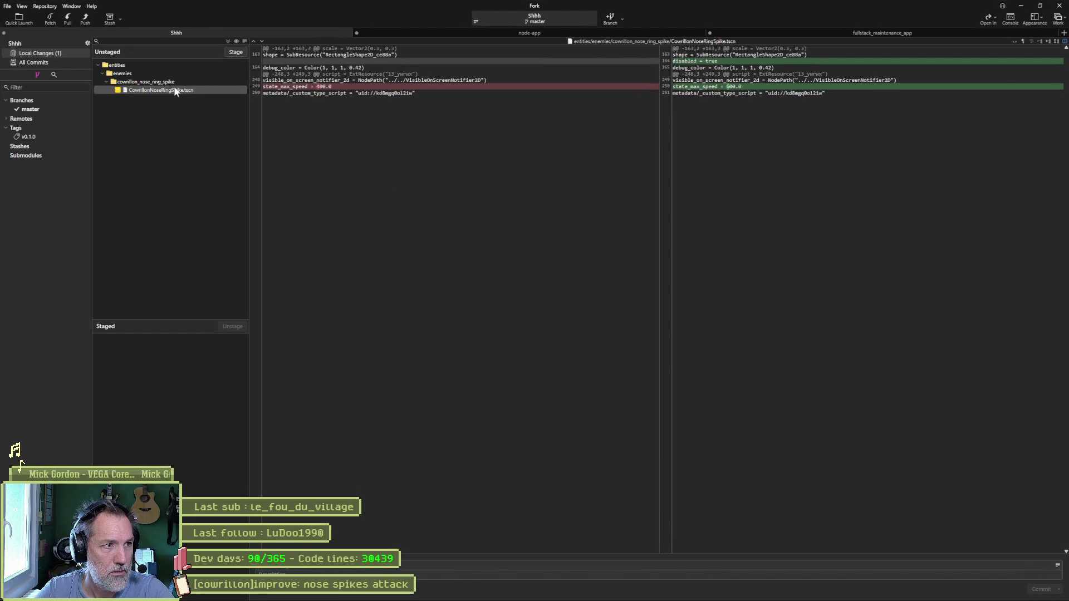
mouse_move(346, 93)
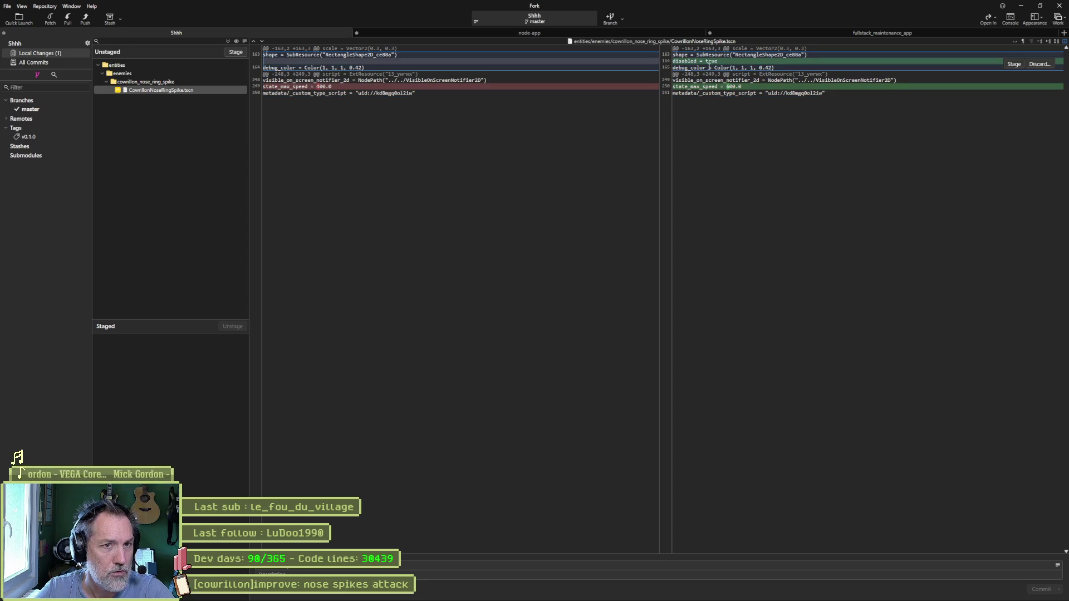
click(1017, 6)
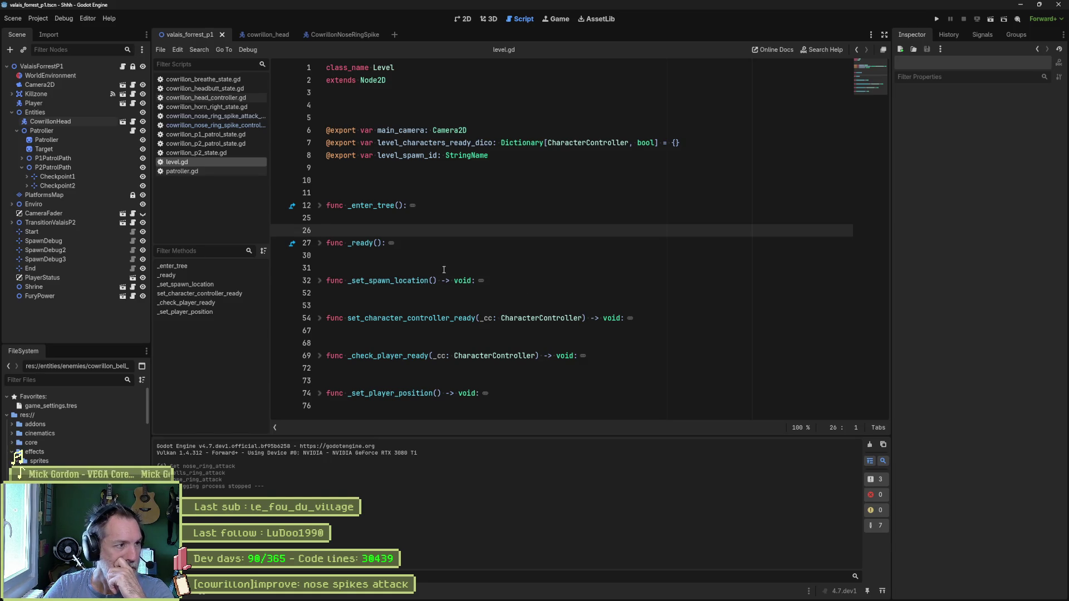
Quick-open CowrillonBellProjectile.tscn and view its Ground, Root and Attack state scripts.
key(alt+shift+o)
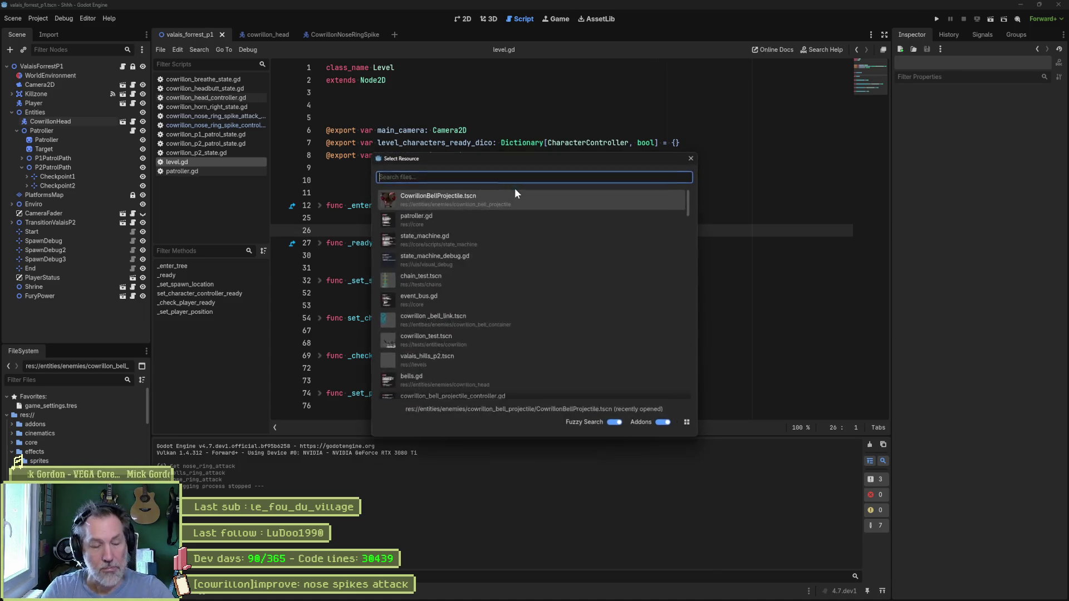
text(bellproje)
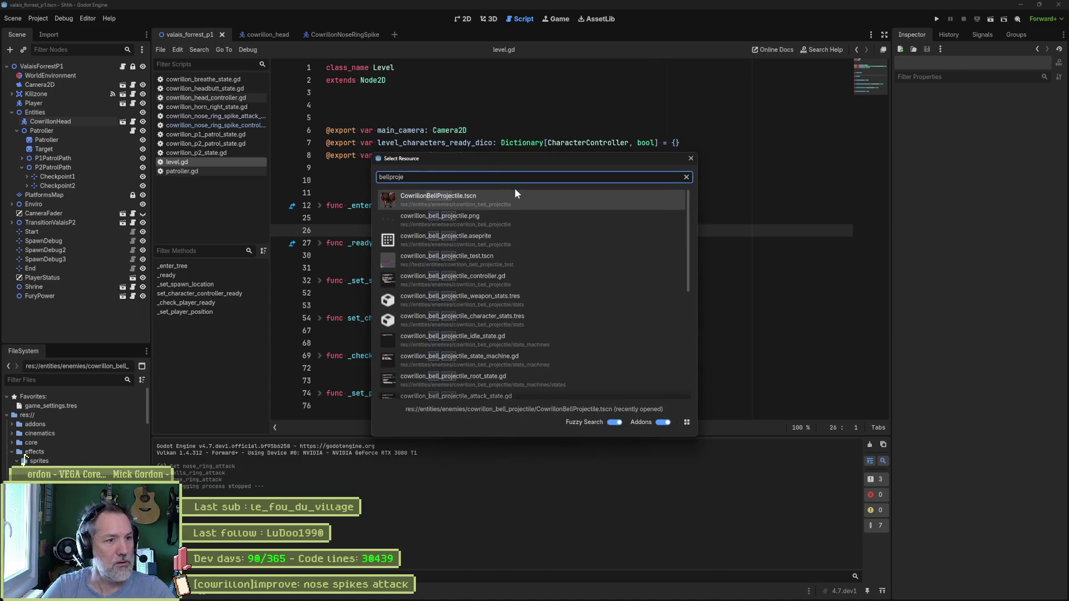
key(Return)
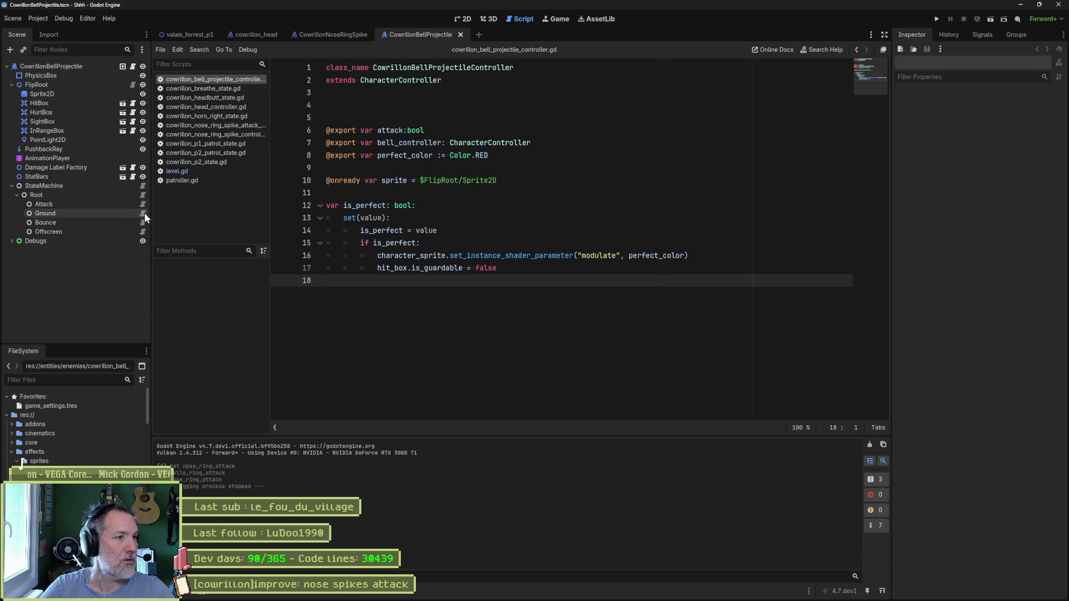
click(143, 213)
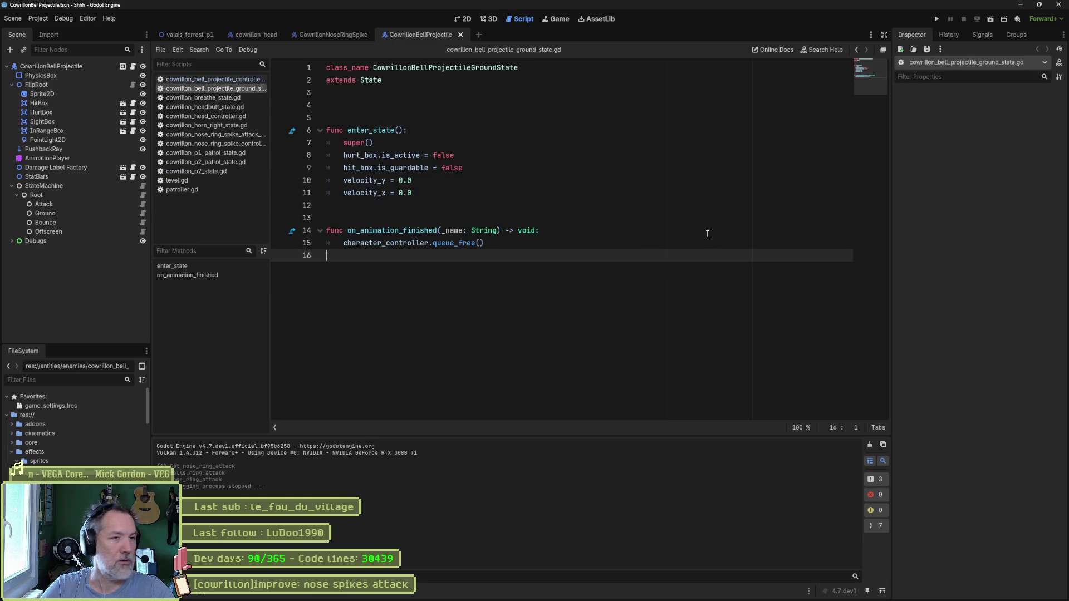
click(142, 195)
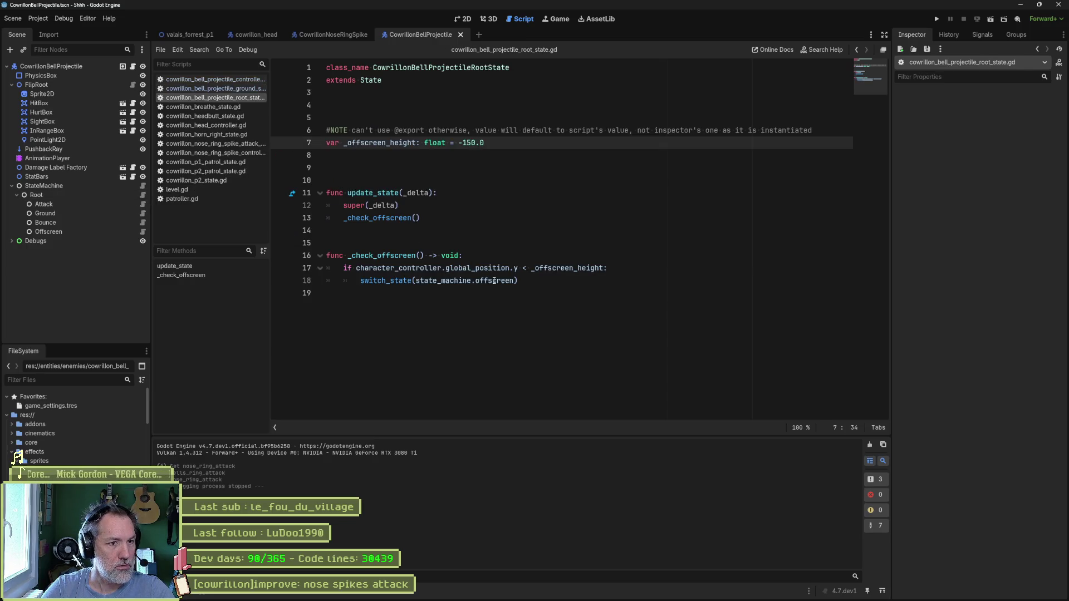
click(142, 204)
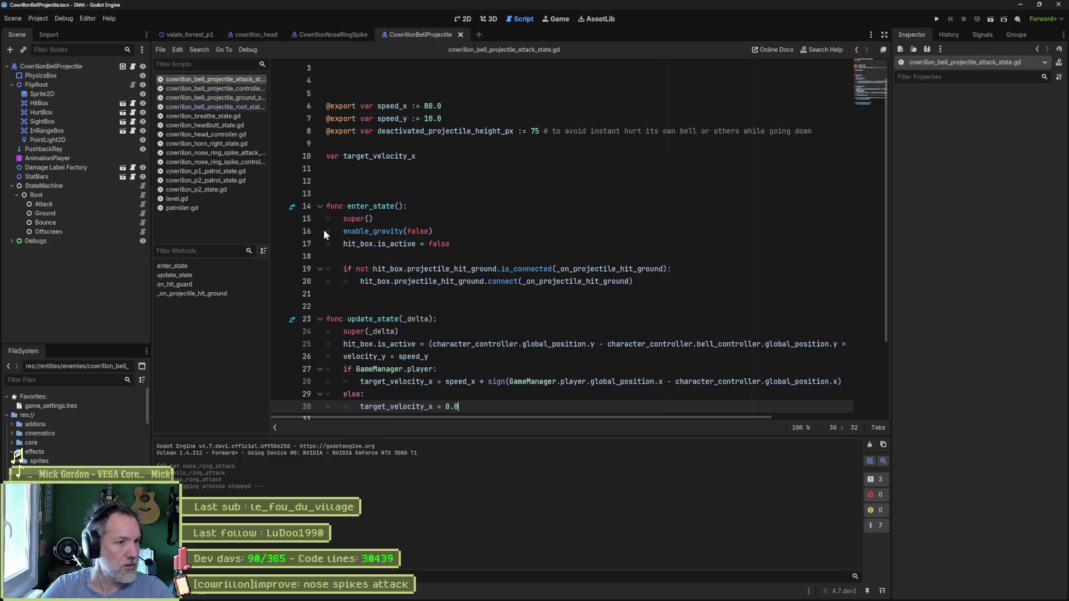
Locate _on_projectile_hit_ground and select the signal connection code on lines 19–20.
click(205, 292)
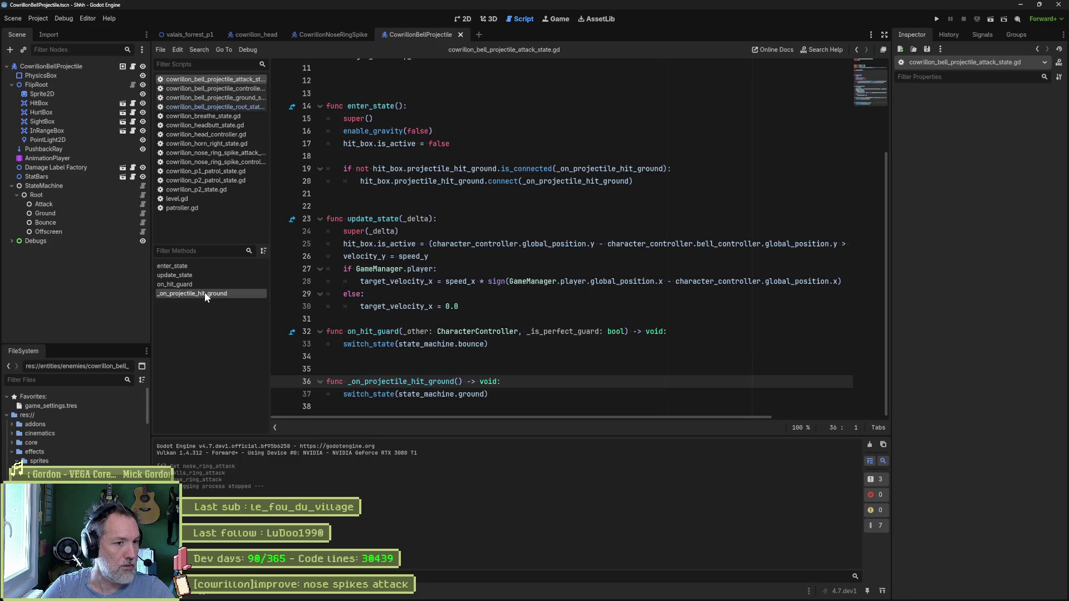
double_click(383, 381)
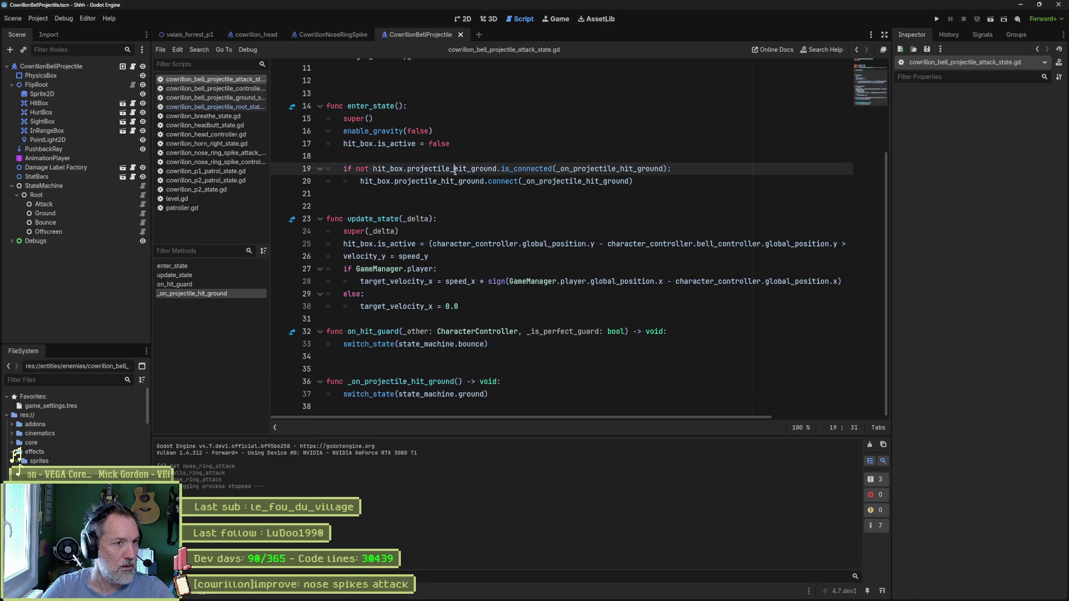
double_click(407, 170)
drag(660, 182, 655, 150)
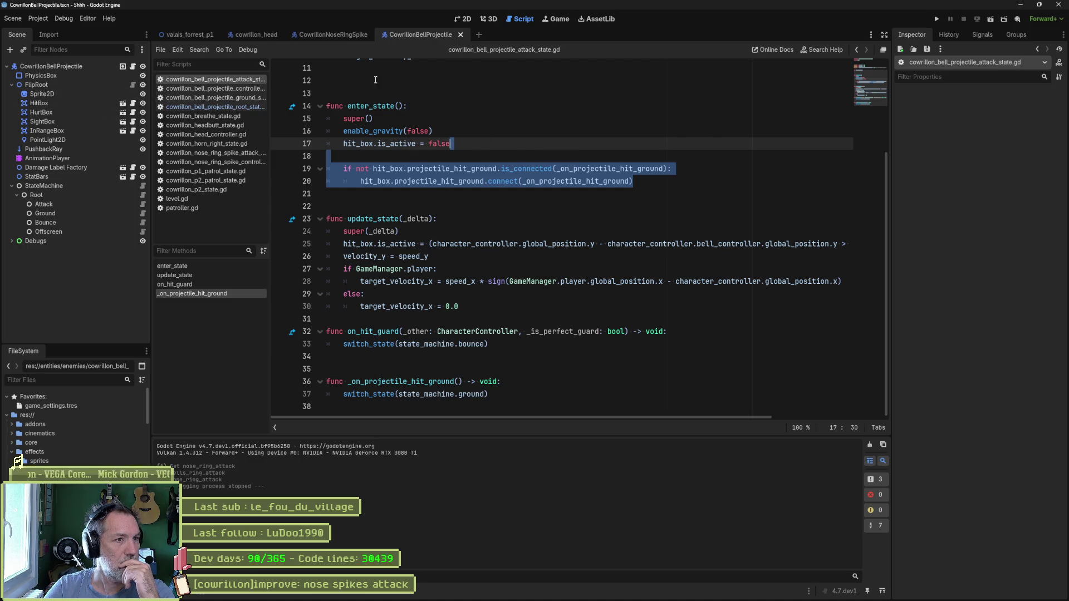
Duplicate the nose ring spike attack state script as a new ground state file.
click(332, 35)
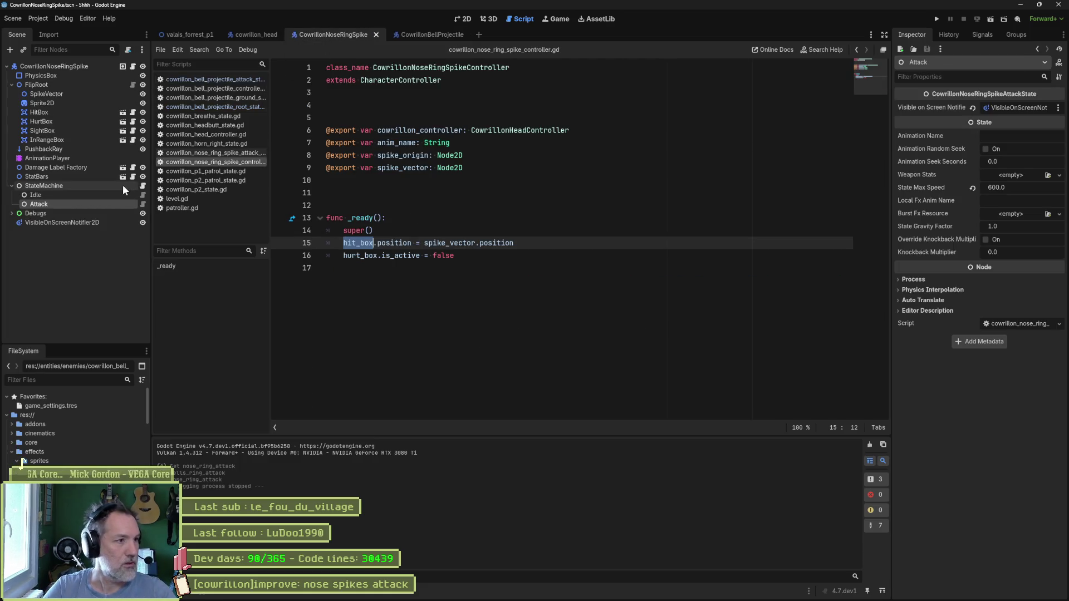
click(142, 204)
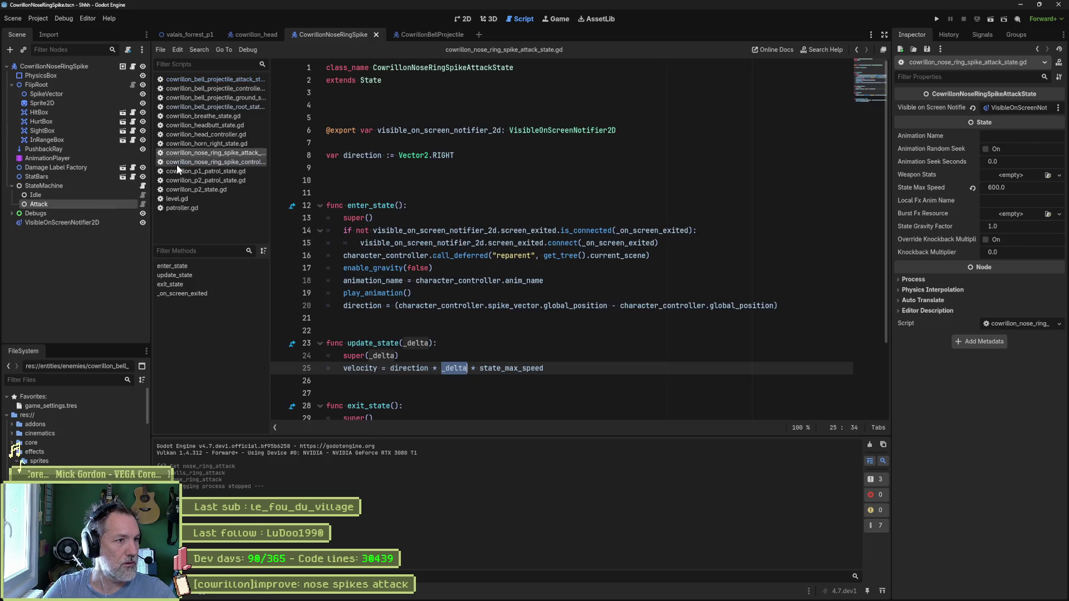
right_click(189, 152)
click(220, 250)
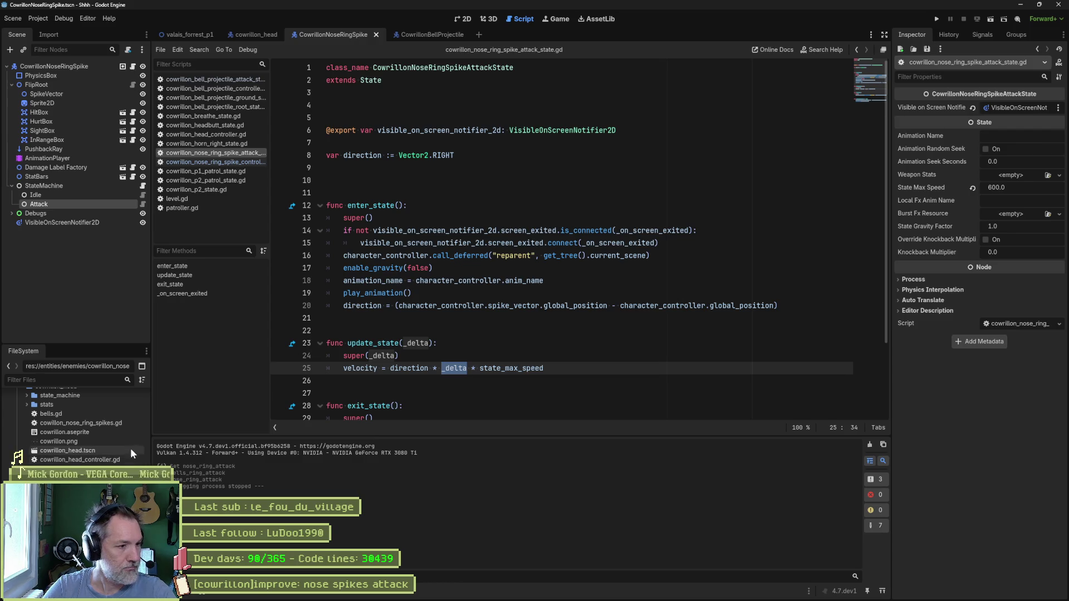
key(ctrl+d)
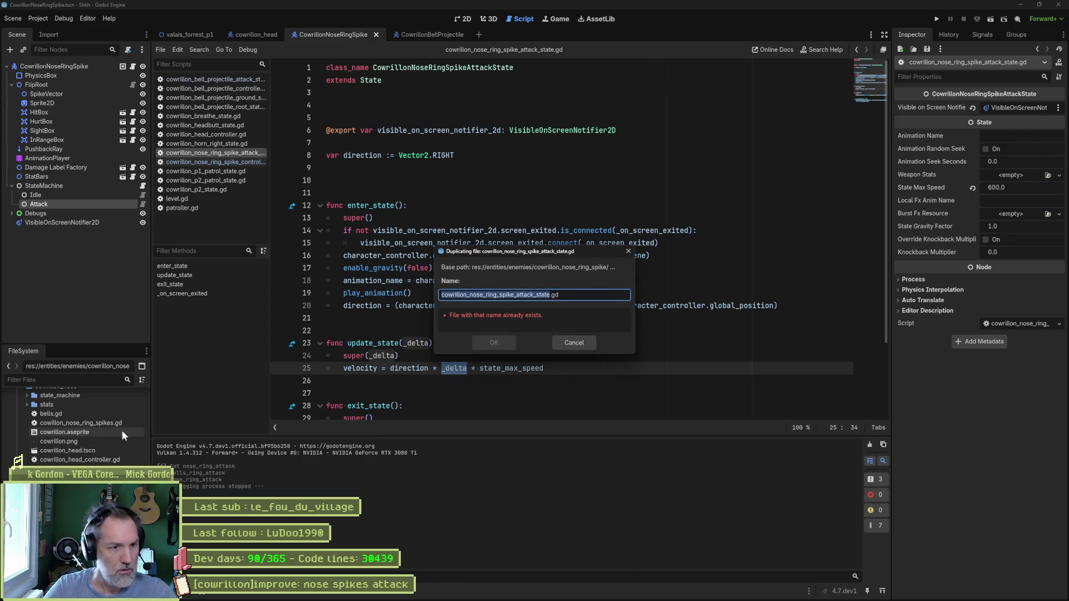
key(Right)
key(Left)
key(Left)
key(Left)
key(BackSpace)
key(BackSpace)
key(BackSpace)
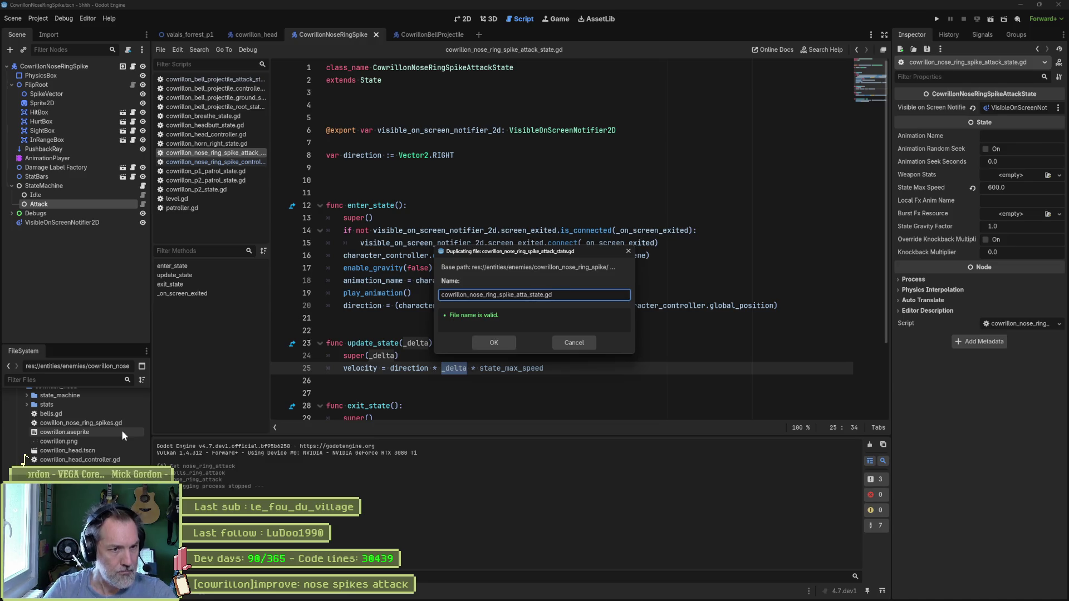
key(Return)
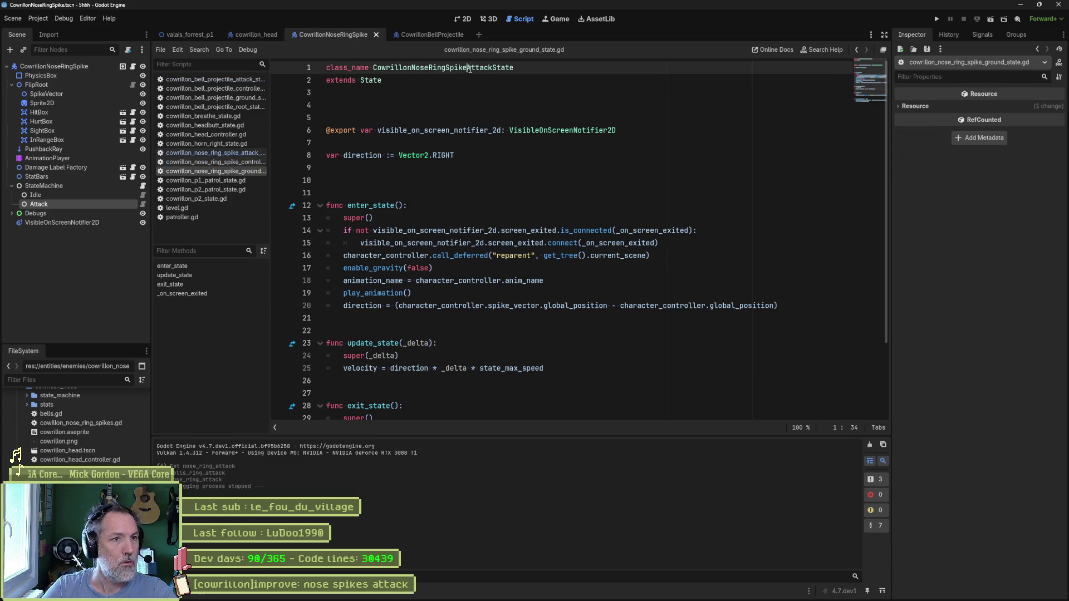
Rename the class to CowrillonNoseRingSpikeGroundState, delete everything below 'extends State', and save.
drag(466, 68, 493, 67)
text(Gro)
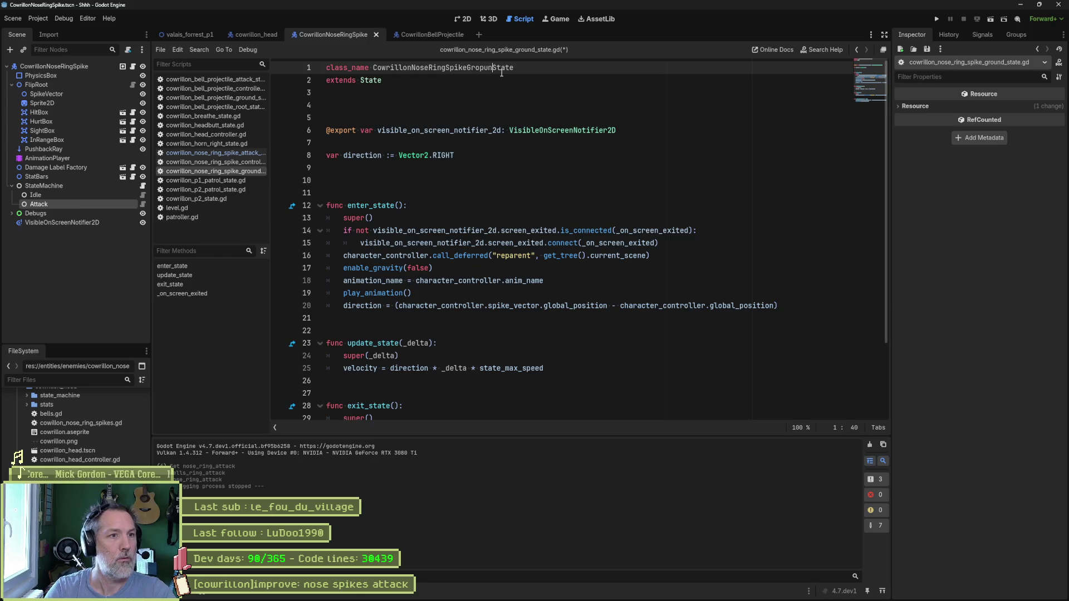
text(und)
key(ctrl+s)
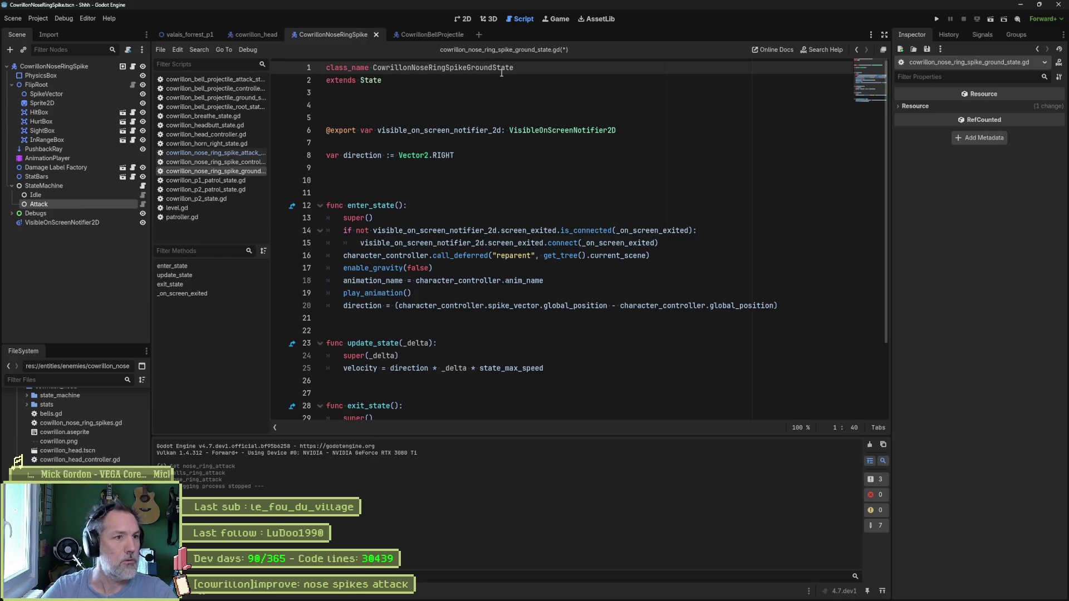
scroll(538, 199, down, 2)
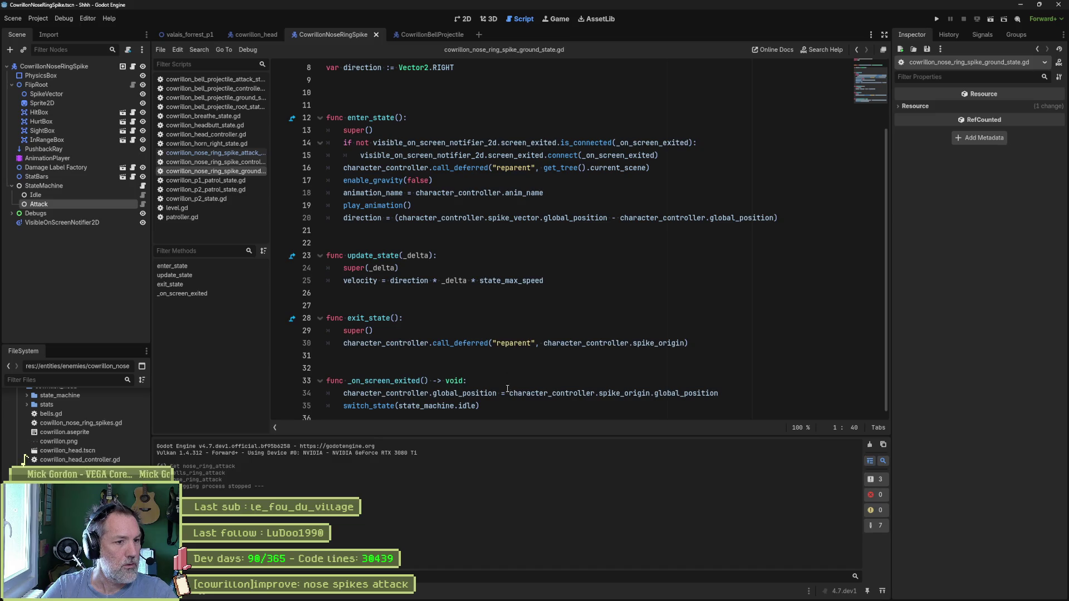
mouse_move(508, 410)
mouse_down()
mouse_move(334, 167)
mouse_move(326, 92)
mouse_up()
scroll(409, 111, up, 2)
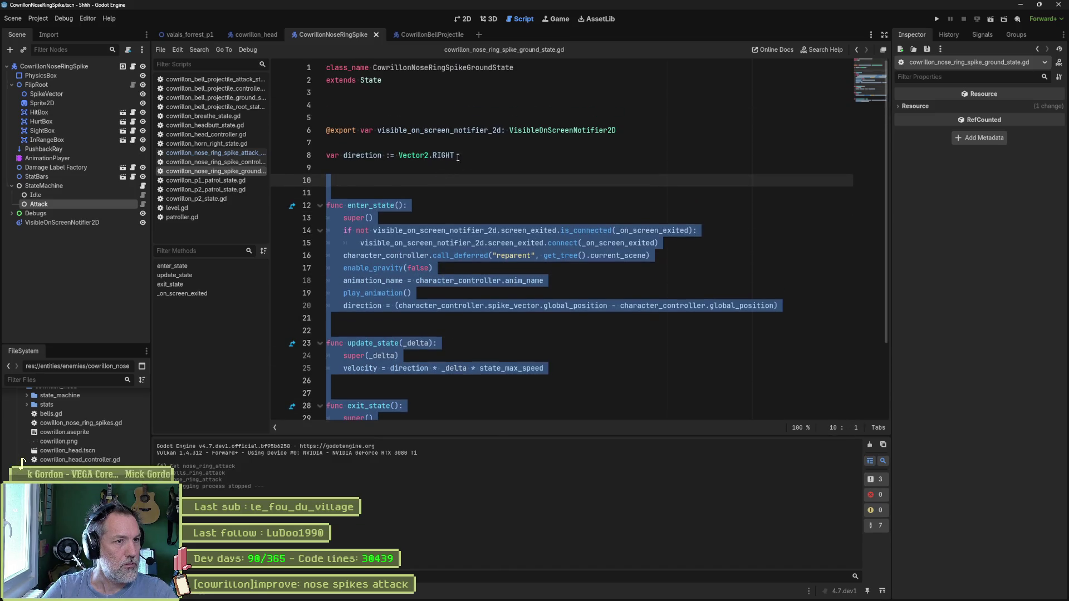
shift+click(390, 84)
key(Delete)
key(ctrl+s)
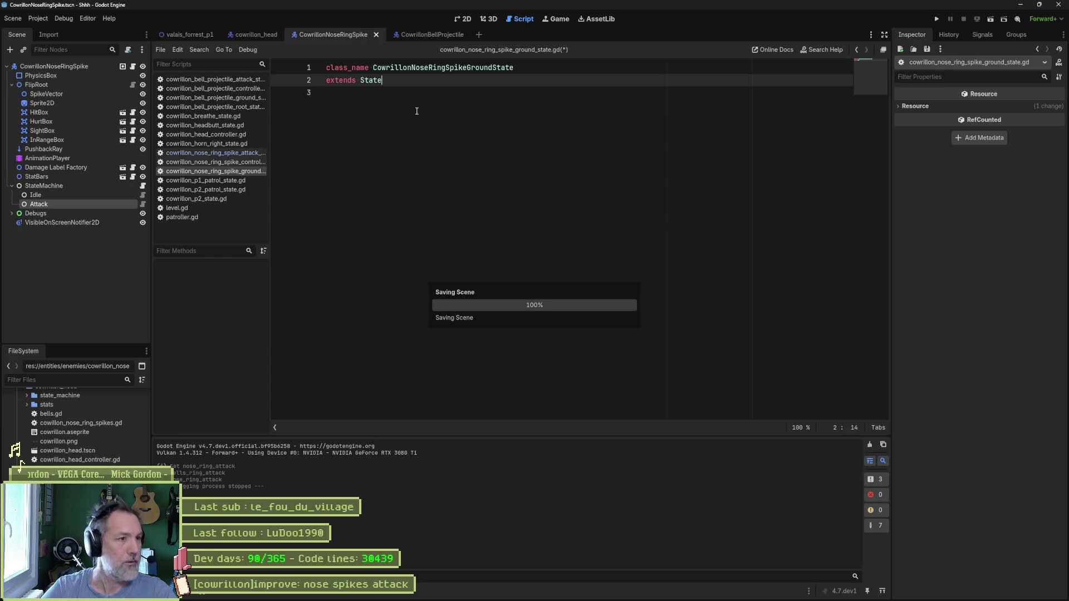
Add a CowrillonNoseRingSpikeGroundState child named Ground under StateMachine.
click(92, 189)
key(ctrl+a)
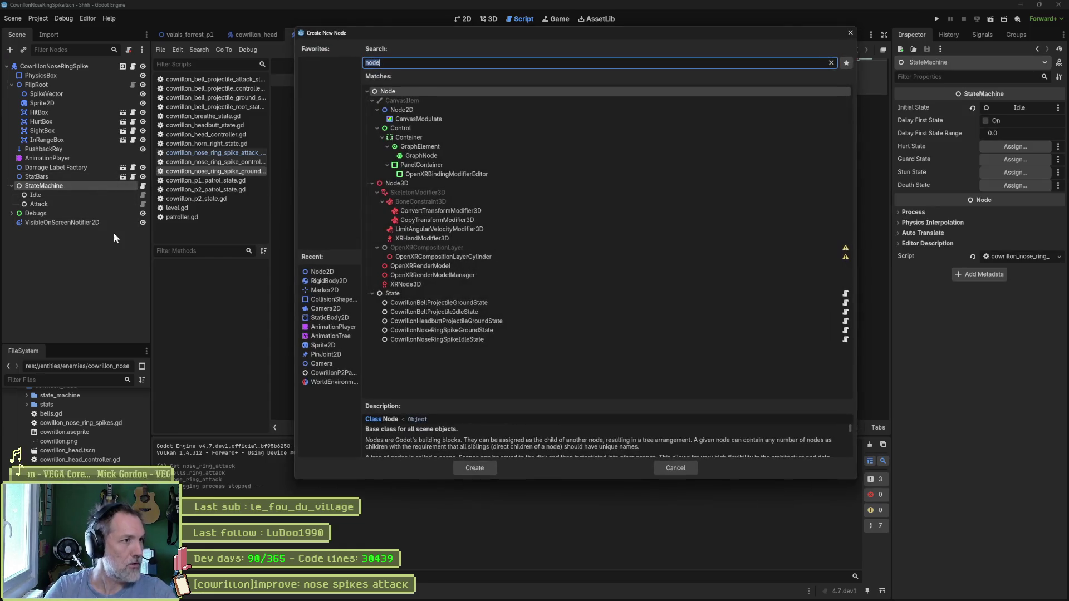
text(ground)
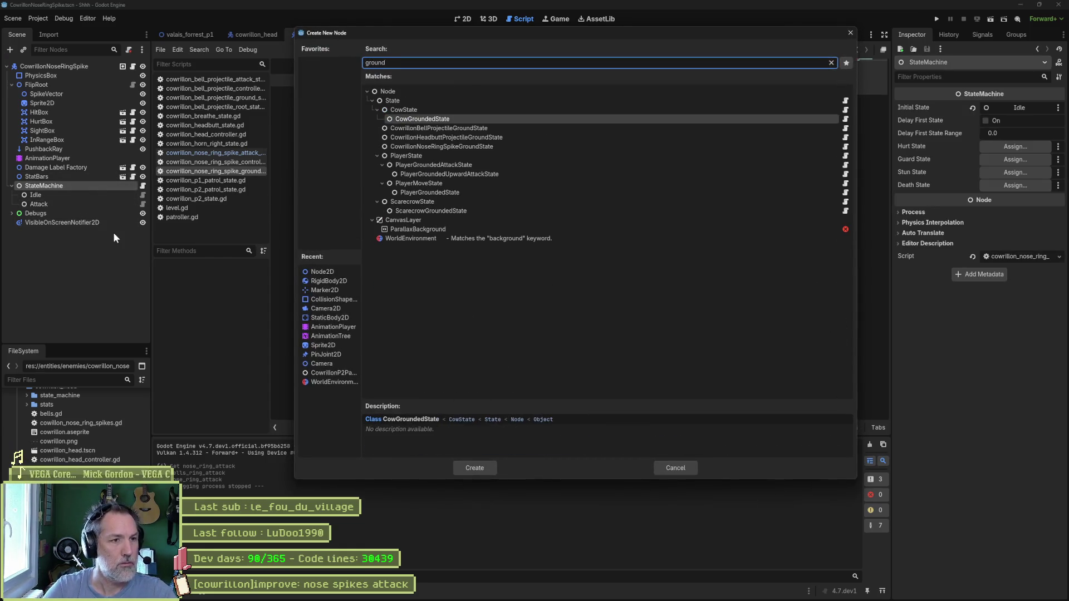
key(Down)
key(Down)
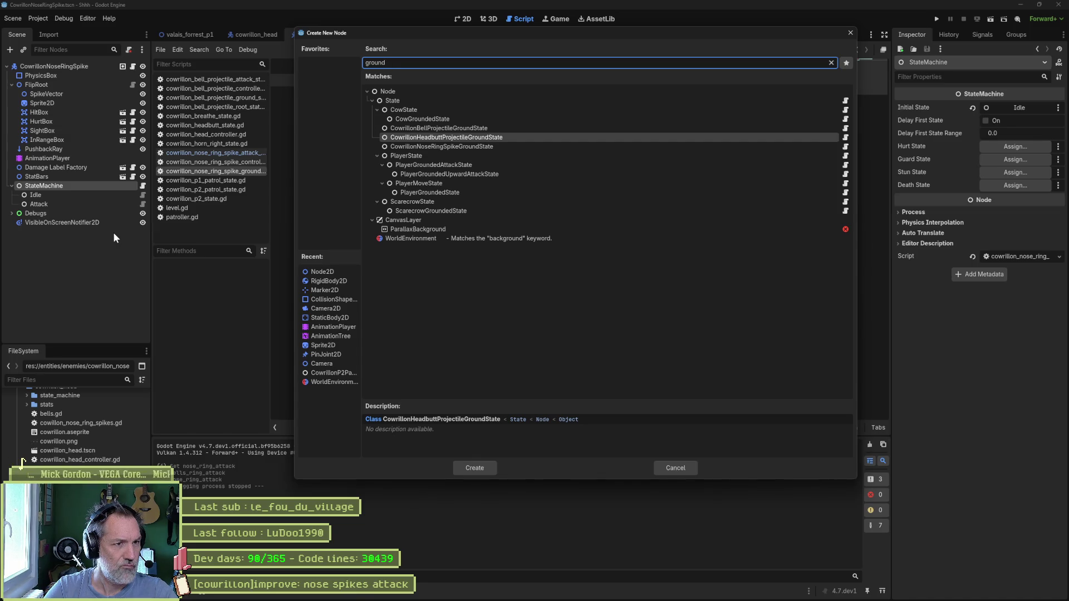
key(Down)
key(Return)
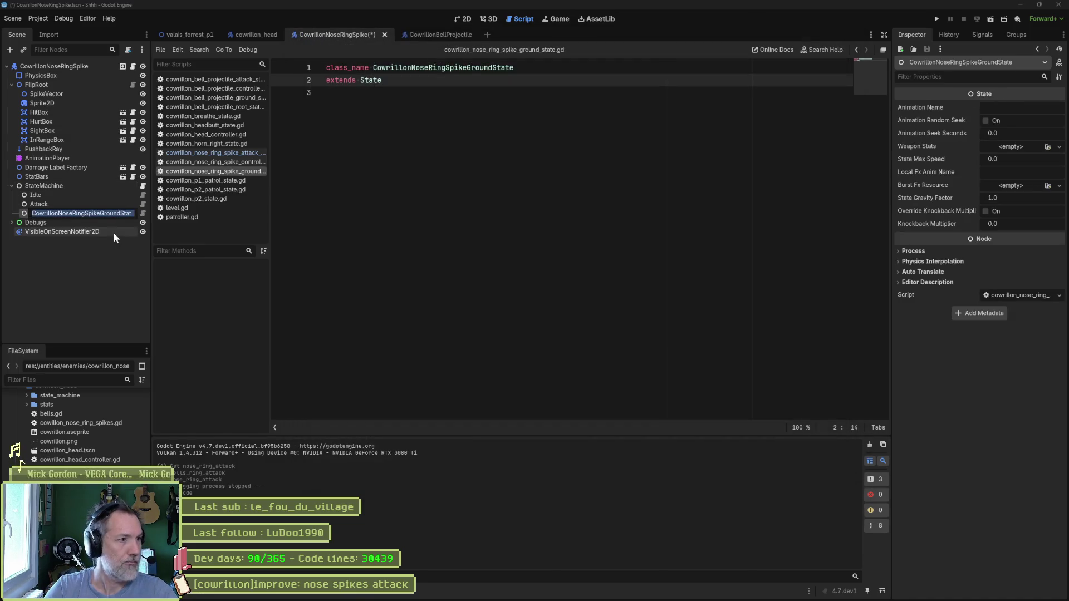
text(Griybd)
key(Return)
key(F2)
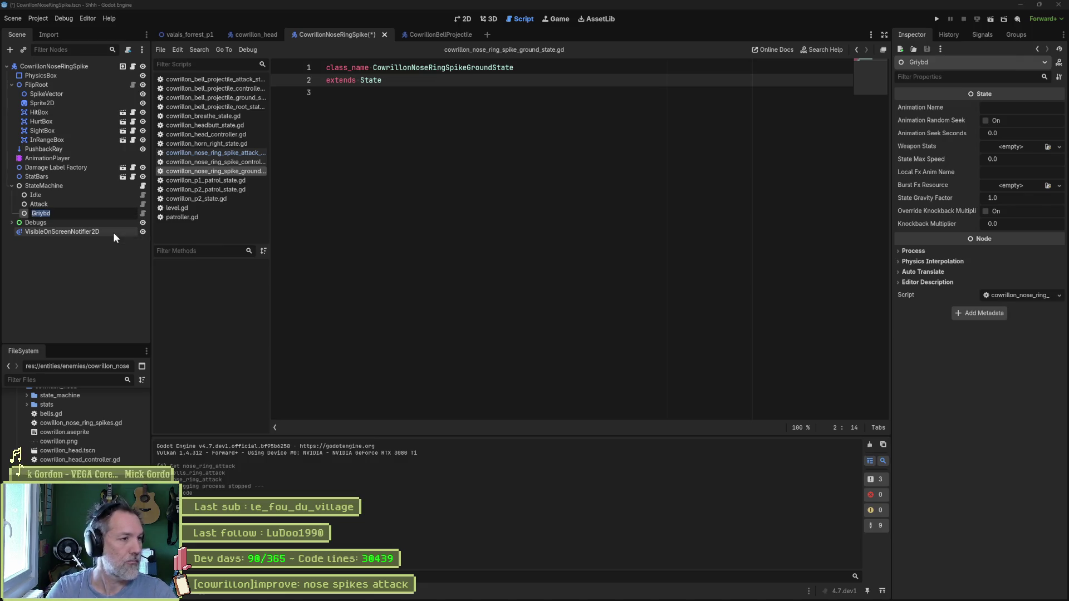
text(Ground)
key(Return)
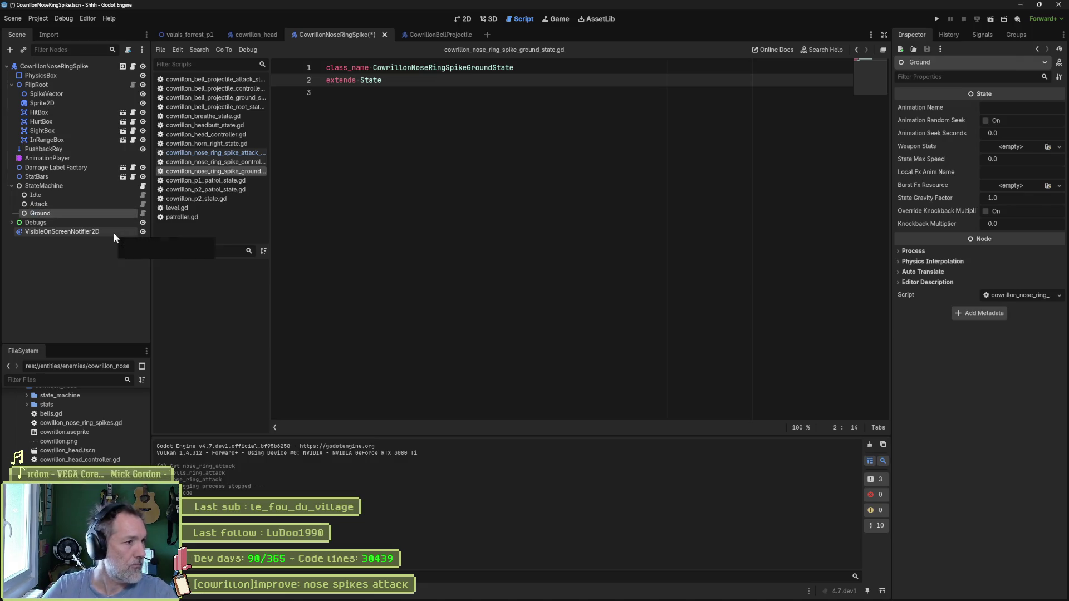
click(143, 185)
drag(40, 213, 400, 159)
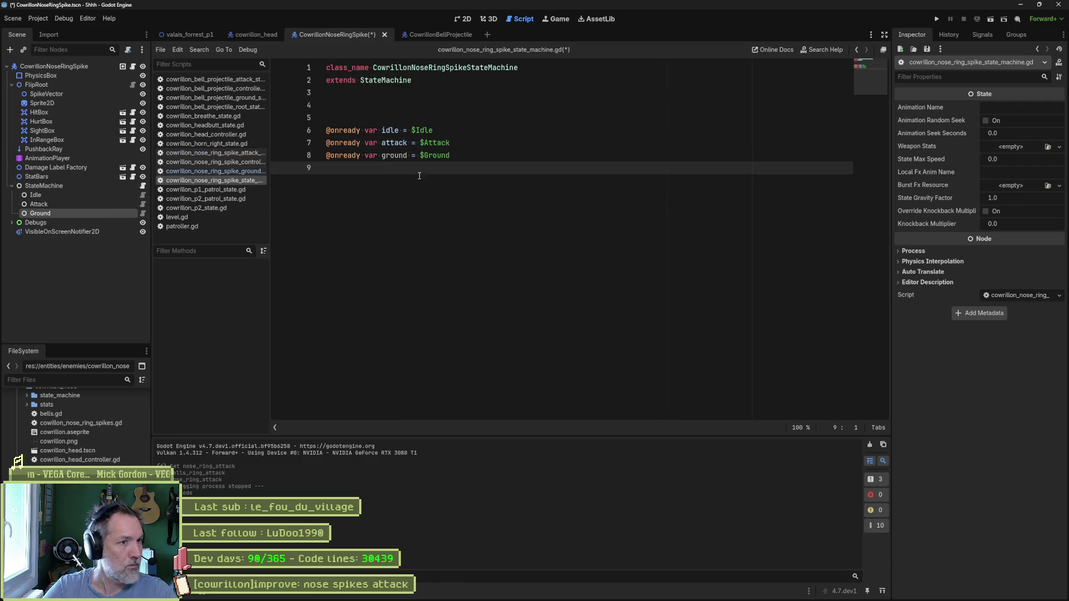
key(ctrl+s)
key(ctrl+w)
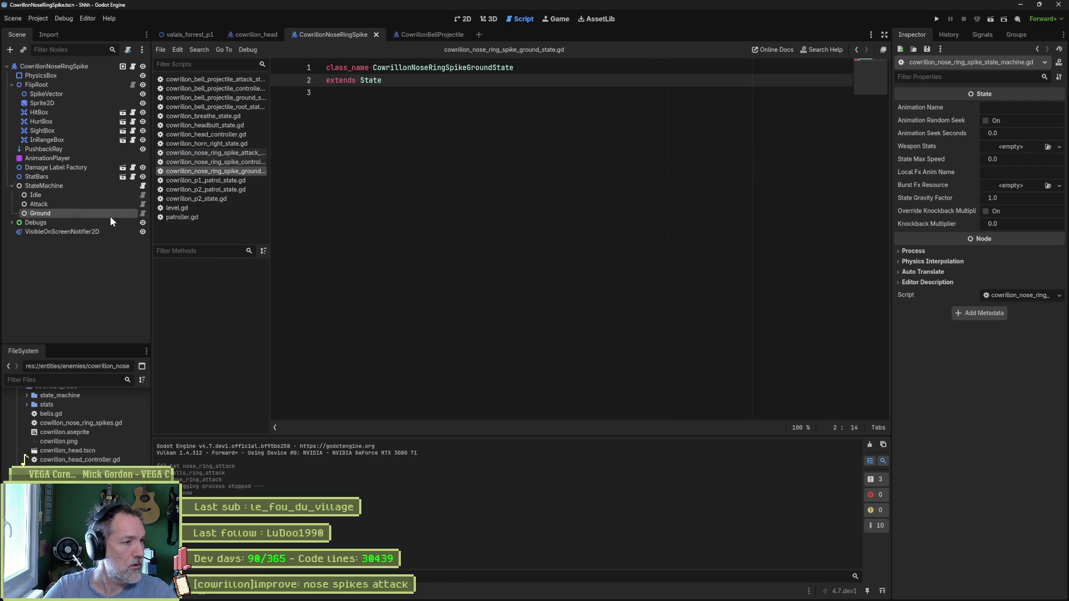
Select the bell projectile attack state's enter_state function for copying.
click(143, 204)
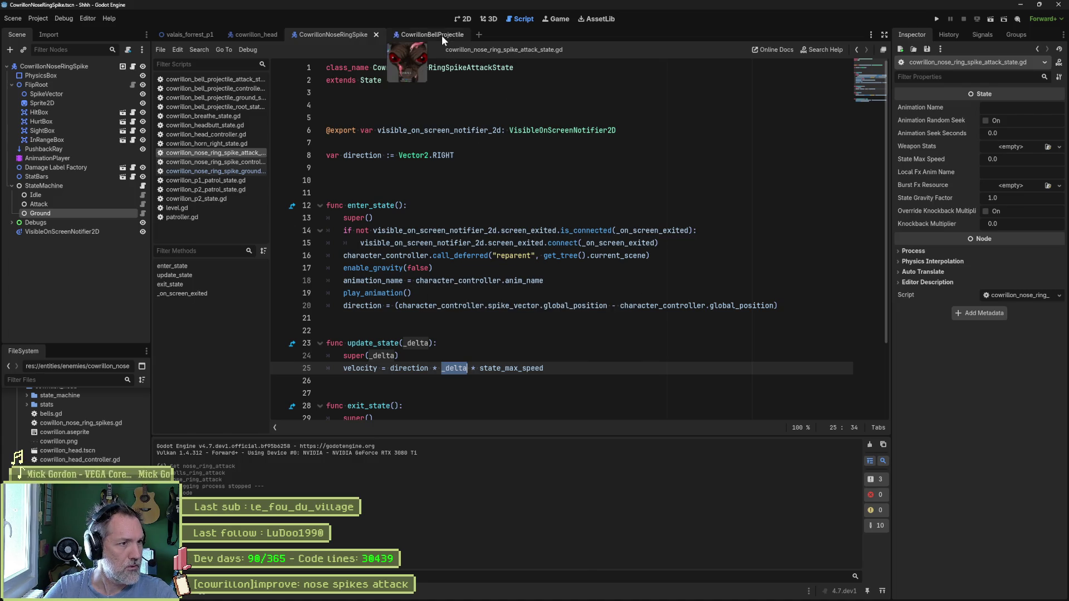
click(218, 81)
key(shift+Up)
key(shift+Up)
key(shift+Up)
key(ctrl+c)
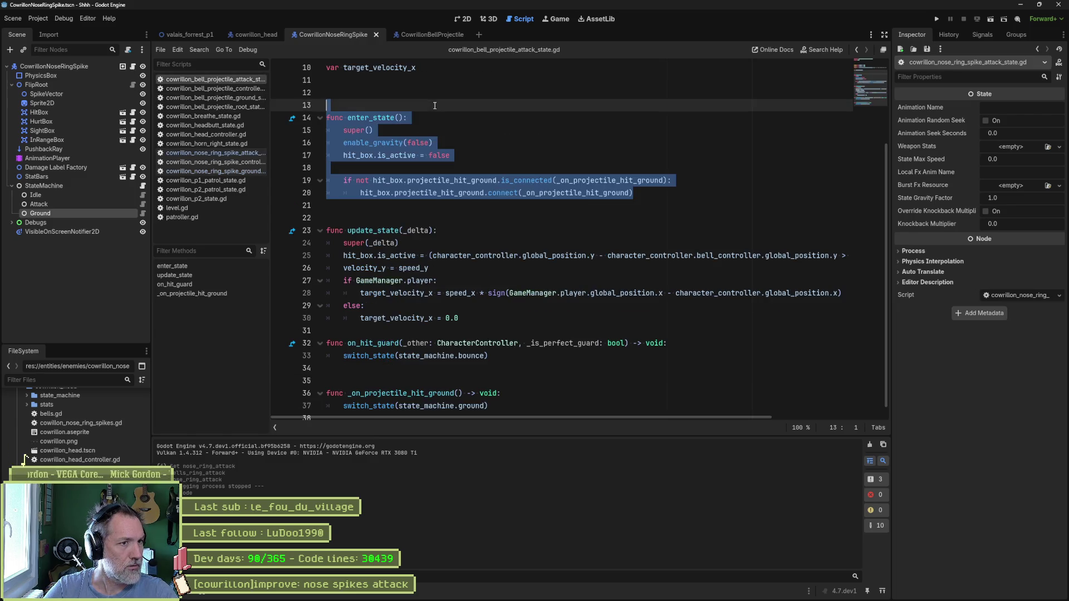
Close the unneeded bell projectile, head, patrol, level and patroller scripts.
middle_click(220, 91)
middle_click(220, 91)
middle_click(221, 90)
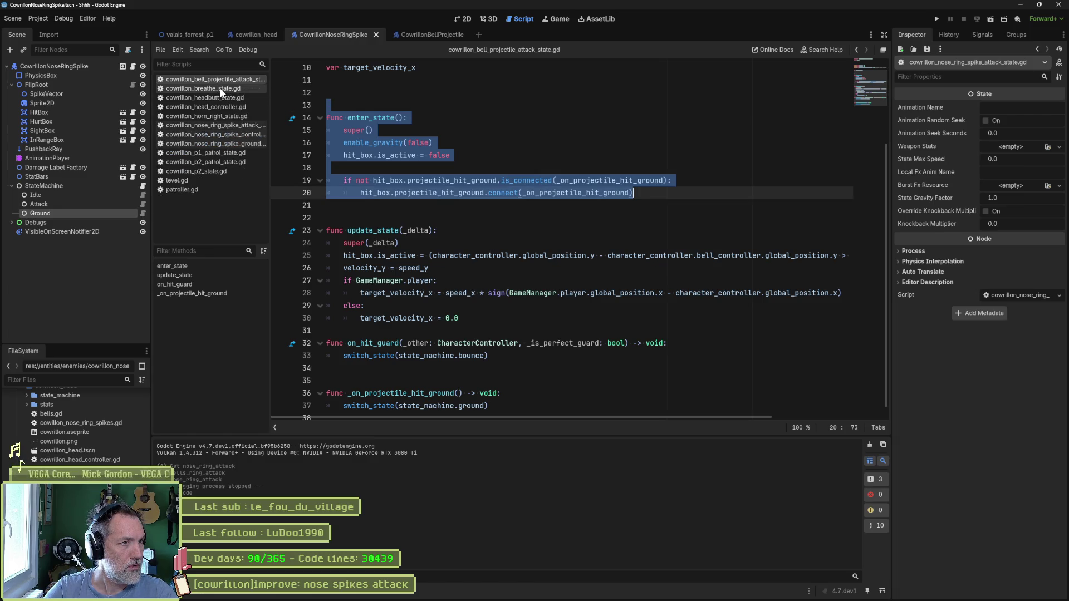
middle_click(221, 91)
middle_click(252, 88)
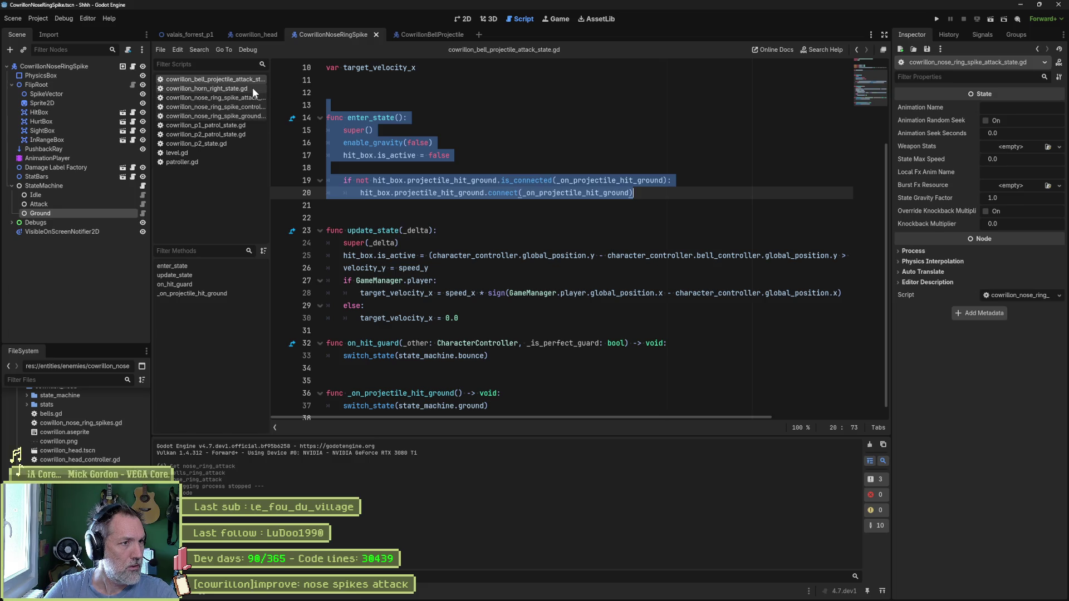
middle_click(252, 88)
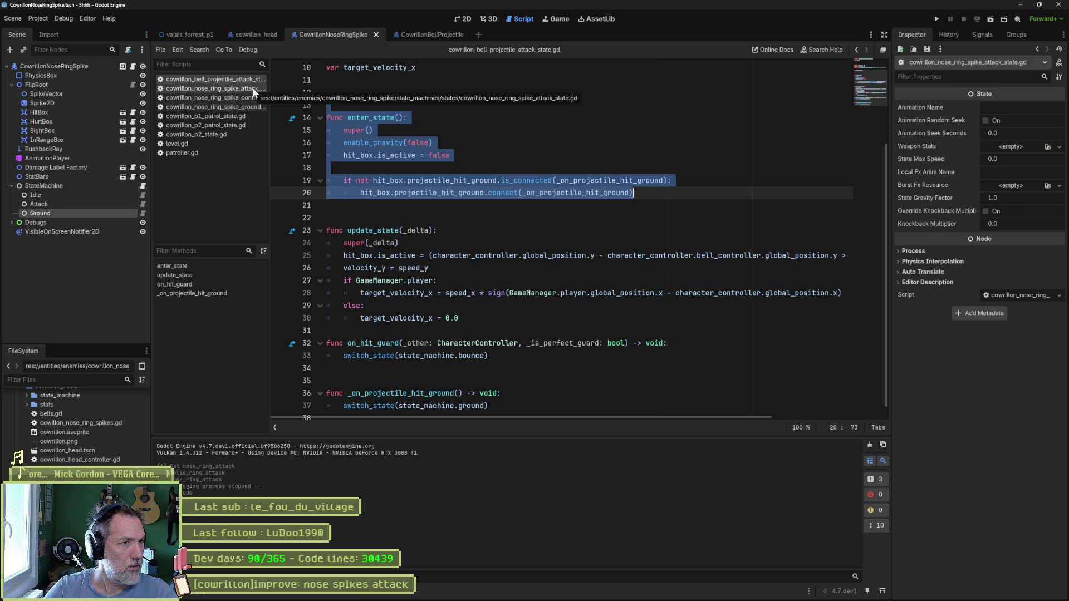
middle_click(232, 118)
middle_click(232, 118)
middle_click(230, 115)
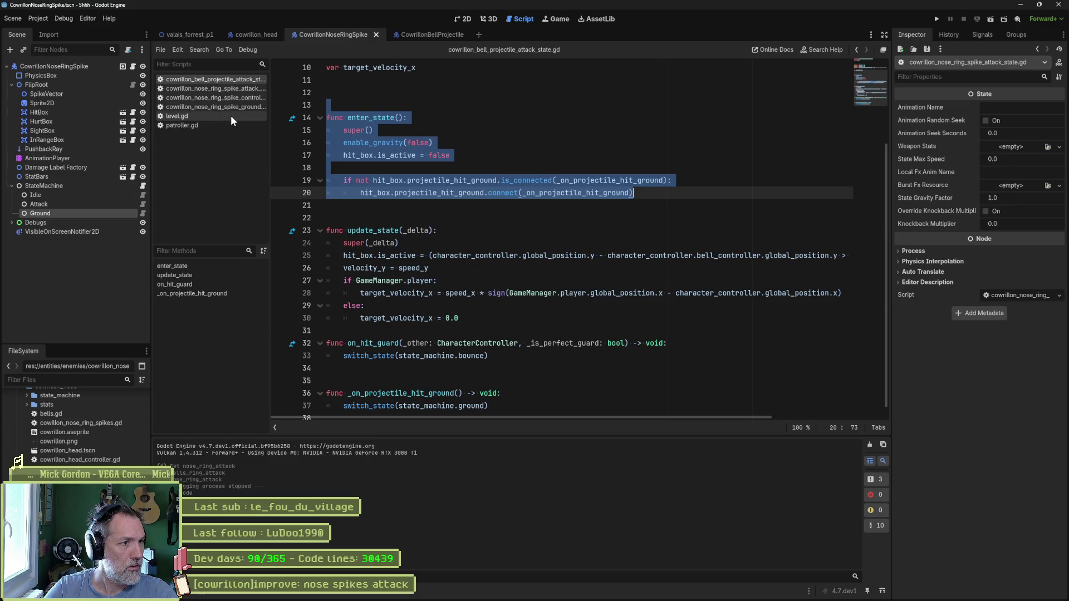
middle_click(231, 116)
middle_click(231, 115)
Add the projectile_hit_ground connection to the spike attack state's enter_state.
click(241, 89)
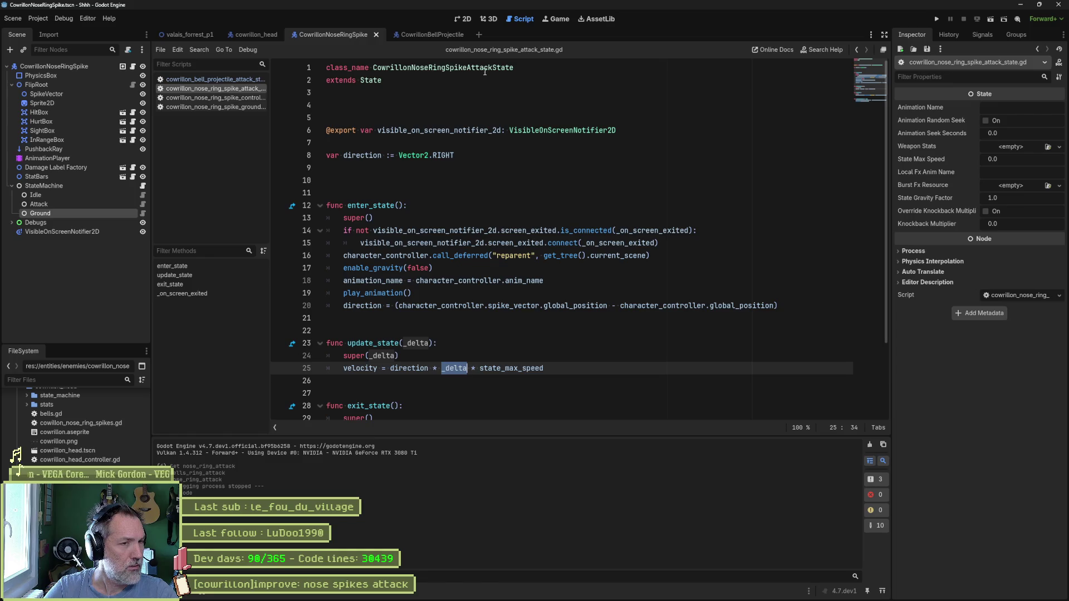
click(448, 181)
key(ctrl+v)
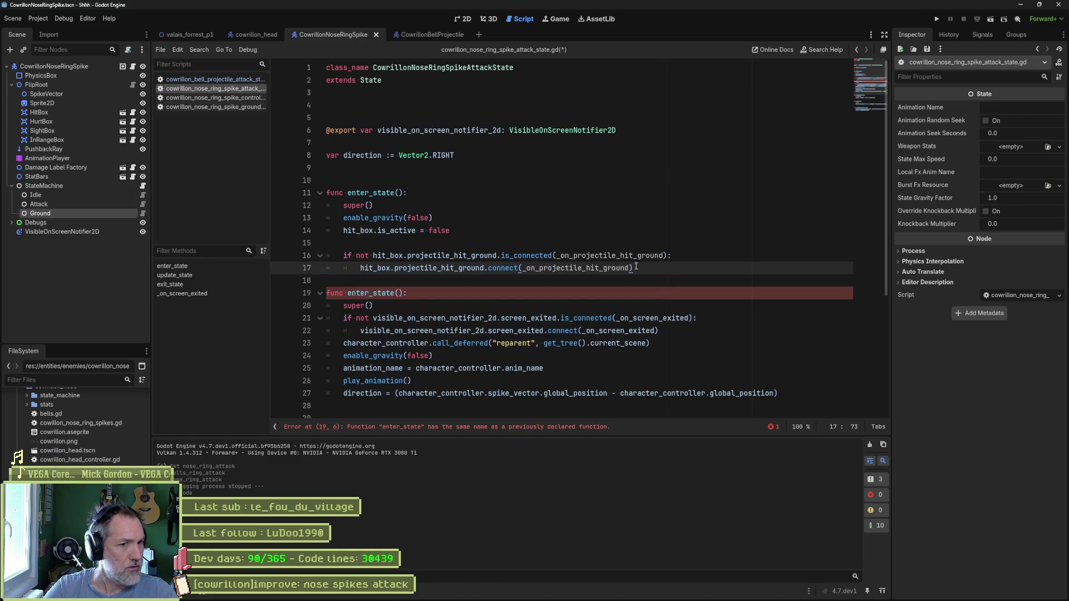
key(shift+Up)
key(shift+Up)
key(shift+Up)
key(ctrl+c)
scroll(564, 318, down, 2)
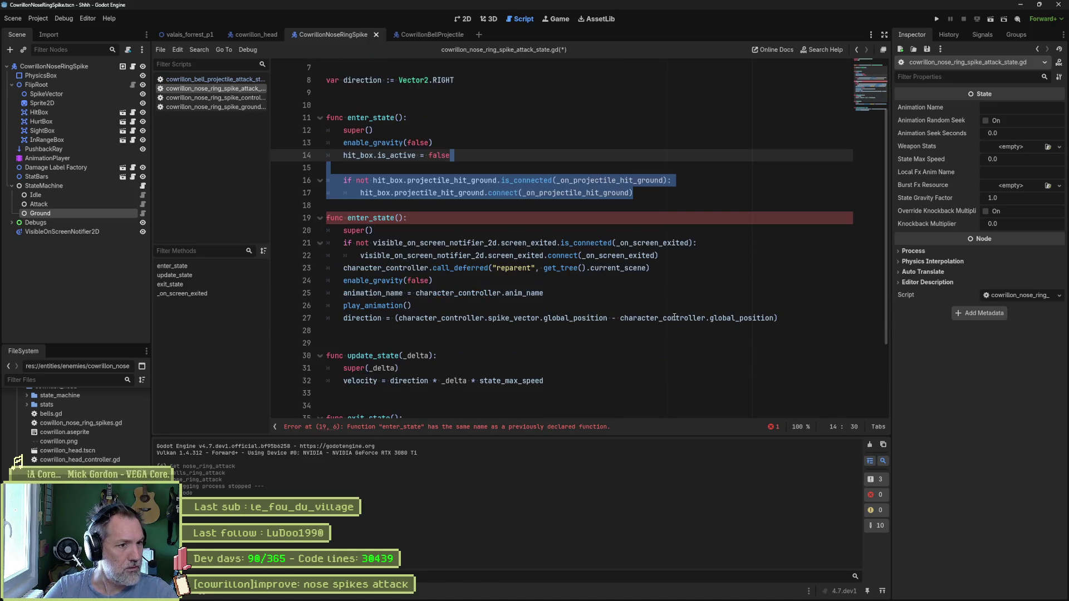
click(696, 256)
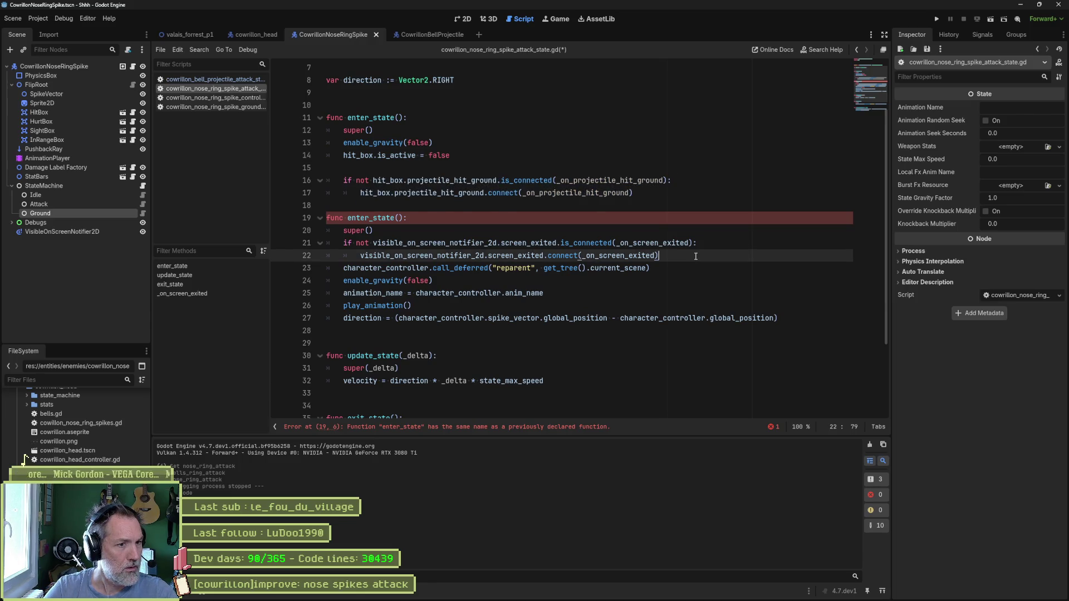
key(ctrl+v)
key(Return)
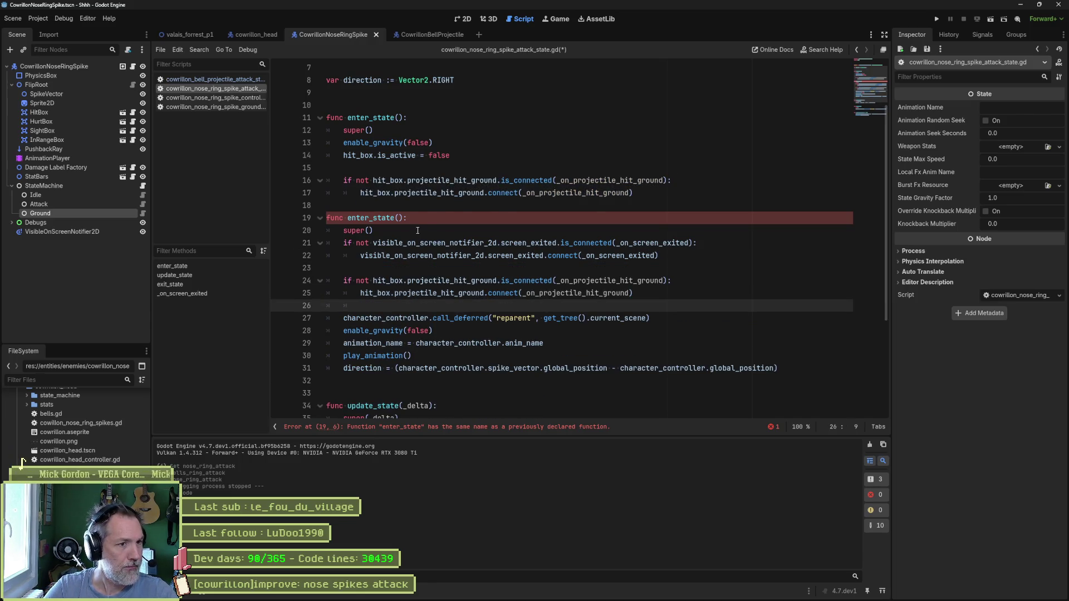
click(417, 230)
key(Return)
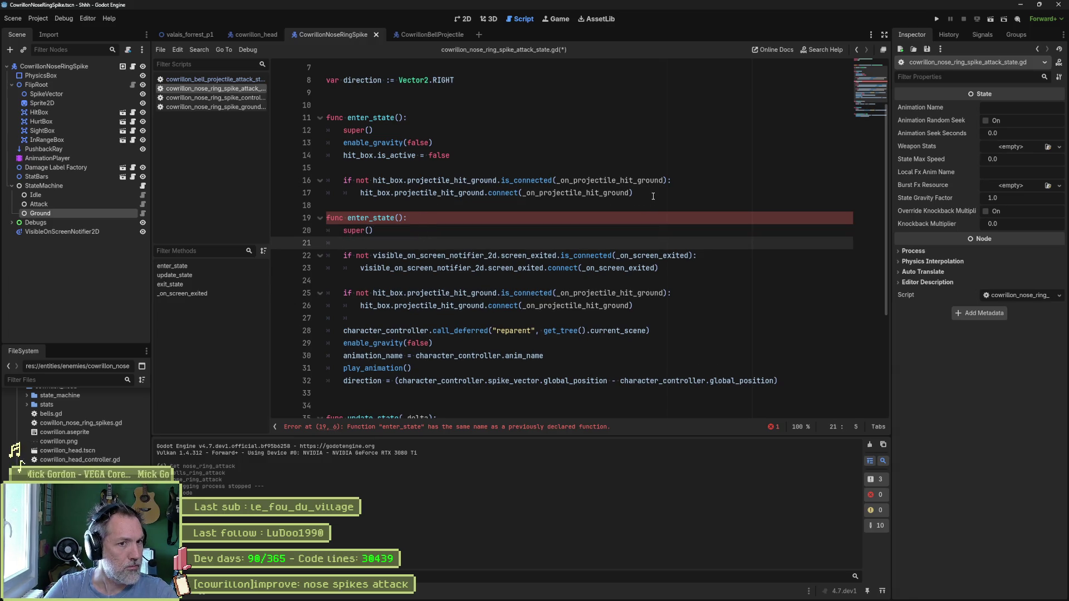
drag(653, 196, 648, 105)
key(BackSpace)
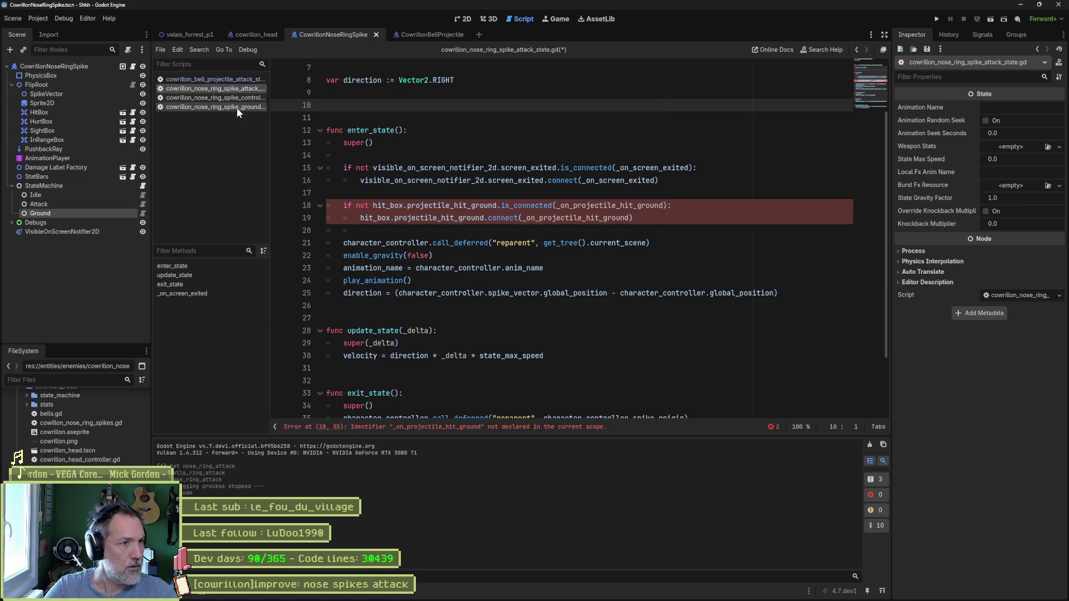
Add an _on_projectile_hit_ground handler switching to state_machine.ground, and save.
click(240, 79)
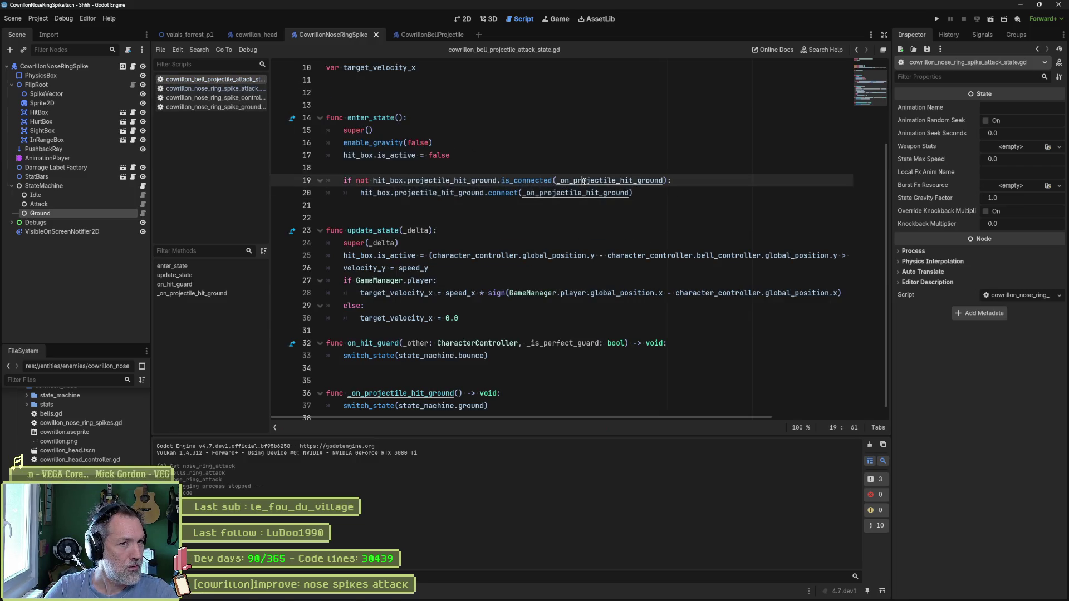
drag(520, 397, 489, 344)
key(ctrl+c)
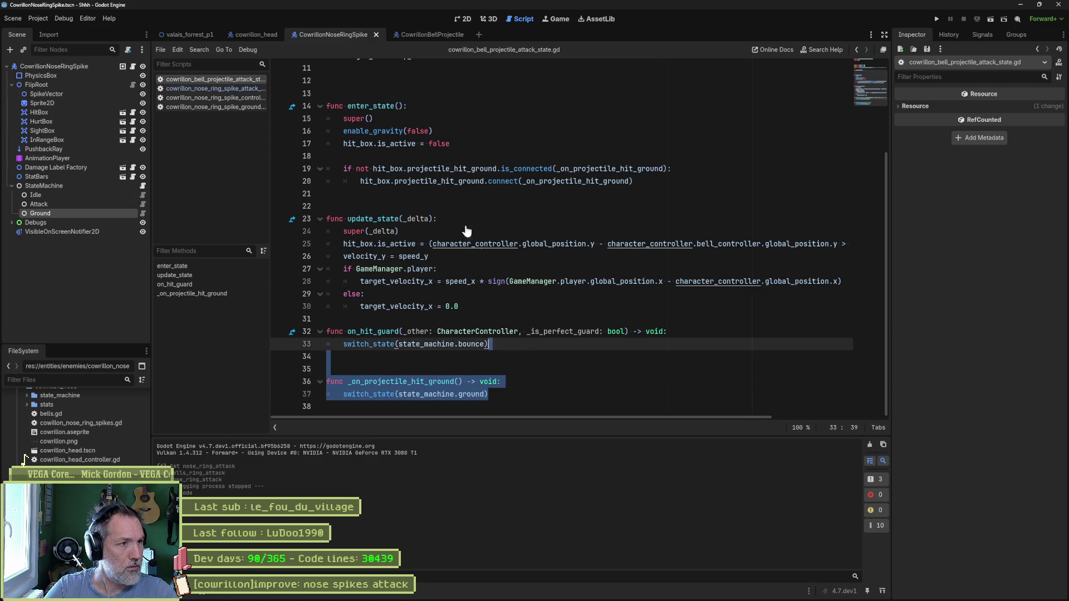
click(246, 89)
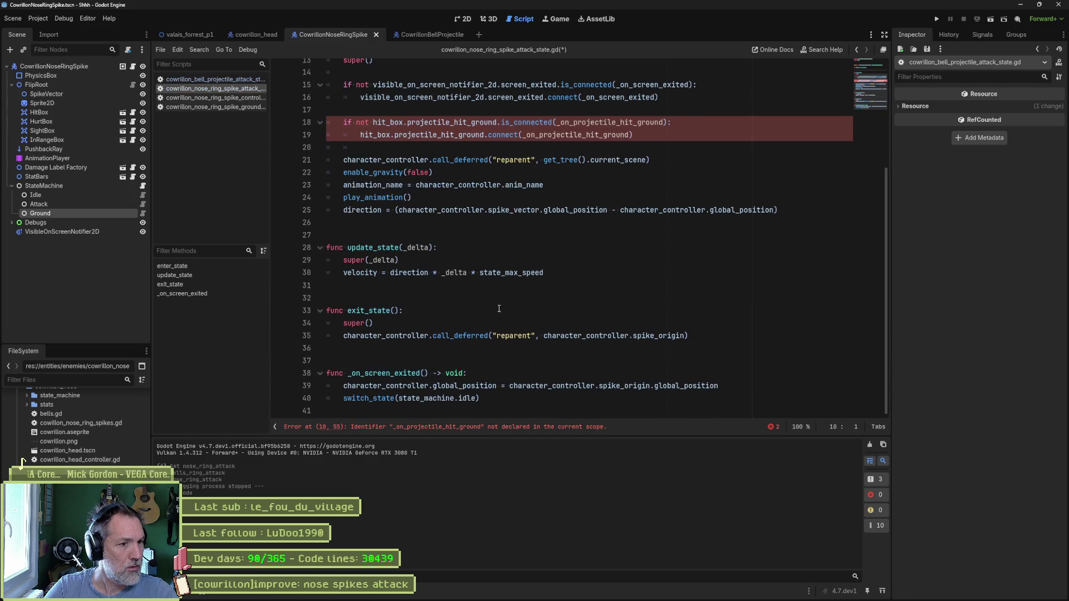
click(496, 401)
key(ctrl+v)
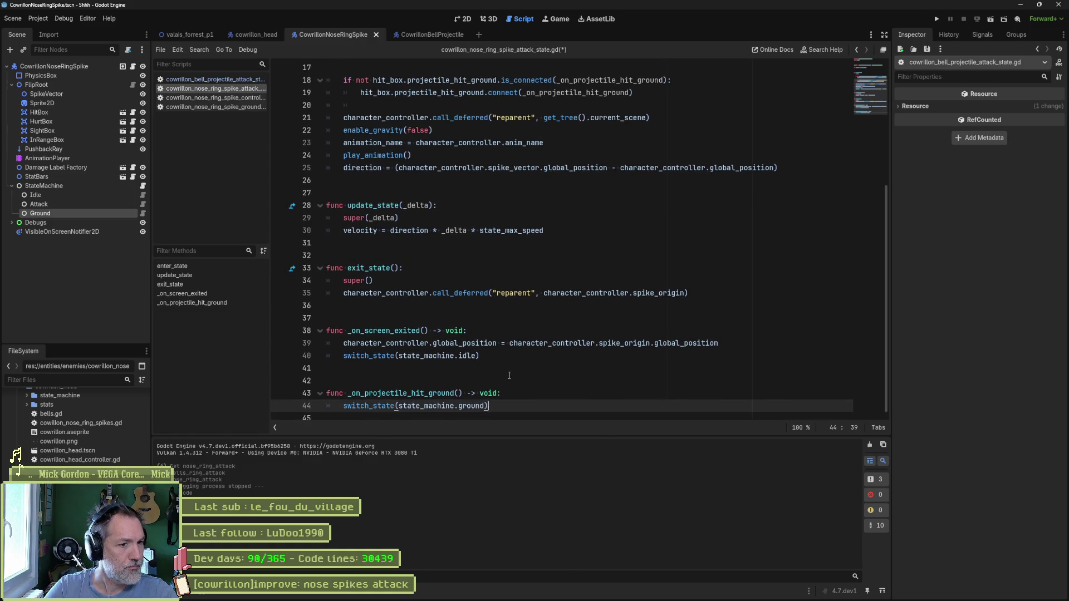
double_click(480, 406)
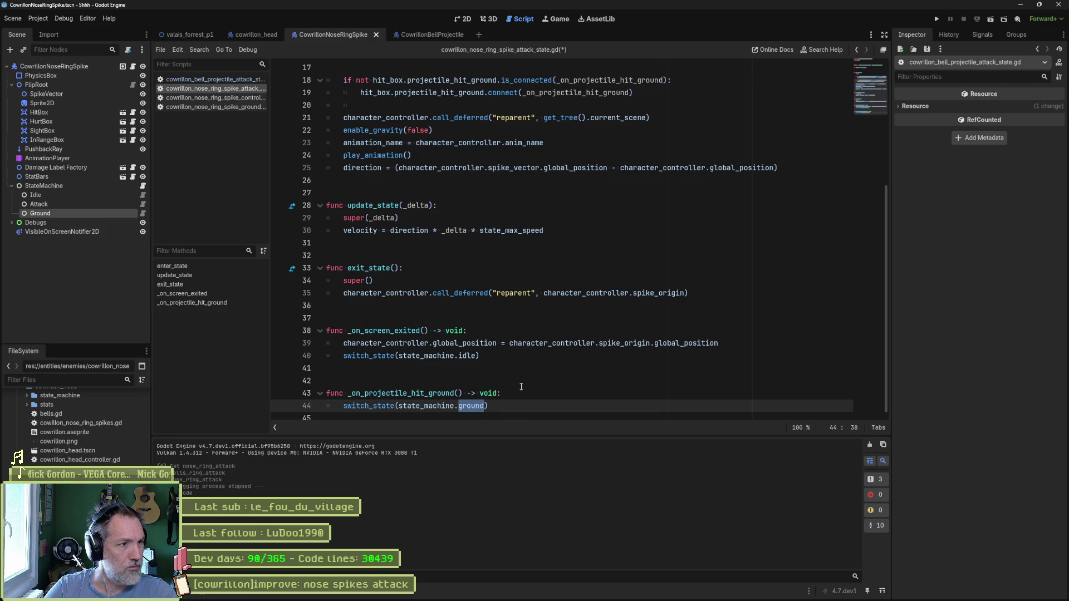
key(ctrl+s)
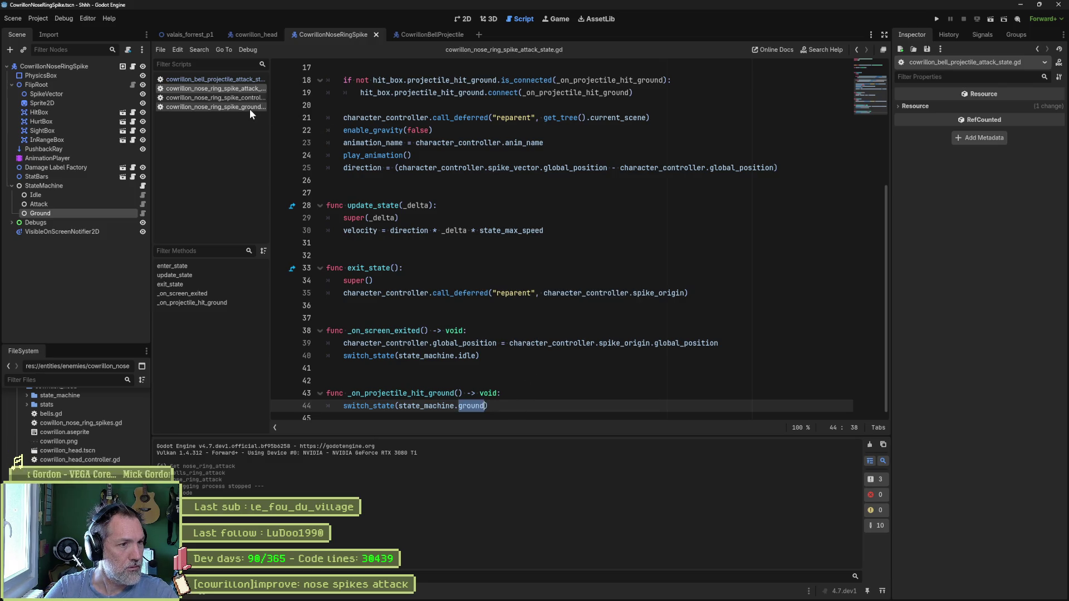
scroll(528, 278, up, 5)
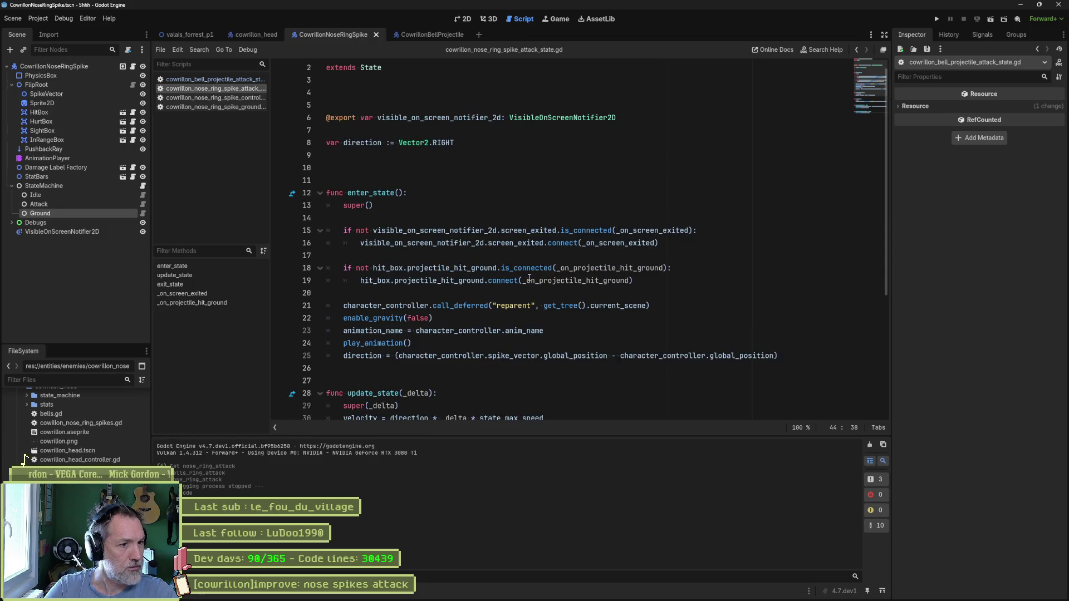
scroll(488, 306, down, 5)
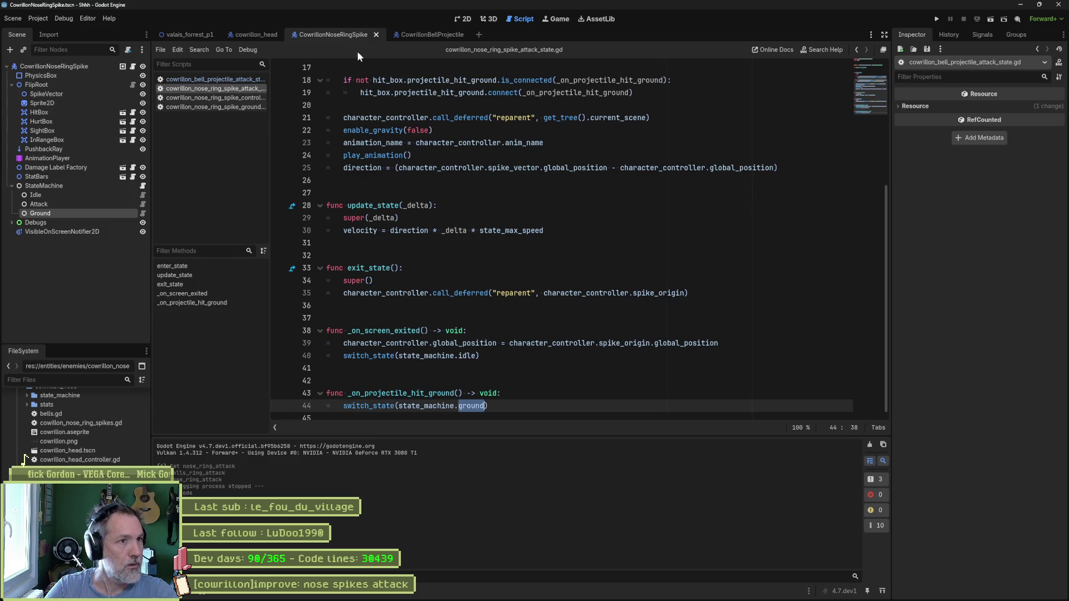
click(430, 33)
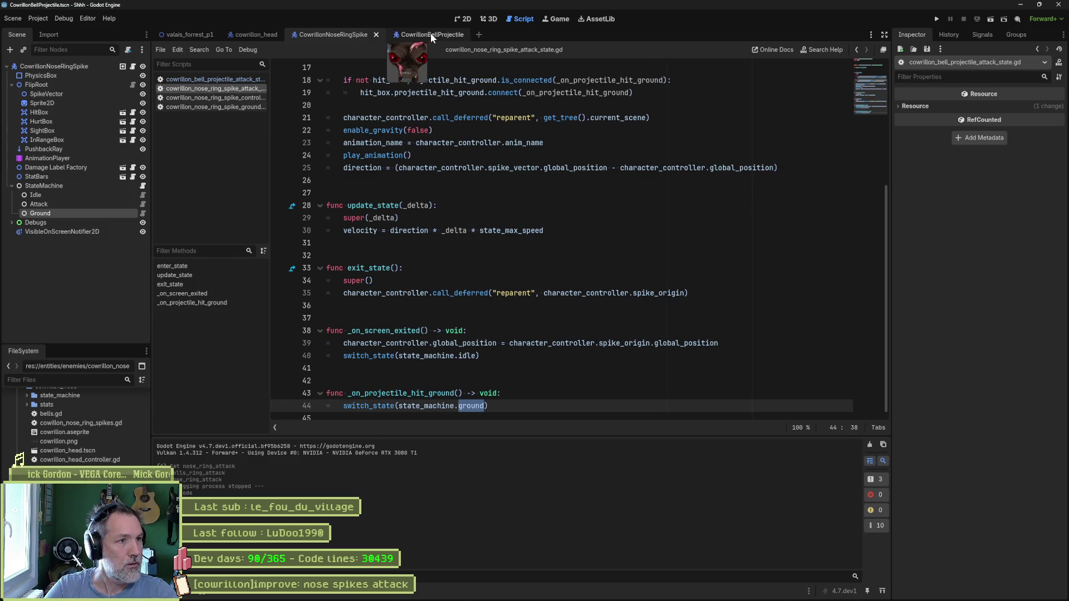
Copy the bell projectile Ground's enter_state and animation-finished code into the spike Ground script.
click(142, 215)
mouse_move(504, 242)
mouse_down()
mouse_move(304, 115)
mouse_move(305, 93)
mouse_up()
key(ctrl+c)
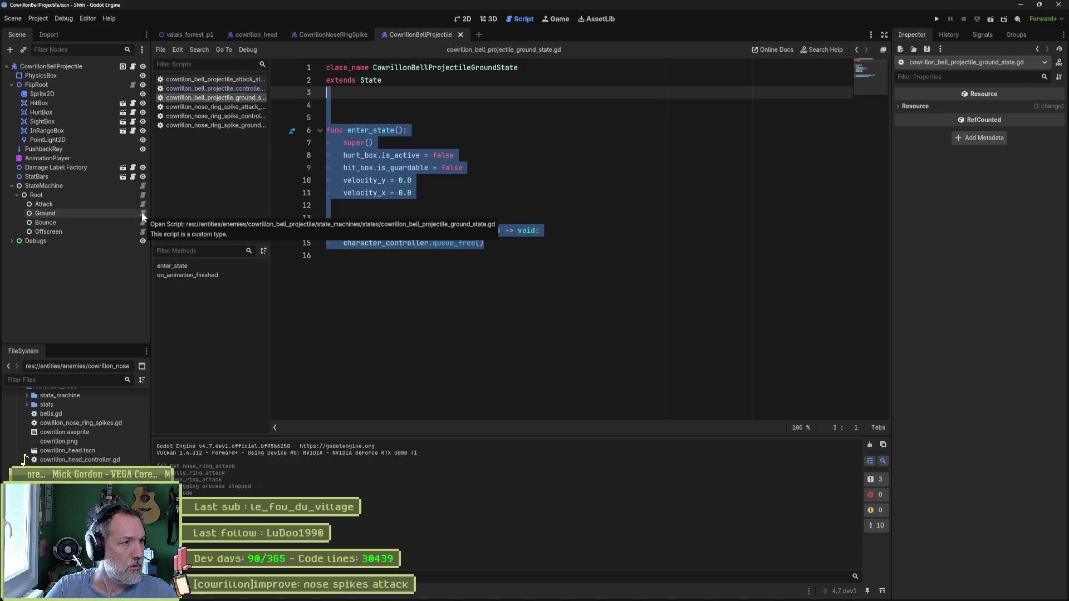
click(338, 33)
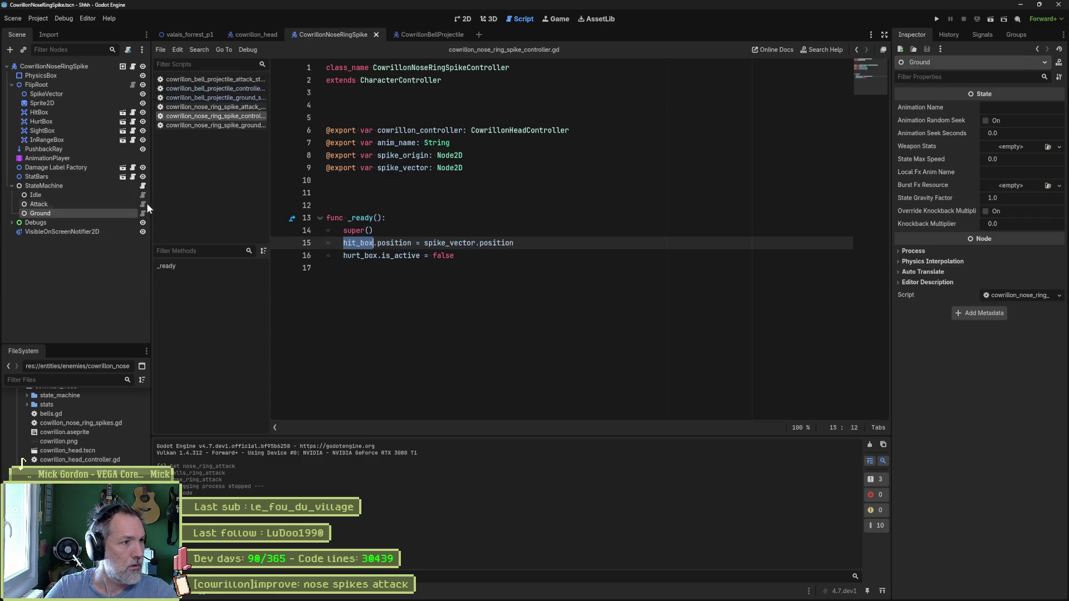
click(144, 214)
key(ctrl+v)
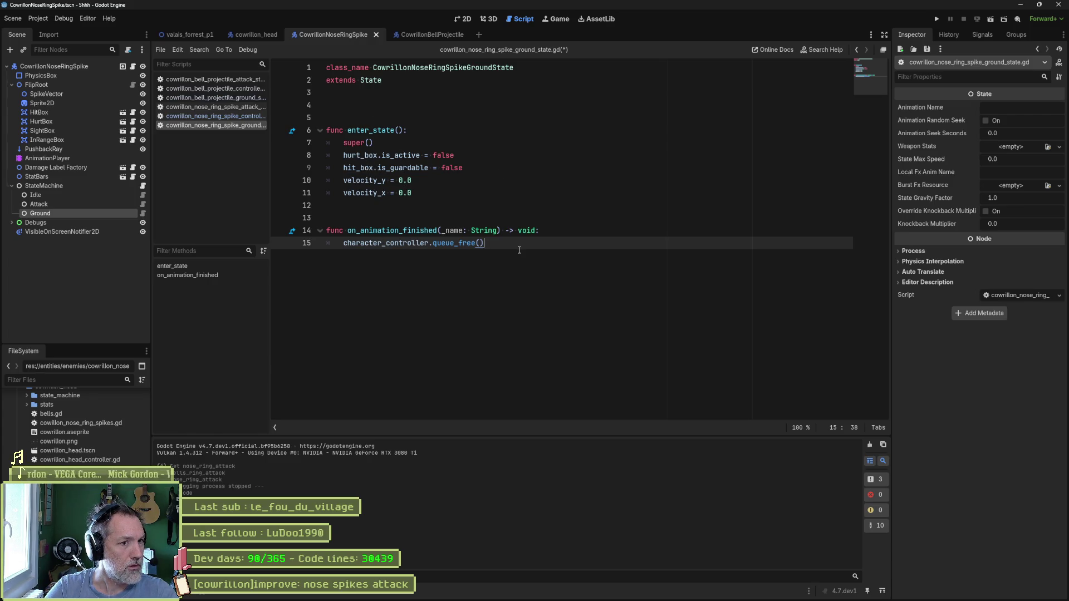
key(ctrl+s)
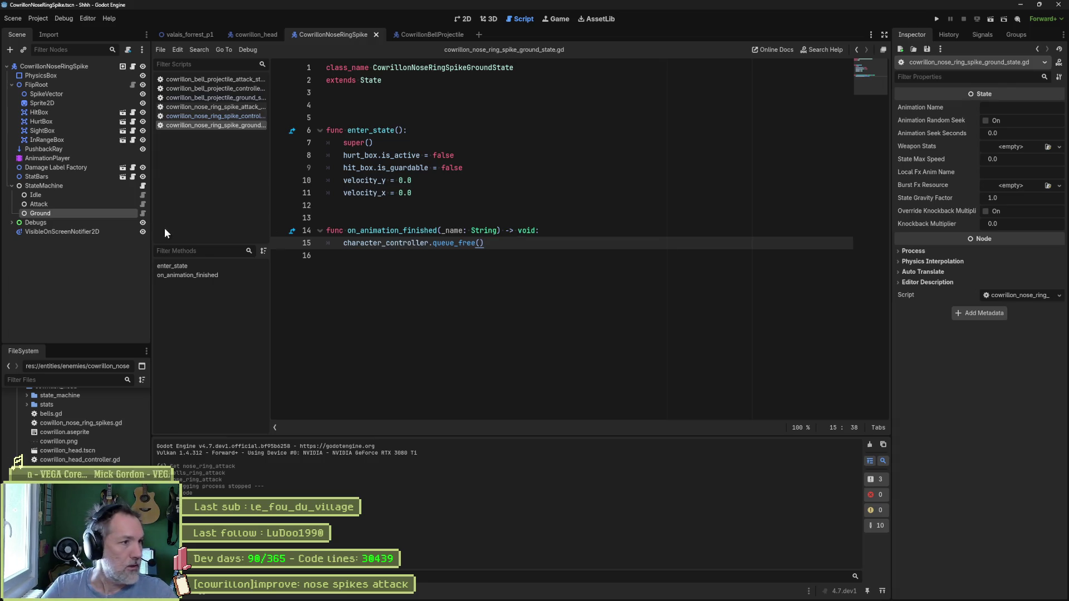
Set the Ground state's Animation Name to ground, save the scene and run.
click(1013, 107)
text(ground)
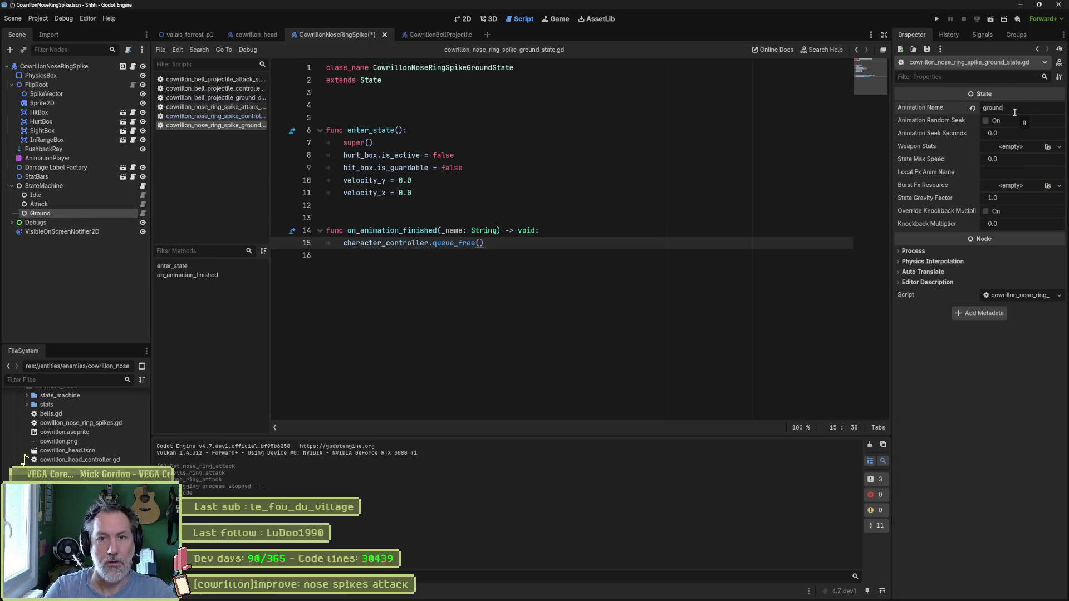
key(ctrl+s)
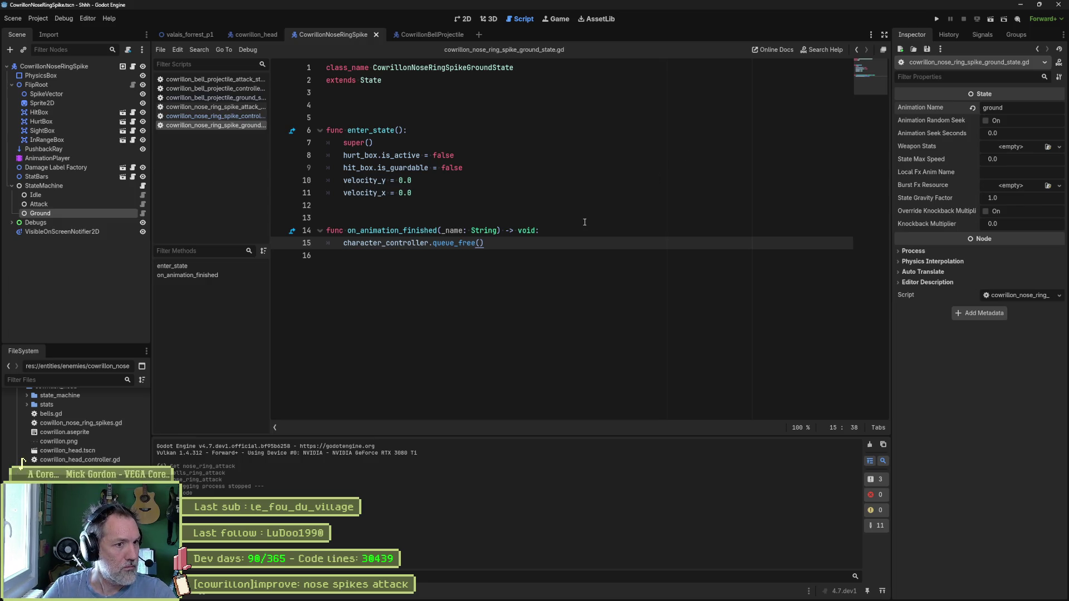
key(F5)
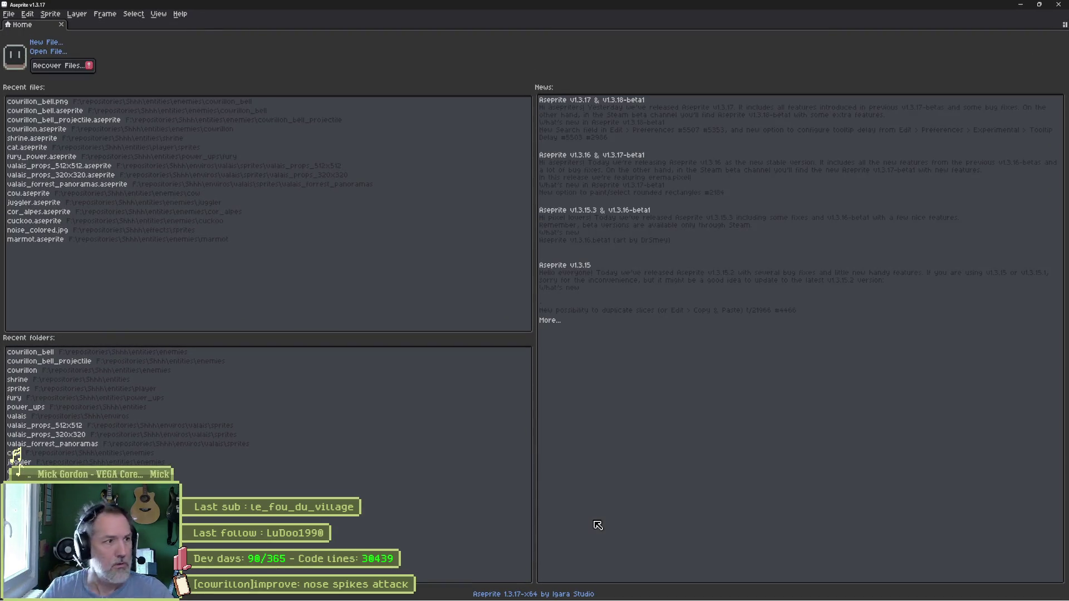
Open courillon_nose_ring_spikes.aseprite from Shhh/entities/enemies/courillon_nose_ring_spike.
click(48, 51)
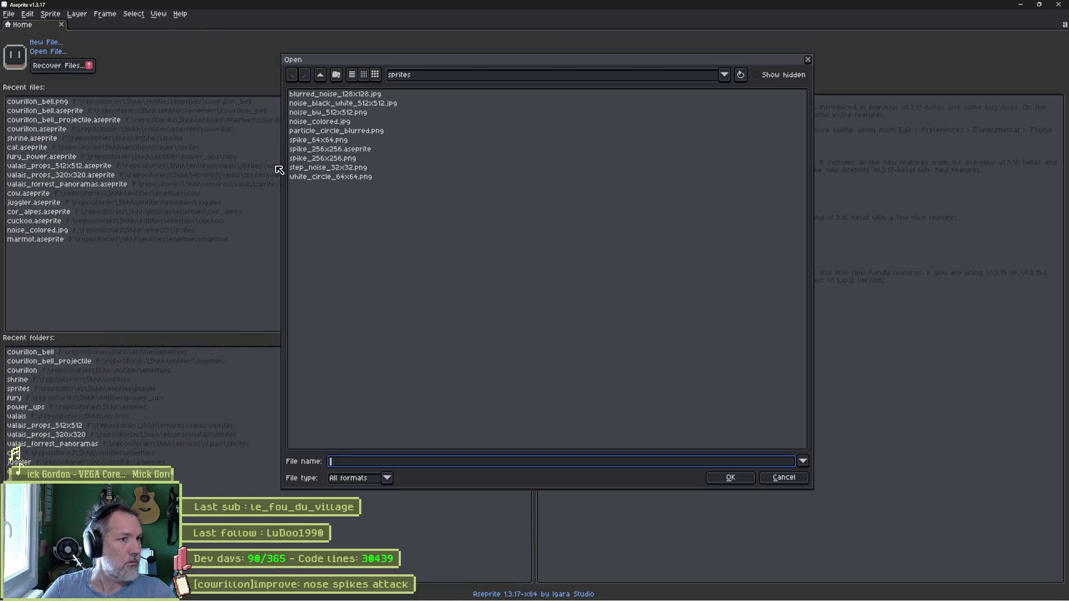
click(326, 76)
click(326, 76)
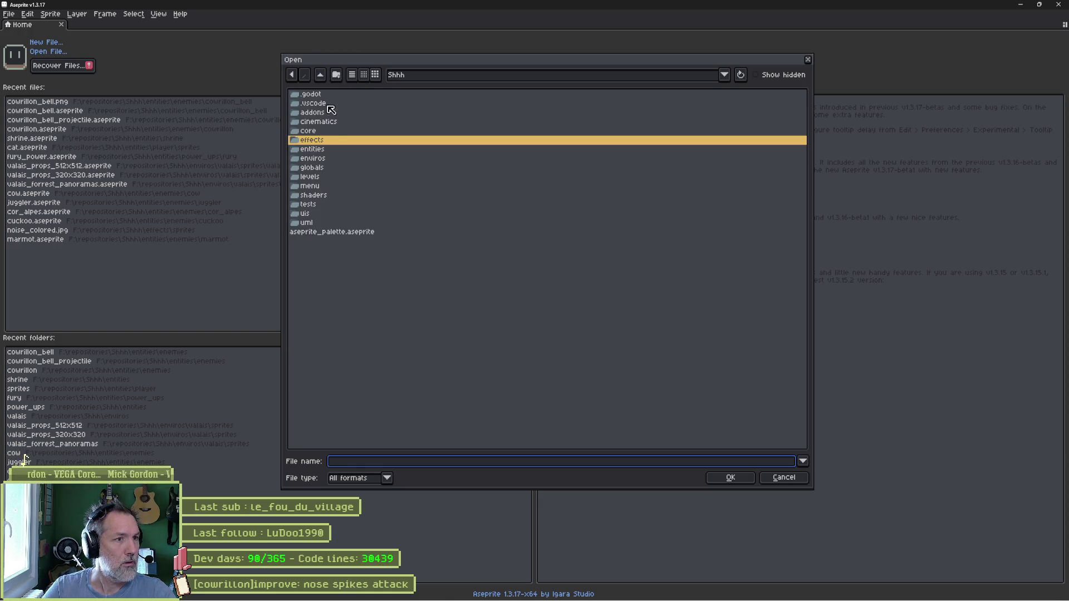
double_click(327, 149)
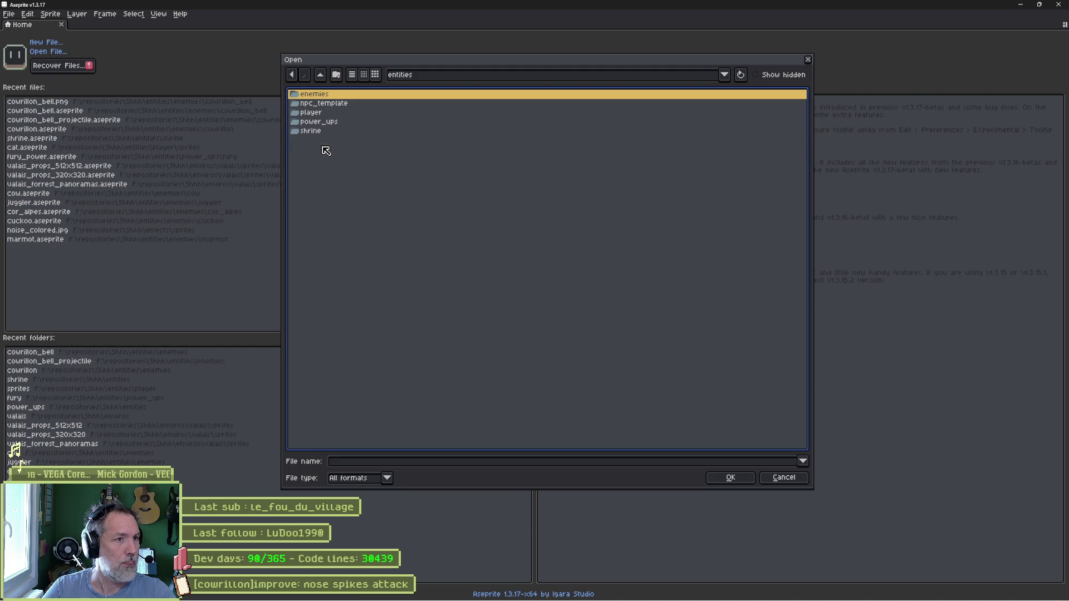
double_click(329, 96)
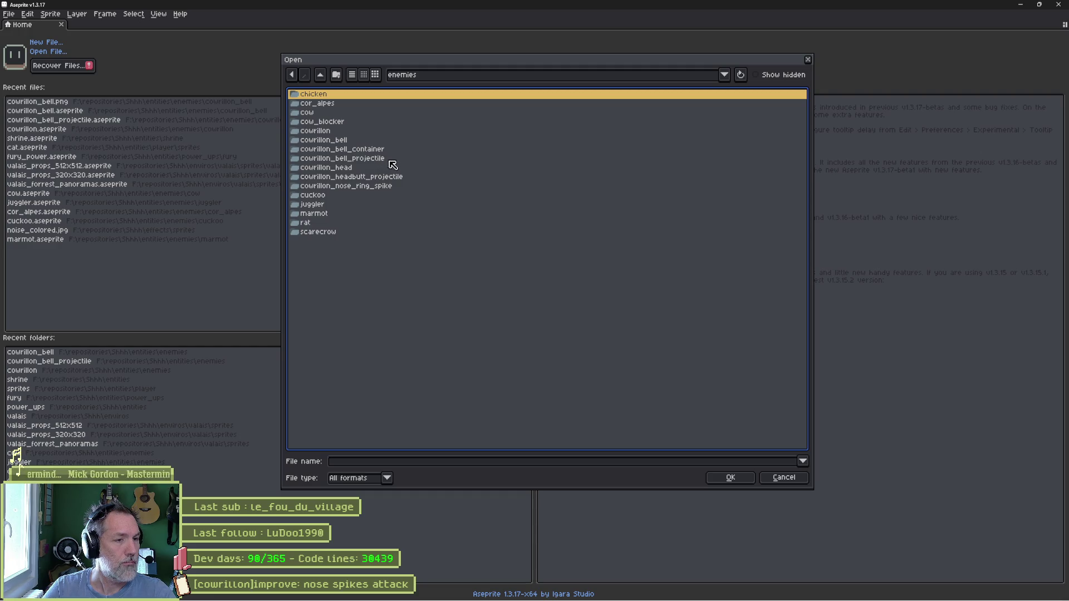
double_click(394, 188)
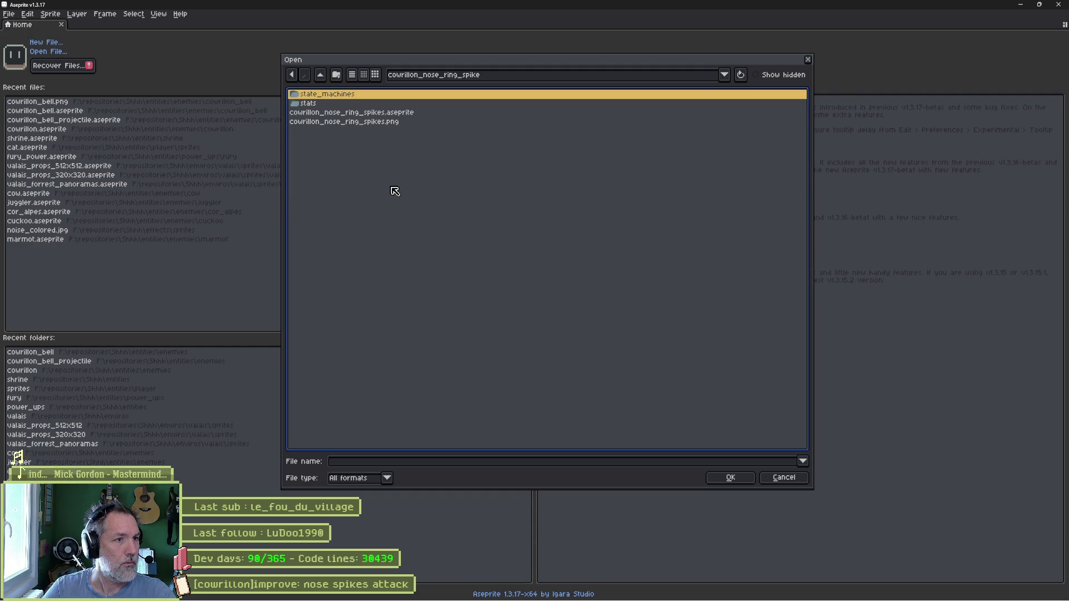
click(394, 116)
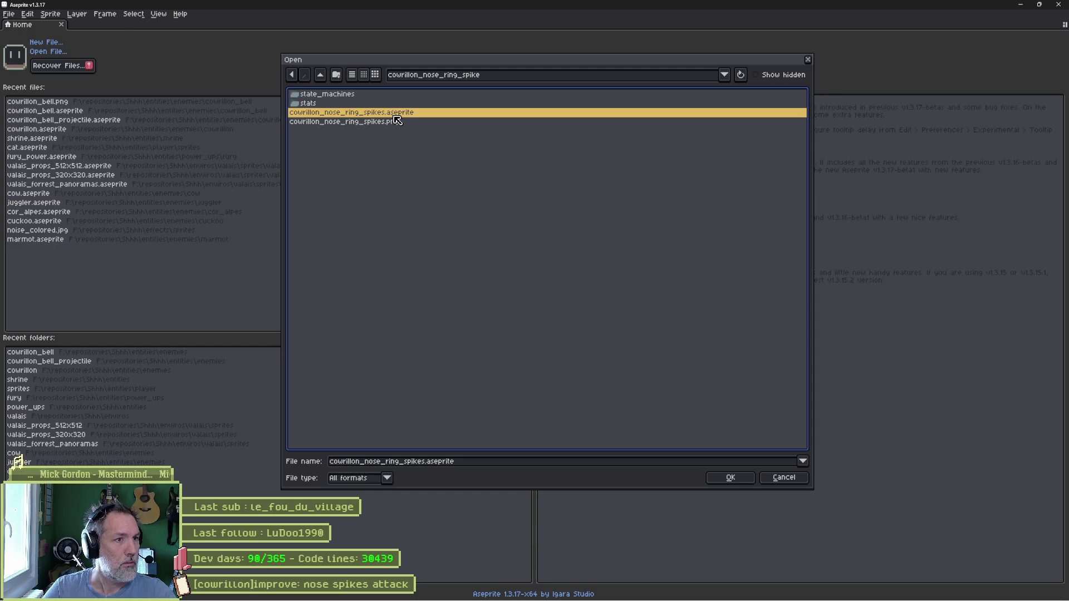
click(721, 477)
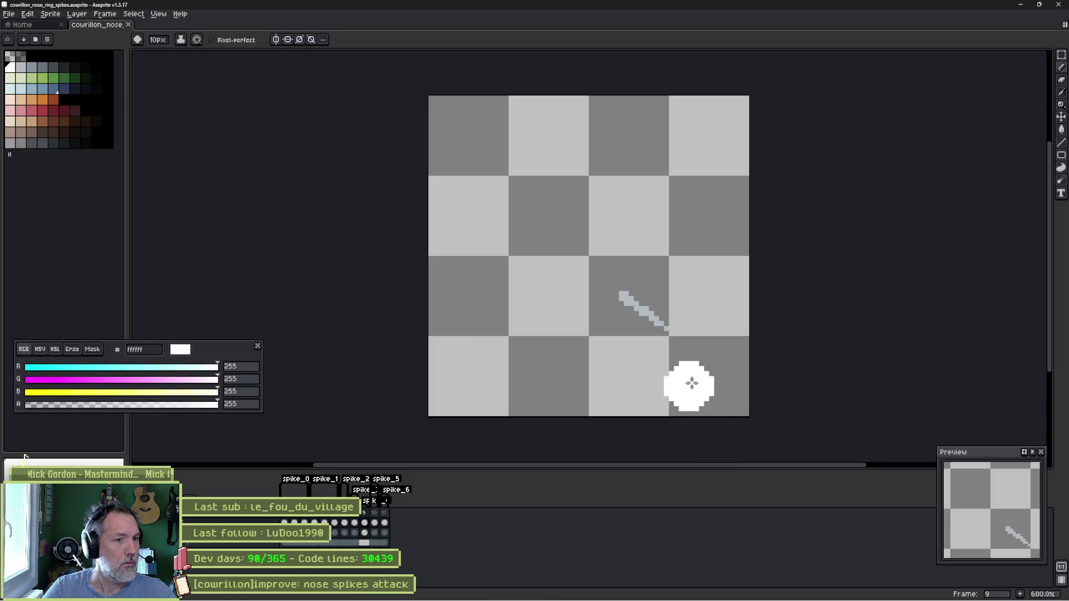
Duplicate frame 3 and tag the new frame spike_0_ground.
click(295, 521)
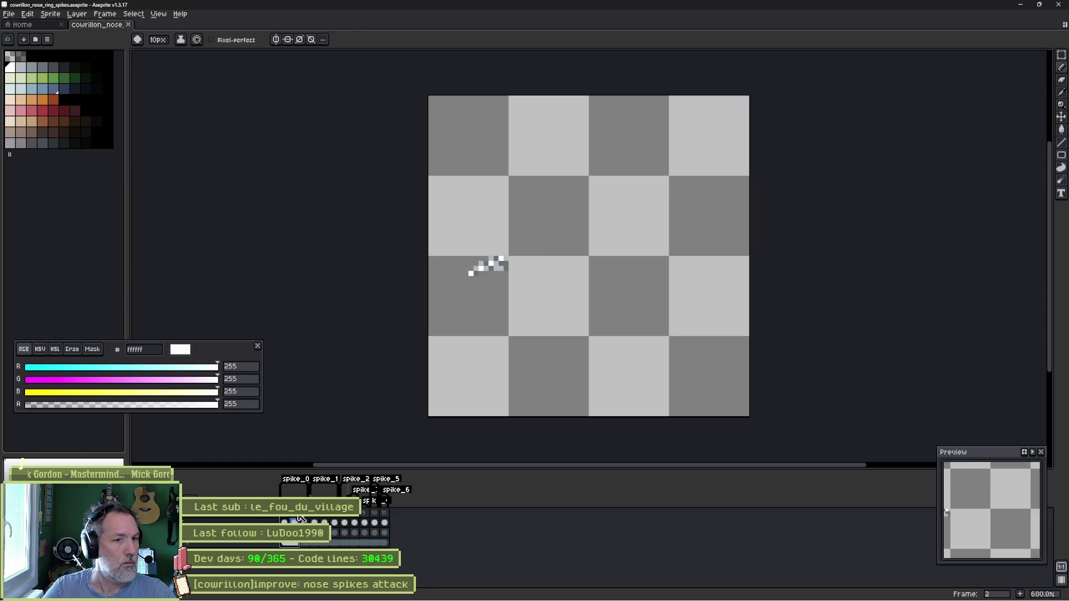
mouse_move(299, 518)
mouse_down()
mouse_move(368, 519)
mouse_move(284, 520)
mouse_up()
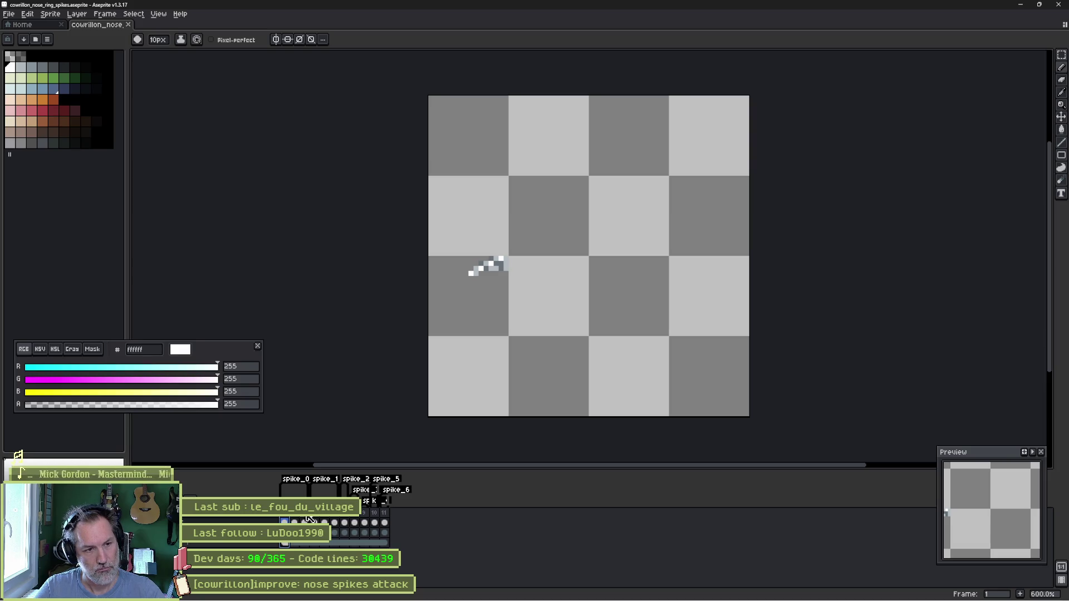
click(306, 518)
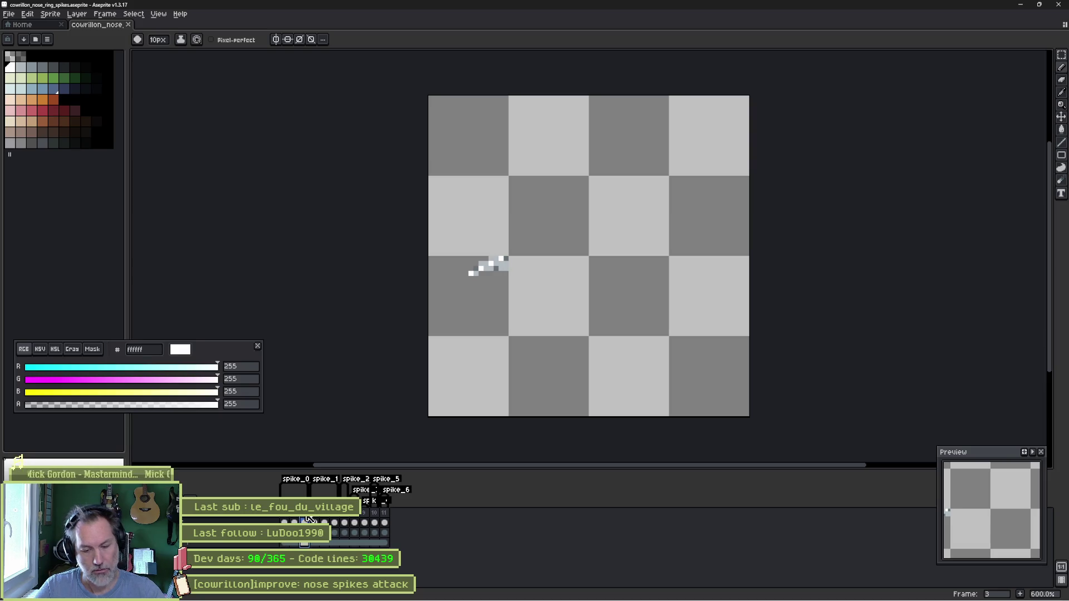
key(alt+n)
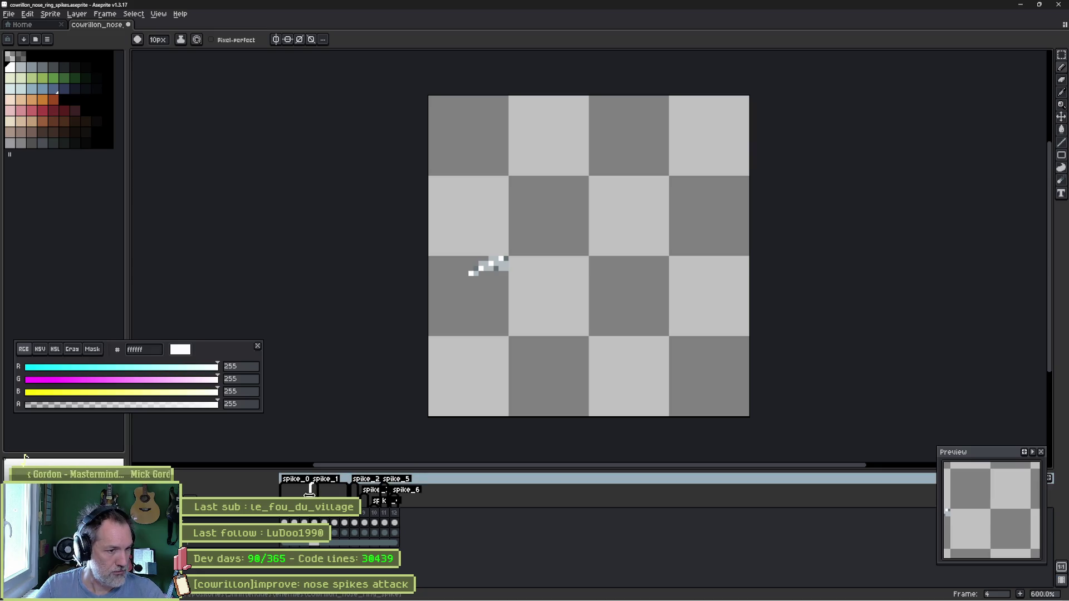
drag(309, 493, 307, 489)
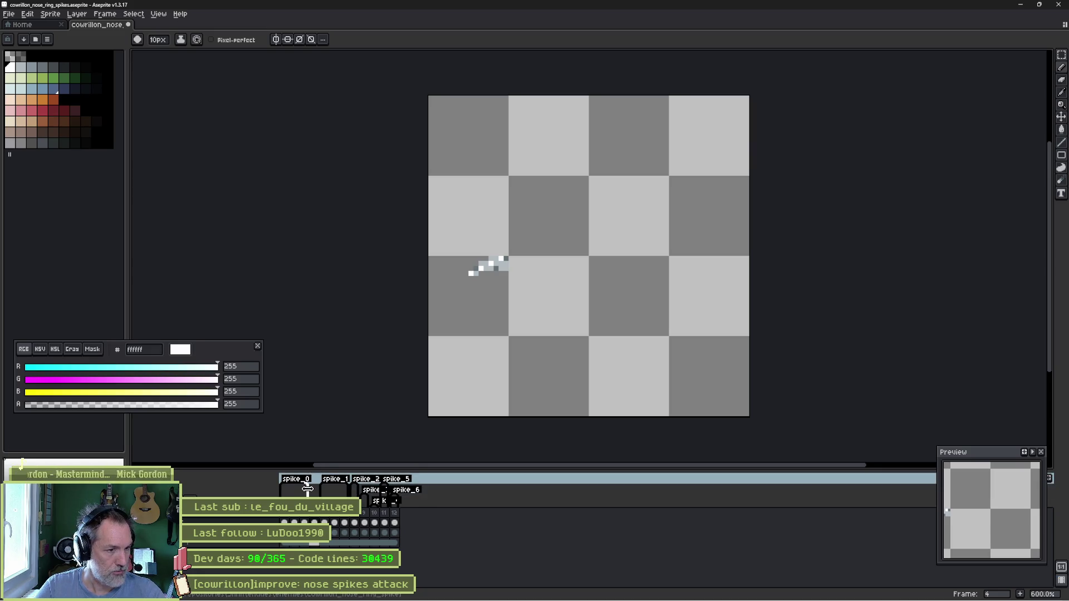
right_click(315, 513)
click(419, 553)
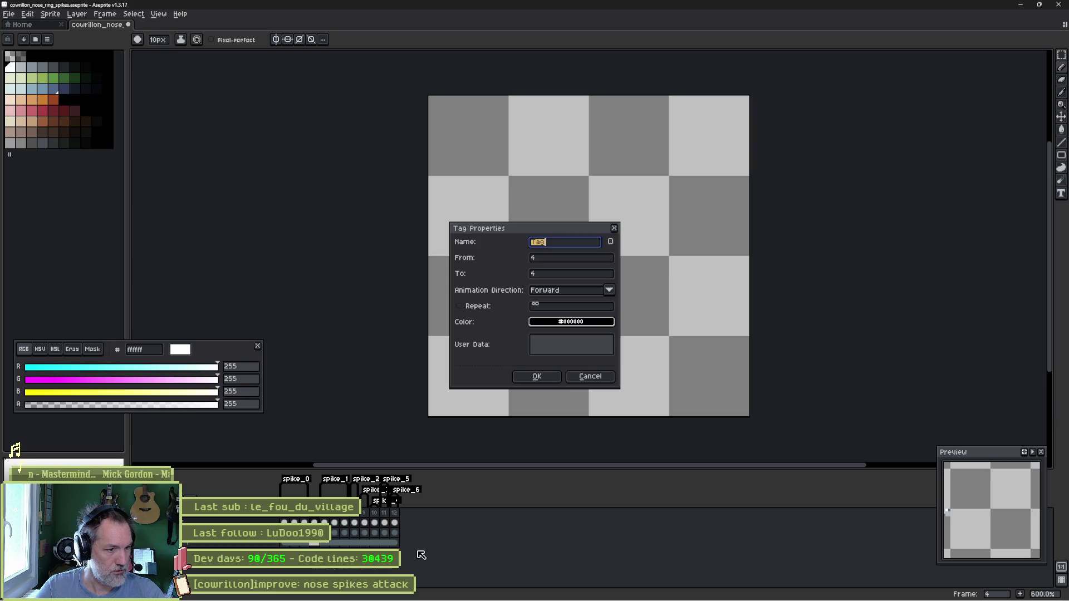
text(spike_0_)
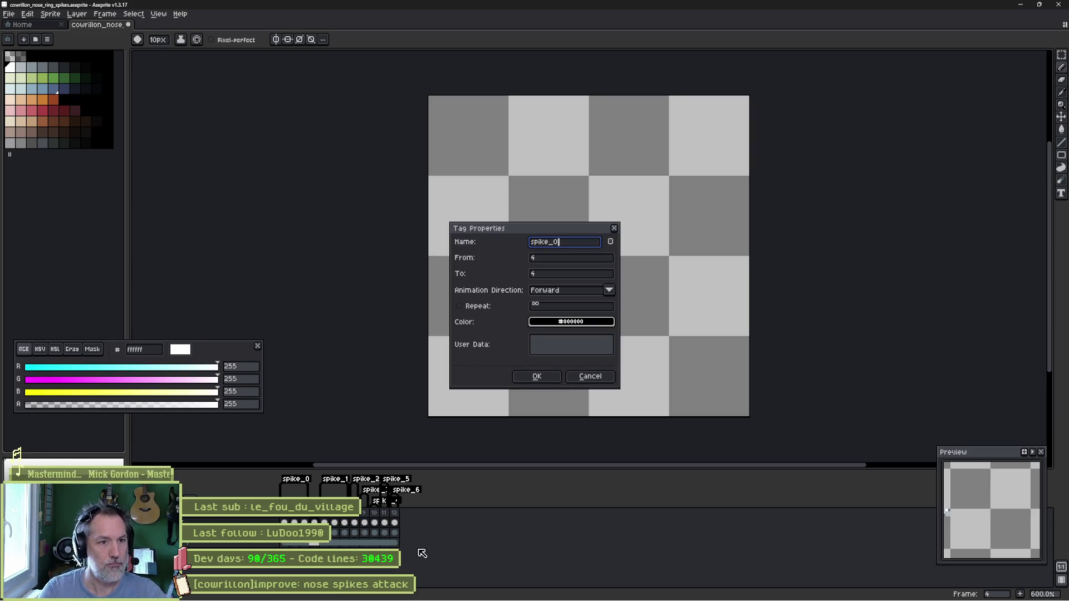
text(ground)
key(Return)
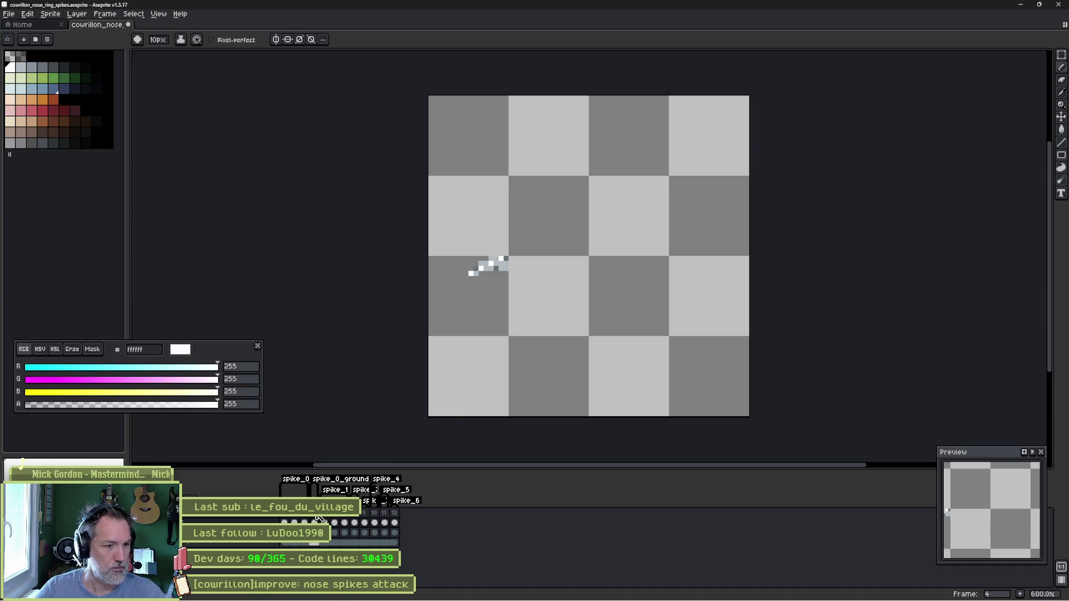
Add new frames on the spike_6 layer, switching between drawing tools.
click(388, 503)
key(i)
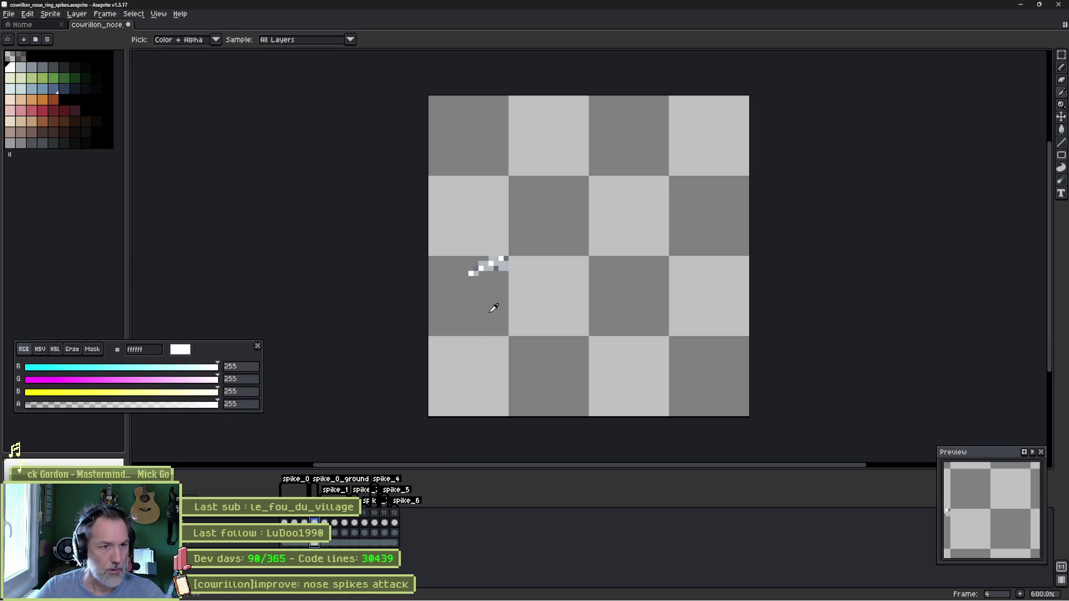
key(alt+n)
key(alt+n)
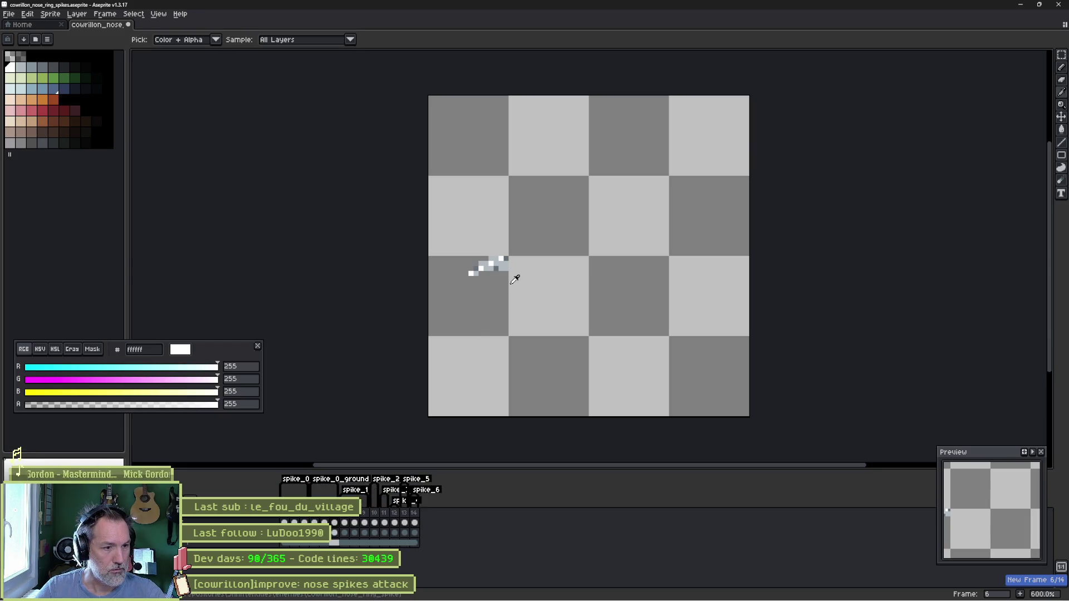
key(b)
key(v)
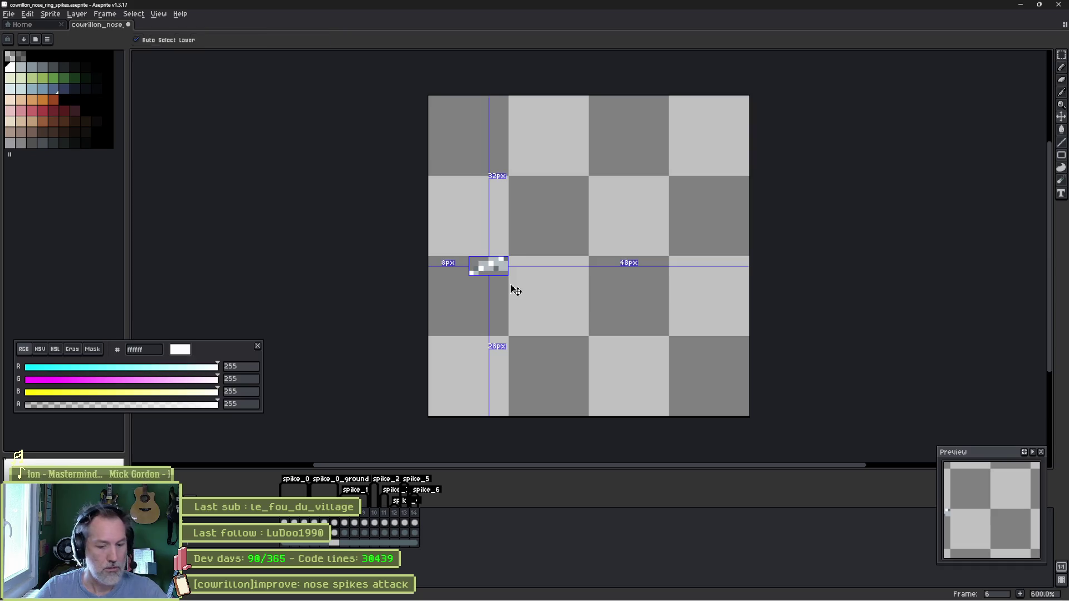
key(b)
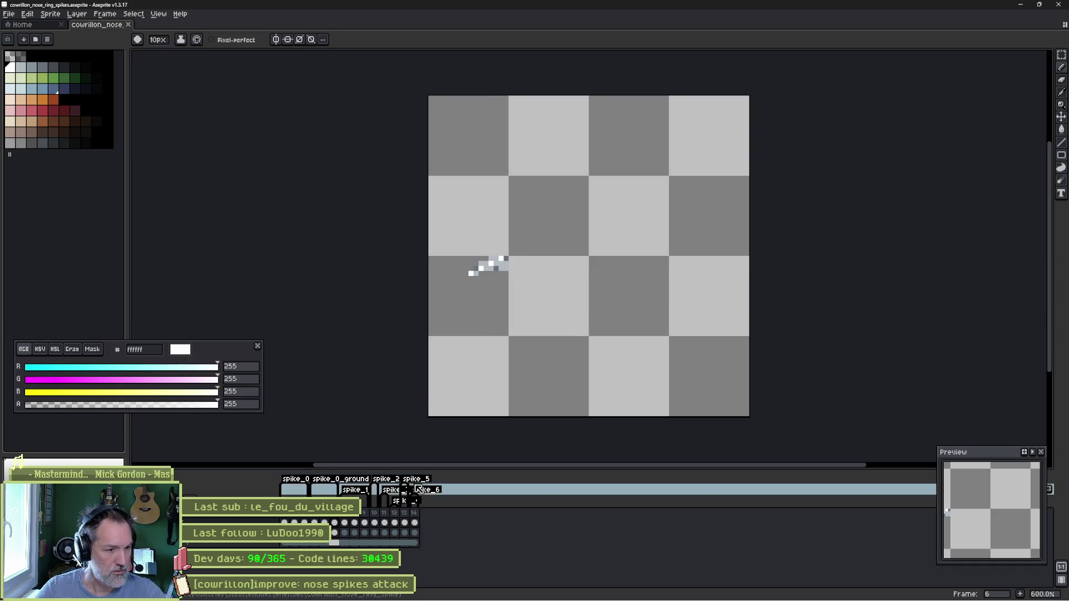
Add frame 10 after frame 9 and tag it spike_1_ground.
click(365, 513)
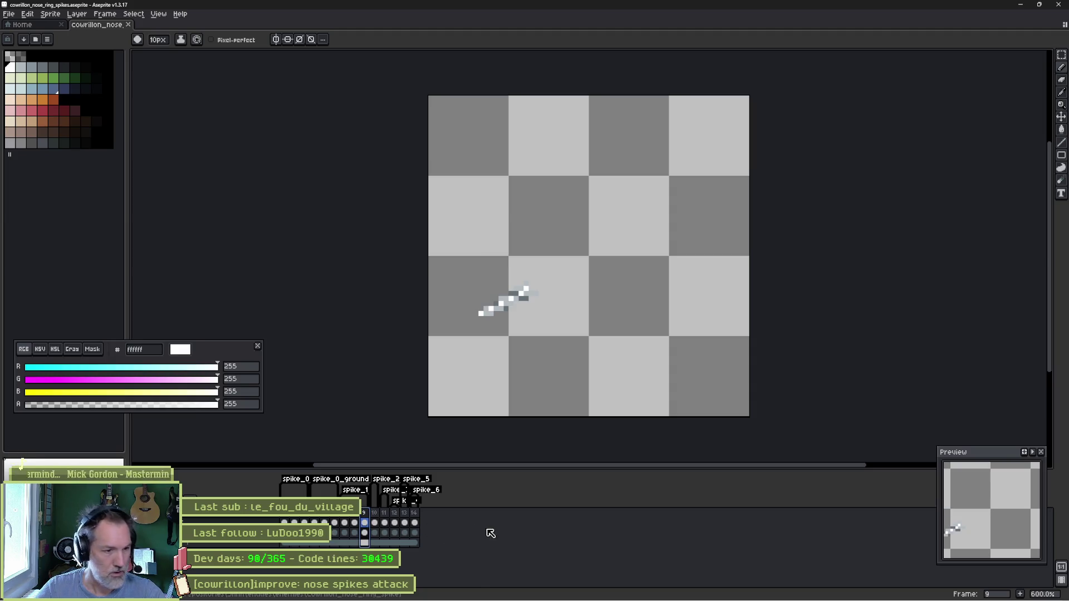
key(alt+n)
click(373, 501)
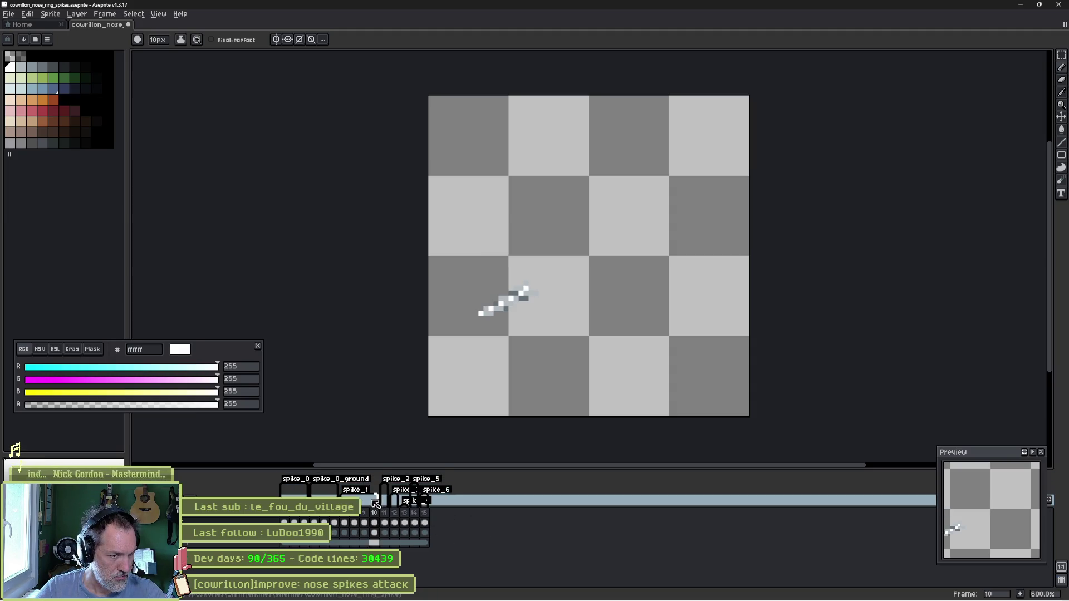
right_click(377, 514)
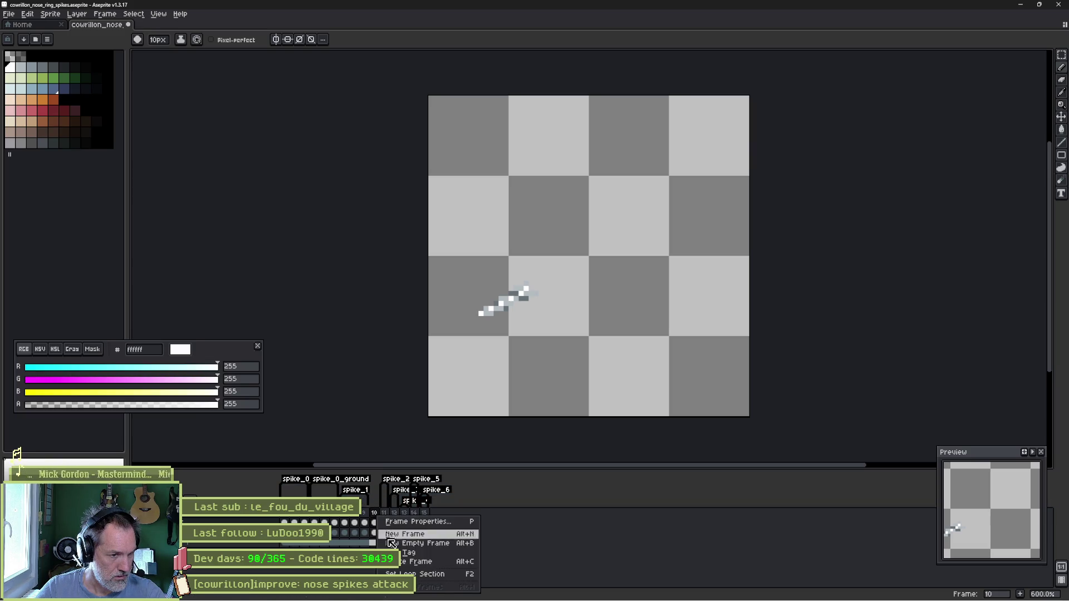
click(398, 552)
text(spike_1_g)
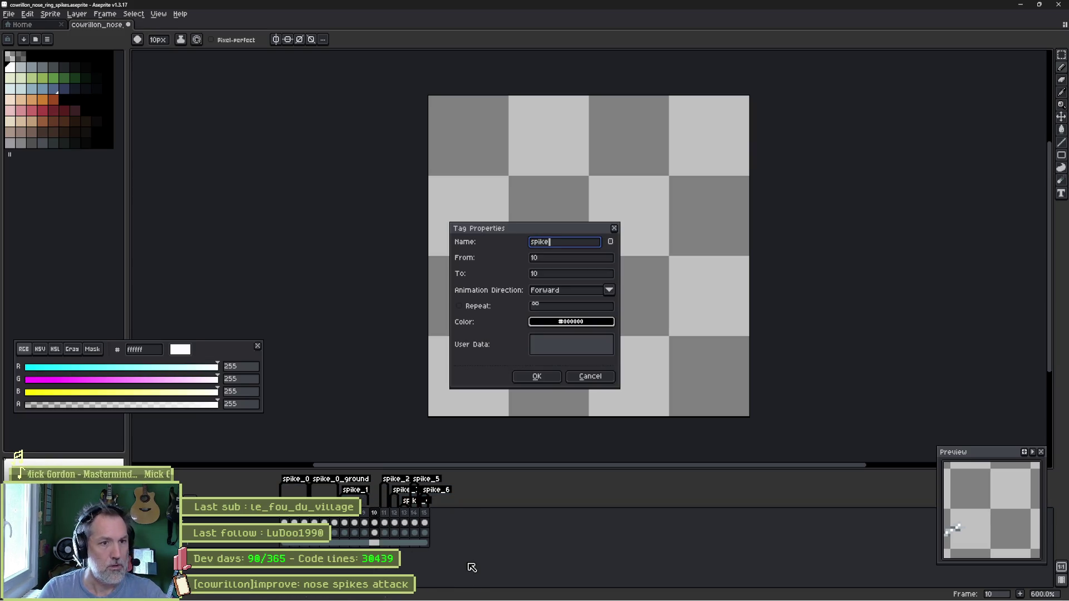
text(round)
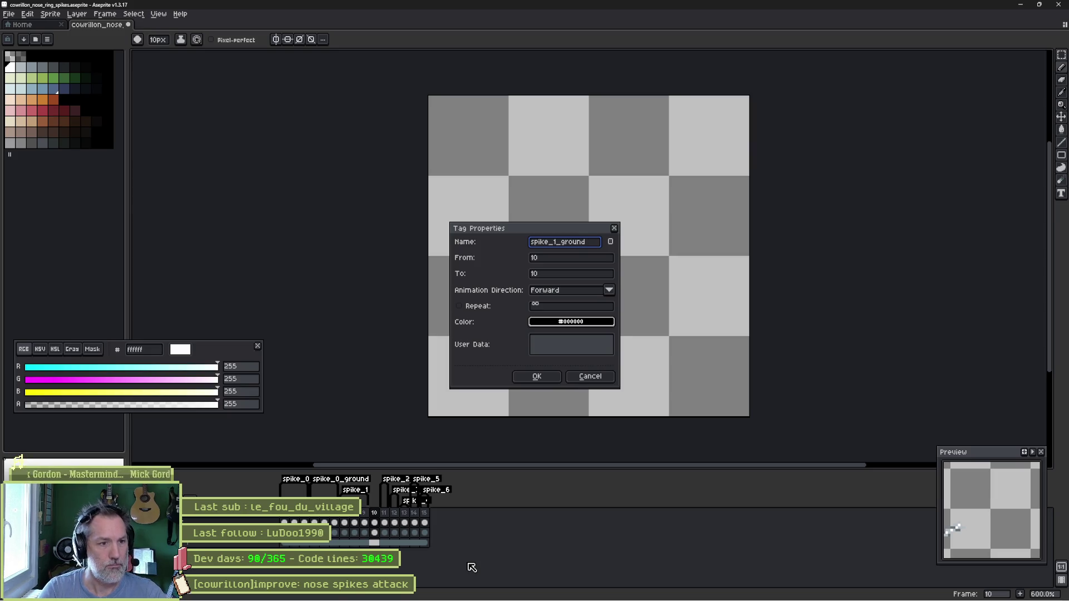
key(Return)
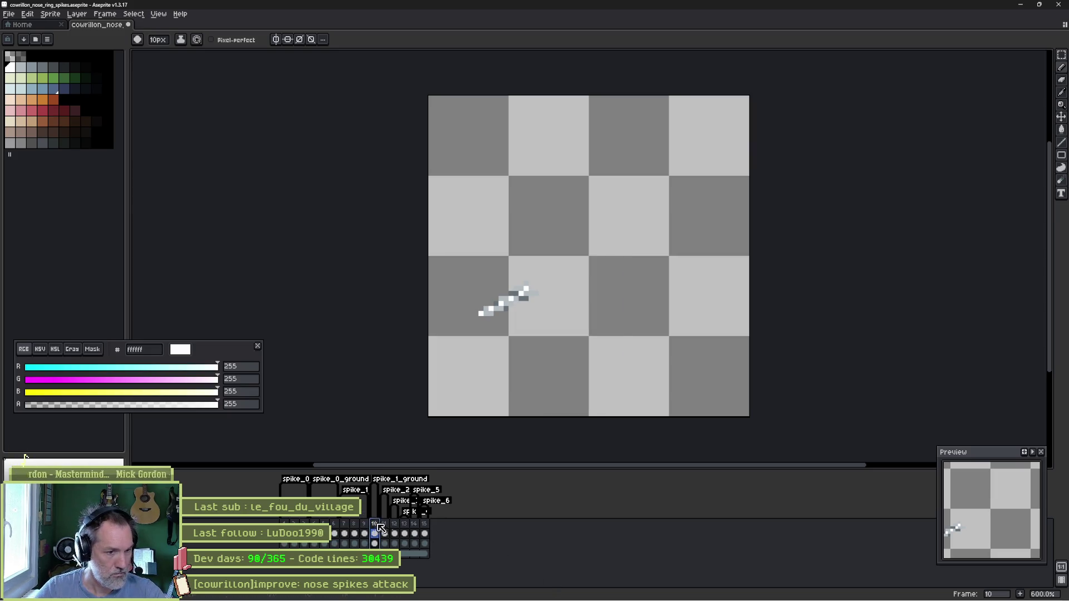
Add two more frames and tag frame 14 as spike_2_ground.
key(alt+n)
key(alt+n)
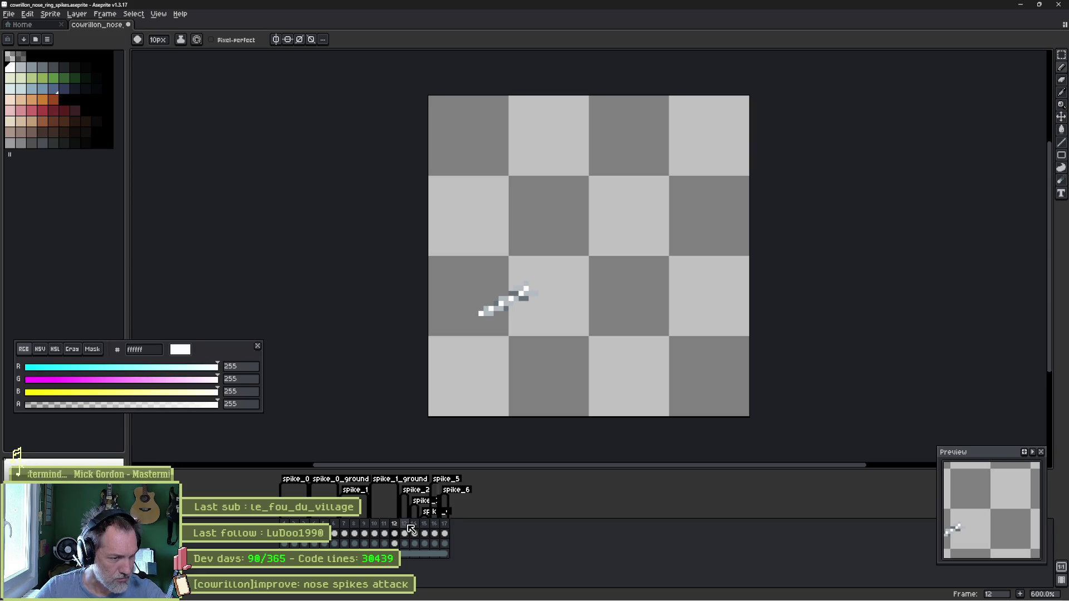
click(407, 526)
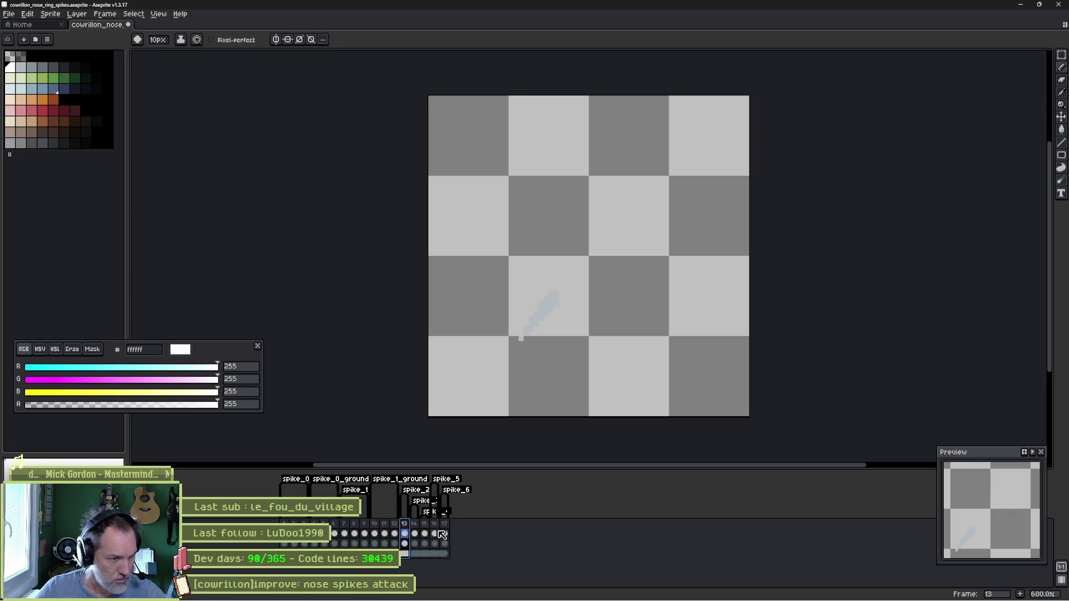
click(414, 533)
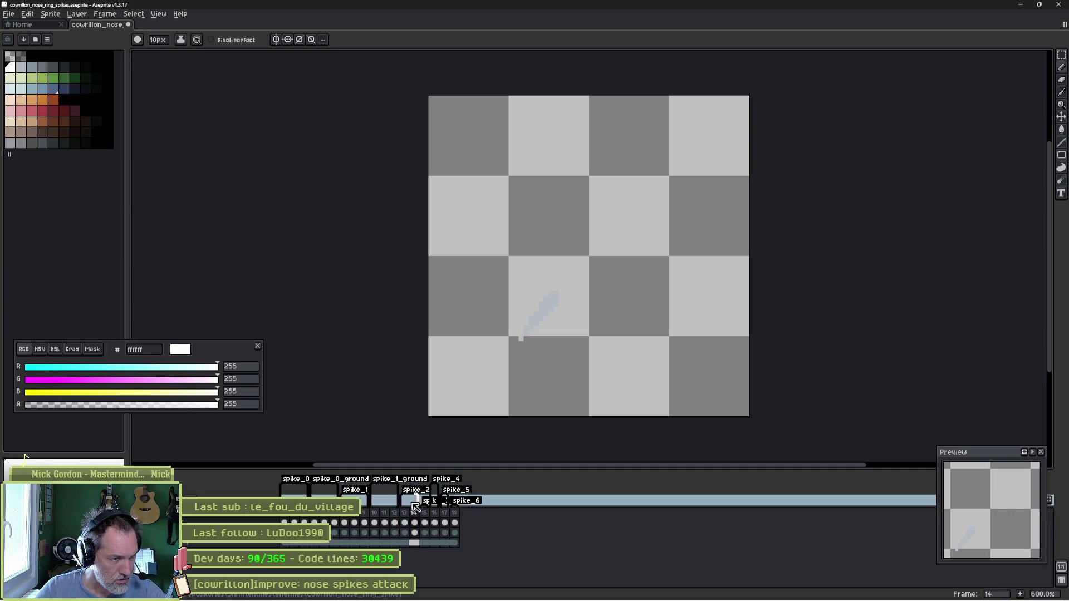
right_click(417, 515)
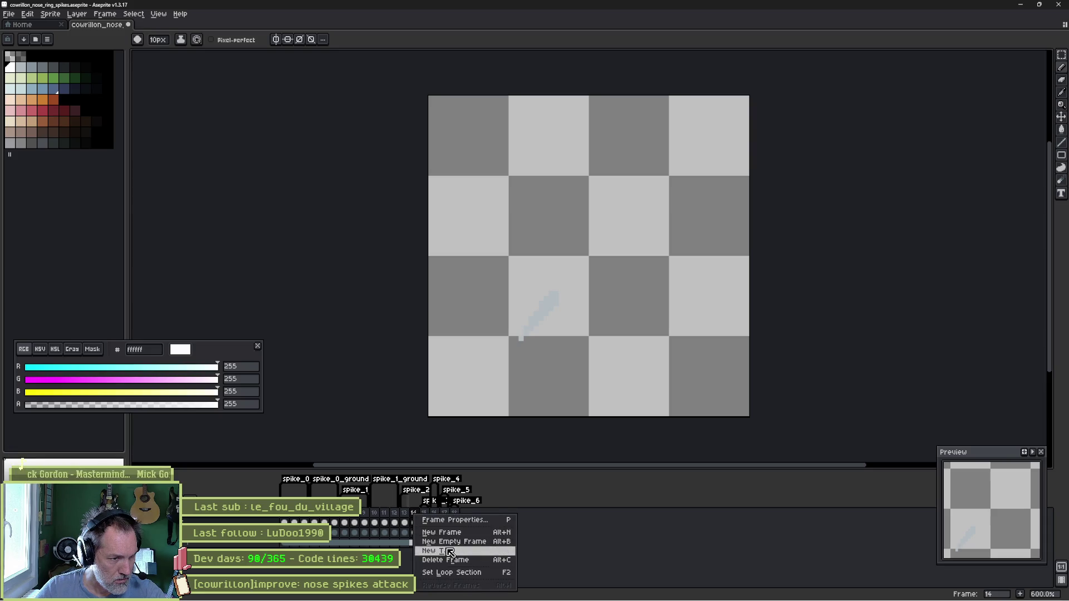
click(450, 551)
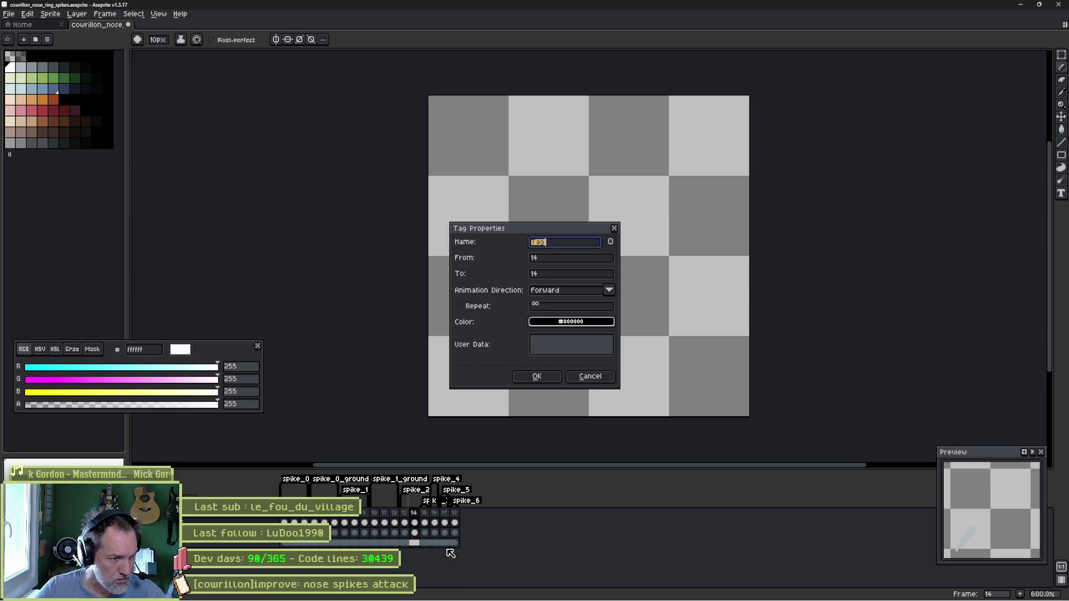
click(537, 376)
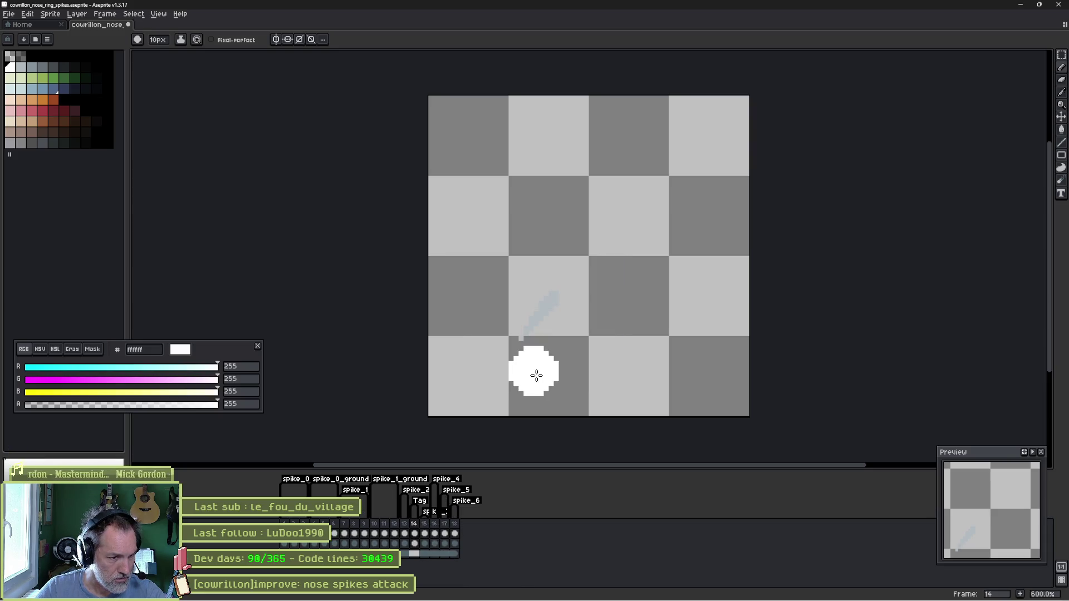
double_click(422, 508)
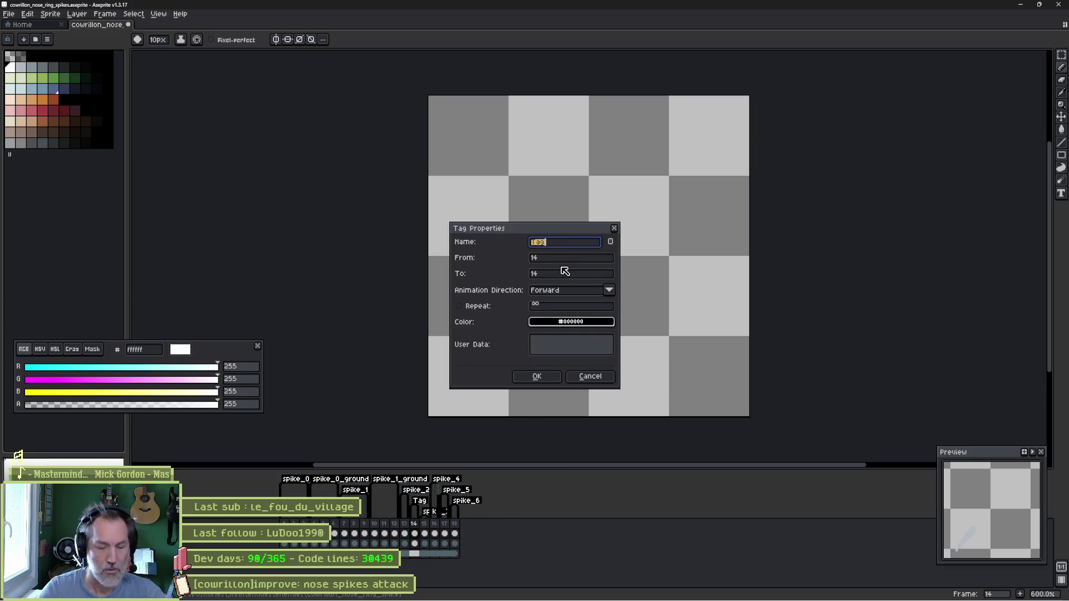
text(spike_2_ground)
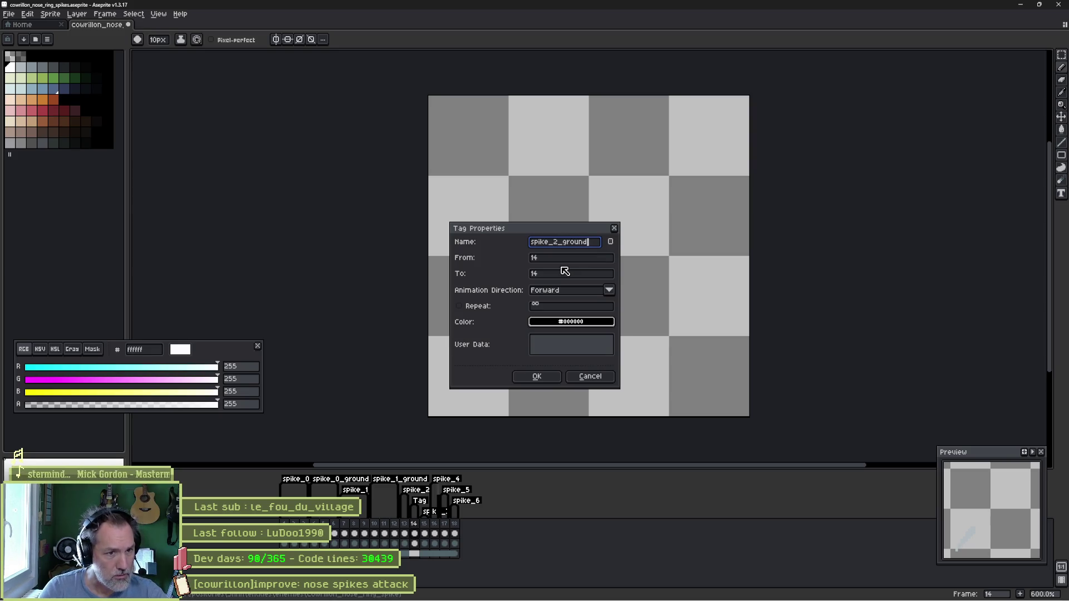
key(Return)
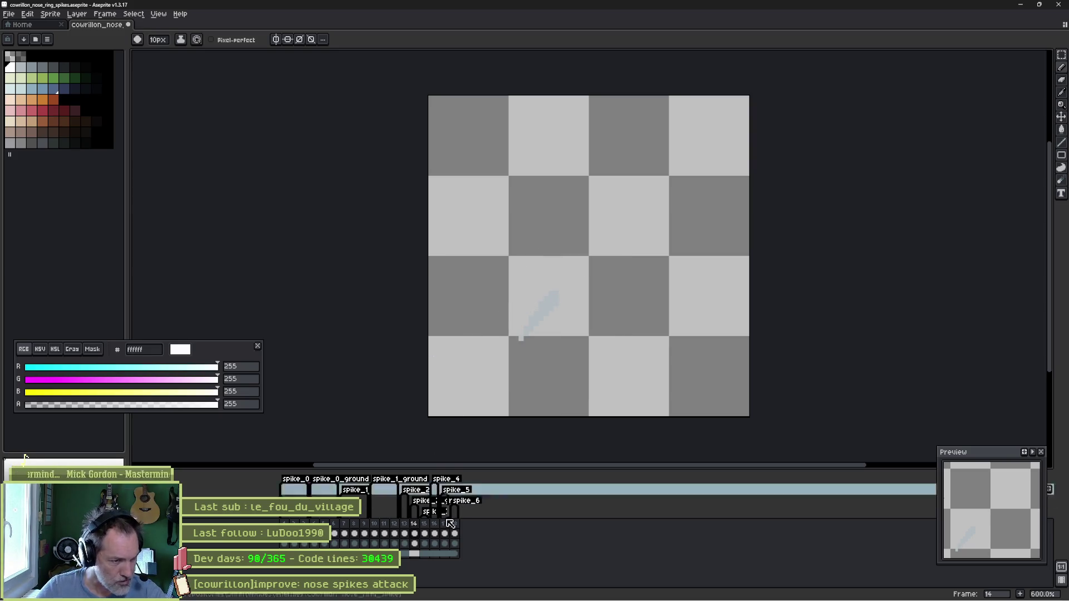
Add a new frame after frame 15 and review the spike_3 tag settings.
scroll(426, 545, up, 3)
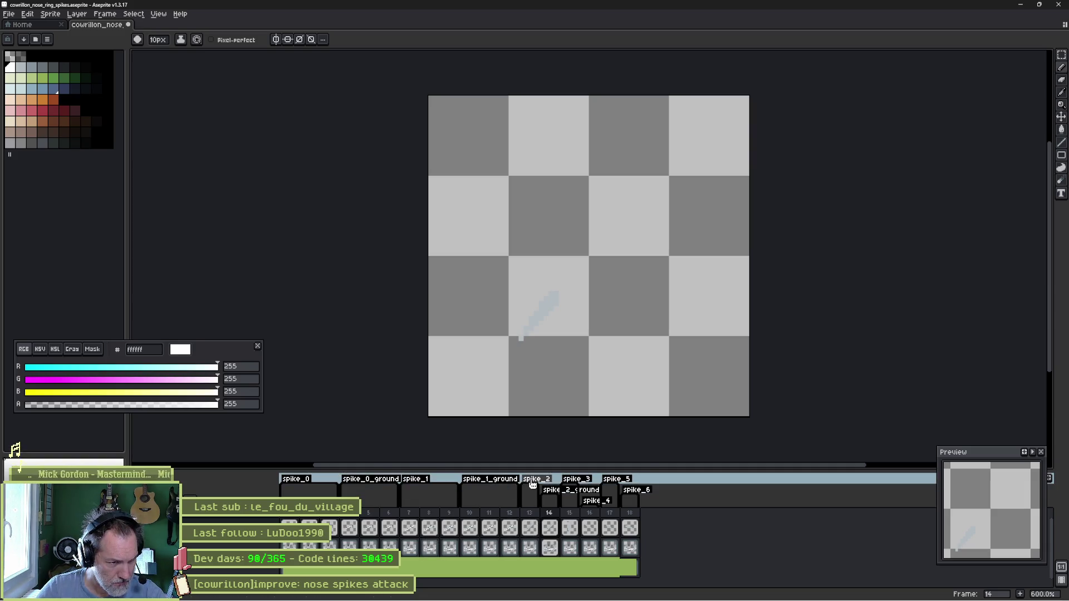
click(576, 515)
key(alt+n)
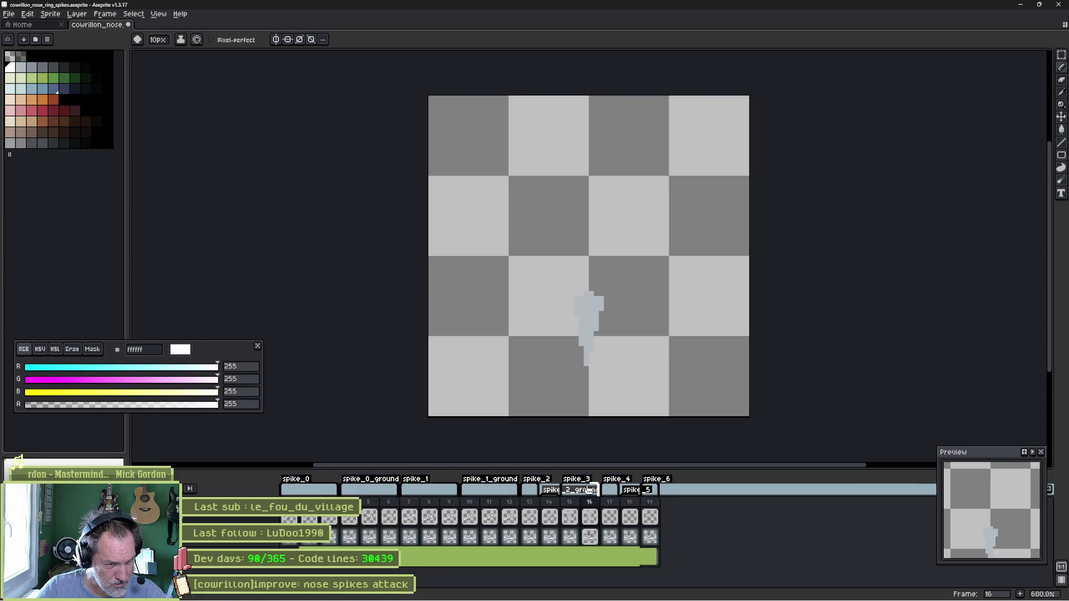
double_click(574, 491)
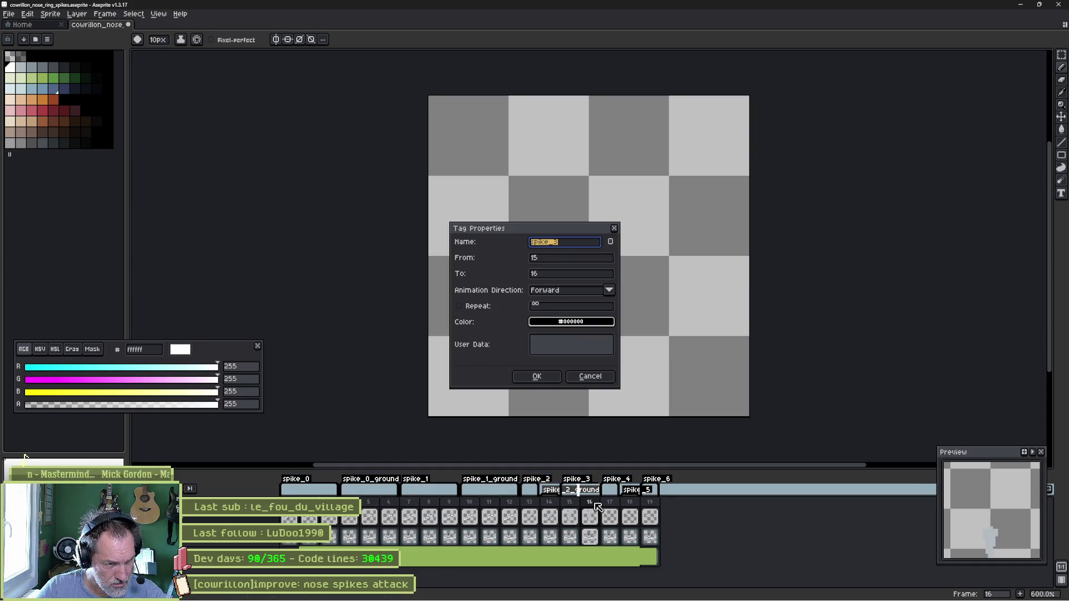
click(588, 376)
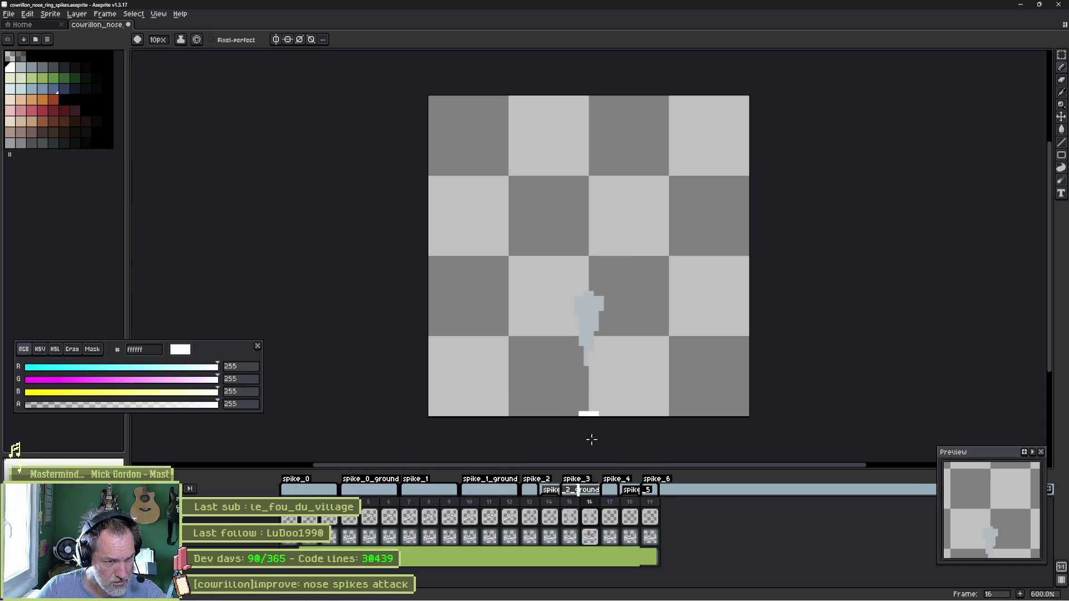
double_click(582, 481)
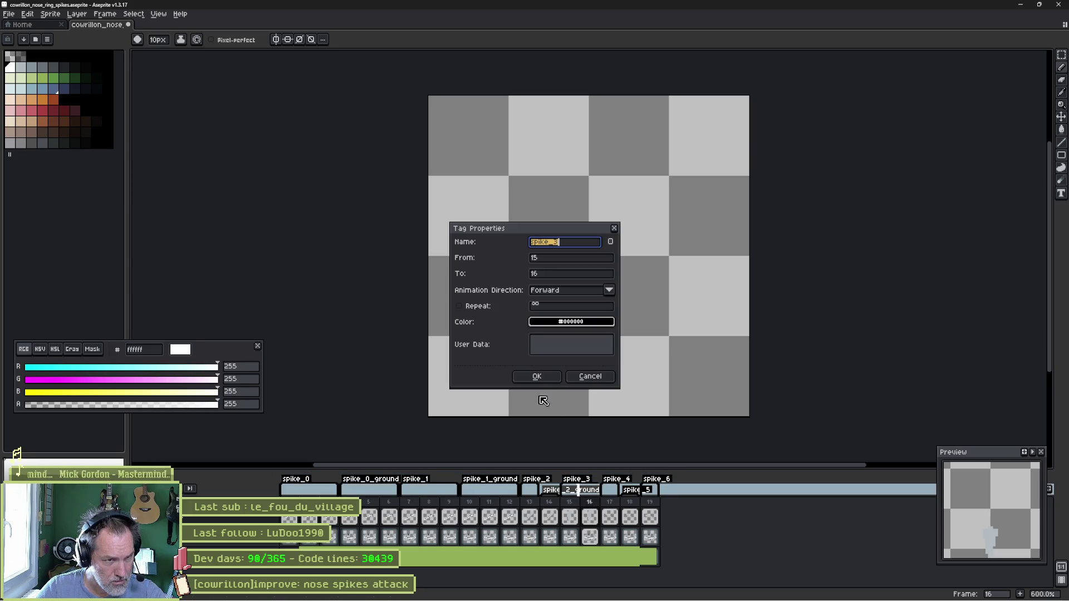
click(537, 371)
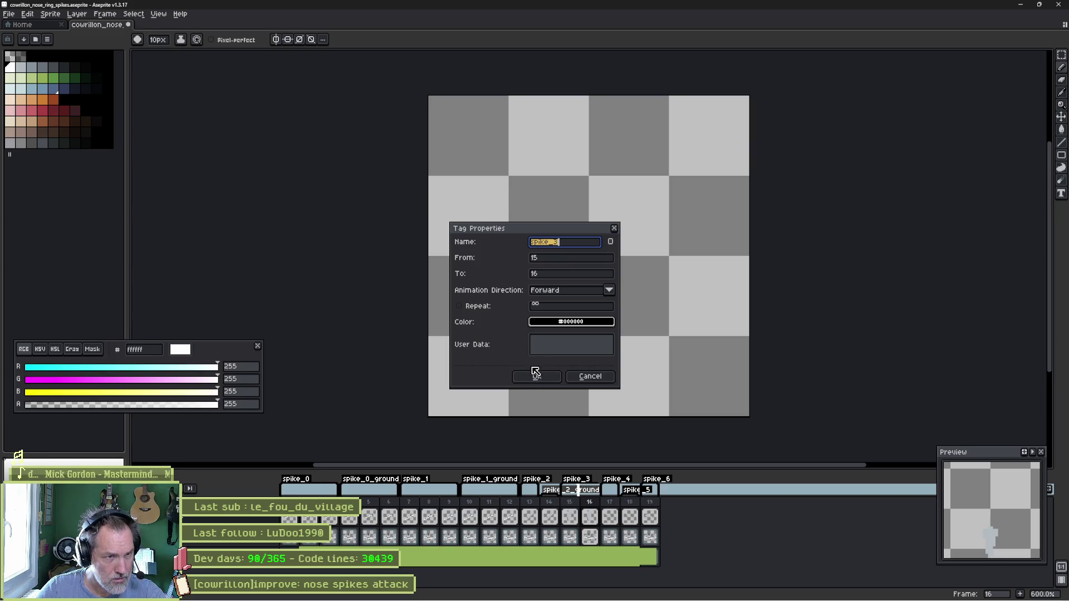
click(535, 373)
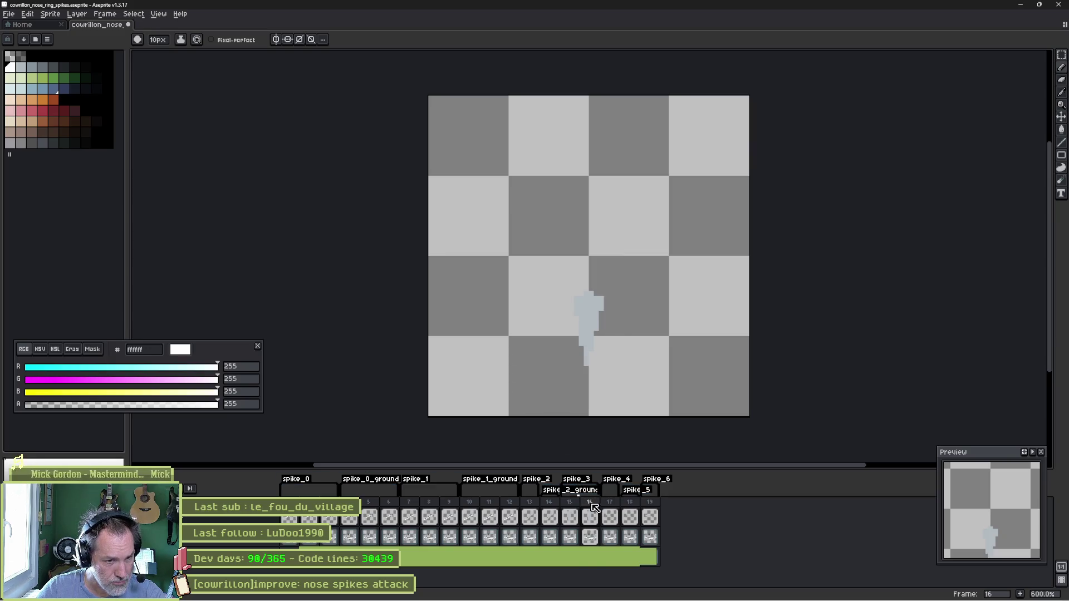
Extend the spike_3 tag's end frame to cover the new frame.
right_click(594, 507)
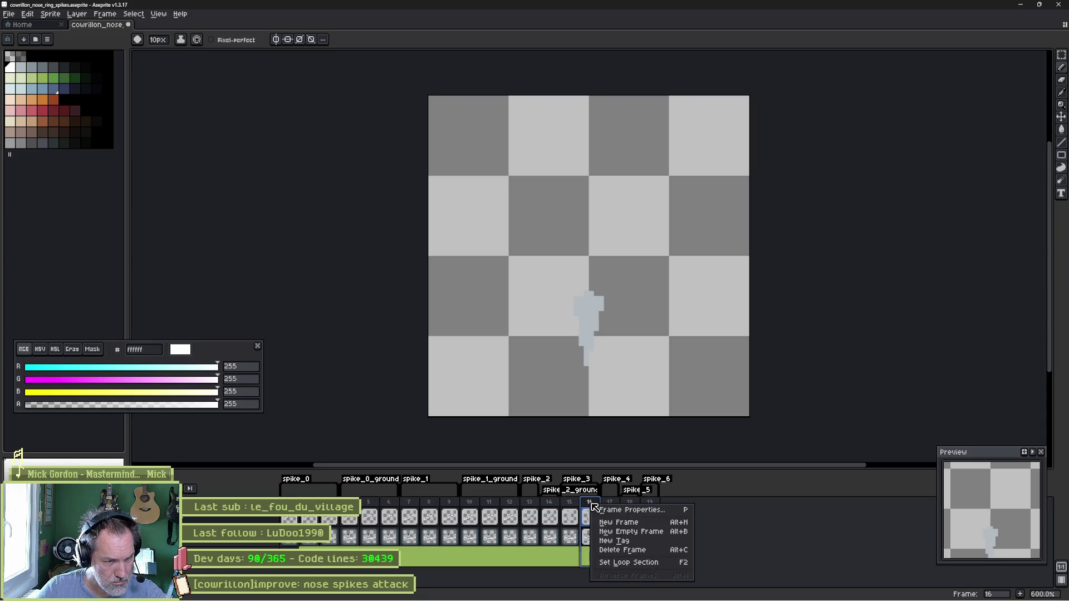
key(Escape)
double_click(576, 479)
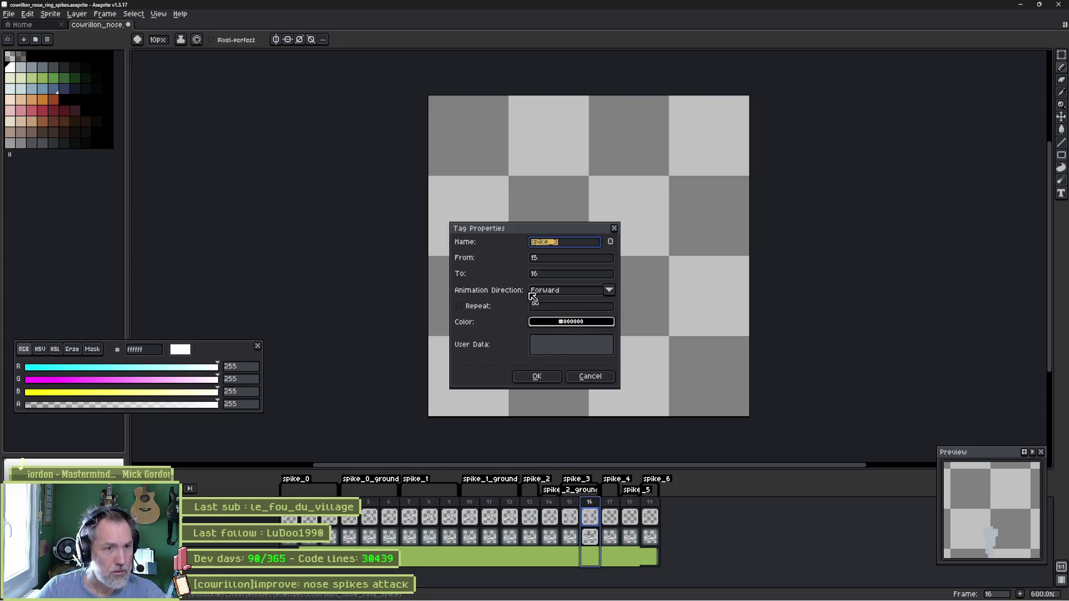
click(587, 274)
key(Return)
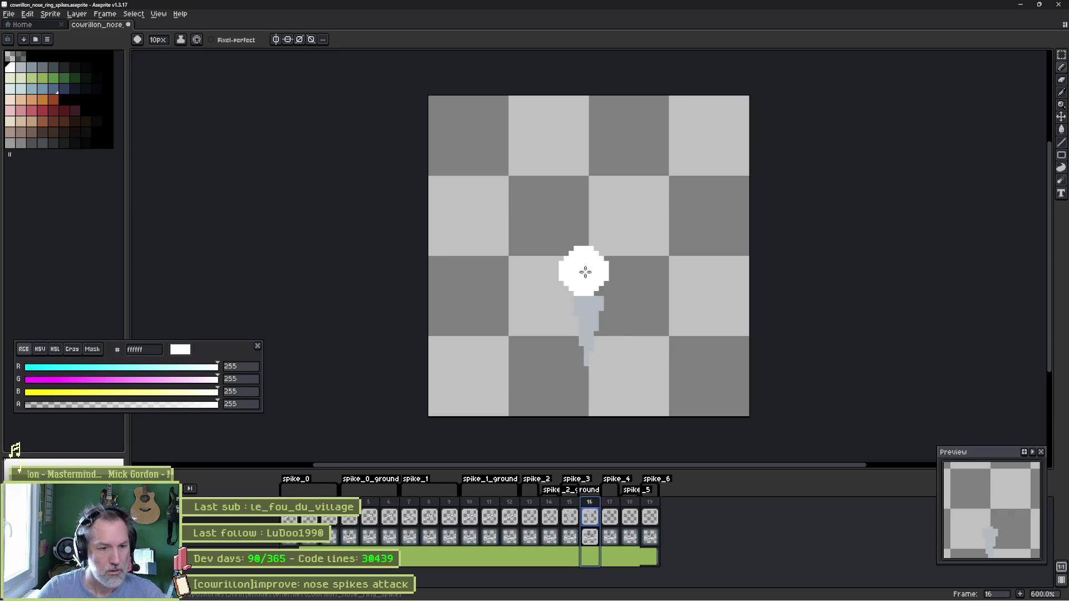
Create a spike_3_ground tag at frame 16 and add frames to lengthen its hold.
right_click(591, 501)
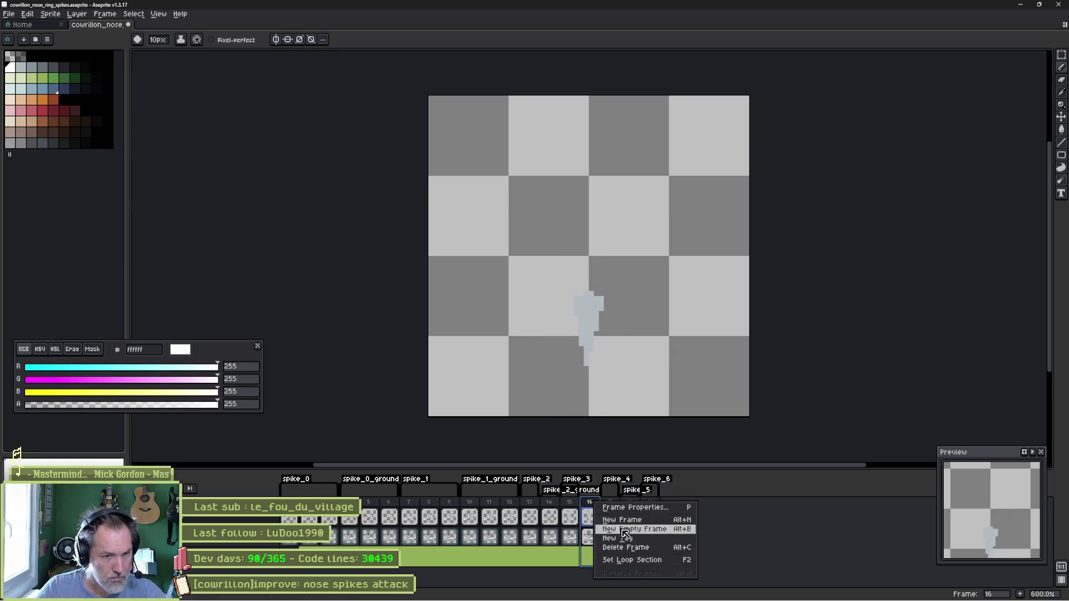
click(631, 545)
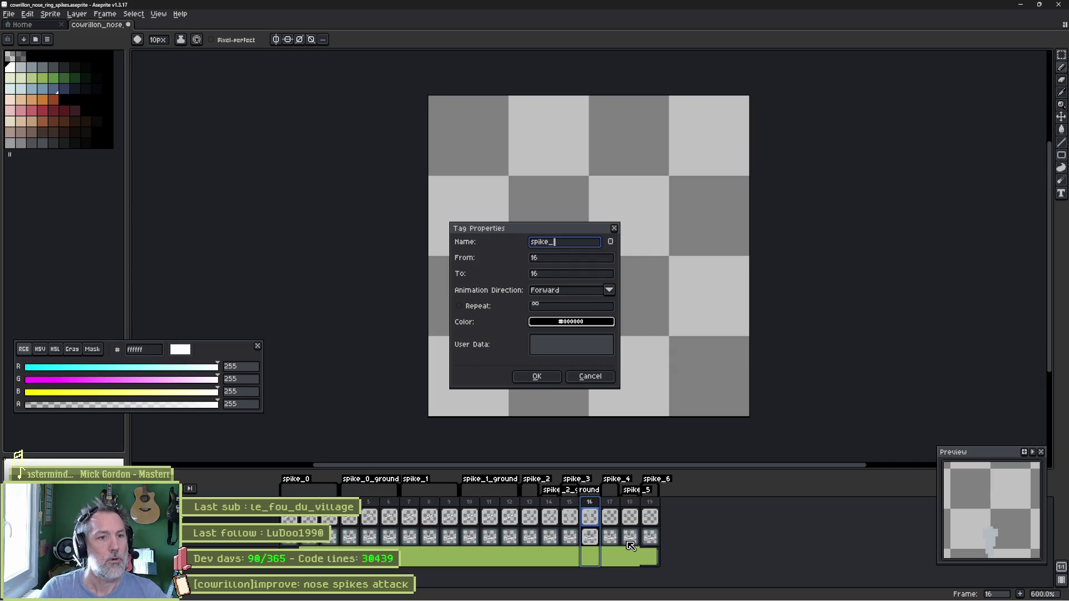
text(nd)
key(Return)
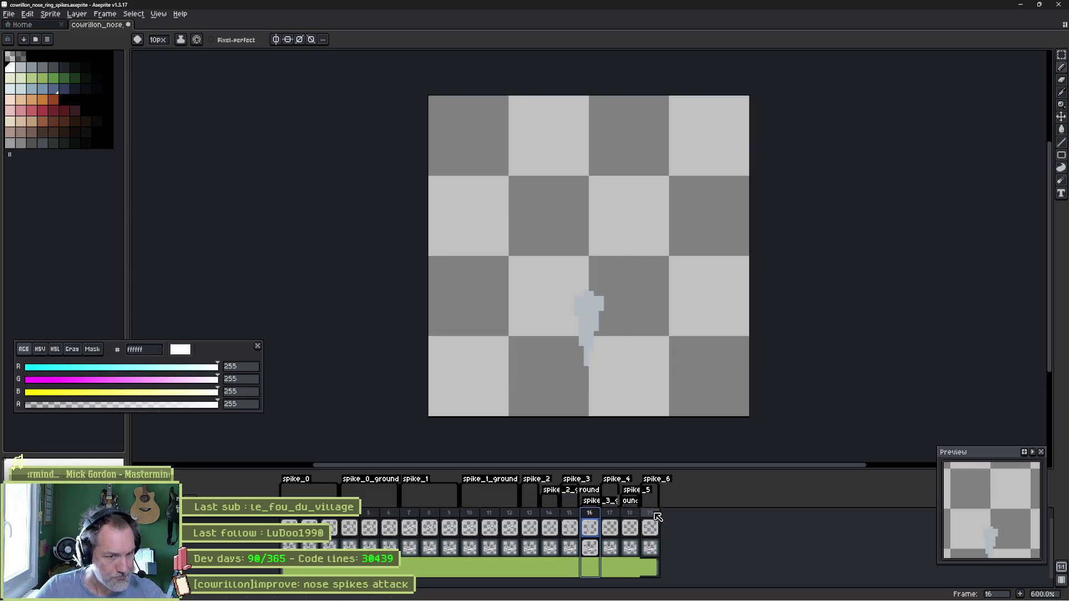
key(alt+n)
key(alt+n)
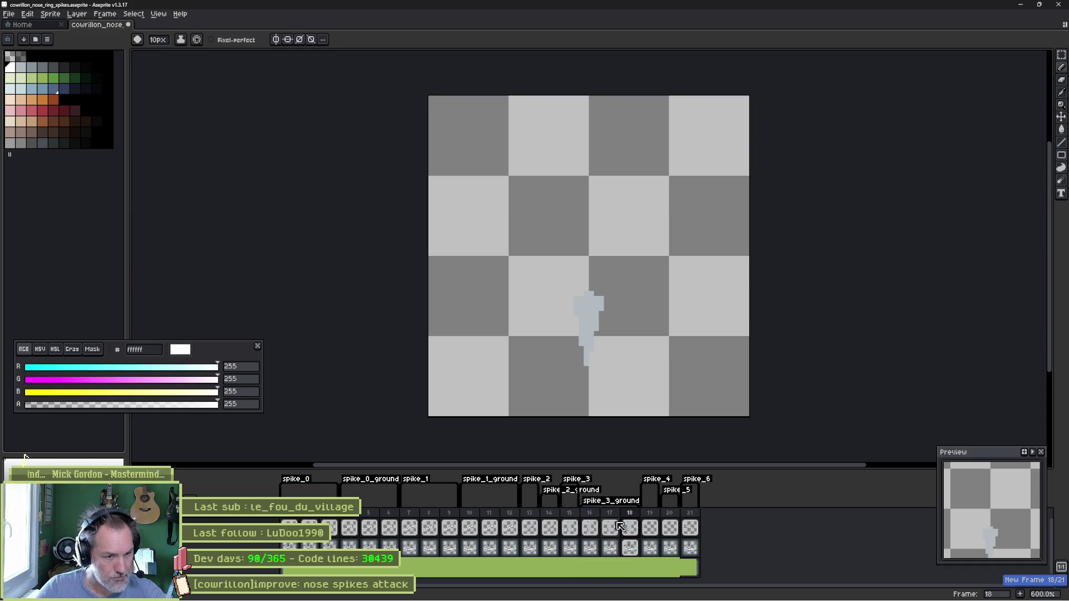
Add extra frames after frame 14 and save the sprite file.
click(550, 524)
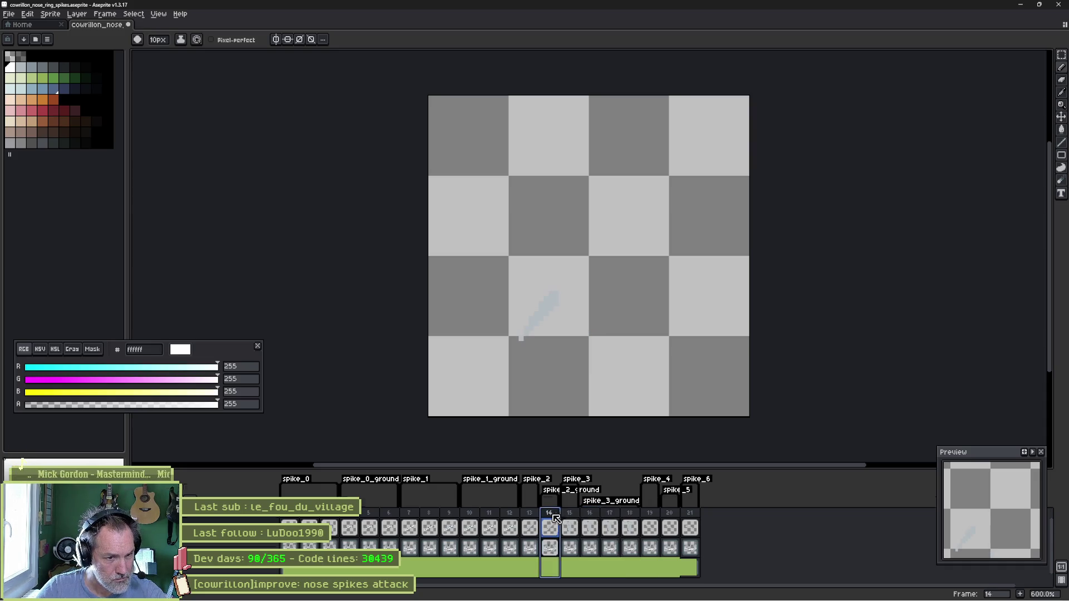
key(alt+n)
key(alt+n)
key(ctrl+s)
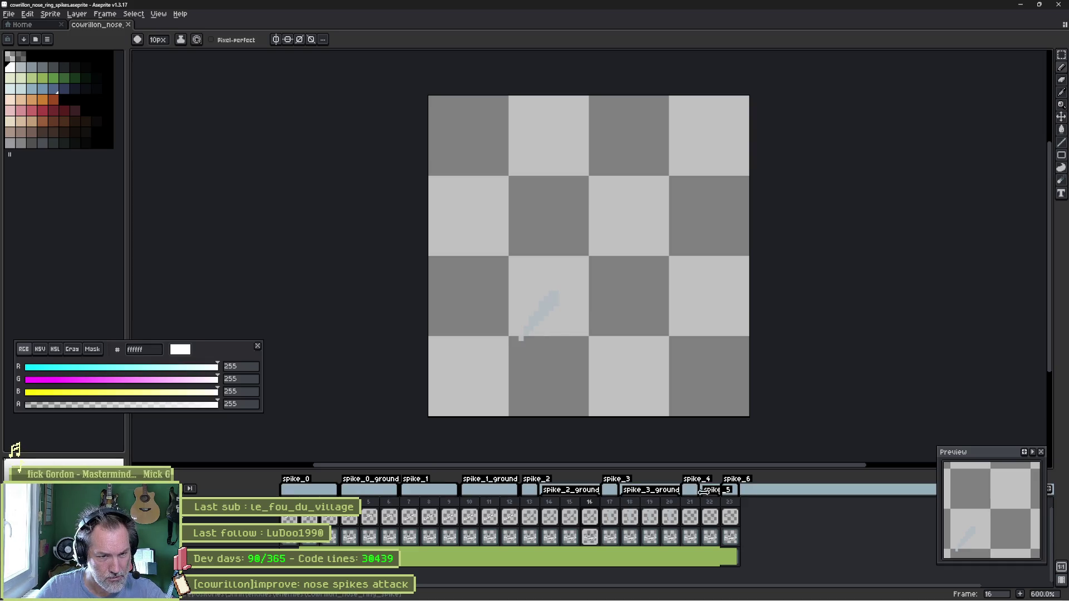
Add a frame after frame 21 and extend the spike_4 tag to span frames 21–22.
click(695, 504)
key(alt+n)
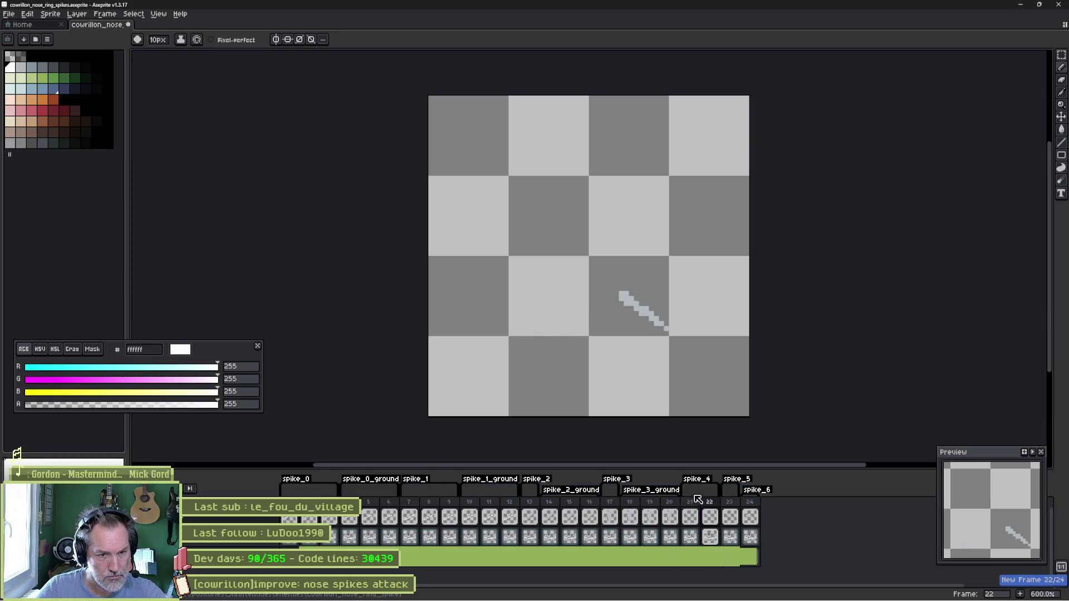
double_click(699, 482)
click(581, 276)
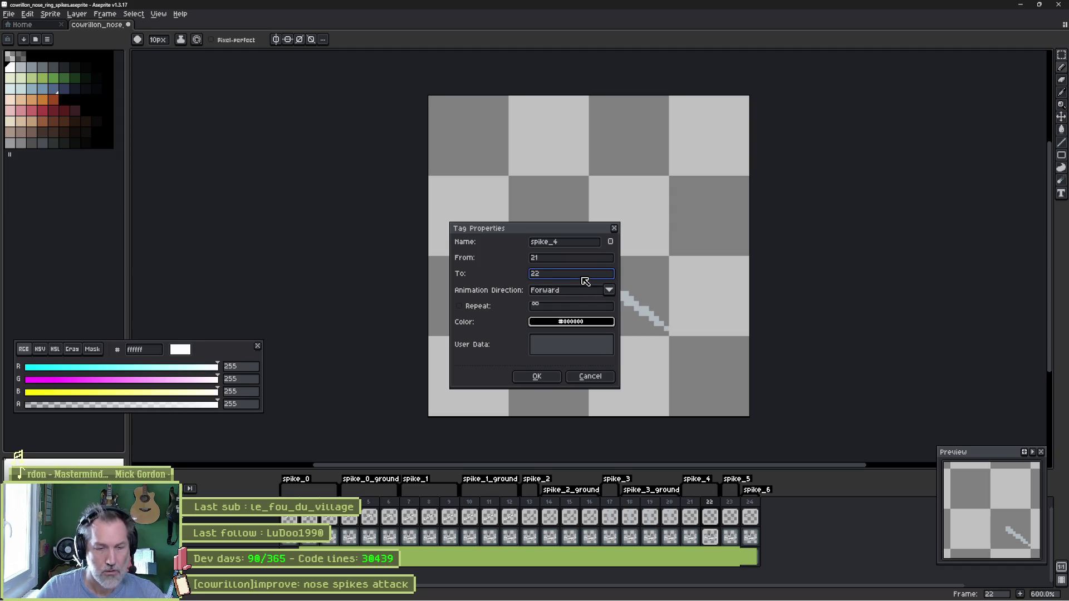
key(Return)
Create a spike_4_ground tag at frame 22 and add frames to lengthen its hold.
right_click(709, 503)
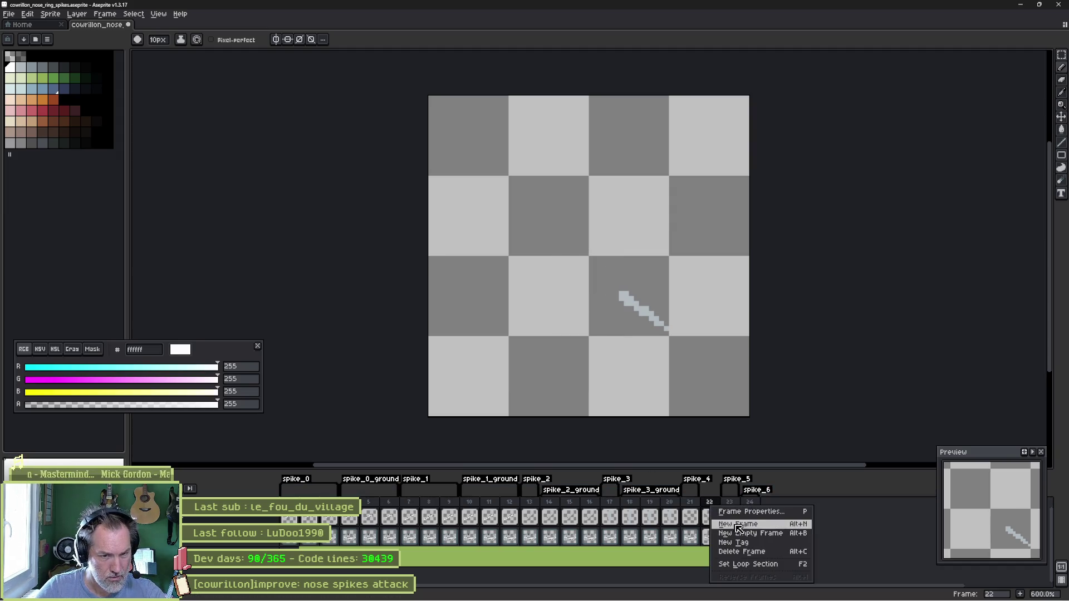
click(741, 543)
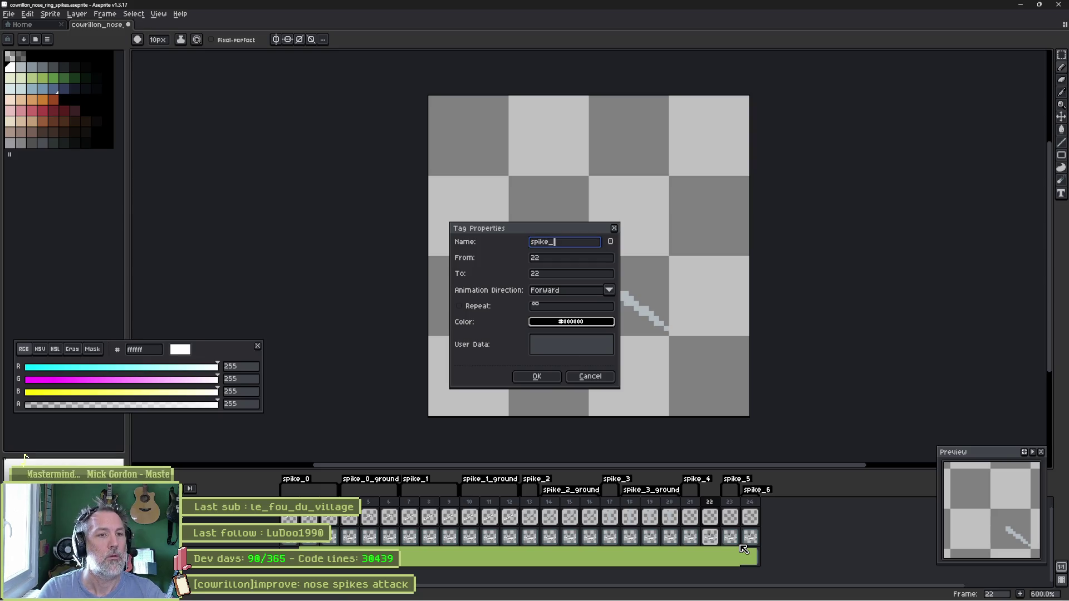
text(d)
key(Return)
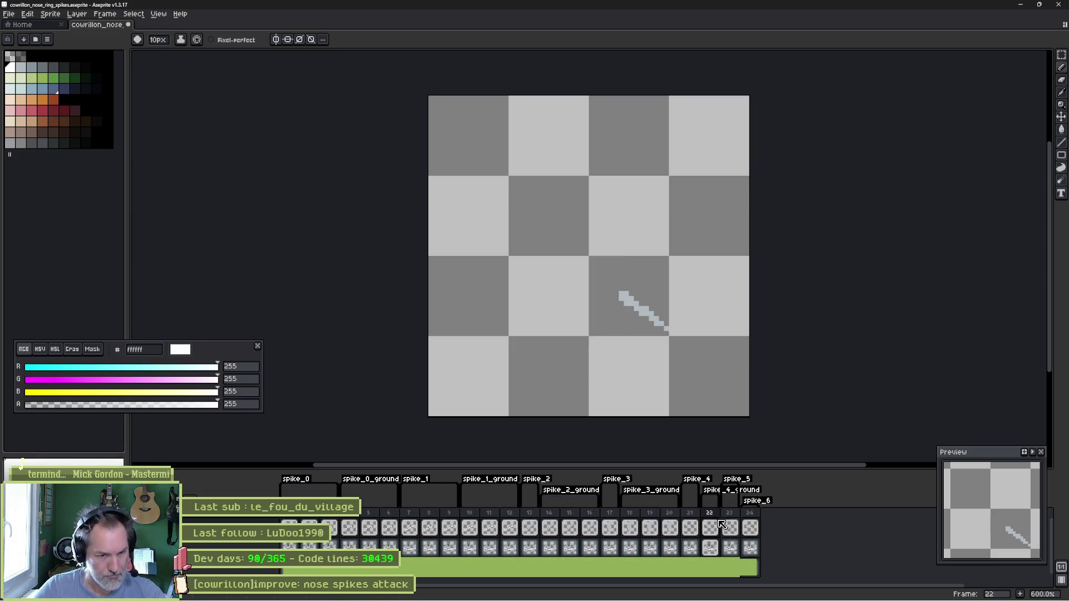
click(710, 513)
key(alt+n)
key(alt+n)
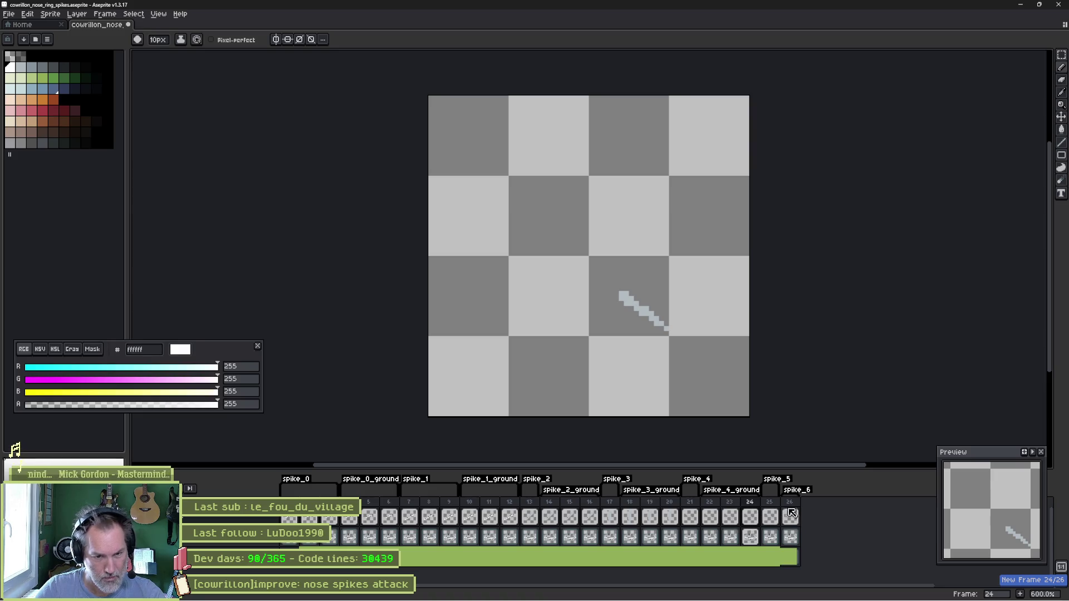
Add a frame after frame 25 and extend the spike_5 tag to span frames 25–26.
click(771, 507)
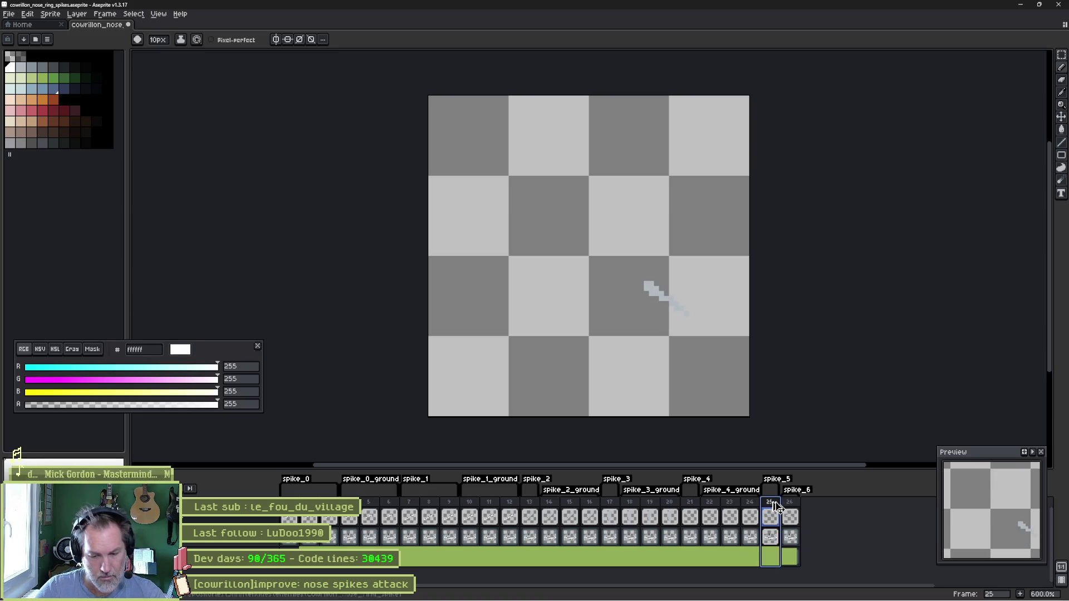
key(alt+n)
double_click(777, 480)
click(581, 276)
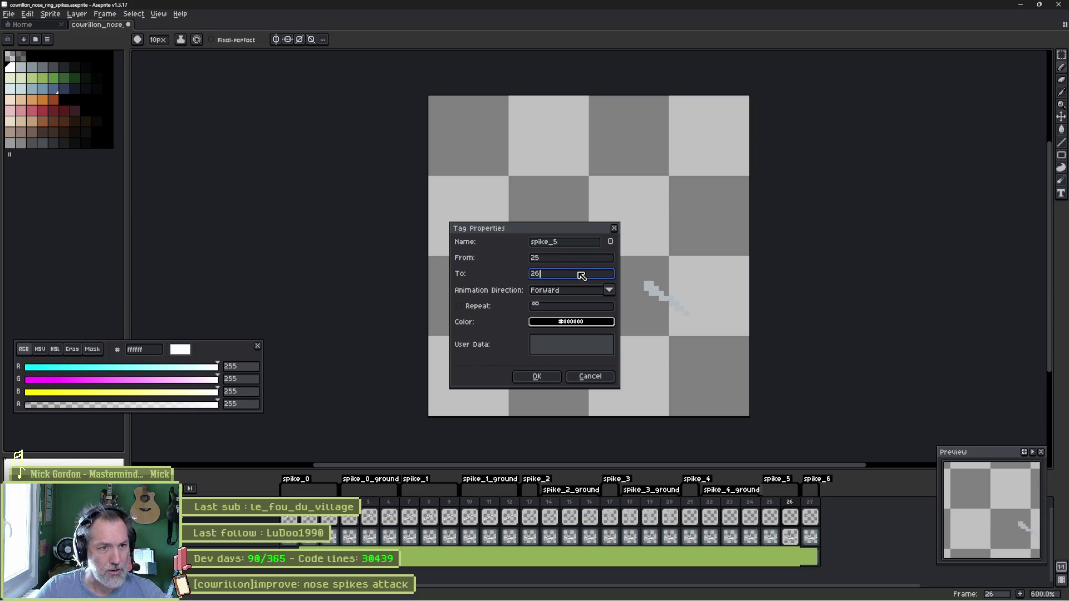
key(Return)
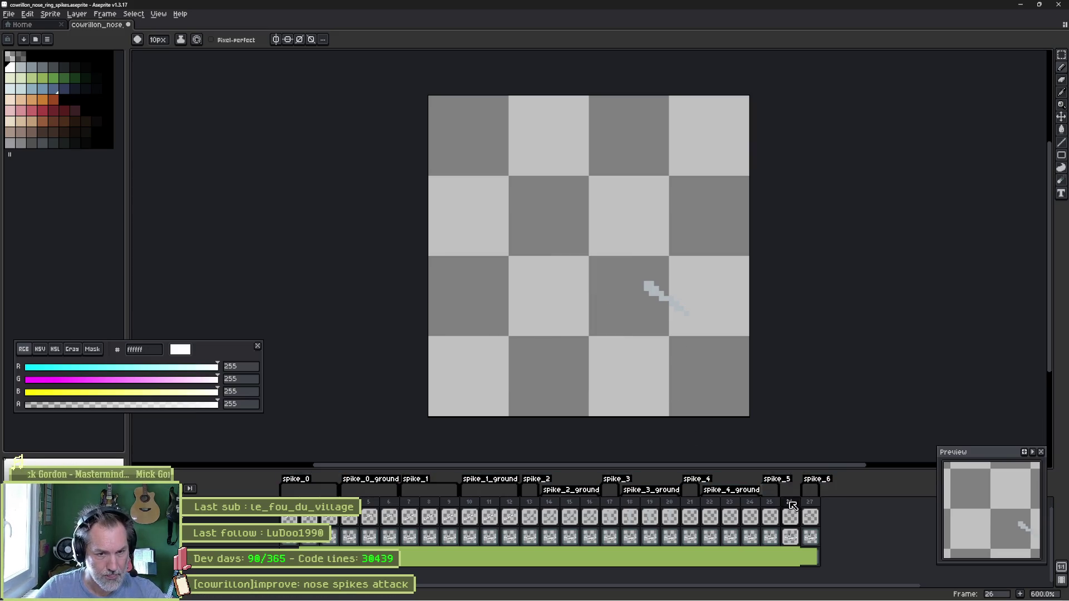
Create a spike_5_ground tag at frame 26 with two extra hold frames.
right_click(789, 502)
click(814, 540)
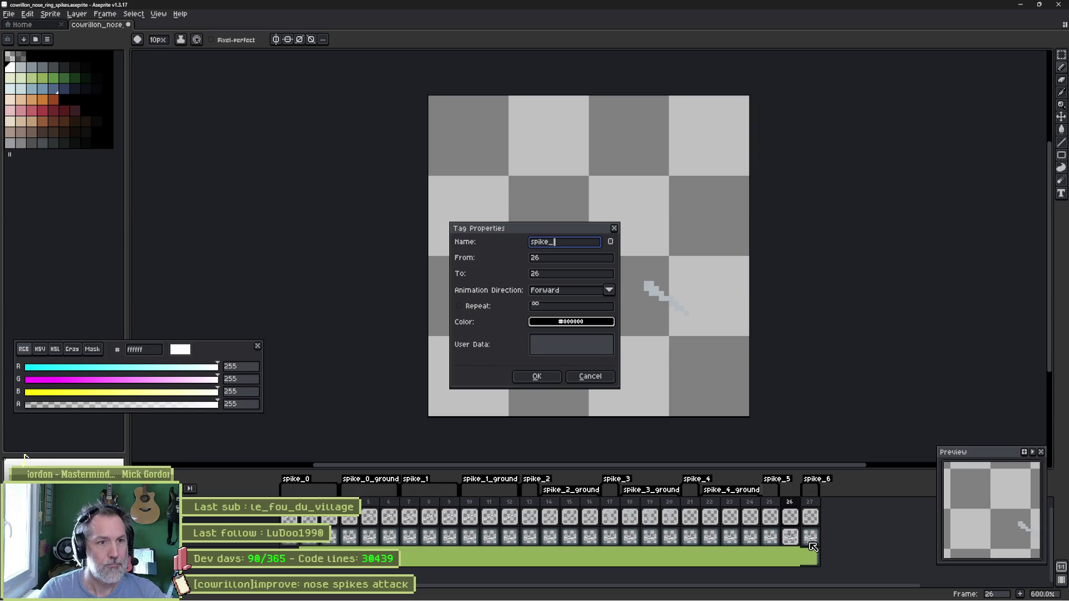
text(d)
key(Return)
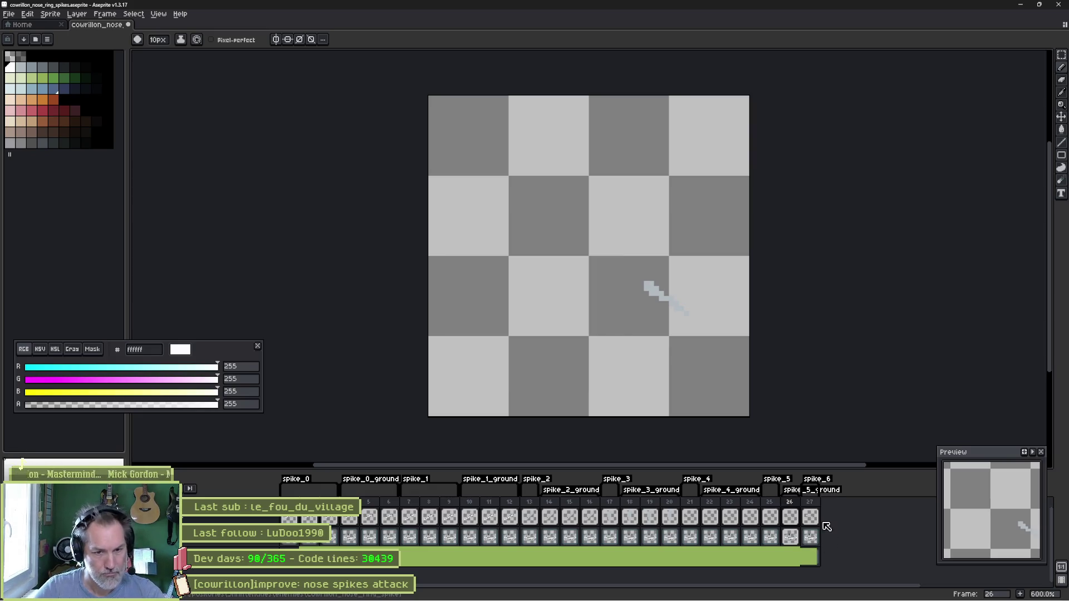
key(alt+n)
key(alt+n)
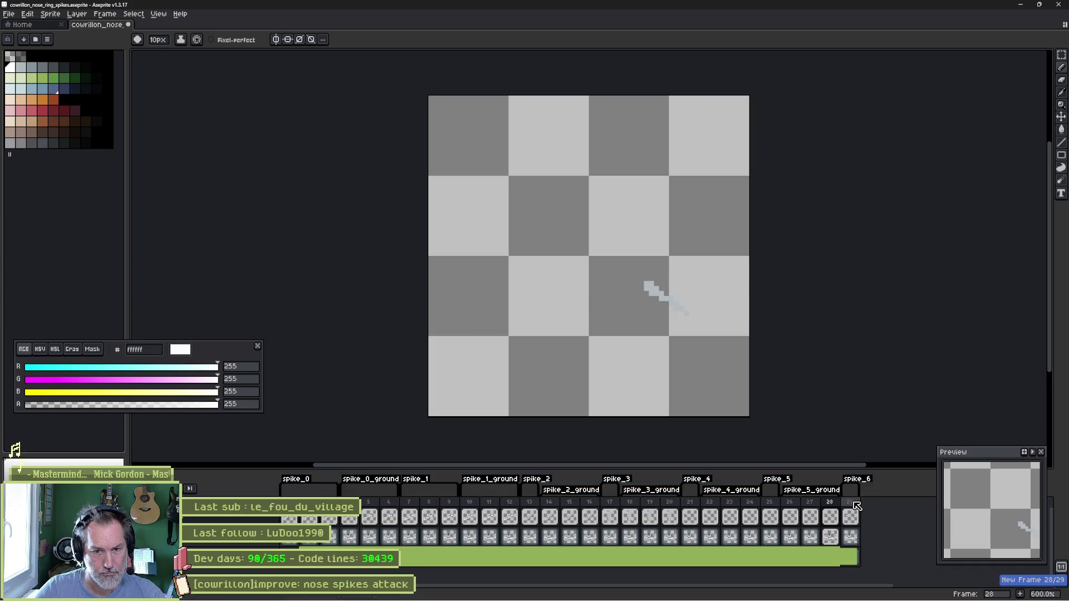
click(852, 508)
key(alt+n)
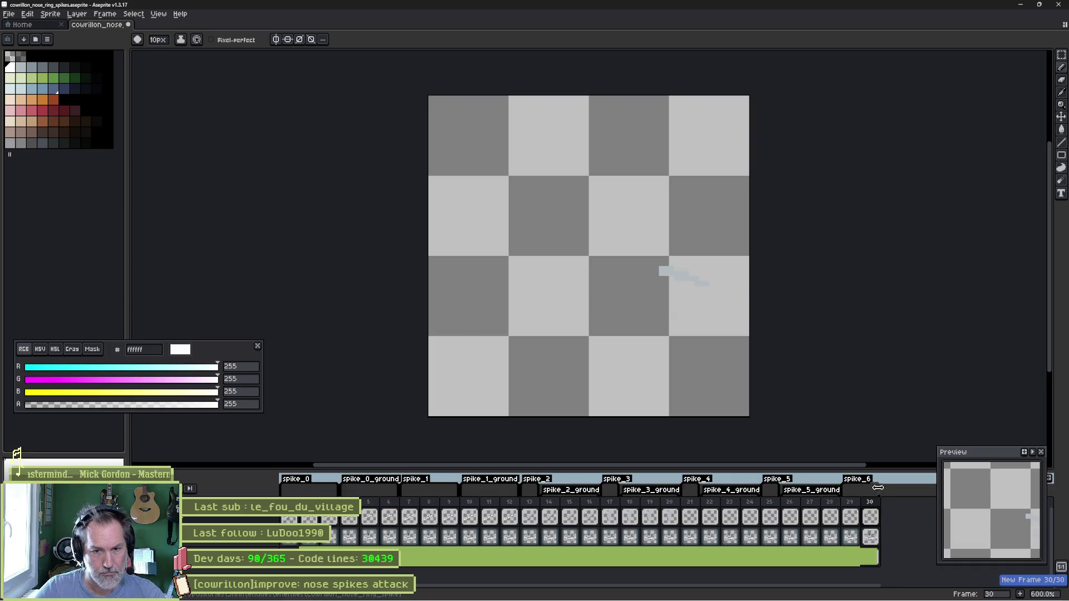
Create a spike_6_ground tag at frame 30 with two extra frames, then return to Godot.
right_click(878, 509)
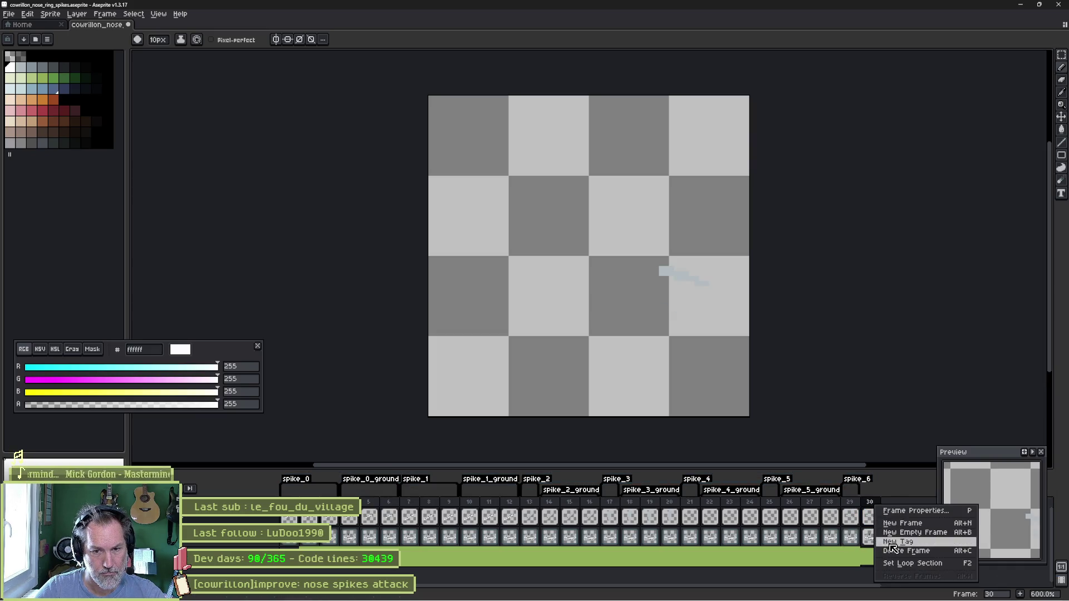
click(896, 547)
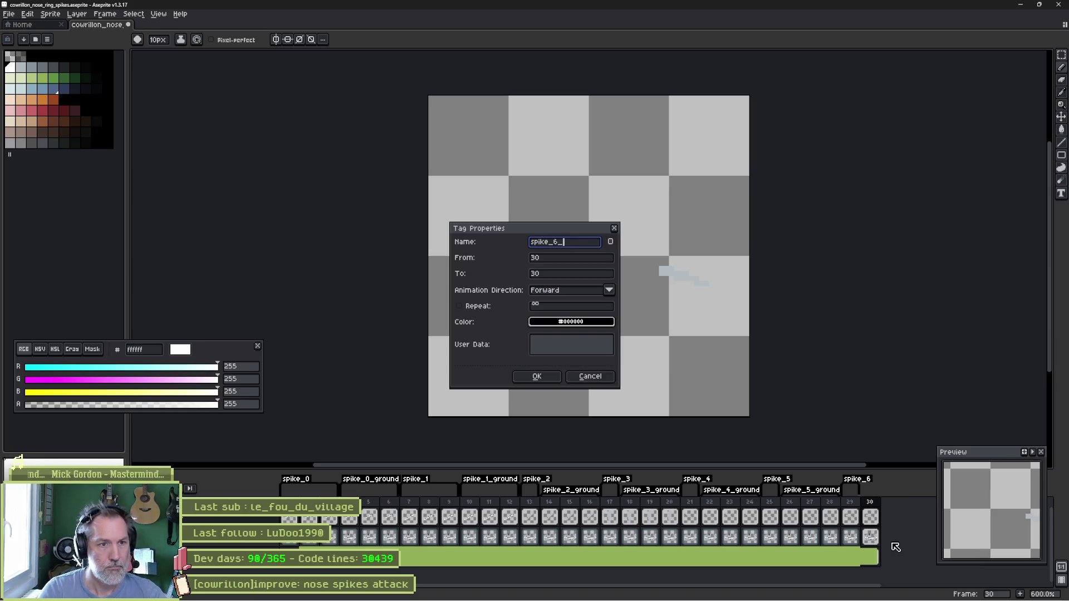
text(d)
key(Return)
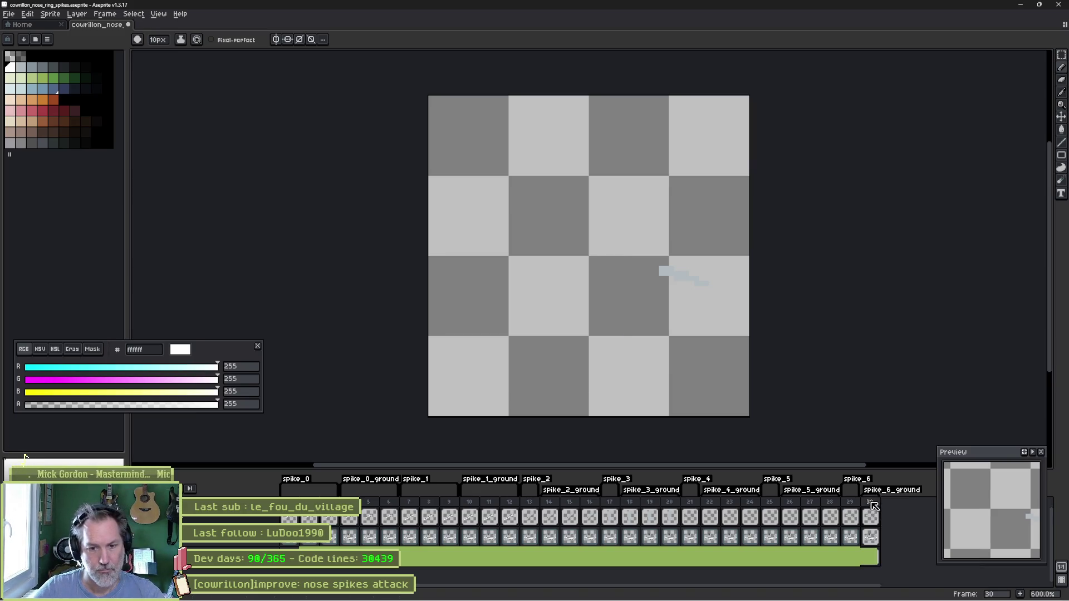
key(alt+n)
key(alt+n)
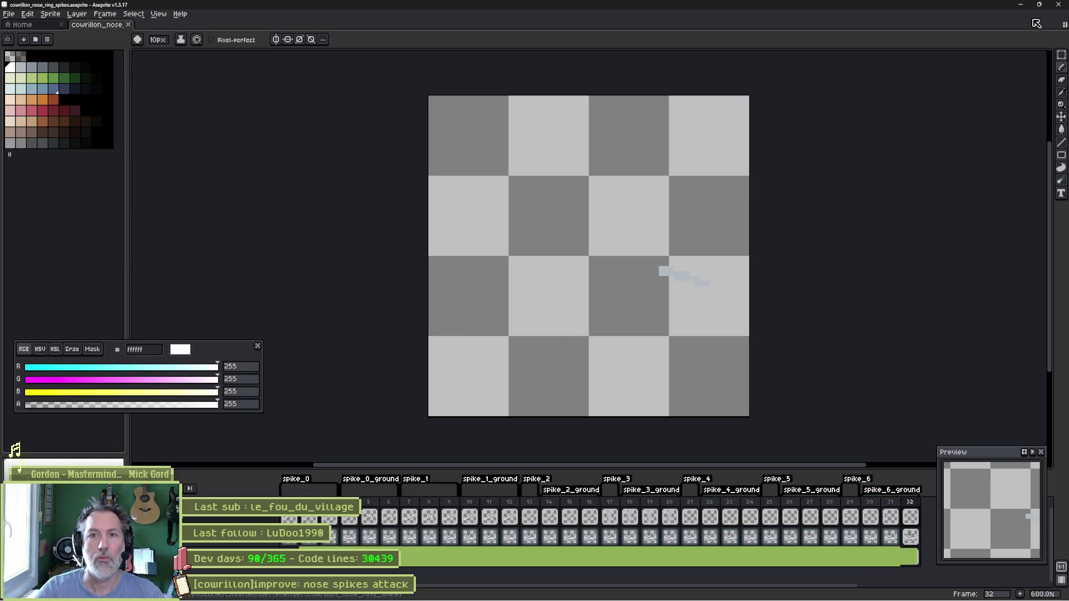
click(1020, 4)
click(428, 36)
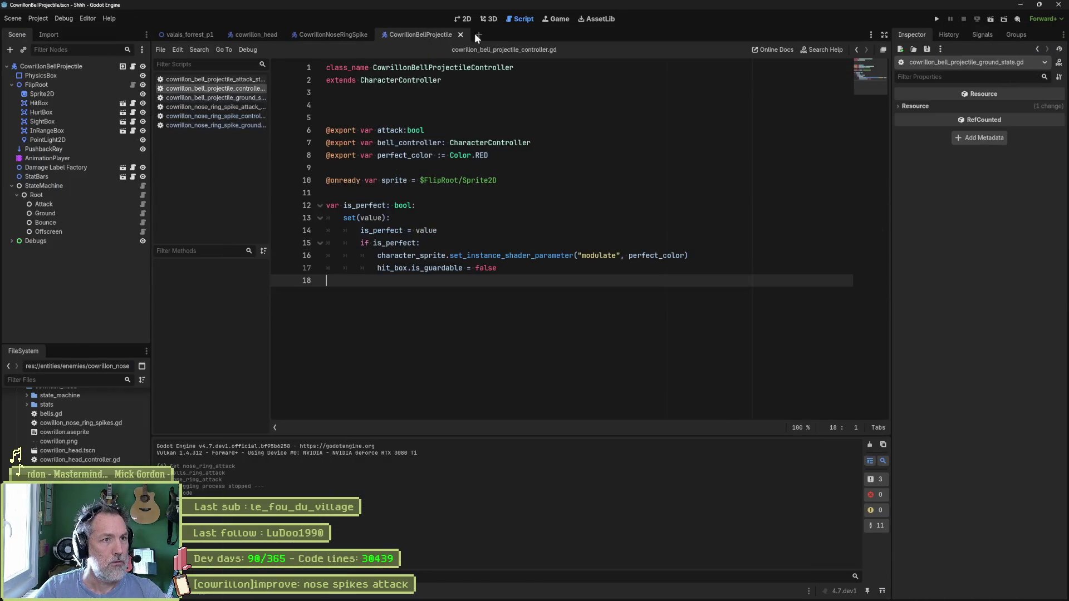
Reimport the updated Aseprite spike sprite into the CowrillonNoseRingSpike Sprite2D.
click(327, 33)
click(463, 18)
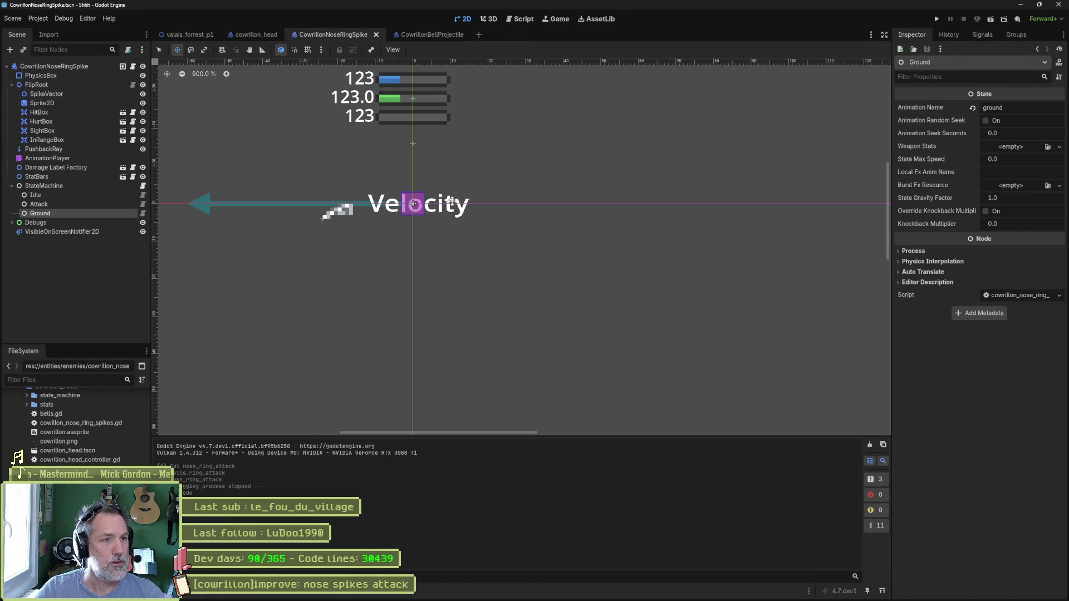
click(61, 103)
scroll(975, 334, down, 10)
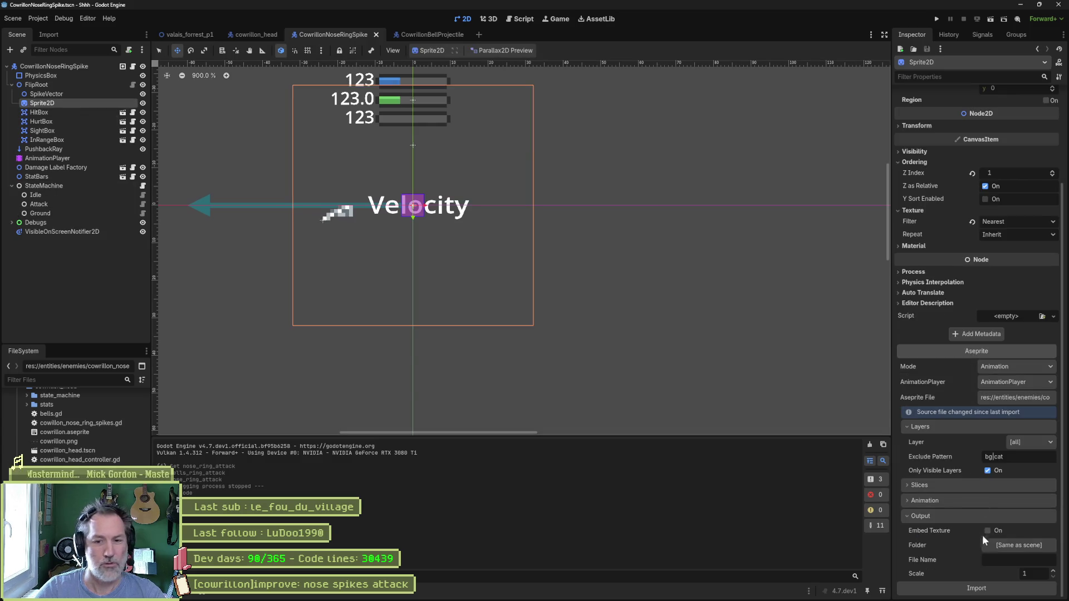
click(991, 589)
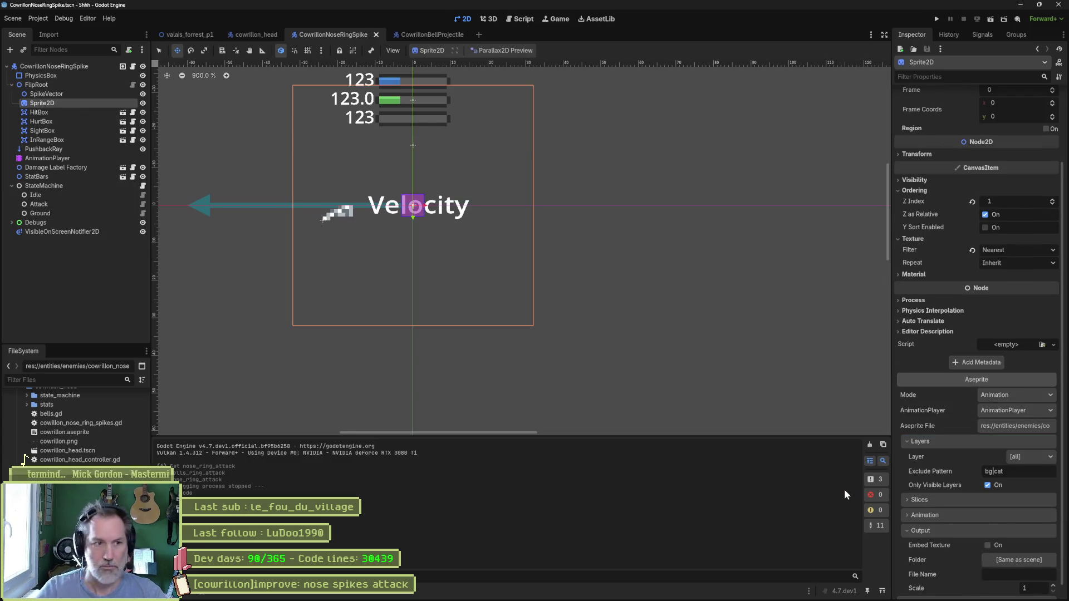
Keep spike_0 as the AnimationPlayer animation, save the scene, and open the ground state script.
click(48, 158)
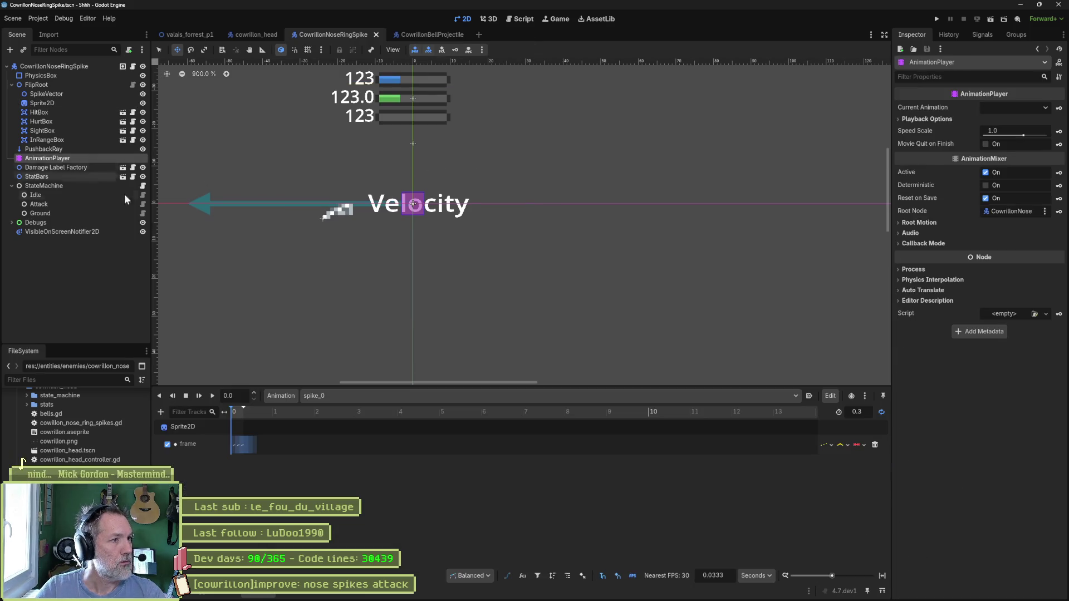
click(416, 396)
click(195, 521)
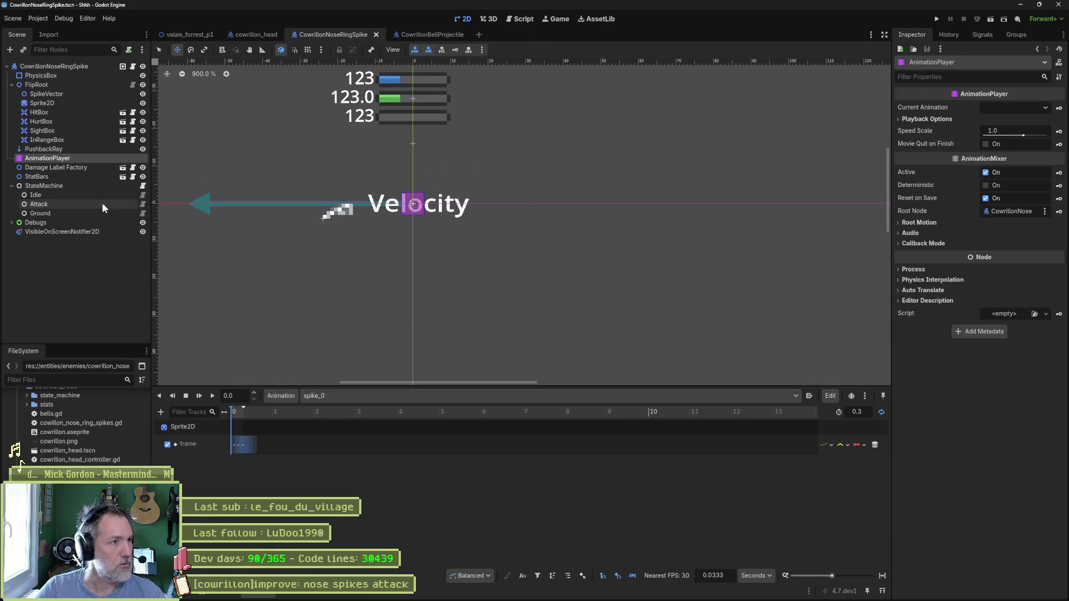
key(ctrl+s)
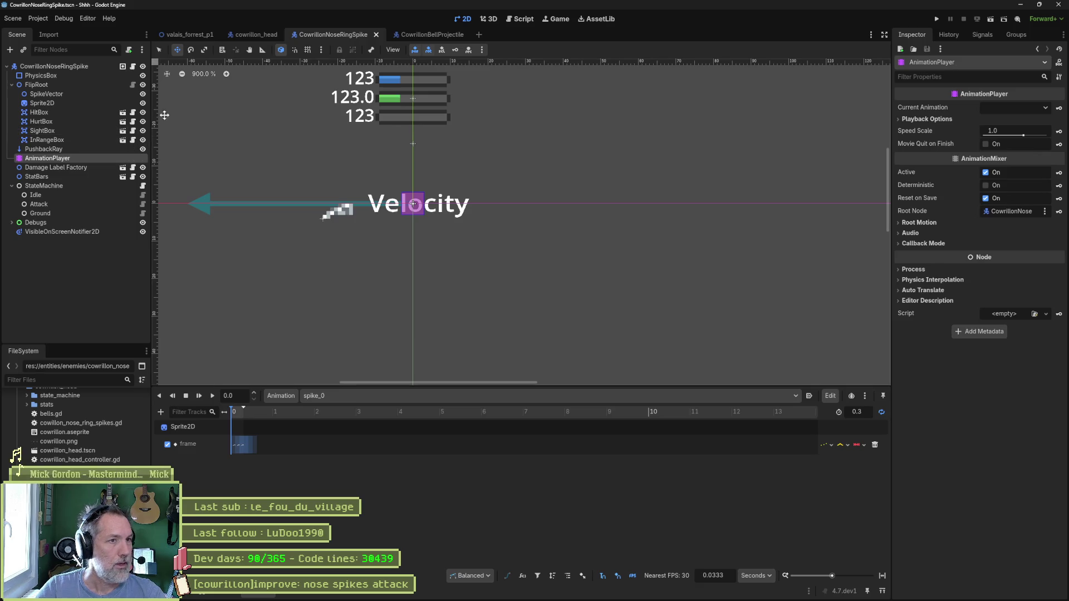
click(144, 215)
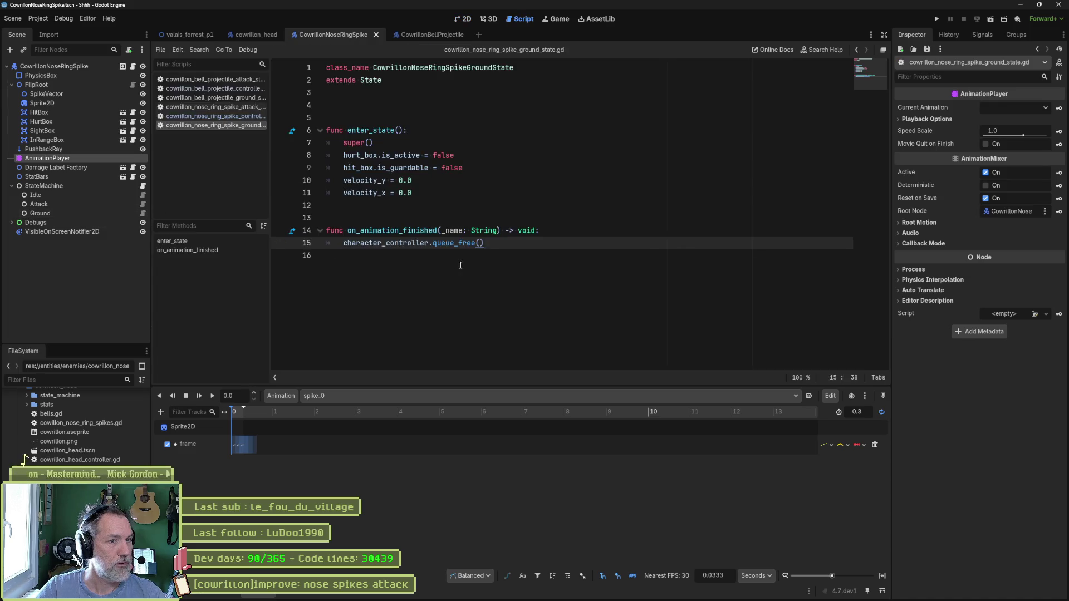
Run valais_forrest_p1, trigger CowrillonHead's Nose Ring Attack from the remote Inspector, then stop.
click(189, 35)
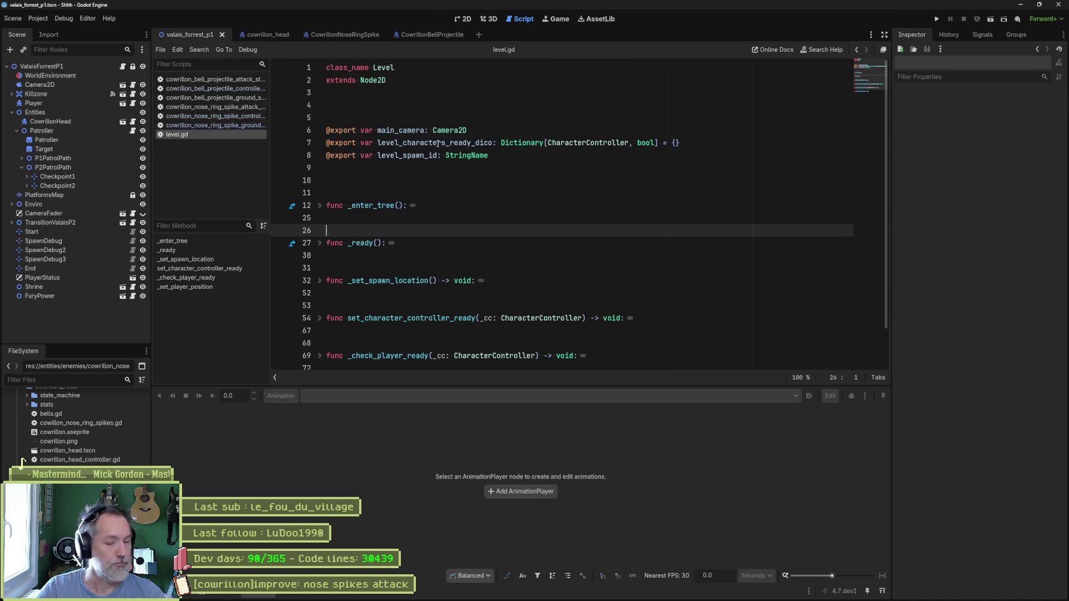
key(F6)
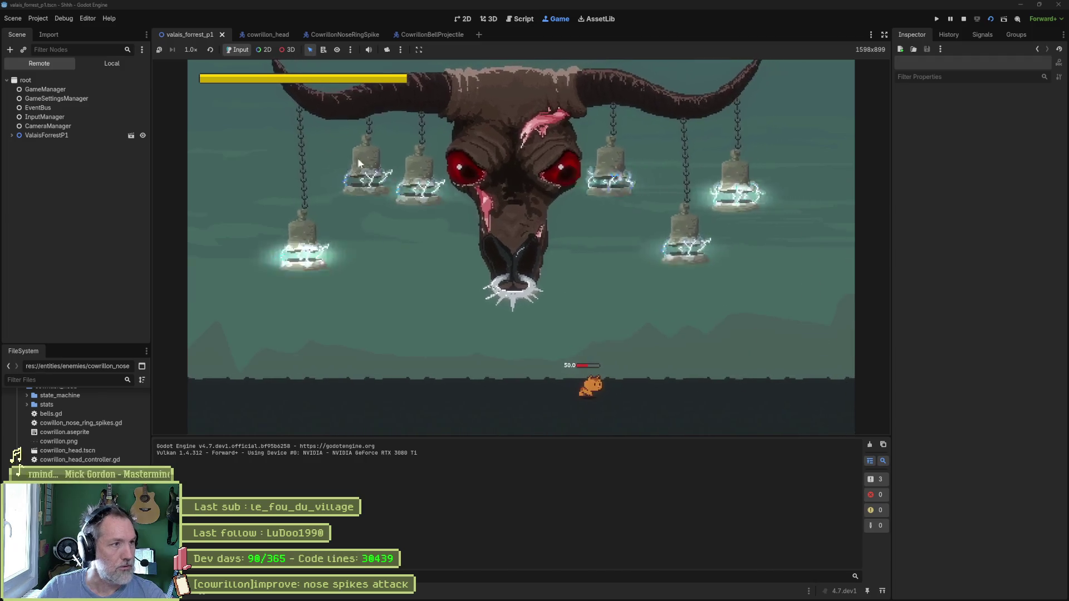
double_click(61, 135)
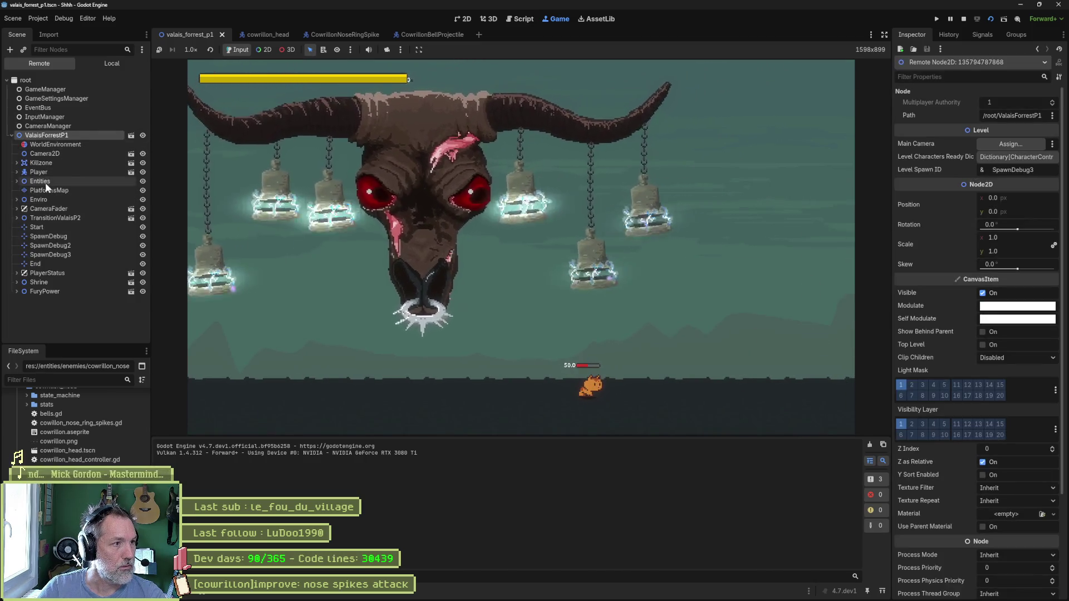
double_click(49, 190)
scroll(973, 360, down, 5)
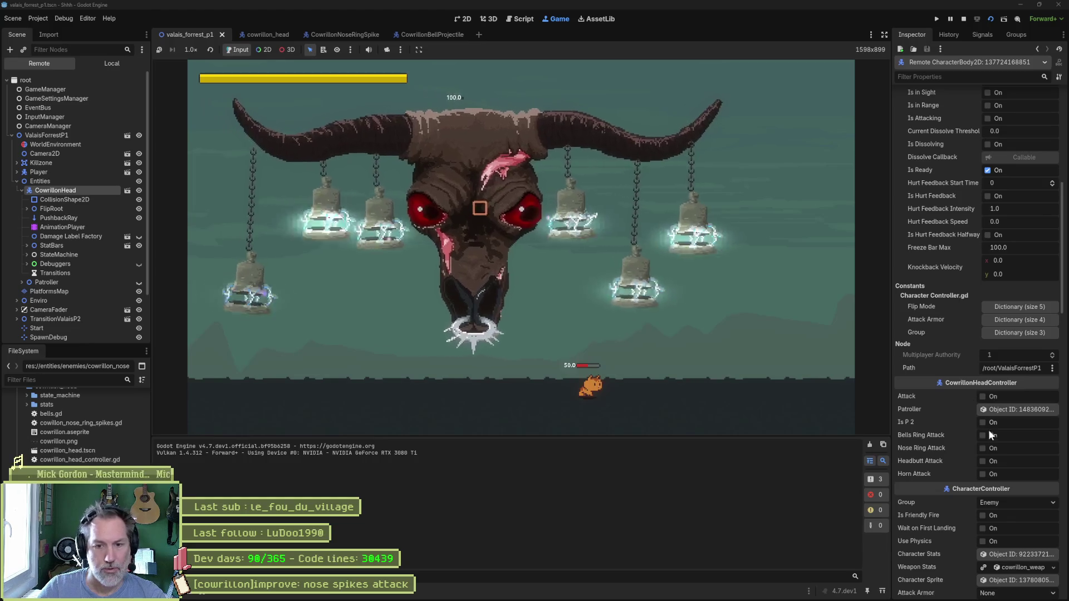
click(987, 449)
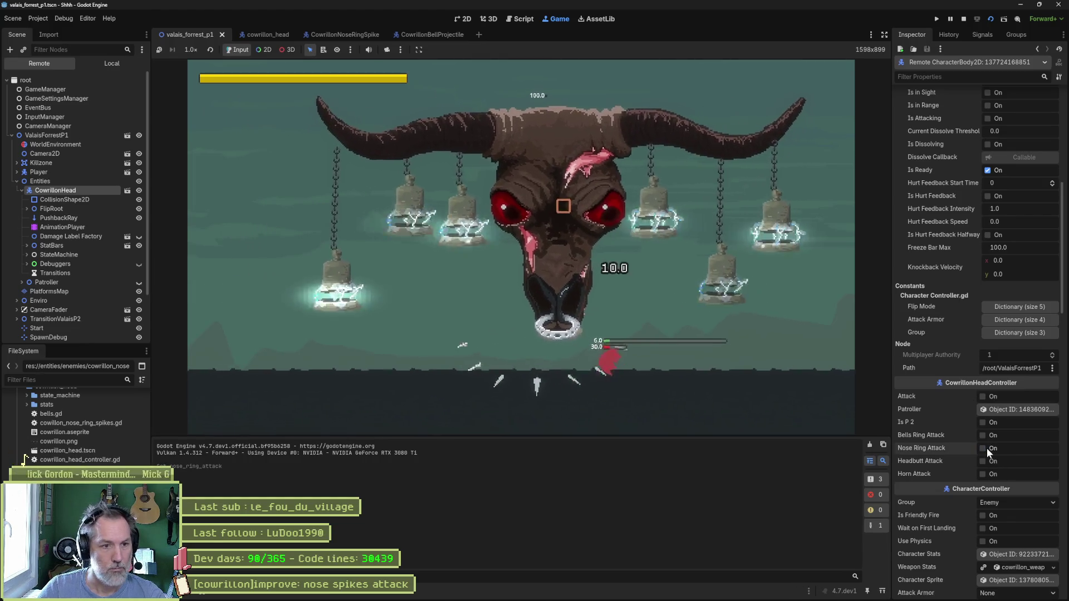
key(F8)
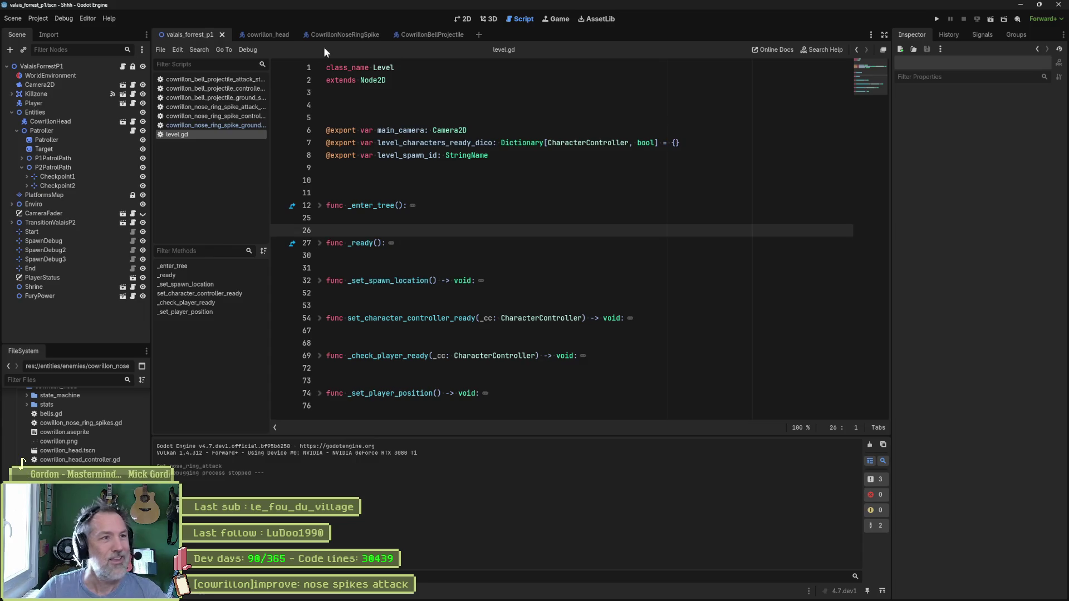
Enable Visible Collision Shapes and inspect the bell projectile's PhysicsBox and HitBox settings.
click(64, 19)
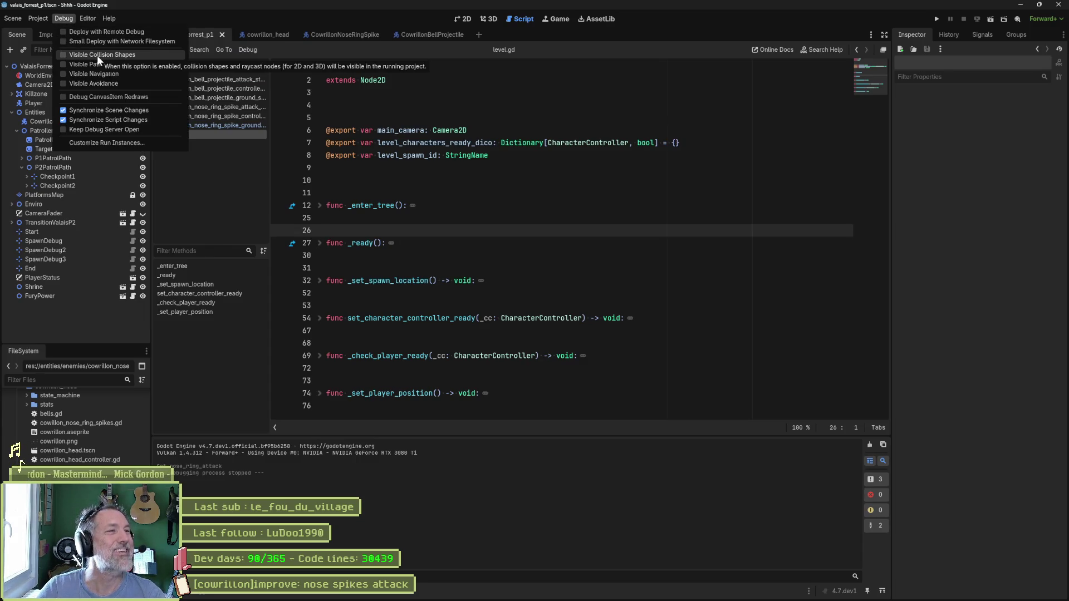
click(497, 187)
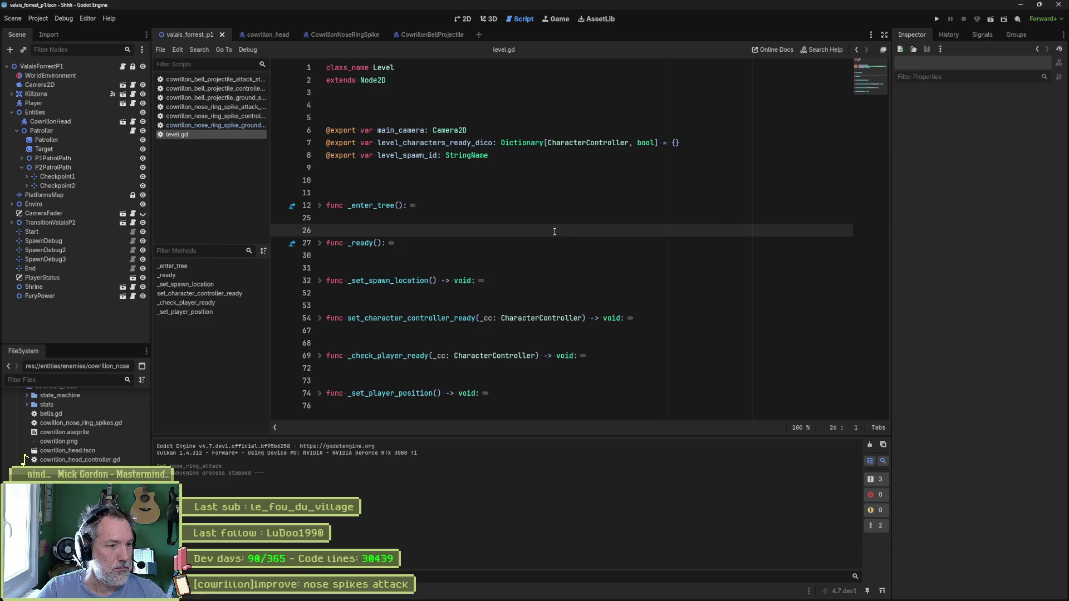
click(435, 34)
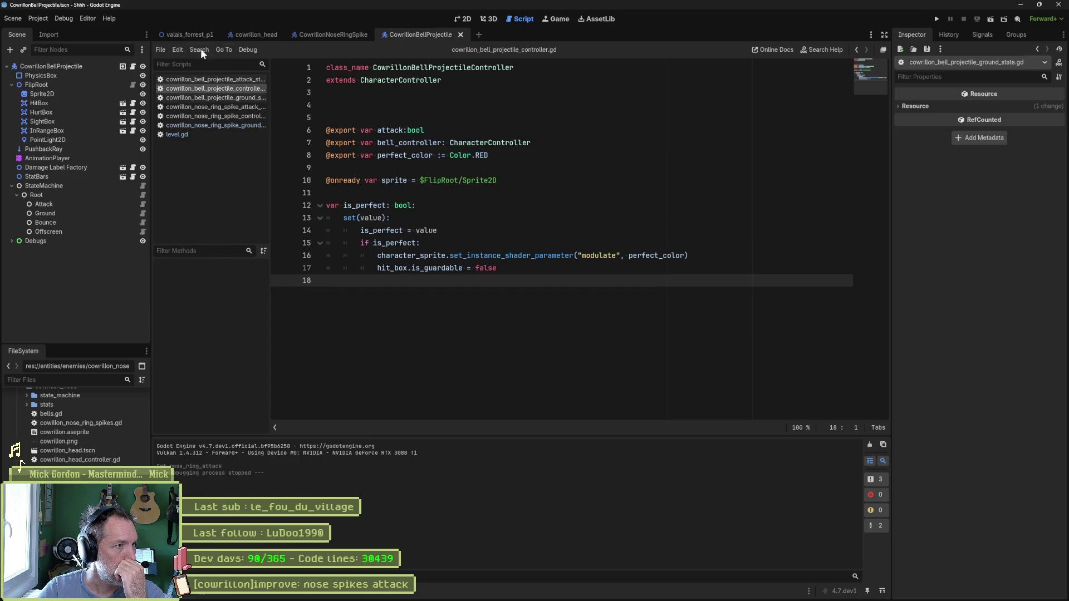
click(41, 75)
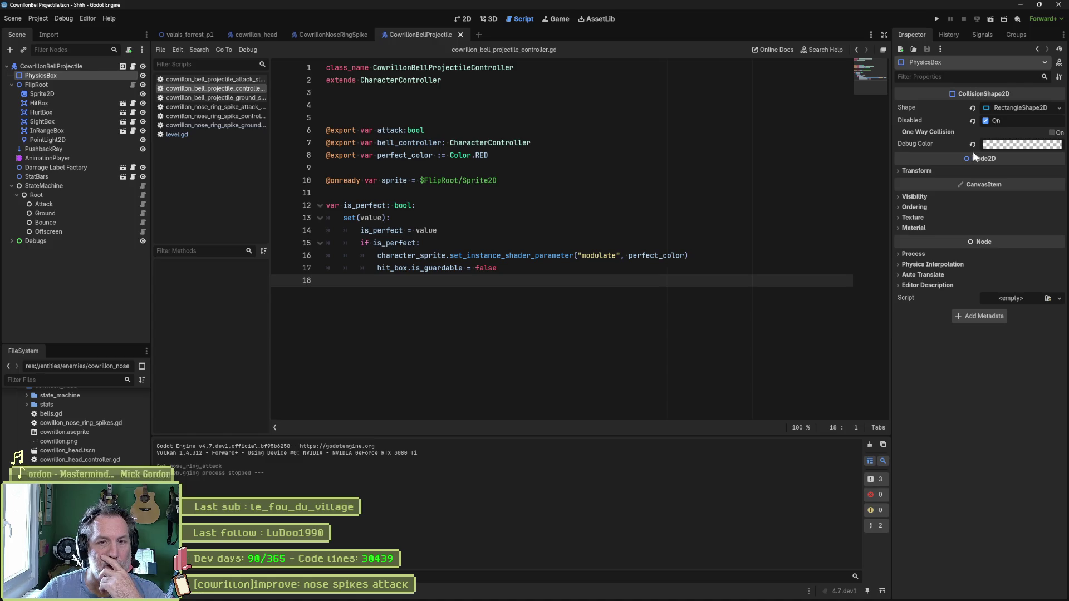
click(40, 103)
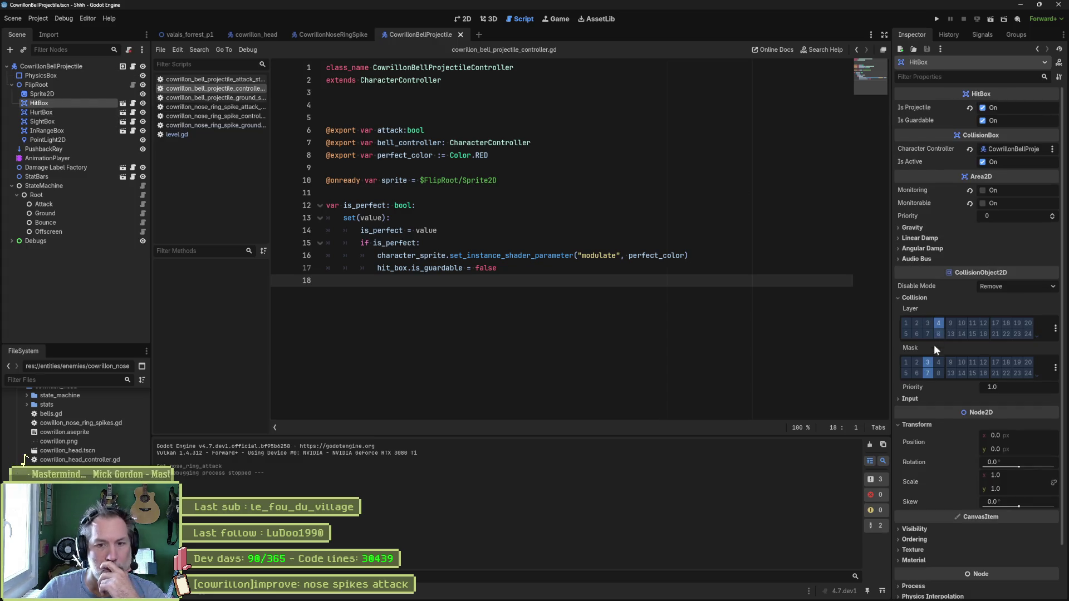
Turn on Is Projectile for the nose ring spike's HitBox and save the spike scene.
click(310, 34)
click(98, 113)
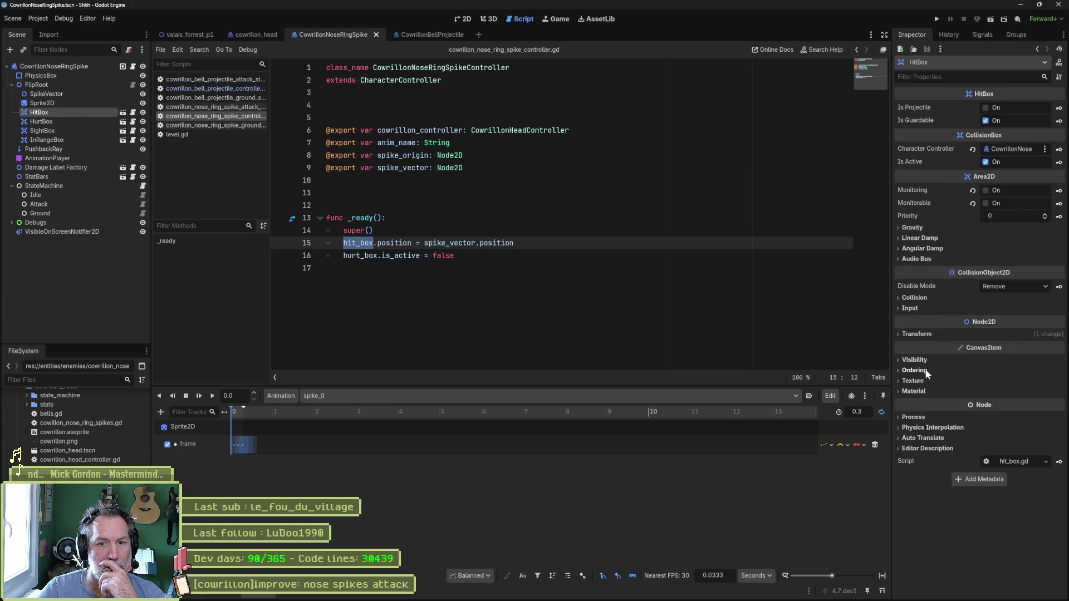
click(918, 298)
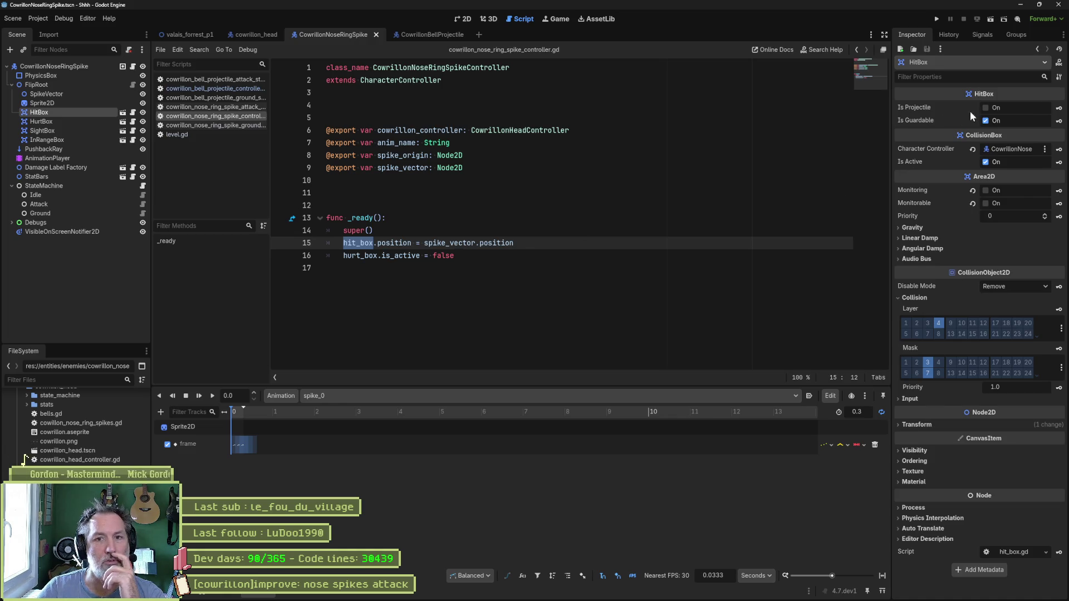
click(985, 108)
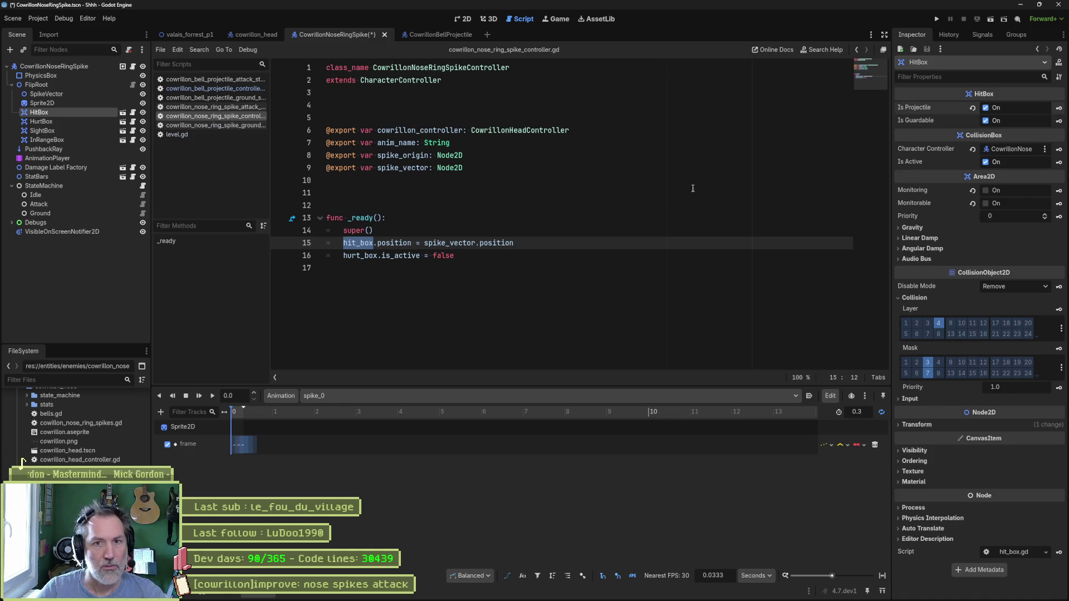
key(ctrl+s)
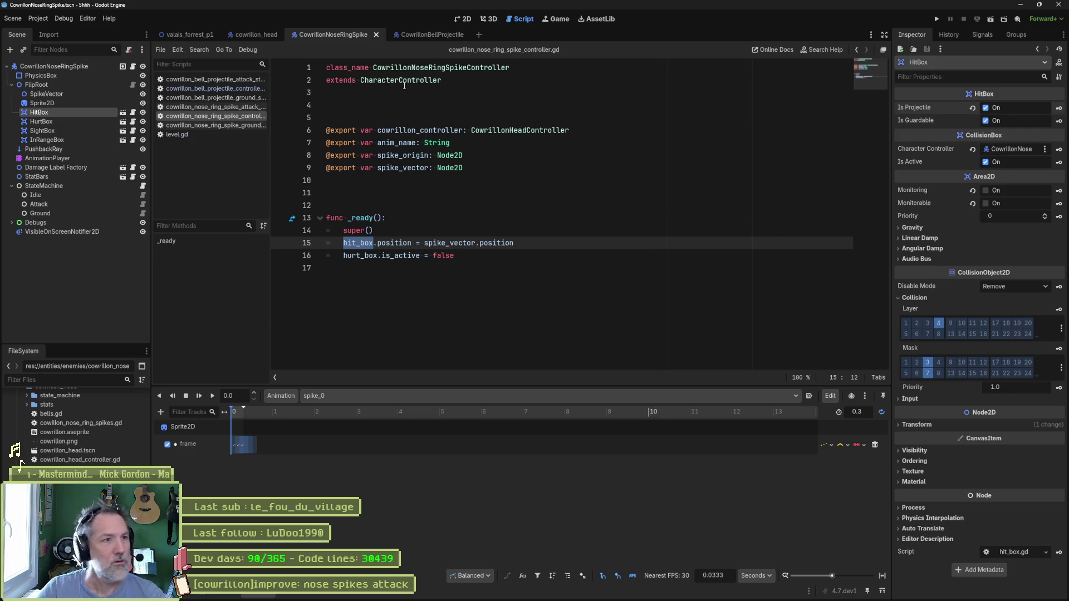
Run the level, trigger CowrillonHead's Nose Ring Attack, then stop the game.
click(188, 35)
key(F5)
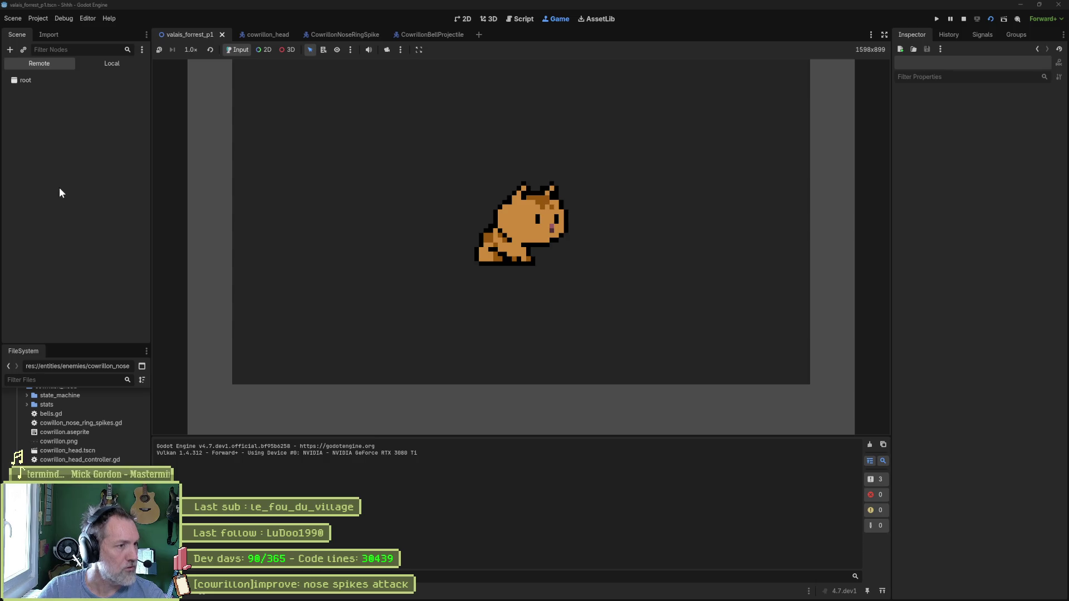
scroll(944, 348, down, 8)
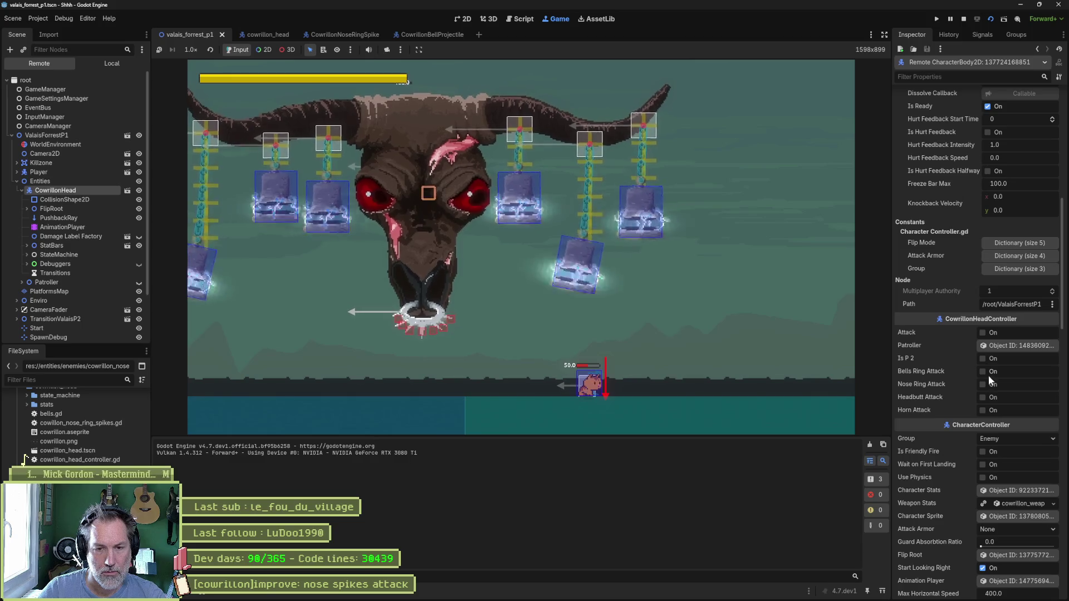
click(989, 387)
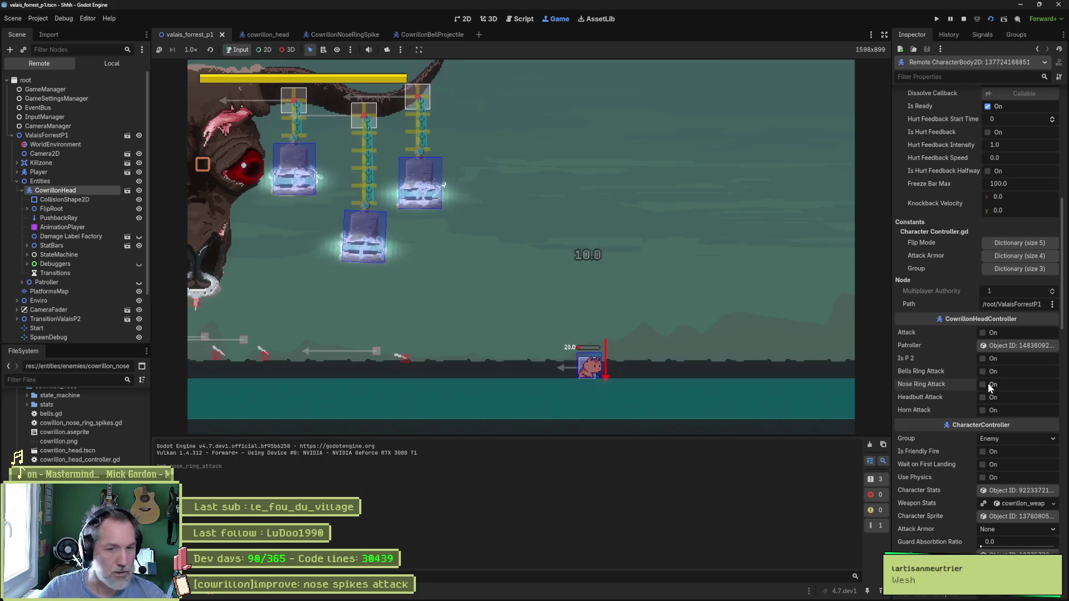
key(F8)
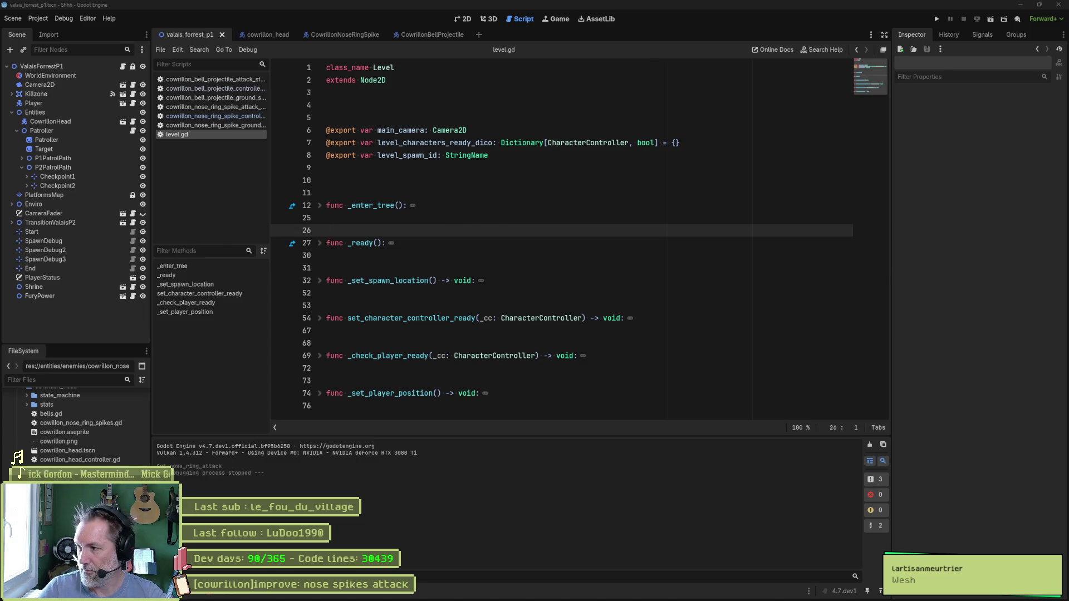
Run the level twice more, triggering the Nose Ring Attack again to watch the spike hitboxes.
key(F6)
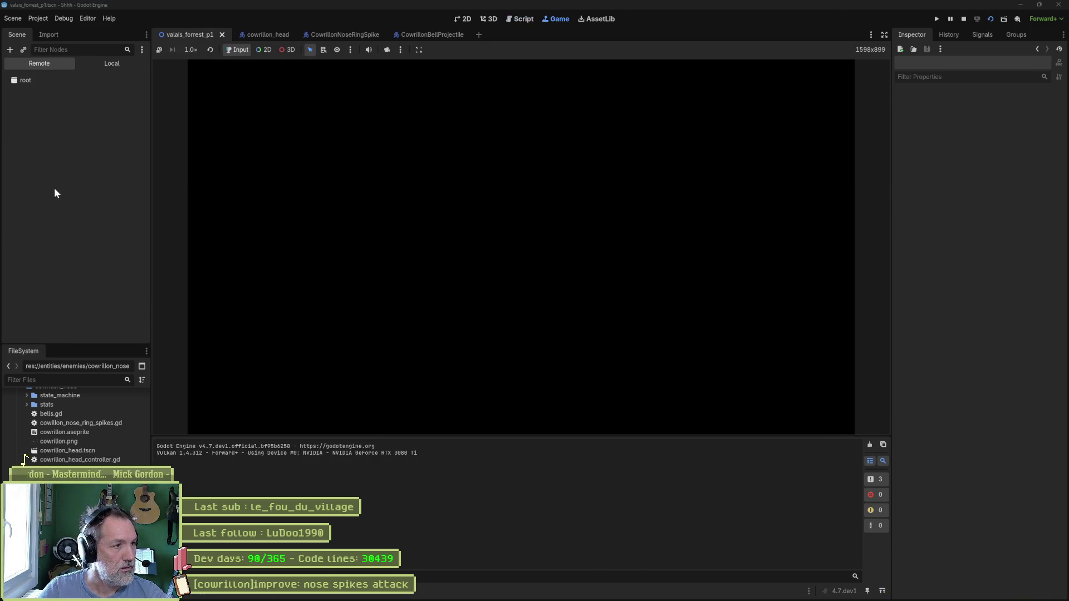
click(55, 188)
scroll(944, 403, down, 10)
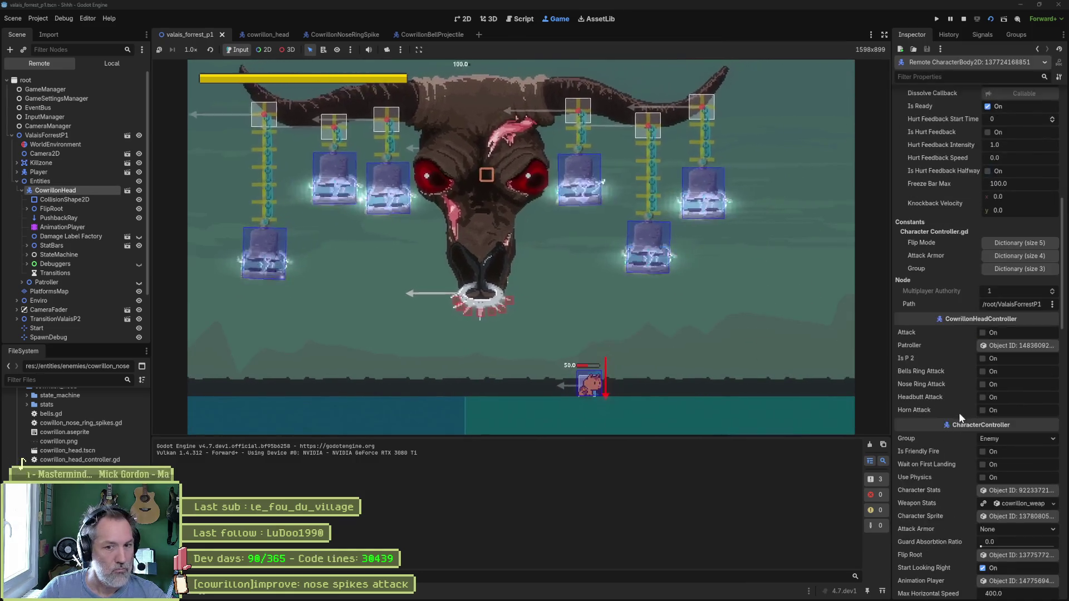
click(982, 384)
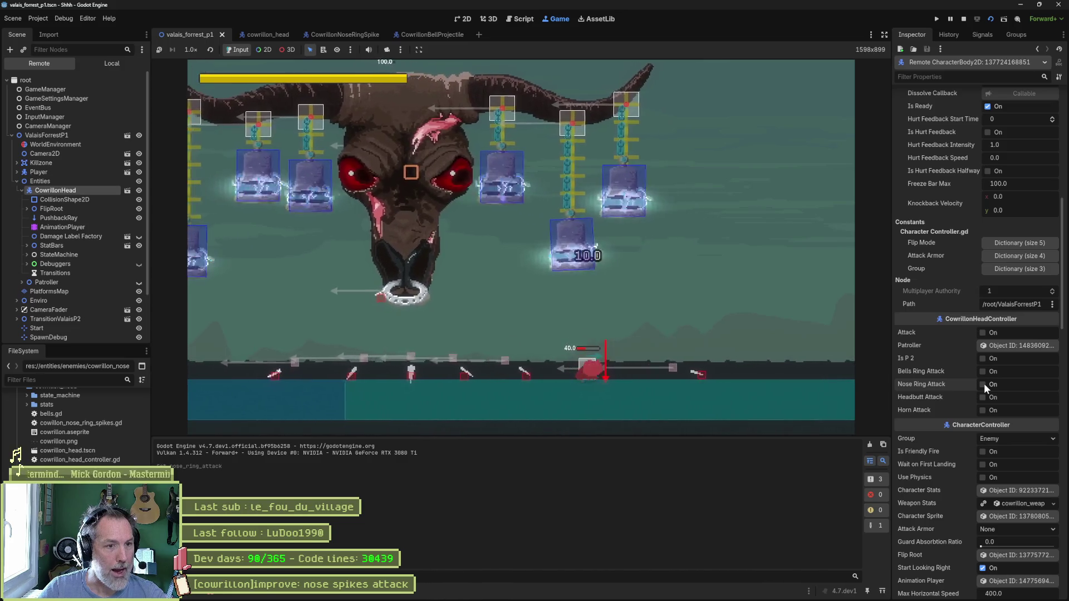
key(F8)
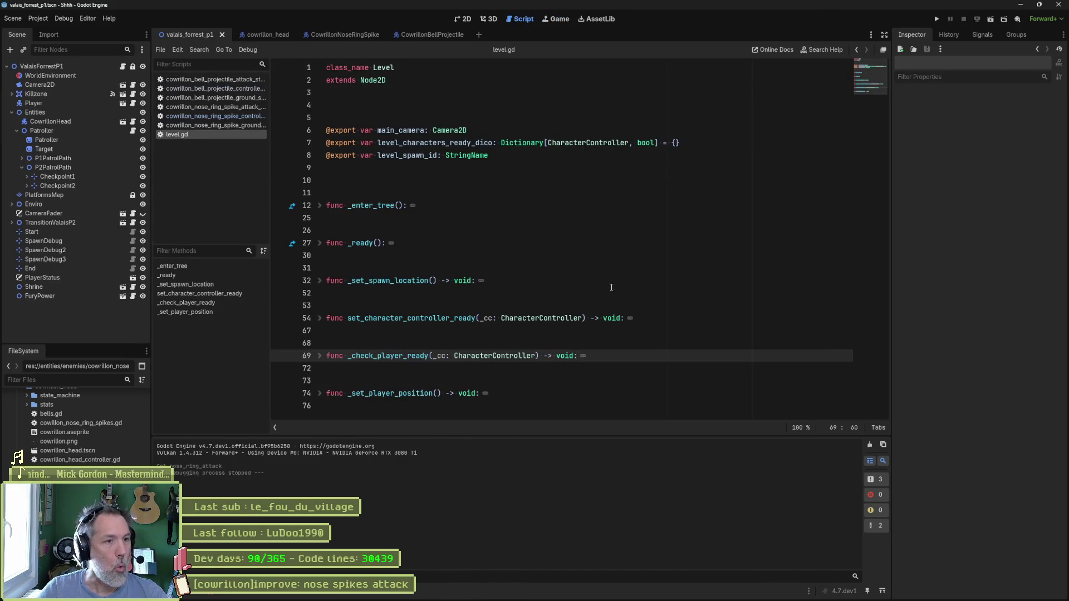
key(F5)
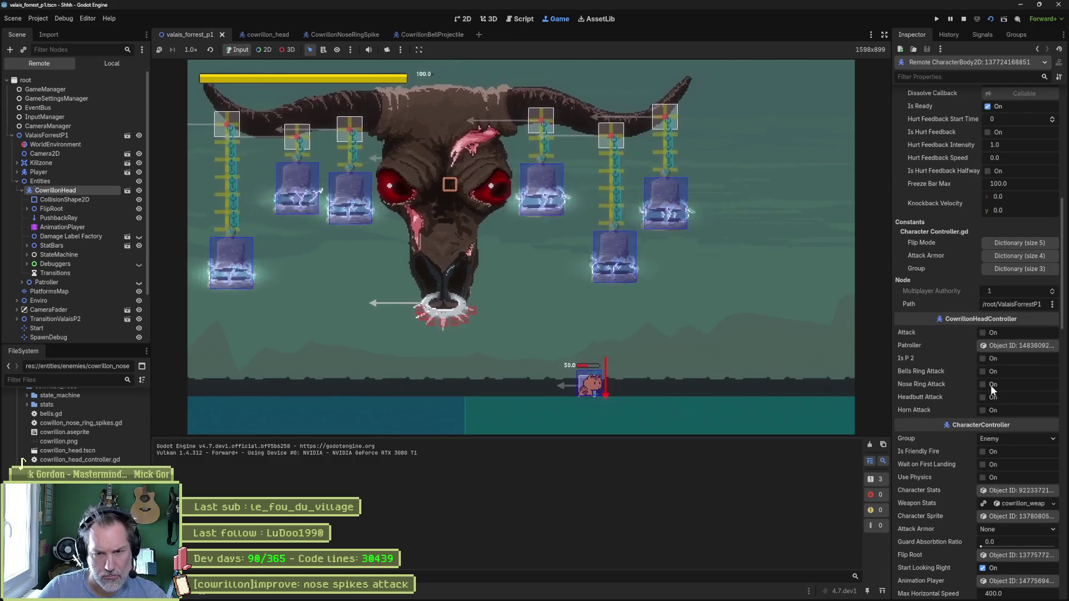
scroll(80, 266, down, 5)
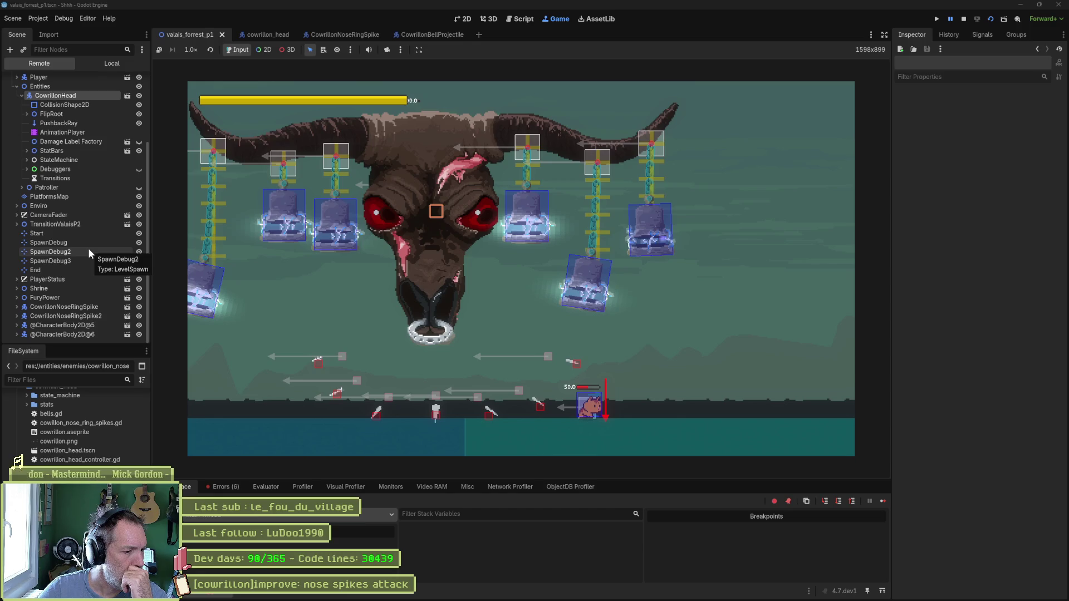
key(F8)
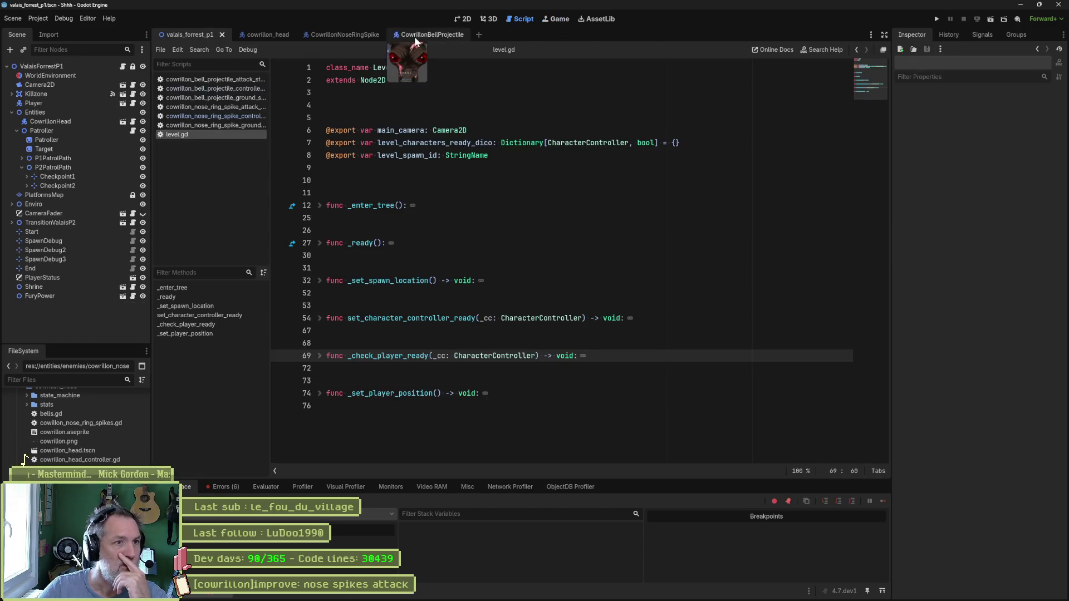
Close the CowrillonBellProjectile scene and review the spike's attack and ground state scripts.
click(415, 36)
middle_click(412, 34)
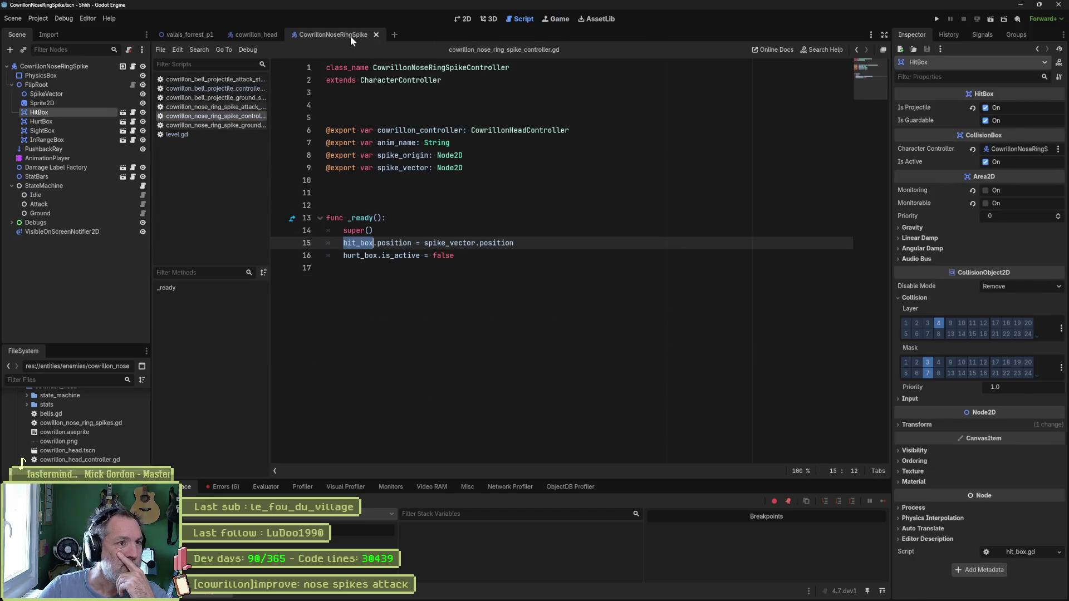
click(143, 204)
click(143, 213)
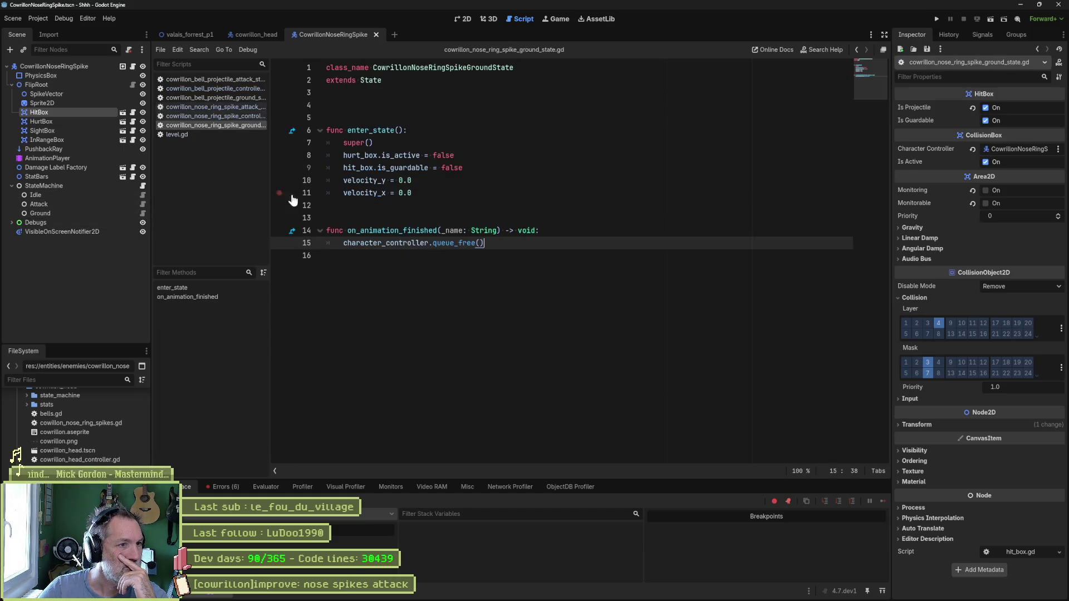
drag(374, 156, 366, 193)
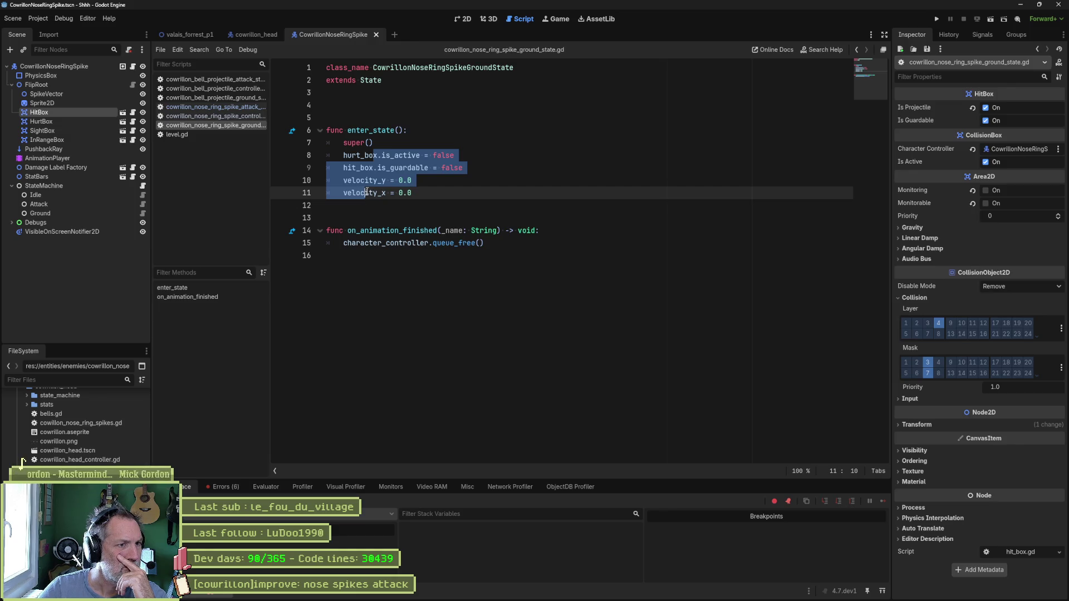
Enable Show Debuggers under Debugs on the root CowrillonNoseRingSpike node.
click(54, 66)
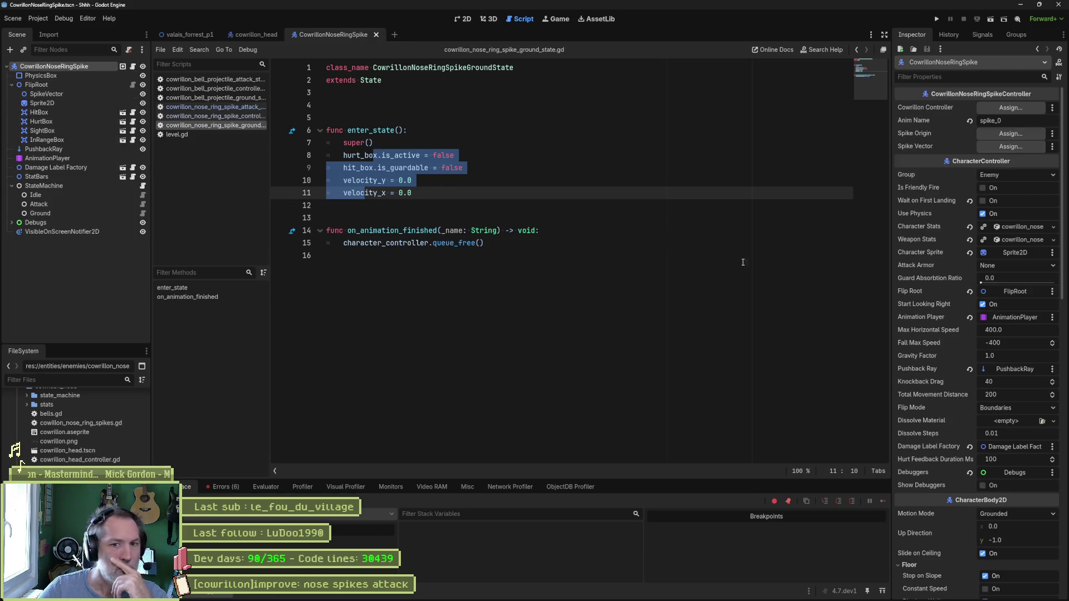
scroll(984, 376, down, 5)
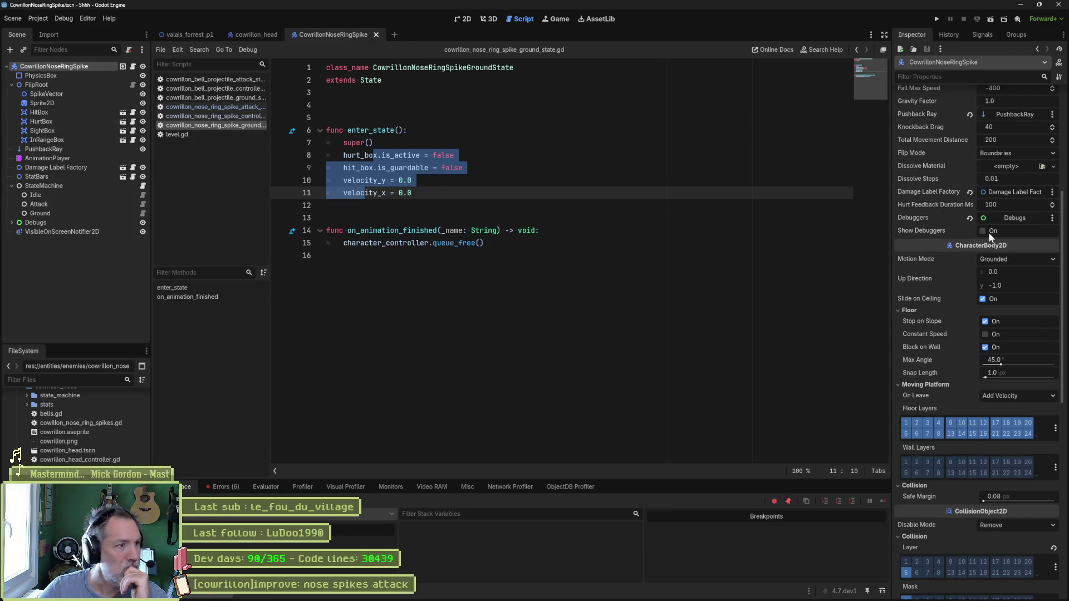
click(12, 222)
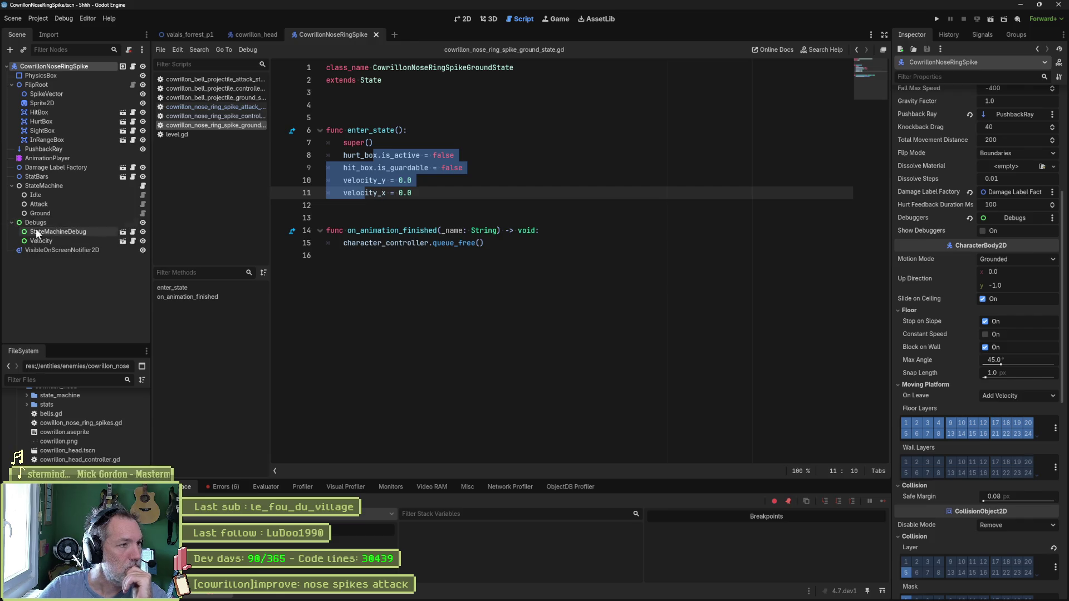
click(983, 231)
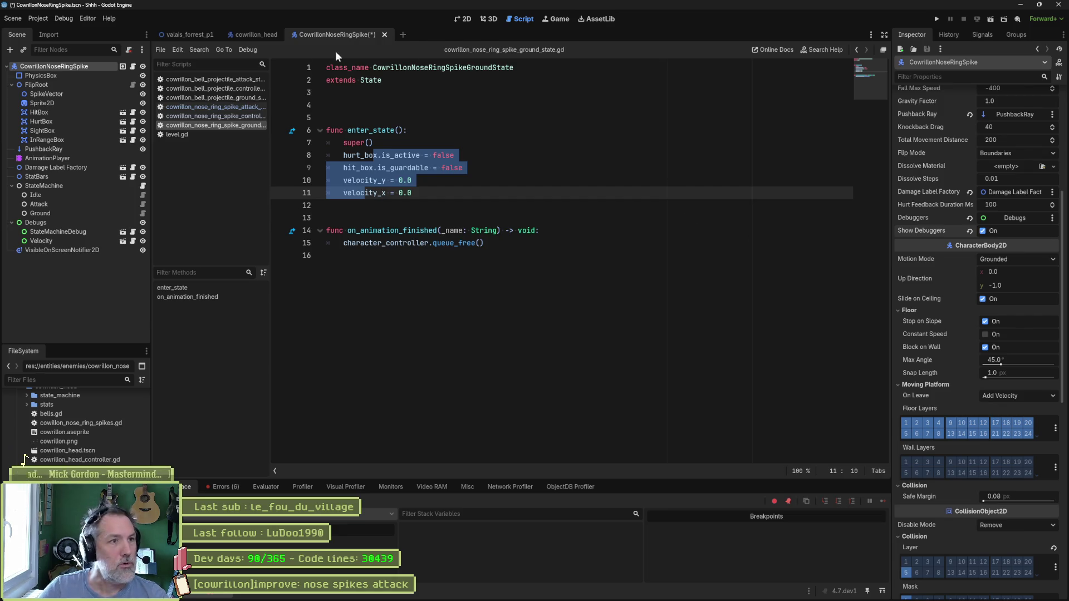
Run valais_forrest_p1 with F6 and tick Nose Ring Attack on the running CowrillonHead.
click(201, 36)
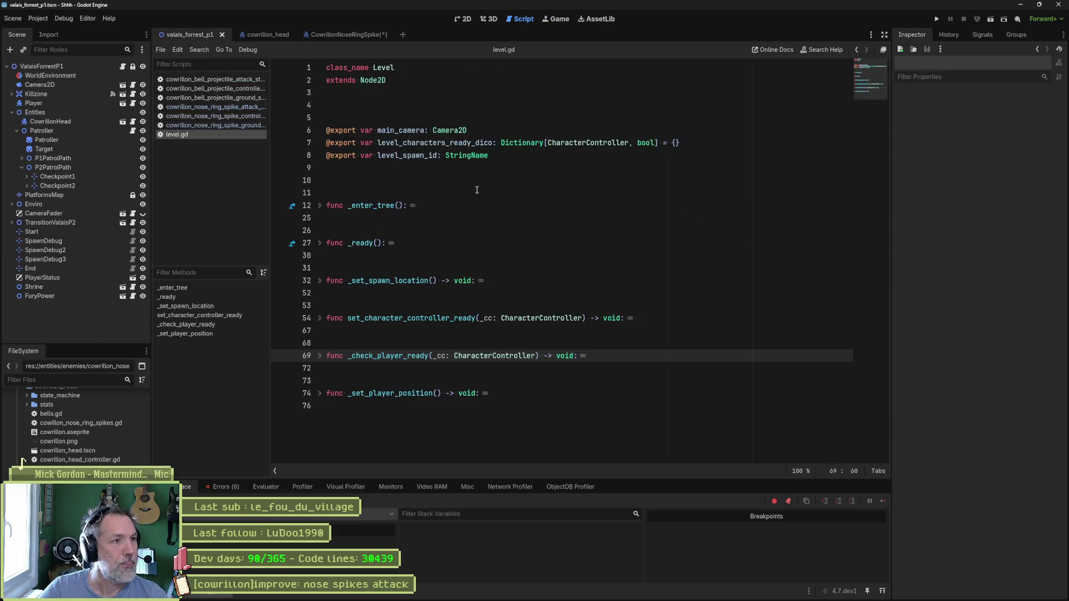
key(F6)
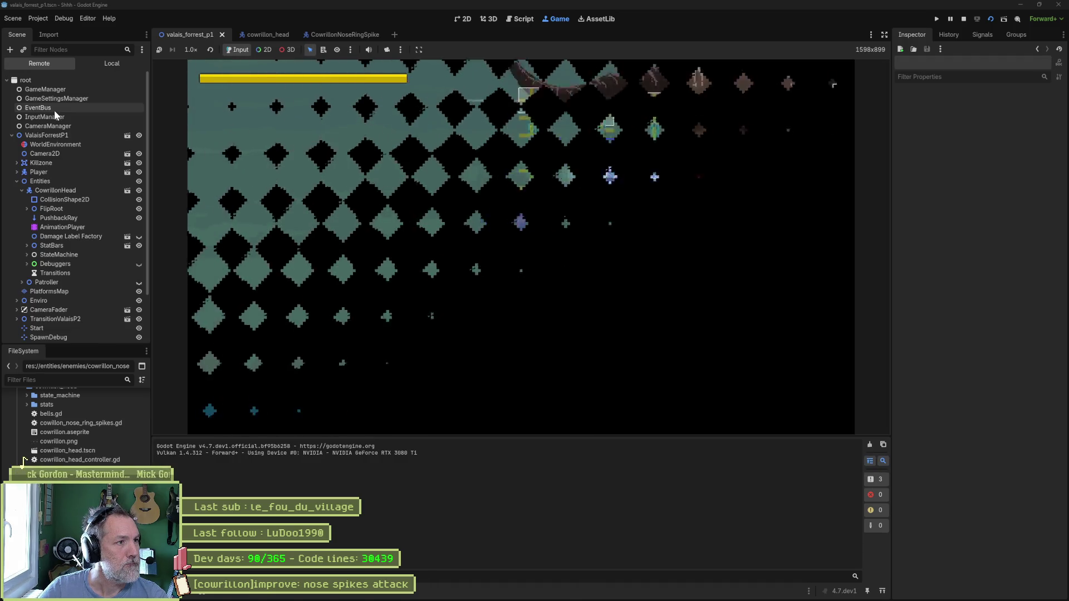
click(55, 109)
click(55, 190)
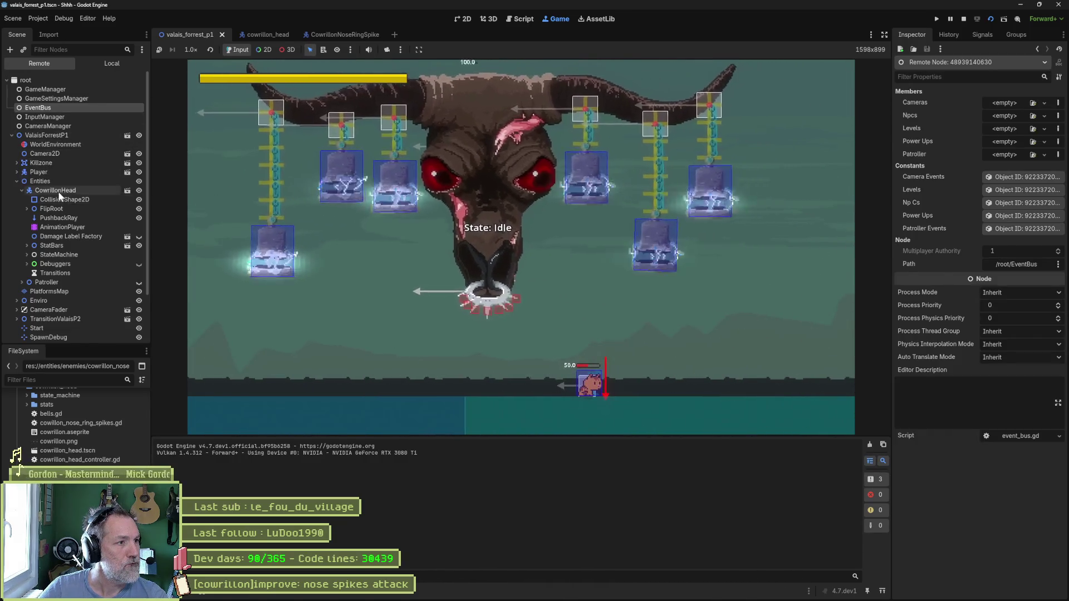
scroll(976, 325, down, 7)
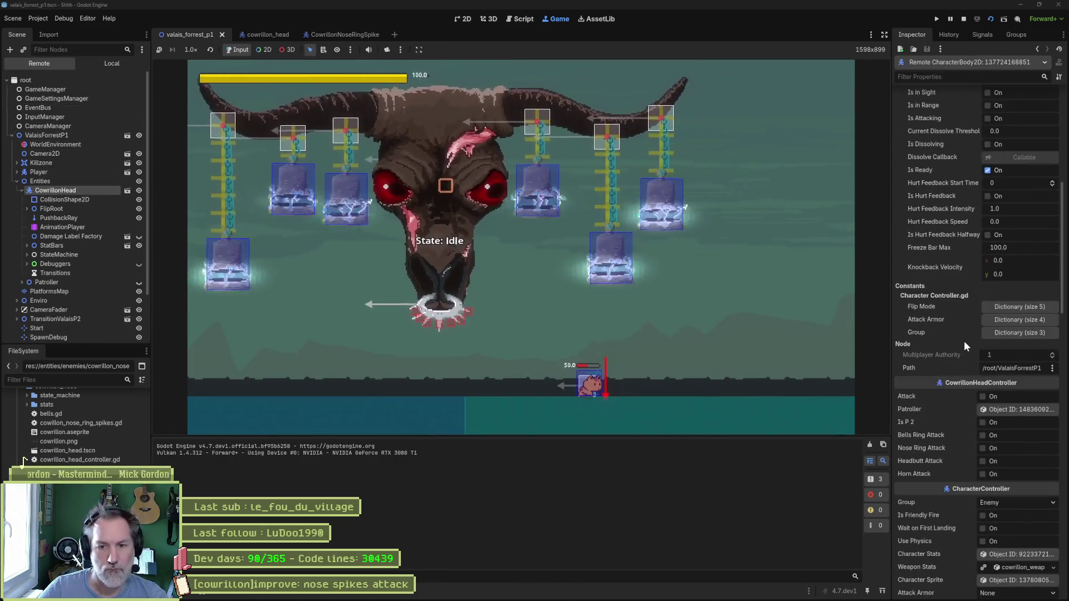
click(983, 448)
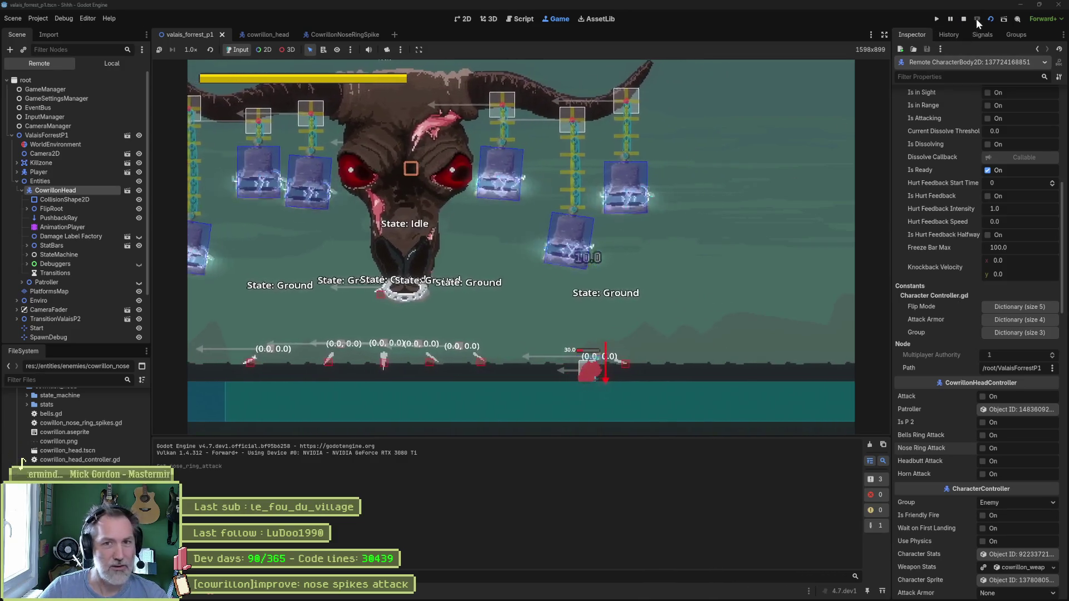
Pause the game, inspect SpikeOrigin0 under FlipRoot > NoseRingSpikes, then stop the run.
click(951, 20)
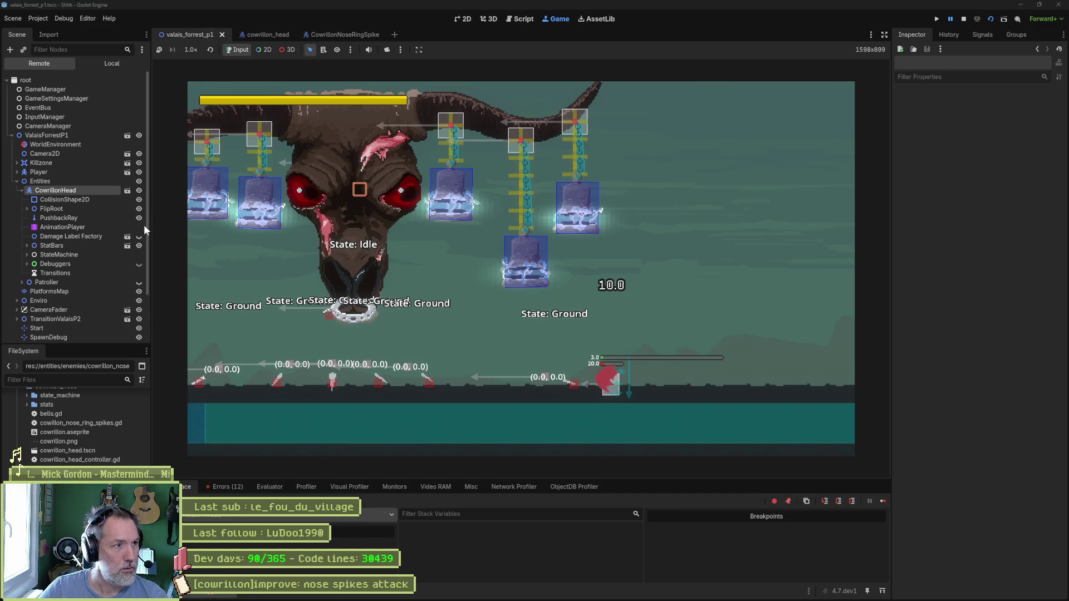
scroll(69, 272, down, 3)
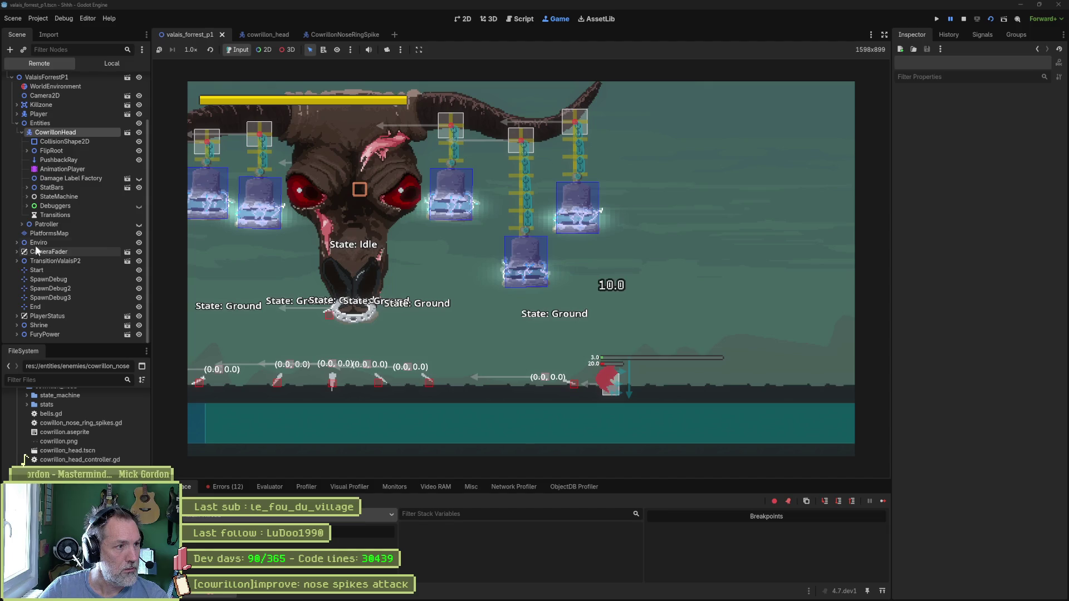
click(42, 151)
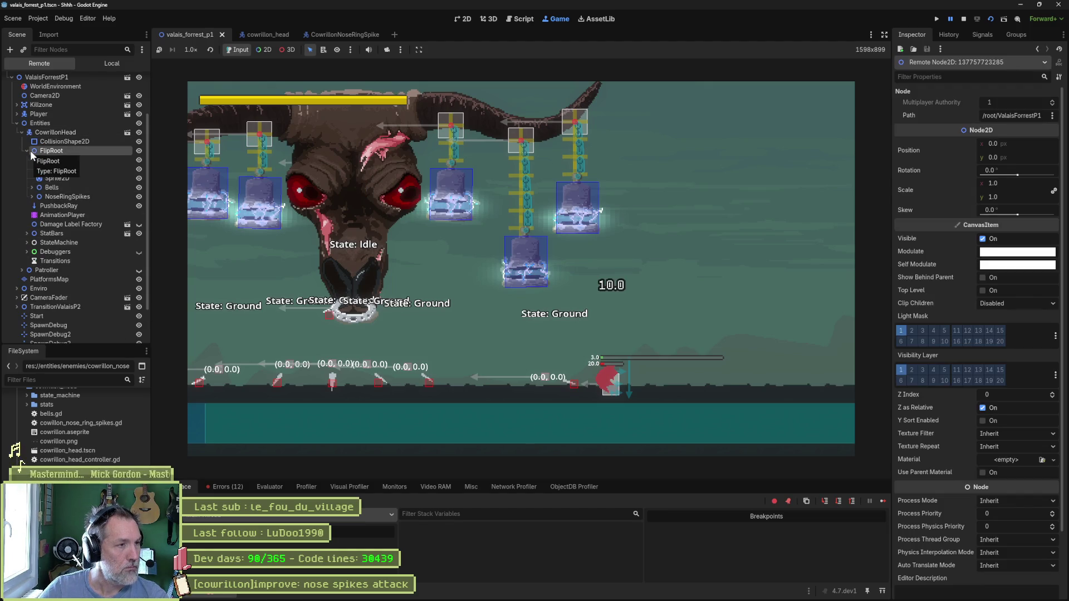
click(32, 196)
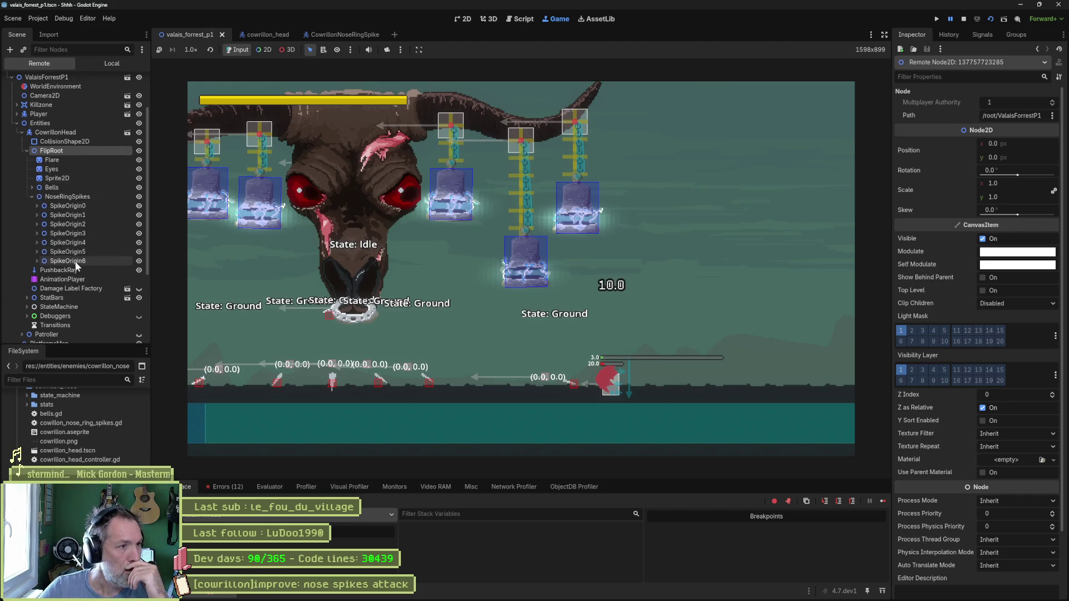
click(37, 206)
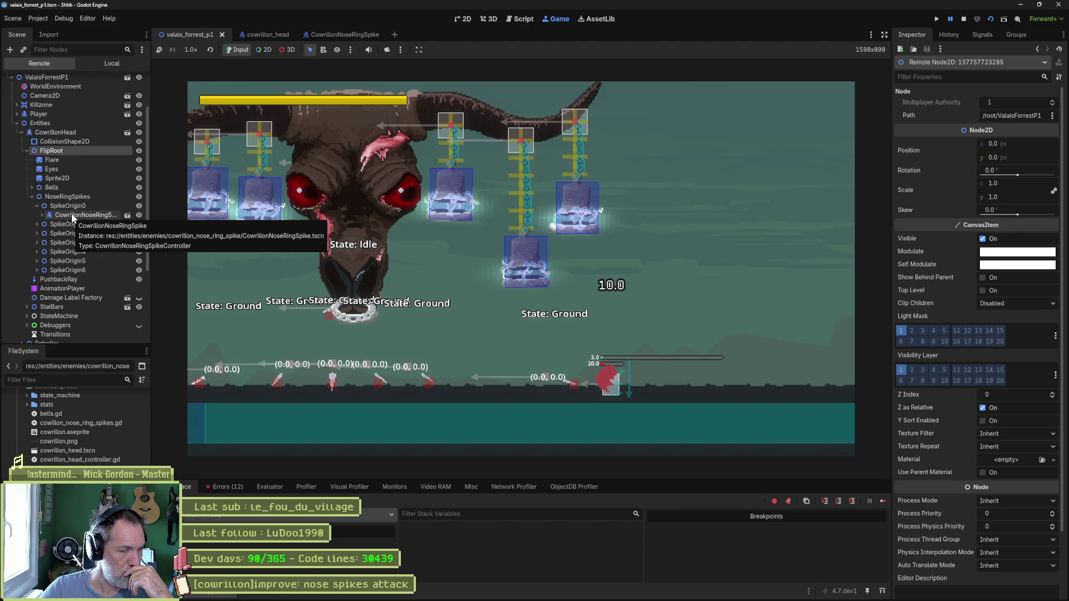
click(964, 18)
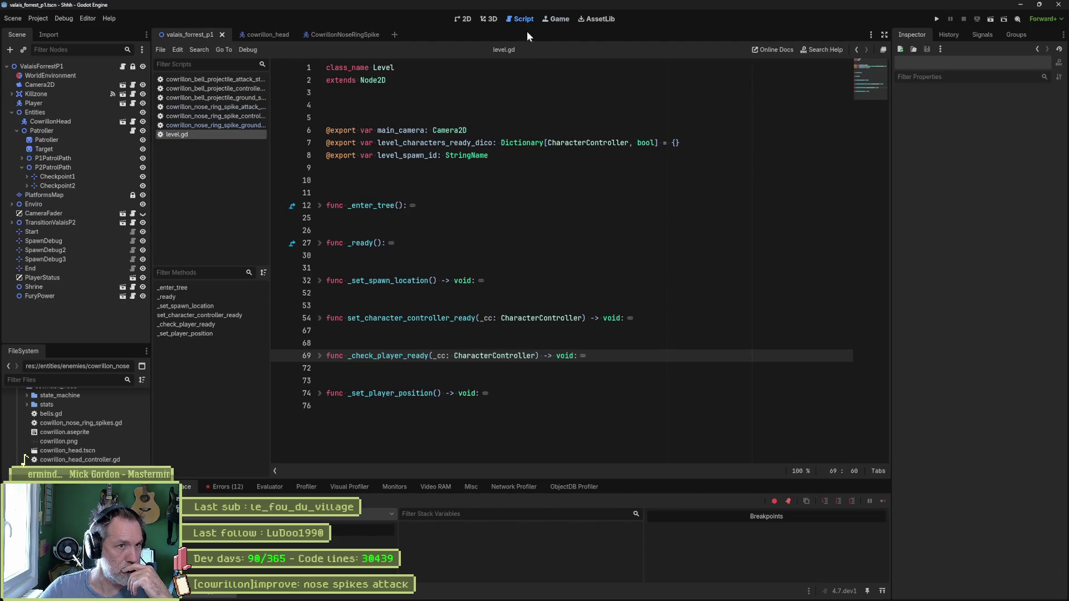
Open the spike's attack state script and select the reparent call in enter_state.
click(349, 35)
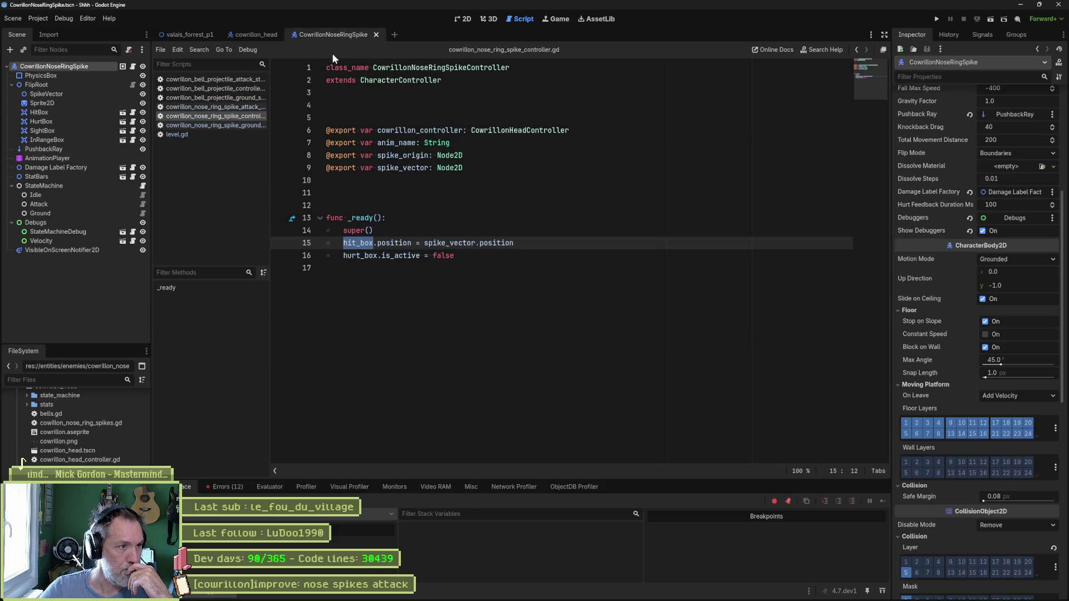
click(144, 207)
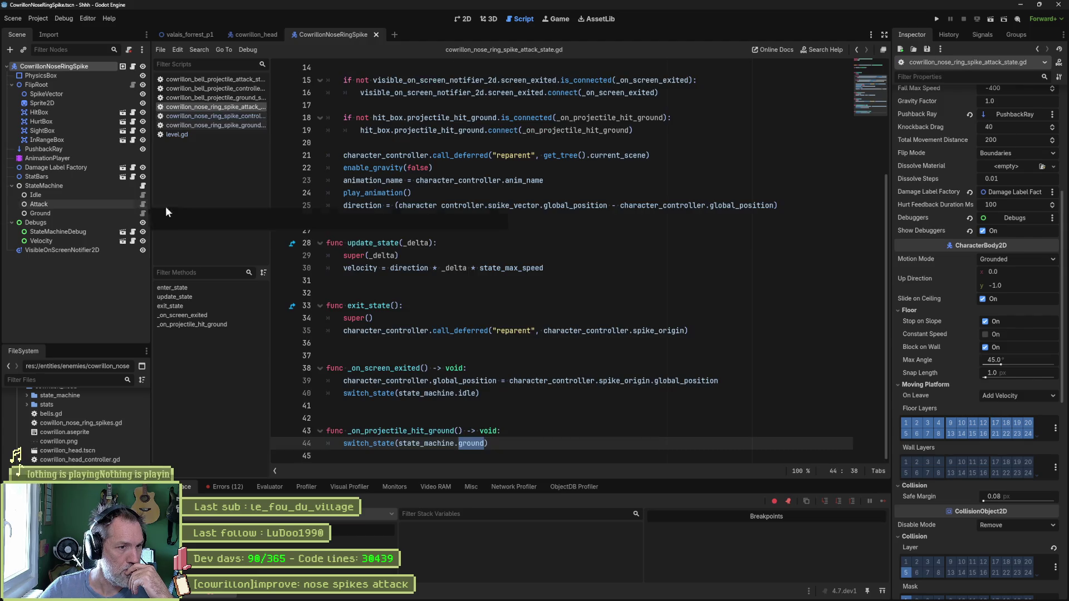
scroll(625, 307, up, 5)
drag(655, 318, 675, 295)
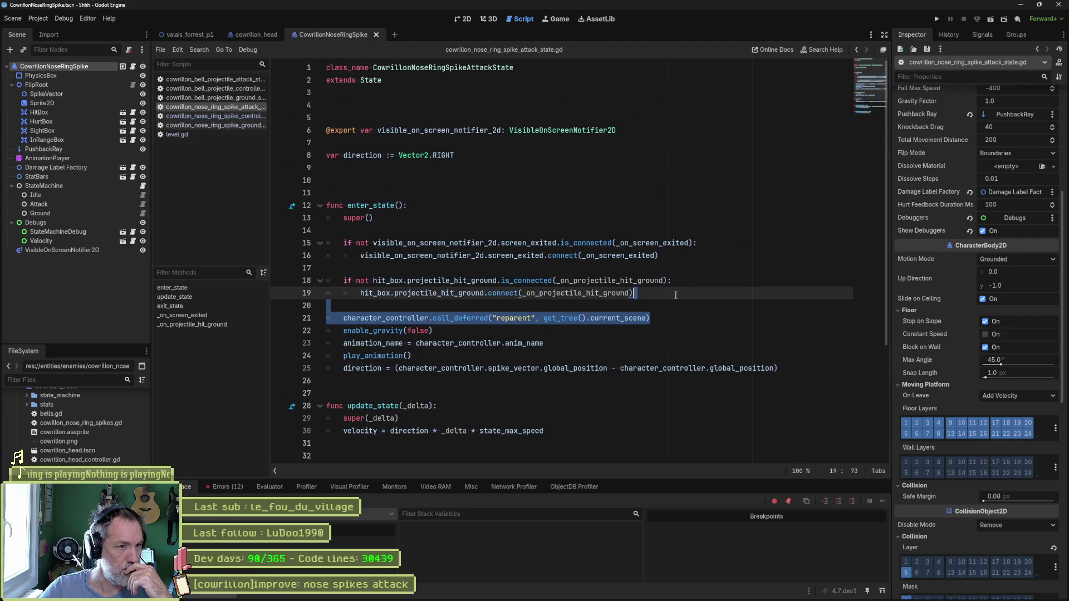
scroll(629, 297, down, 4)
Select and review the exit_state function and the _on_screen_exited handler.
click(702, 328)
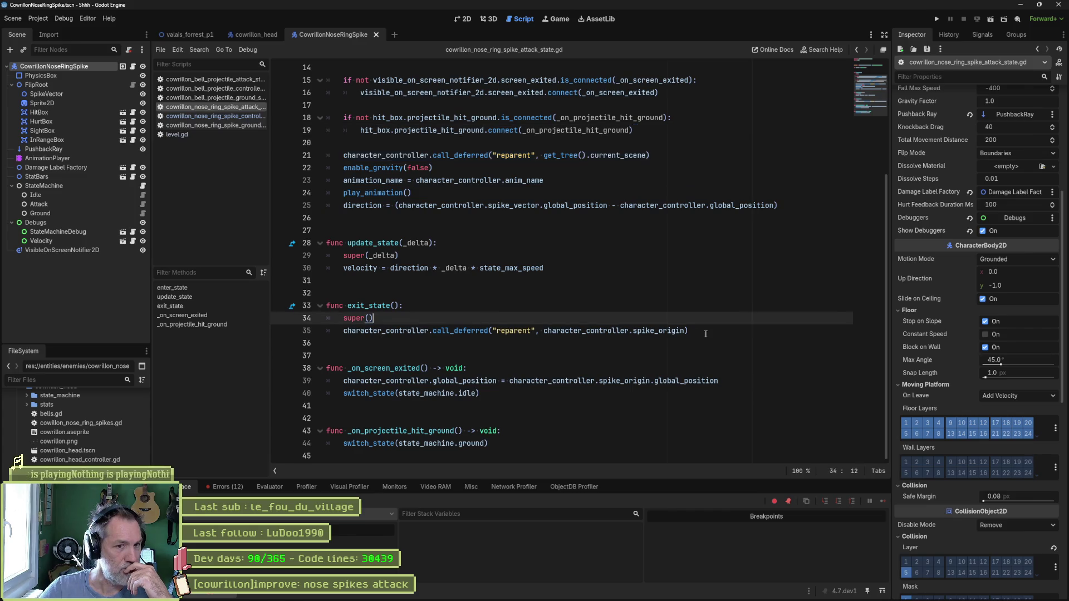
key(shift+Up)
key(shift+Up)
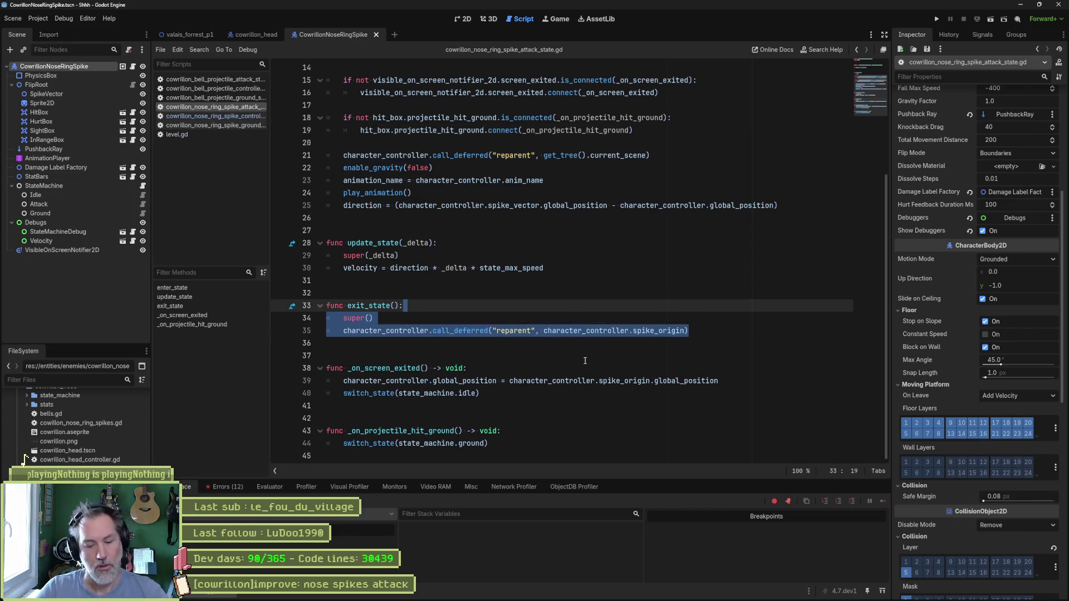
click(530, 316)
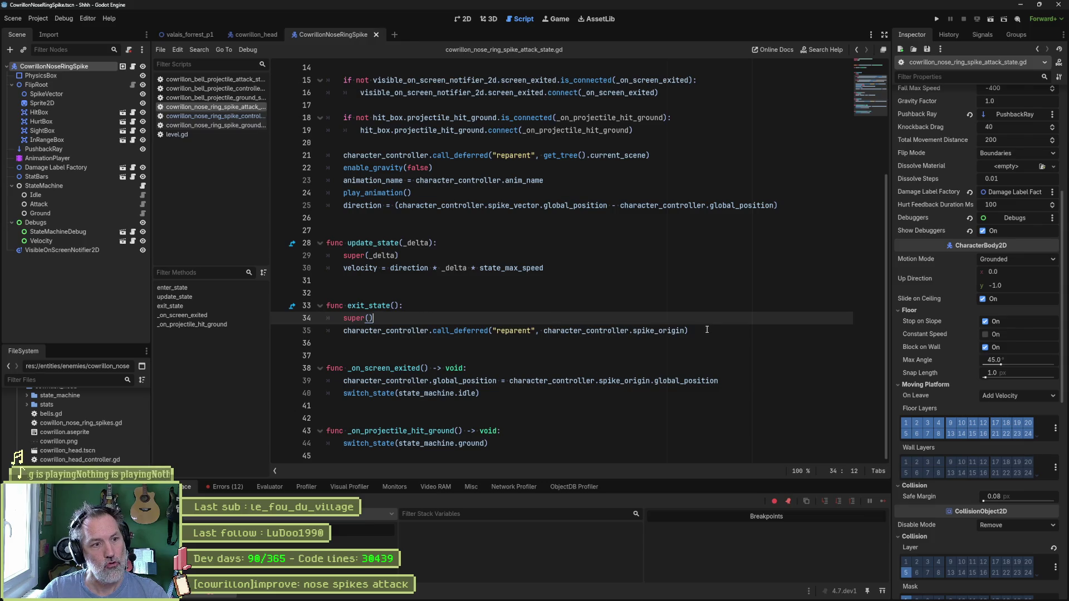
drag(486, 393, 517, 355)
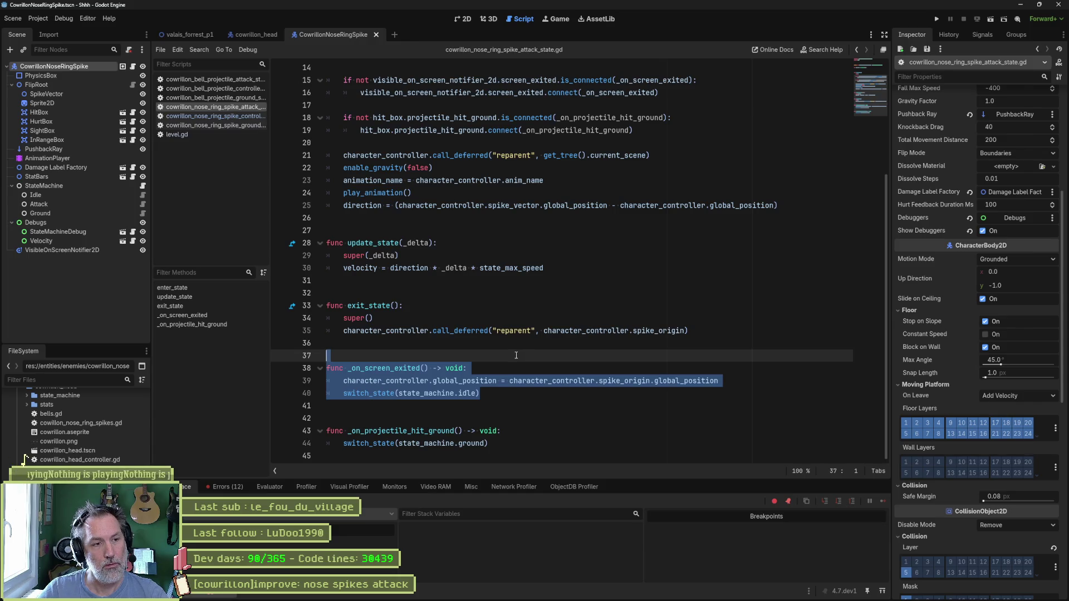
click(524, 332)
drag(701, 330, 698, 320)
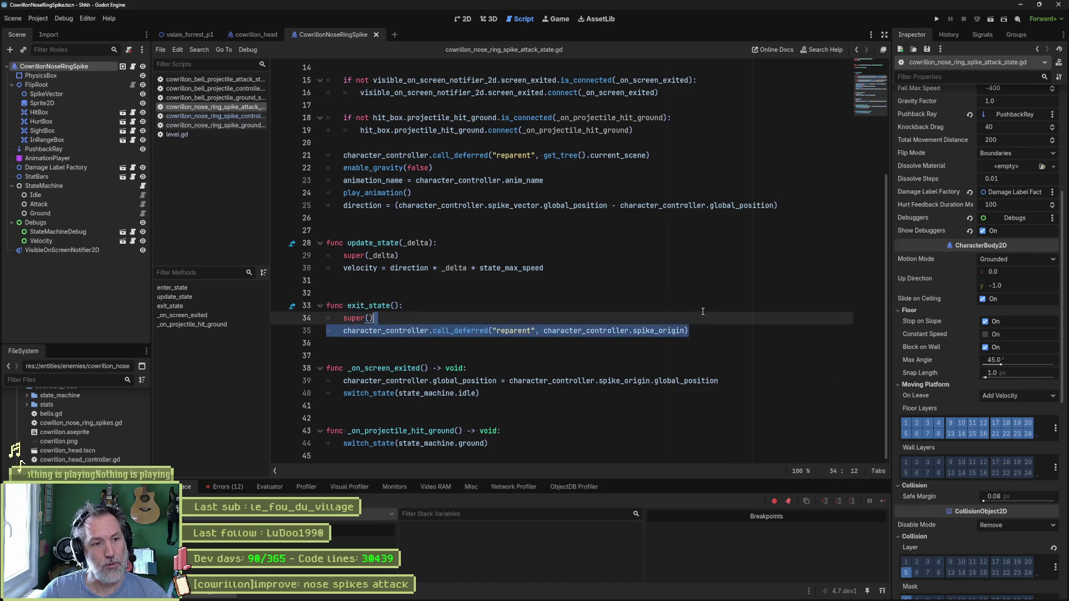
drag(699, 322, 686, 314)
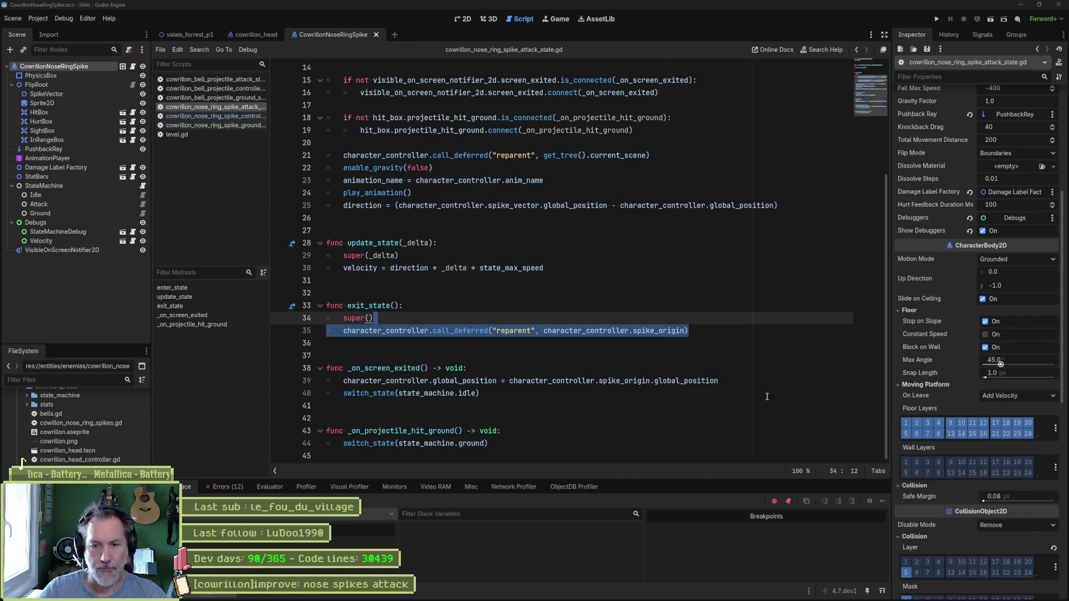
Select the attack script's exit_state function, then switch to cowrillon_nose_ring_spike_idle_state.gd.
click(504, 296)
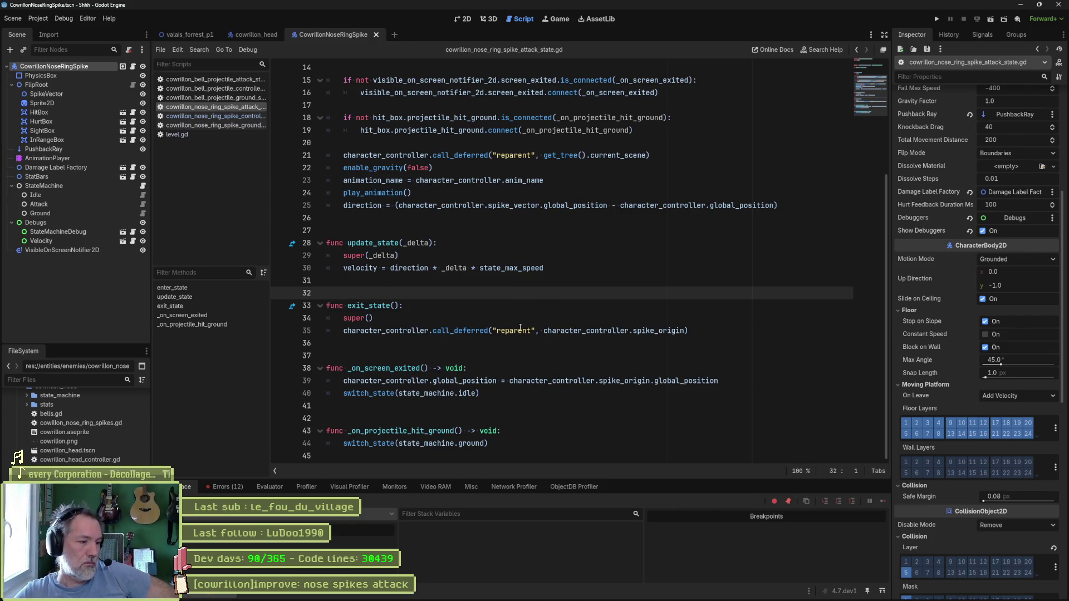
mouse_move(520, 327)
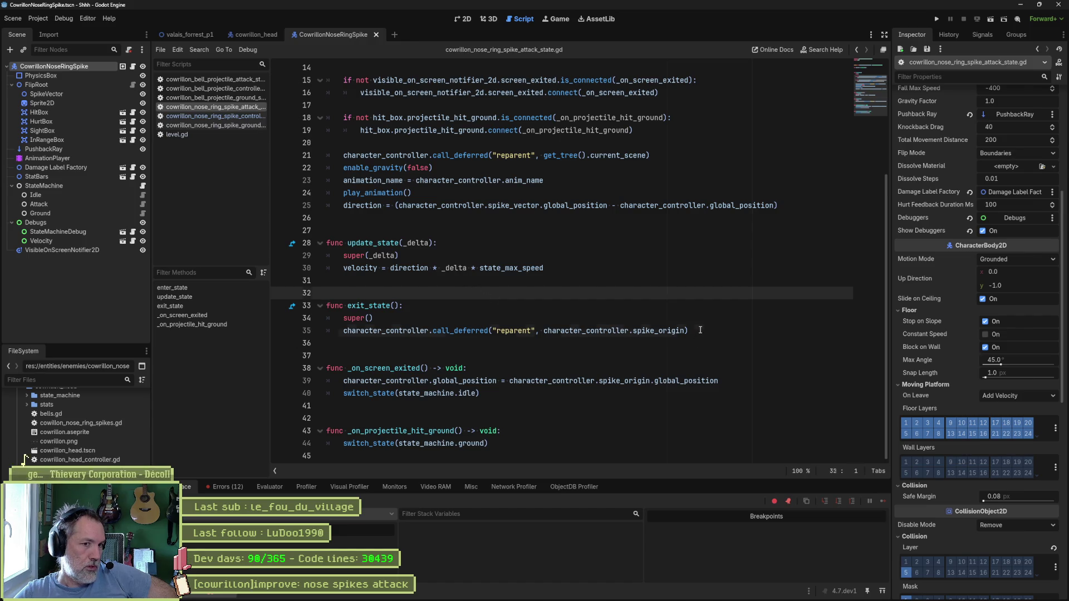
drag(699, 331, 699, 309)
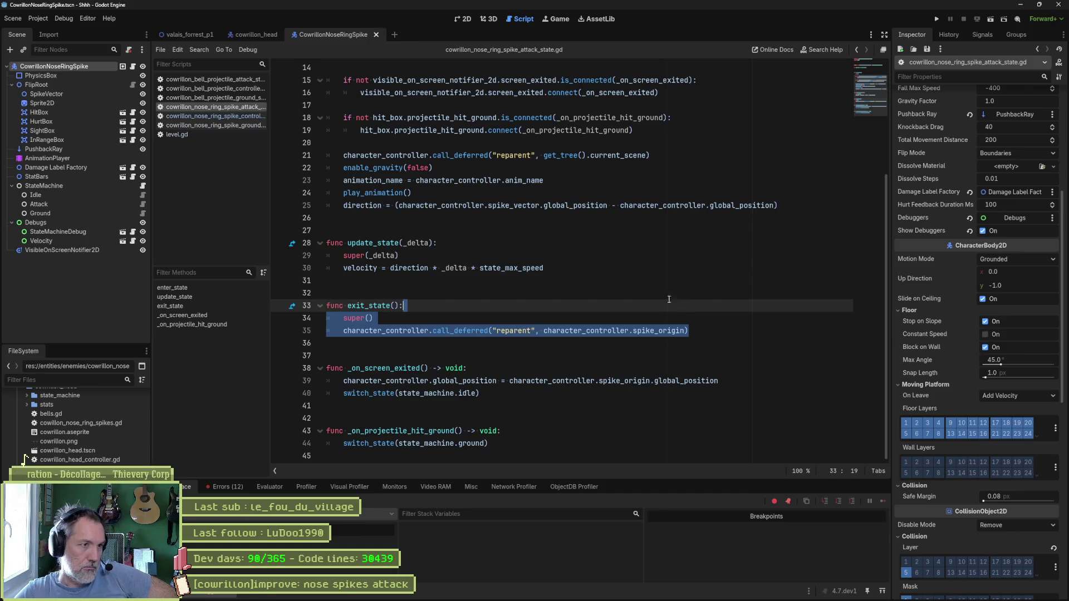
click(143, 195)
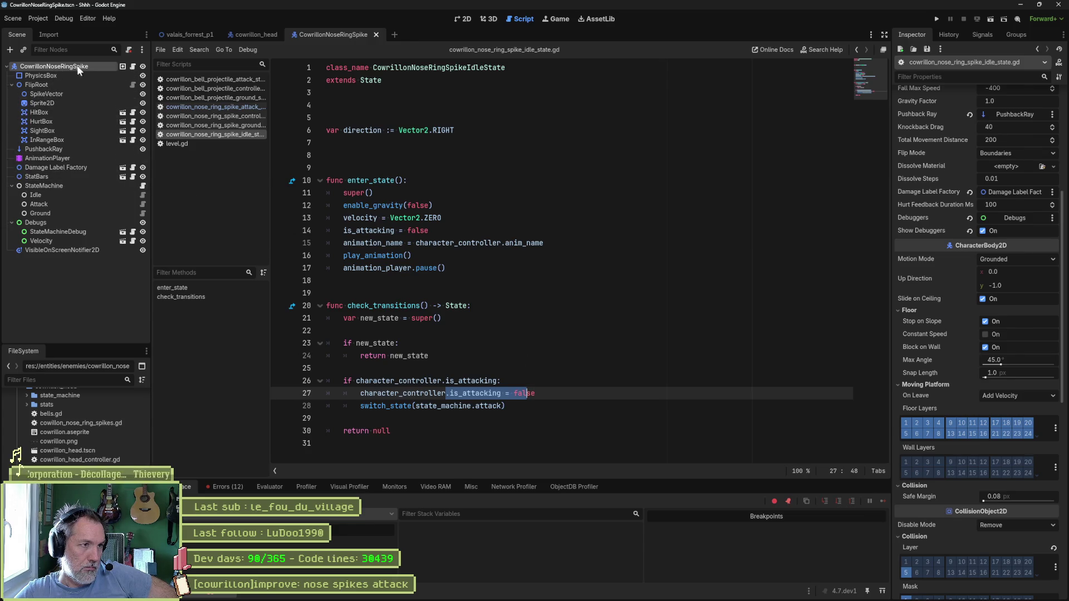
Open cowillon_nose_ring_spikes.gd from the cowrillon_head scene.
click(249, 37)
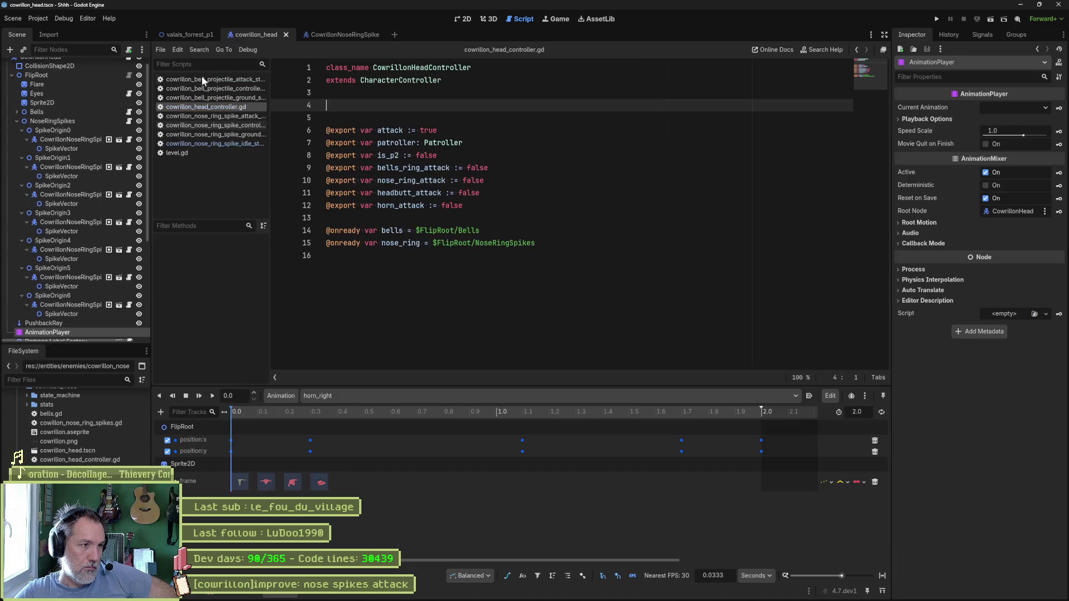
click(129, 120)
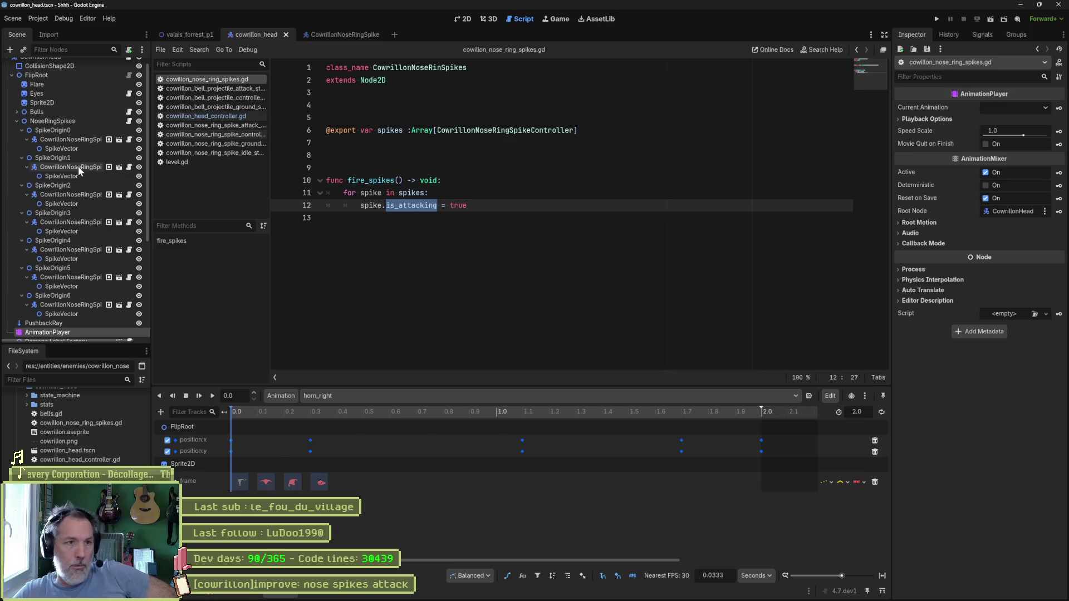
View the cowrillon_head scene's nose ring spikes in the 2D workspace, then bring up Fork.
click(464, 19)
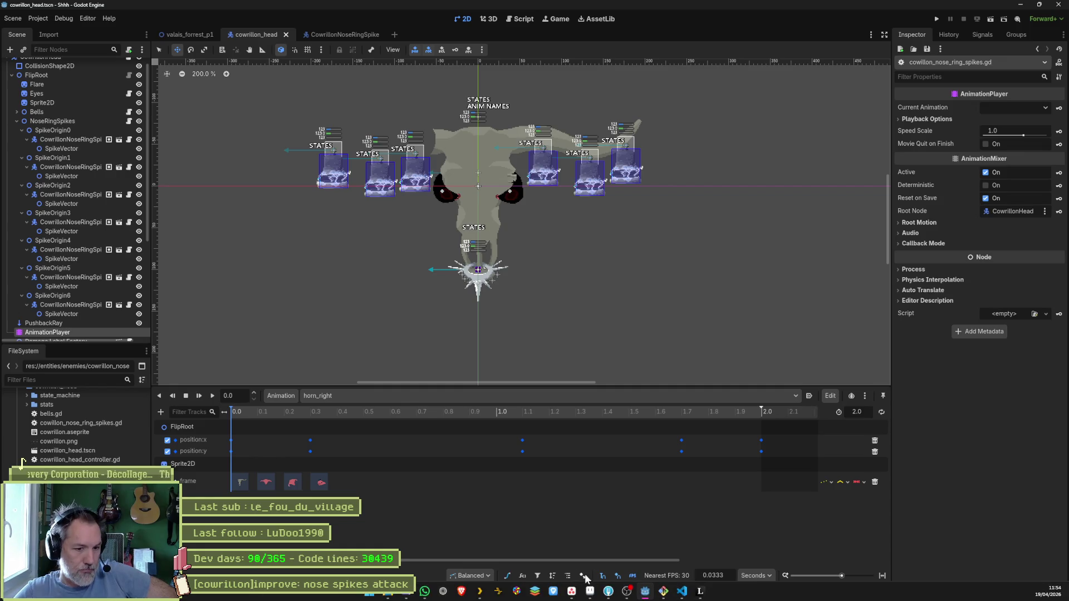
click(608, 591)
click(202, 107)
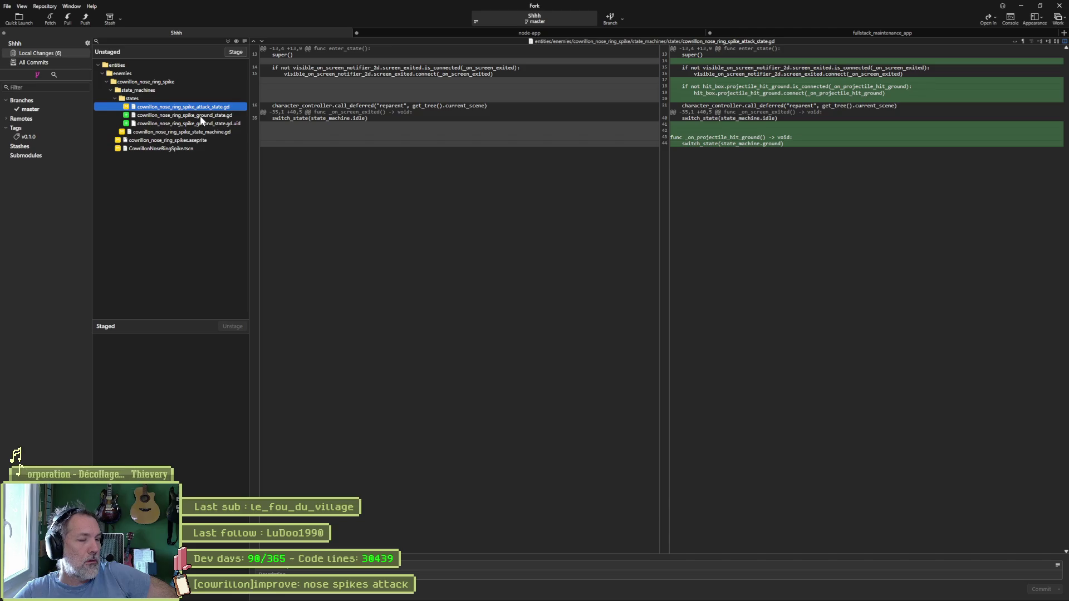
click(1021, 5)
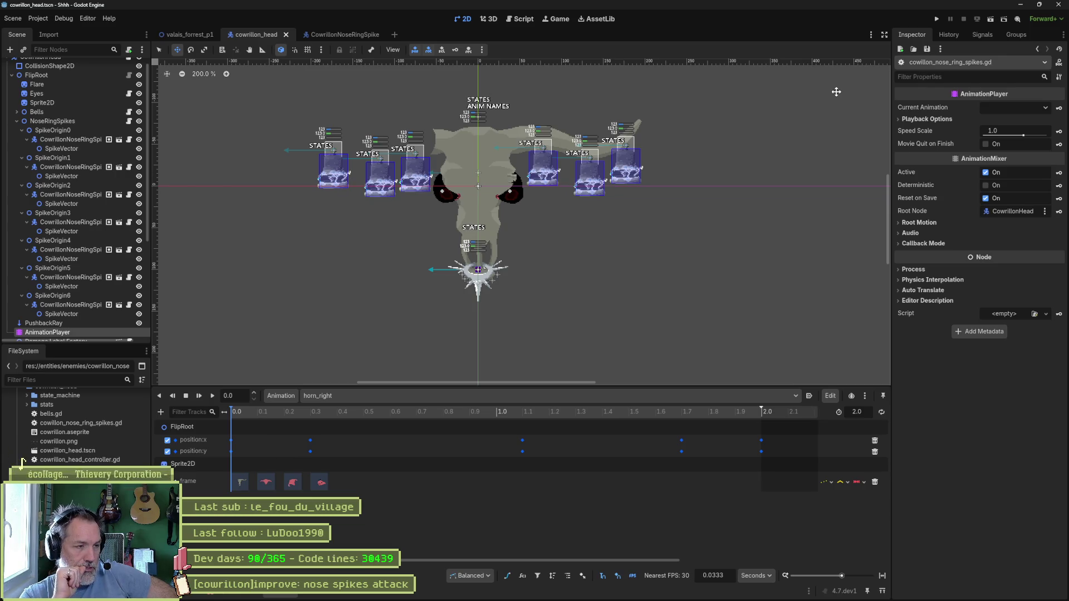
Reparent the SpikeVectors for SpikeOrigin0–6 under their origins, then select the first nose ring spike.
click(61, 148)
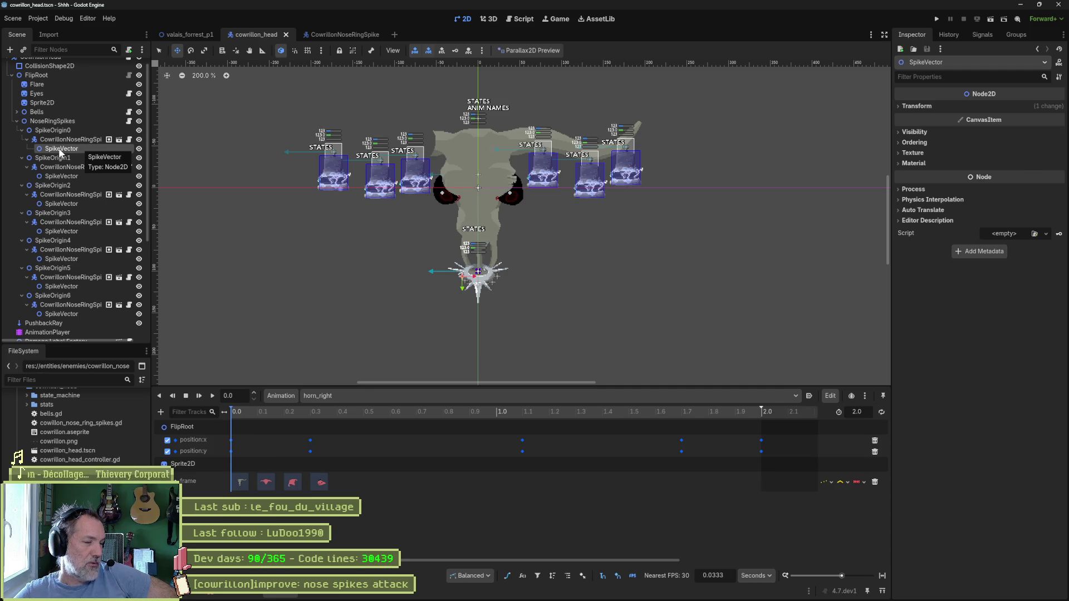
drag(54, 147, 59, 133)
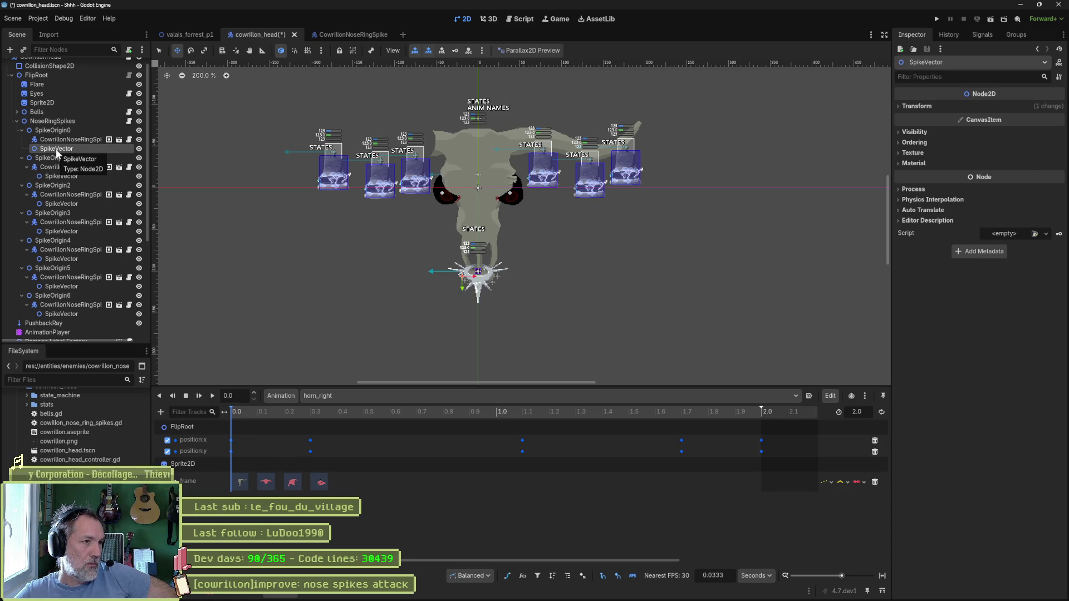
mouse_move(56, 149)
mouse_down()
mouse_move(54, 172)
mouse_move(52, 158)
mouse_up()
mouse_move(54, 202)
mouse_down()
mouse_move(51, 229)
mouse_move(54, 212)
mouse_up()
drag(52, 258, 49, 242)
drag(48, 285, 49, 271)
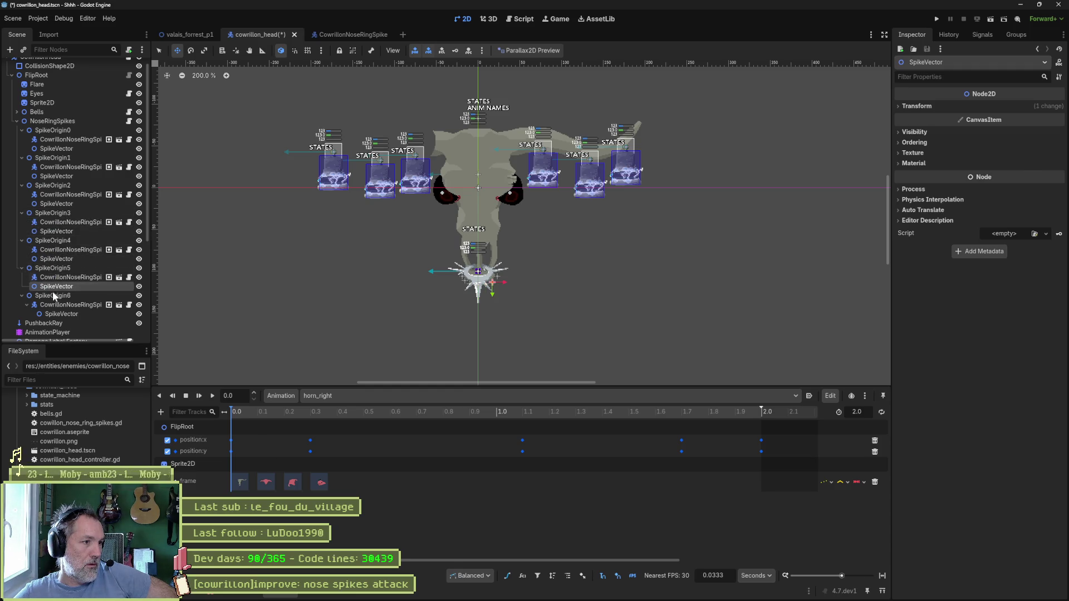
drag(59, 313, 54, 295)
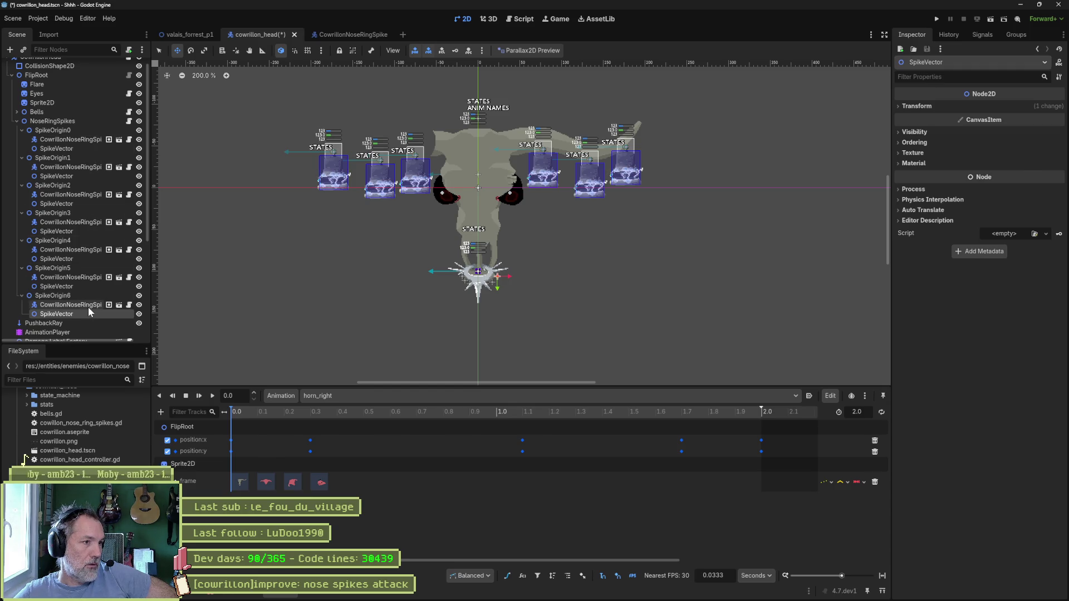
click(75, 141)
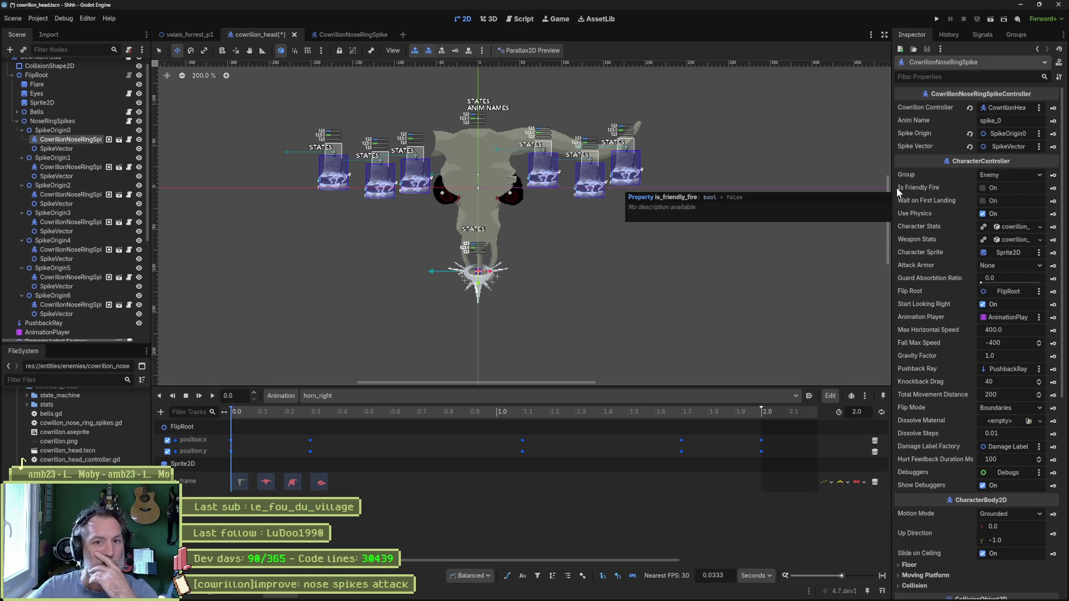
Select CowrillonNoseRingSpike2, snip its origin and vector properties, then reopen the NoseRingSpikes script.
click(64, 166)
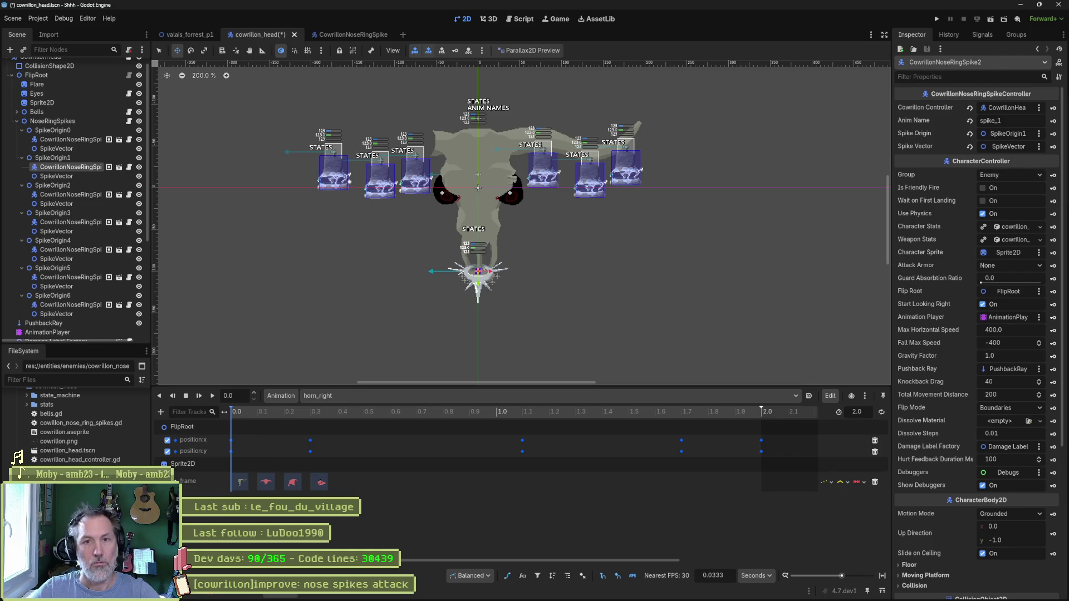
key(shift+super+s)
drag(894, 100, 1060, 158)
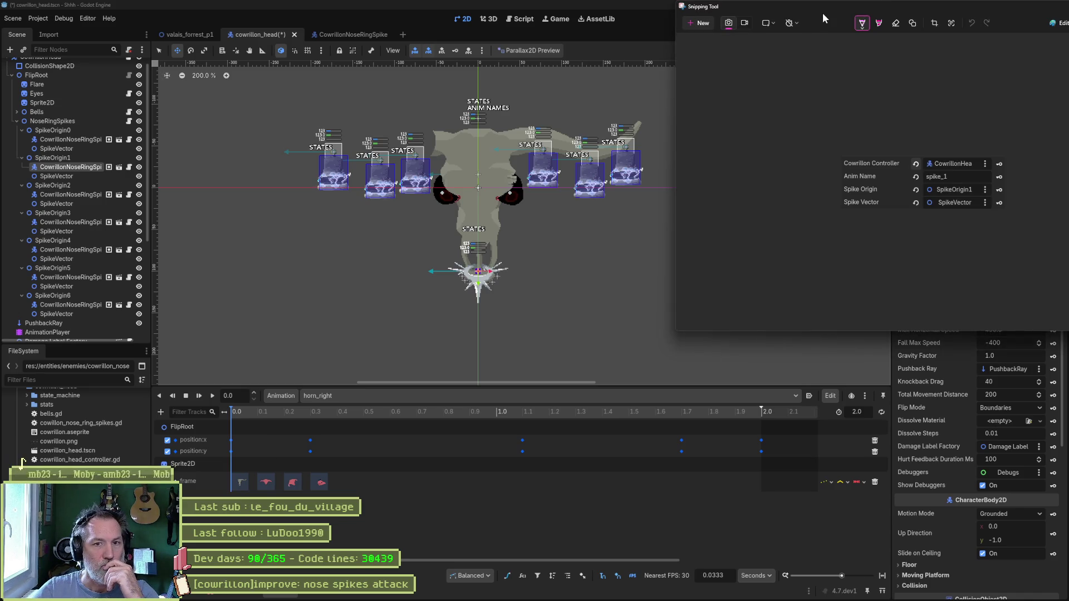
key(alt+F4)
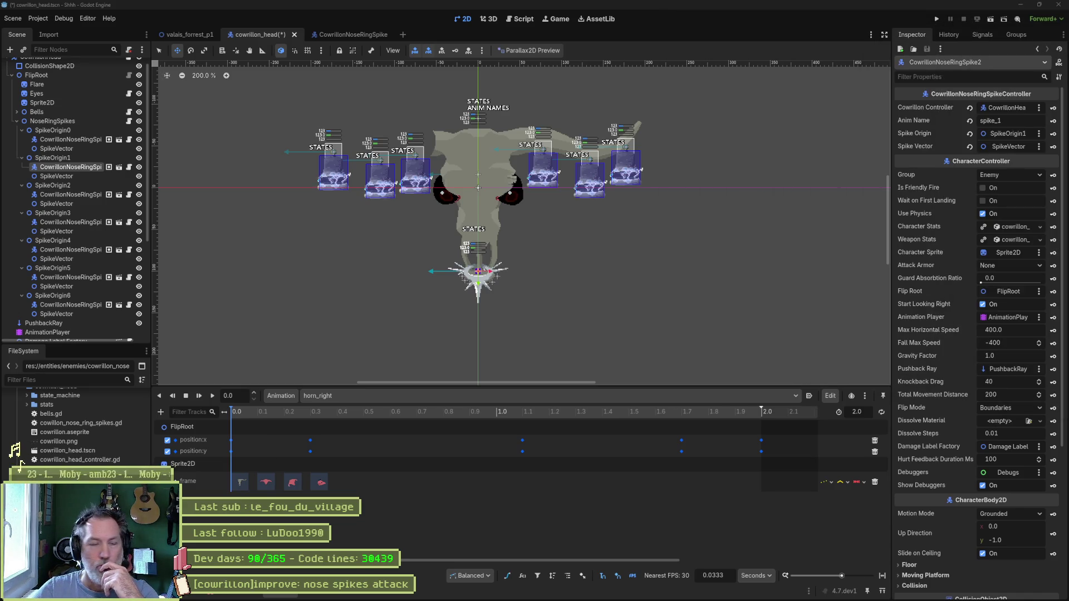
click(130, 121)
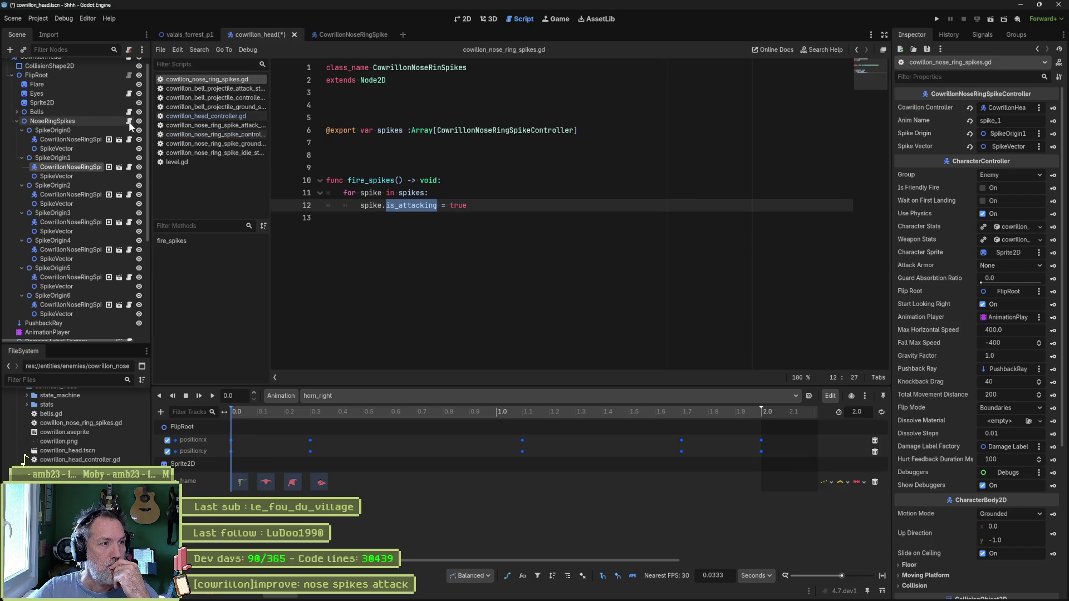
Write a 'func instantiate() -> void:' stub containing 'pass' above fire_spikes.
click(362, 221)
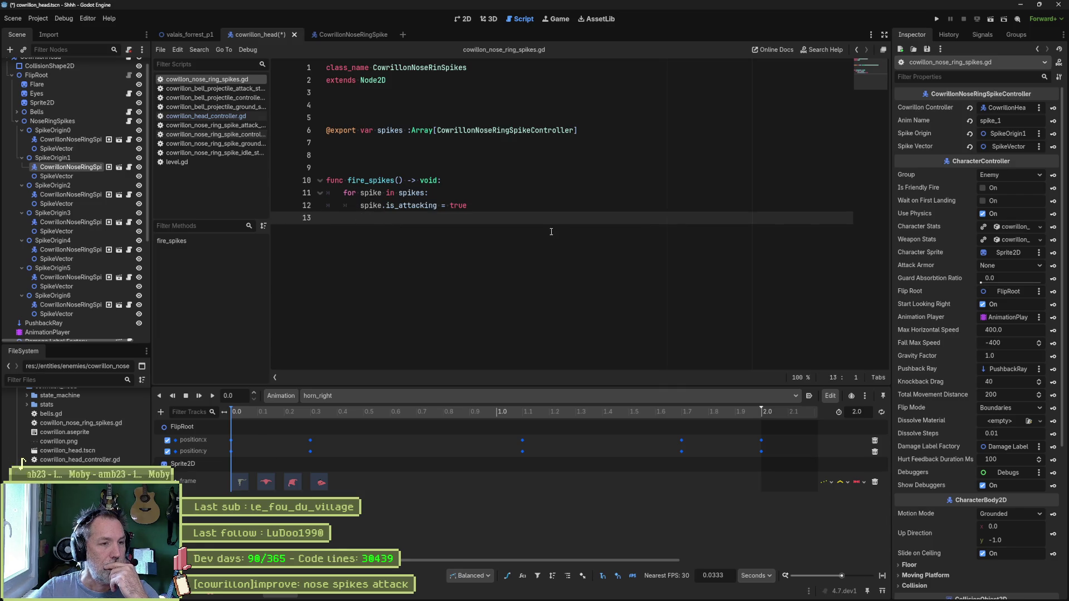
key(Up)
key(Up)
key(Up)
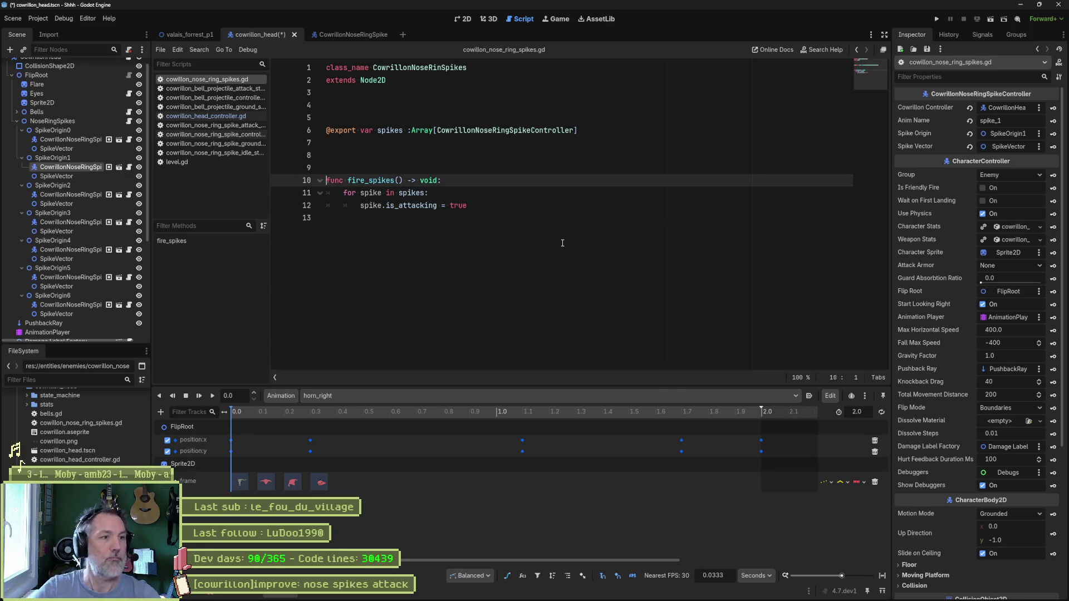
key(Return)
key(Return)
key(Up)
text(func)
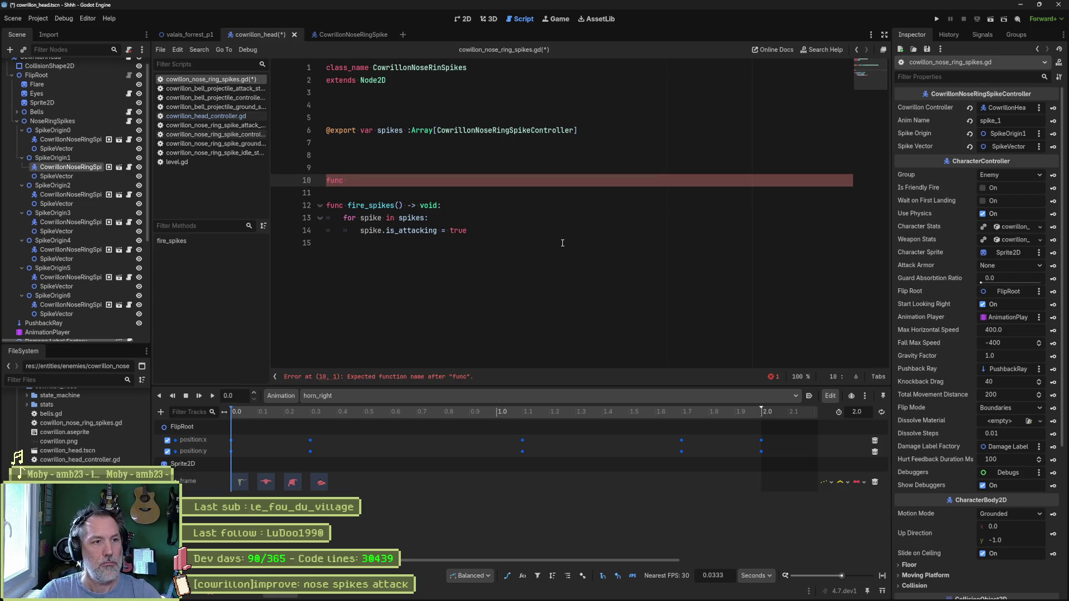
text(instantiate_spikes)
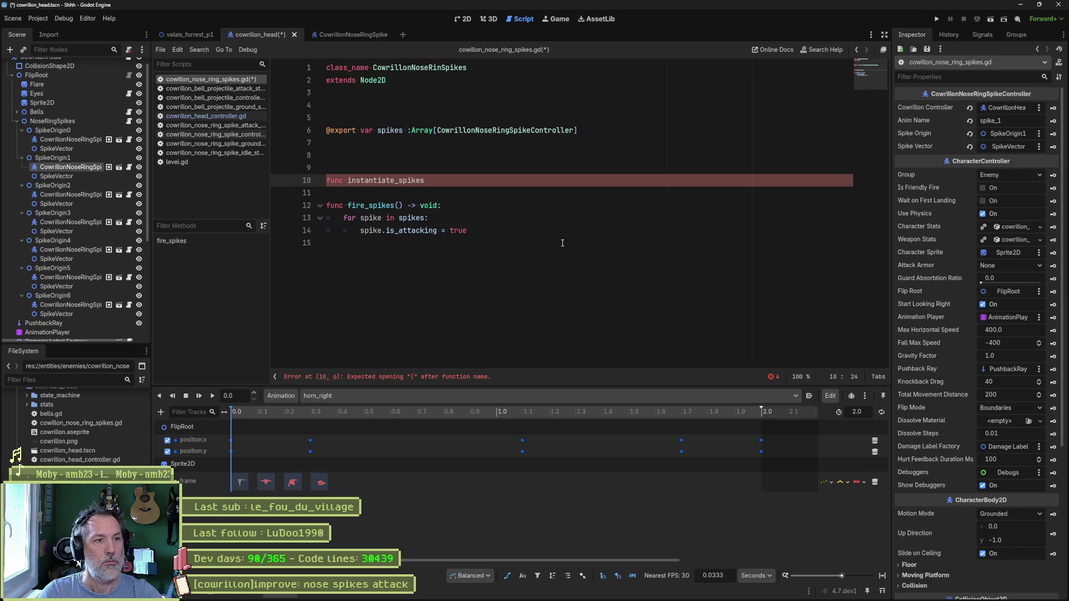
key(BackSpace)
key(BackSpace)
key(BackSpace)
key(BackSpace)
key(BackSpace)
key(BackSpace)
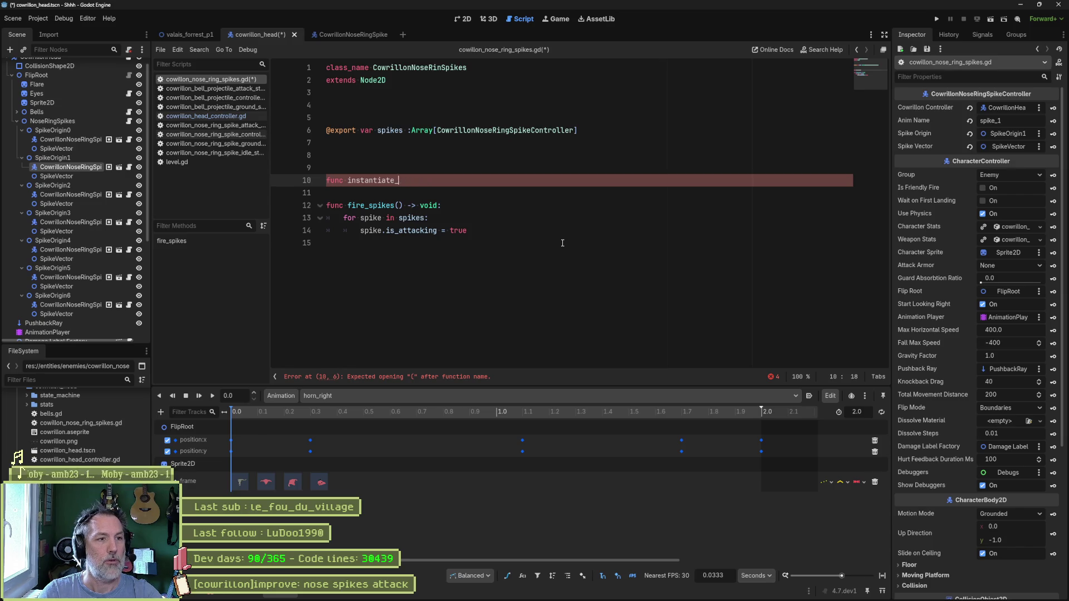
text(() -> void:)
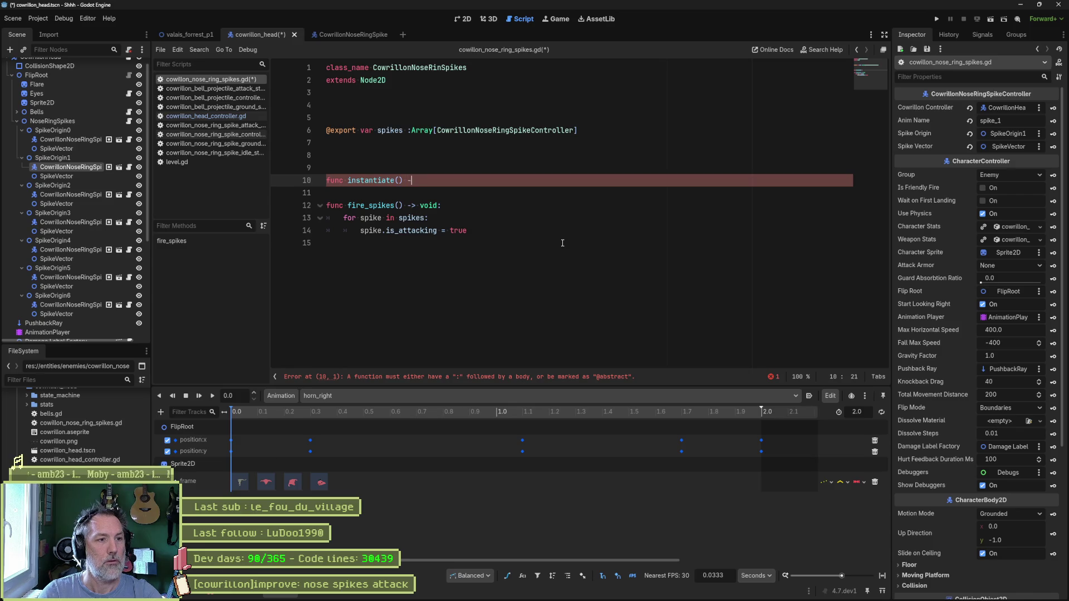
key(Return)
text(pass)
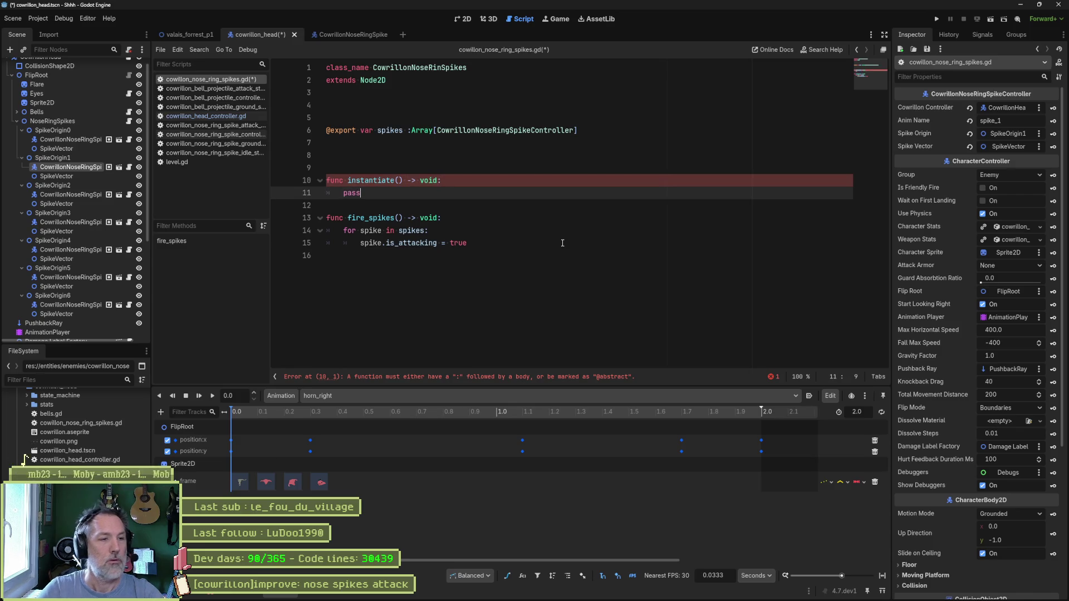
key(Return)
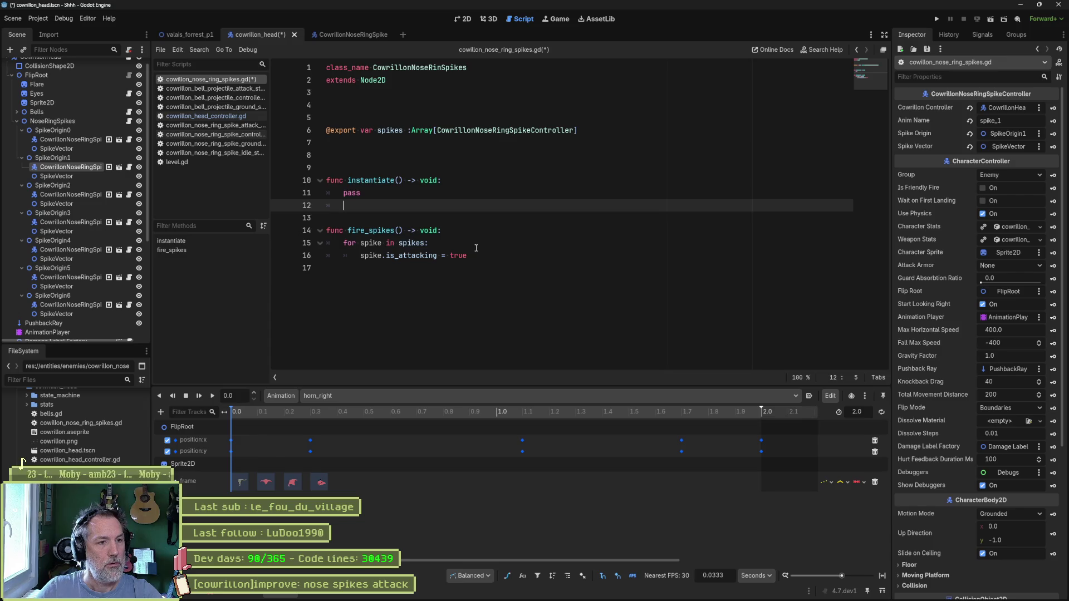
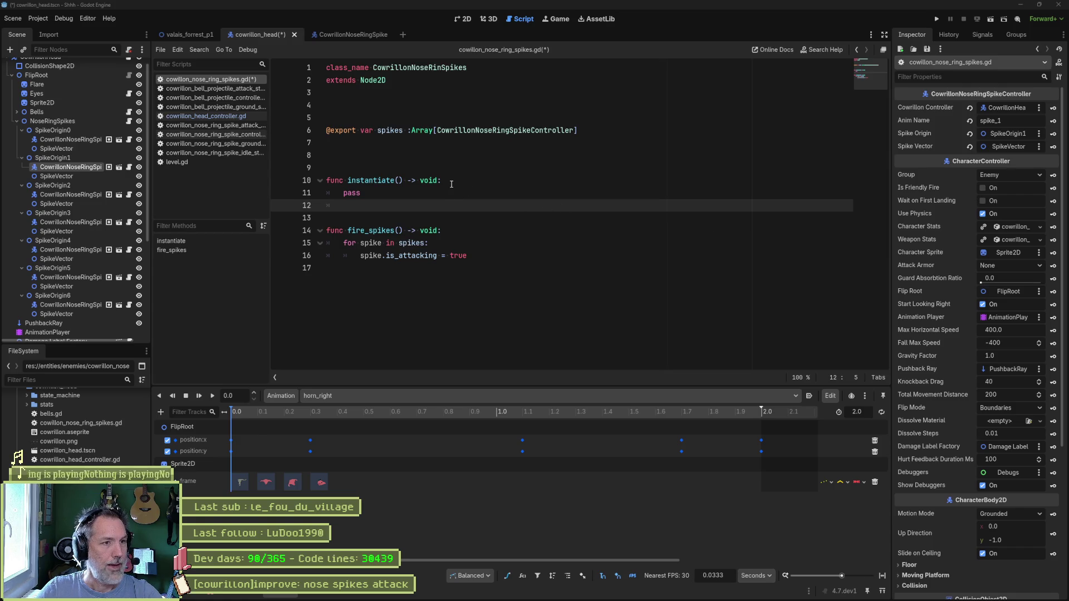
Replace pass in instantiate() with the copied 'for spike in spikes:' header, then select NoseRingSpikes.
double_click(386, 193)
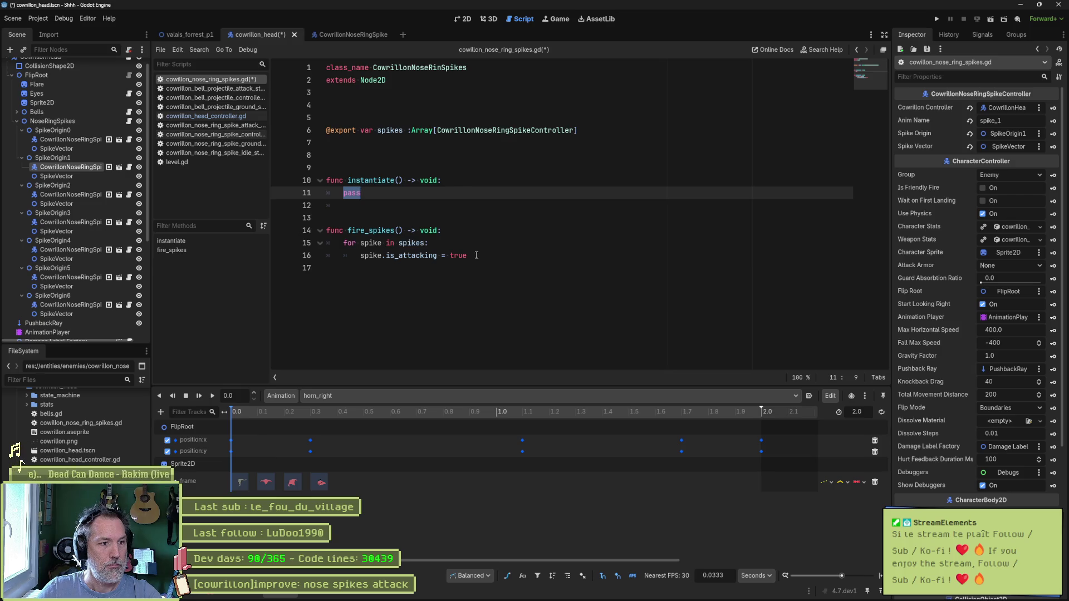
drag(473, 245, 469, 230)
key(ctrl+c)
click(469, 180)
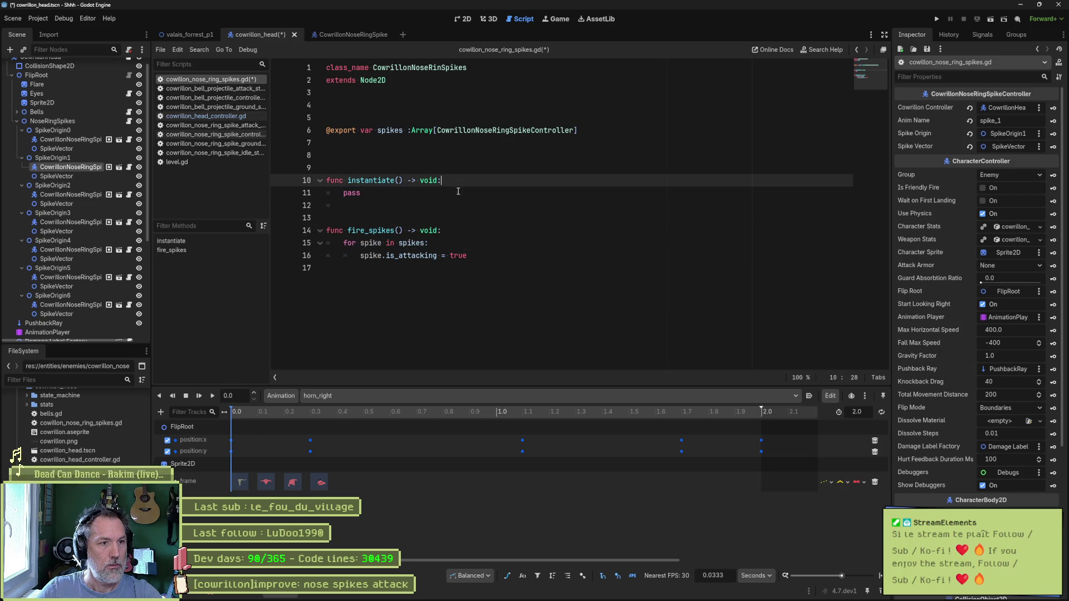
key(shift+Down)
key(ctrl+v)
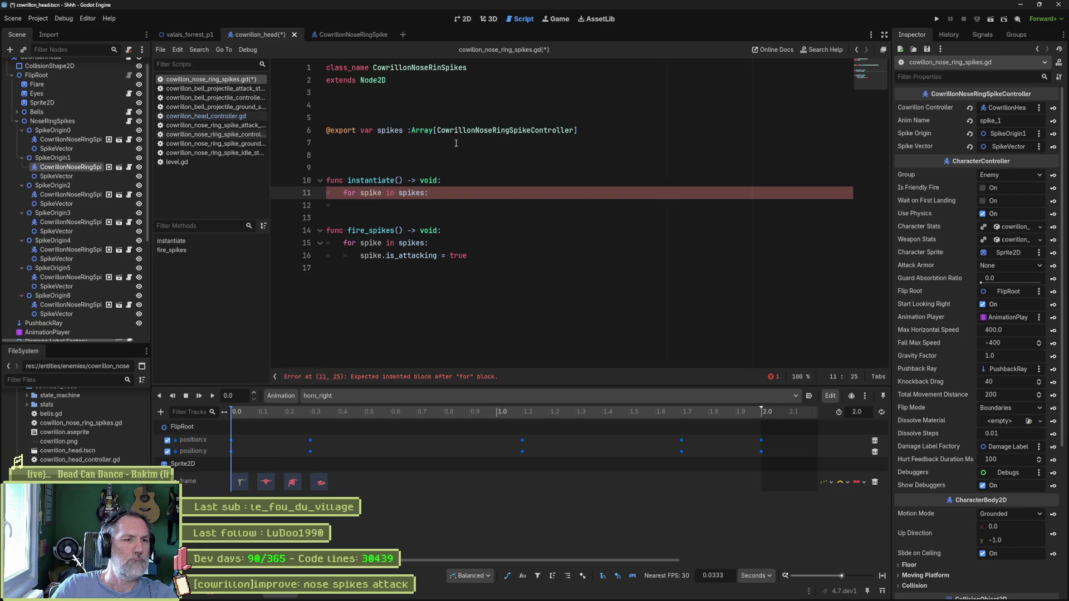
click(94, 123)
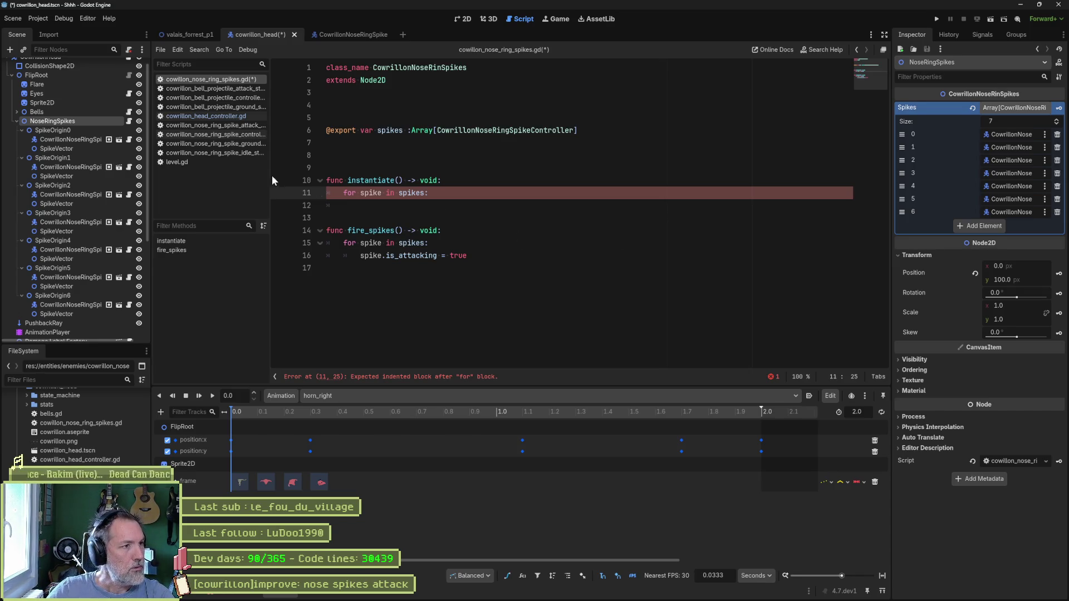
Collapse SpikeOrigin0 through SpikeOrigin6, reselect NoseRingSpikes, and re-expand SpikeOrigin0.
click(22, 130)
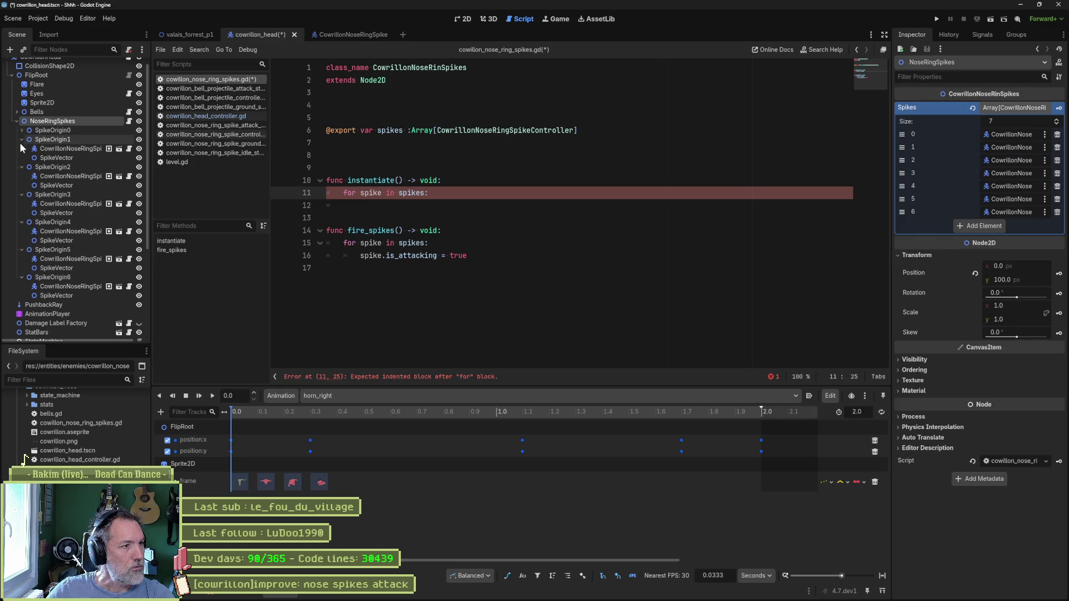
click(25, 139)
click(21, 139)
click(22, 149)
click(22, 158)
click(22, 167)
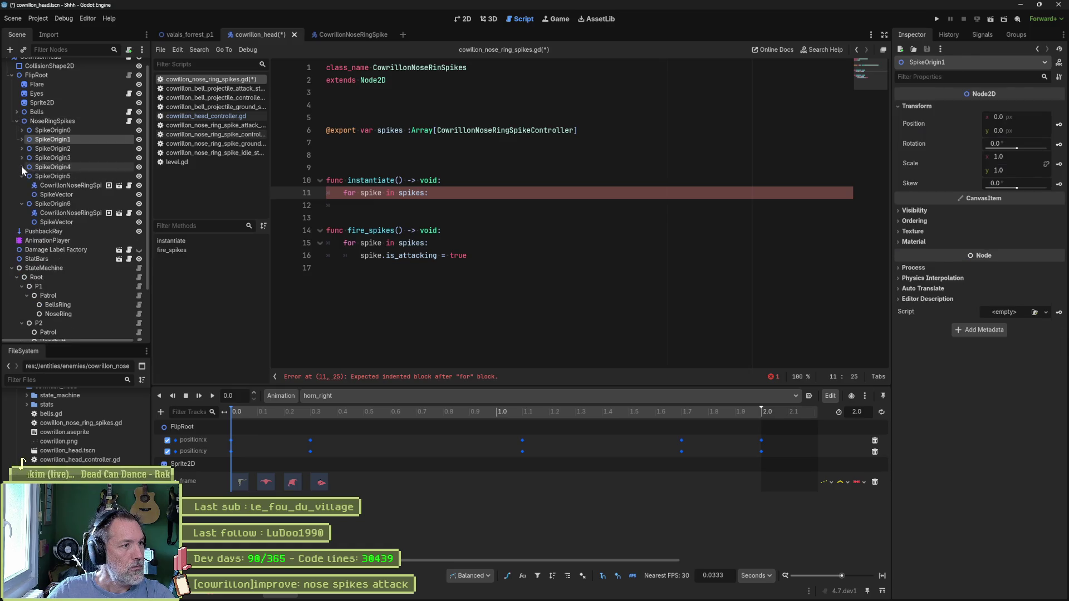
click(22, 176)
click(22, 186)
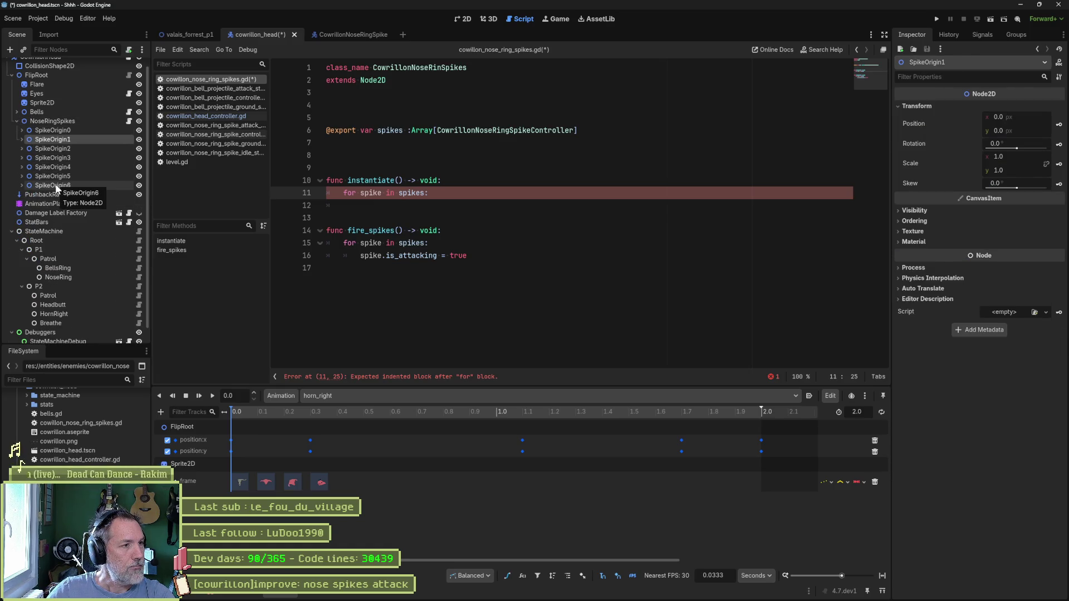
click(59, 122)
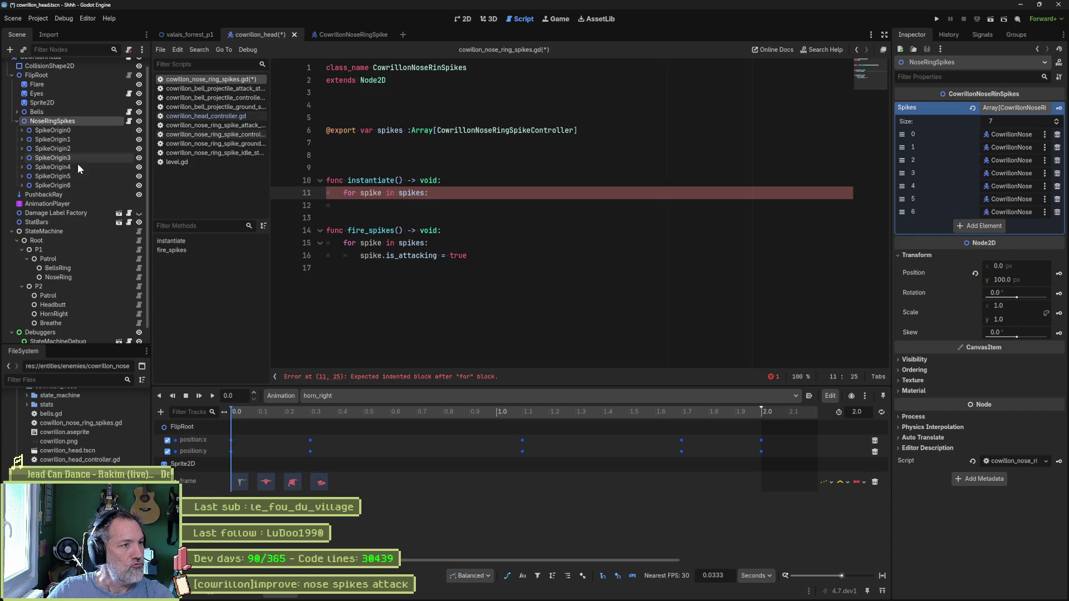
click(22, 130)
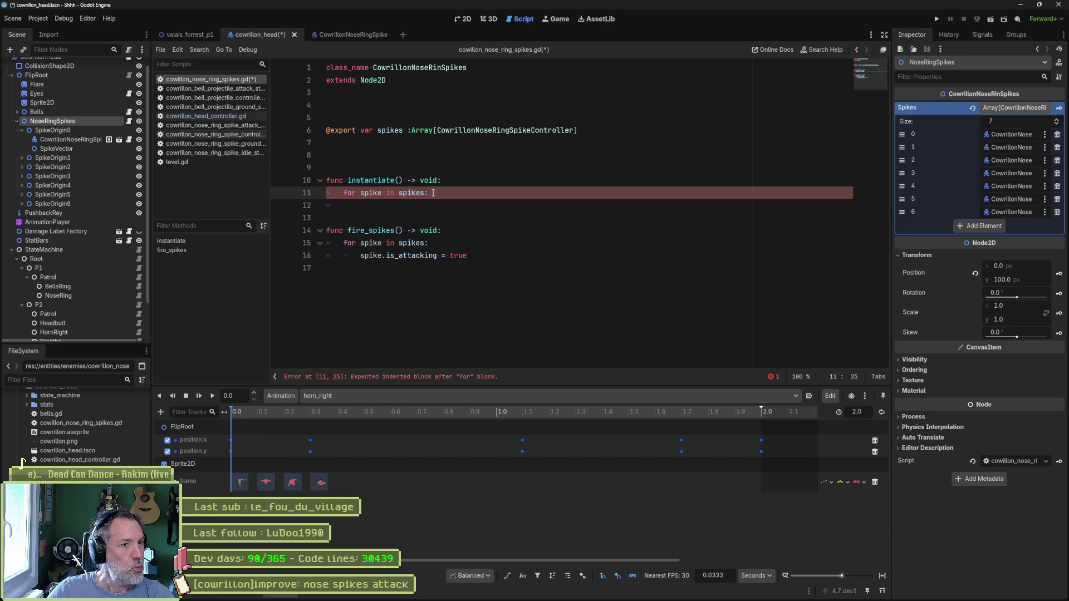
Change line 11 to 'for node in get_children():' and add 'var spike' in the loop body.
double_click(381, 194)
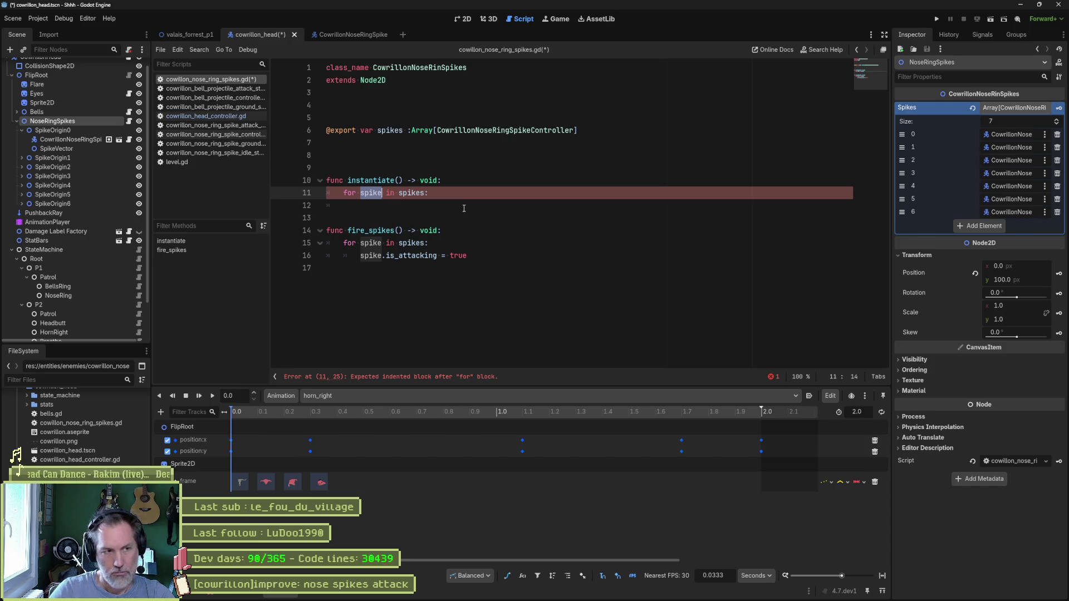
text(node)
key(Right)
key(Right)
key(Right)
key(ctrl+shift+Right)
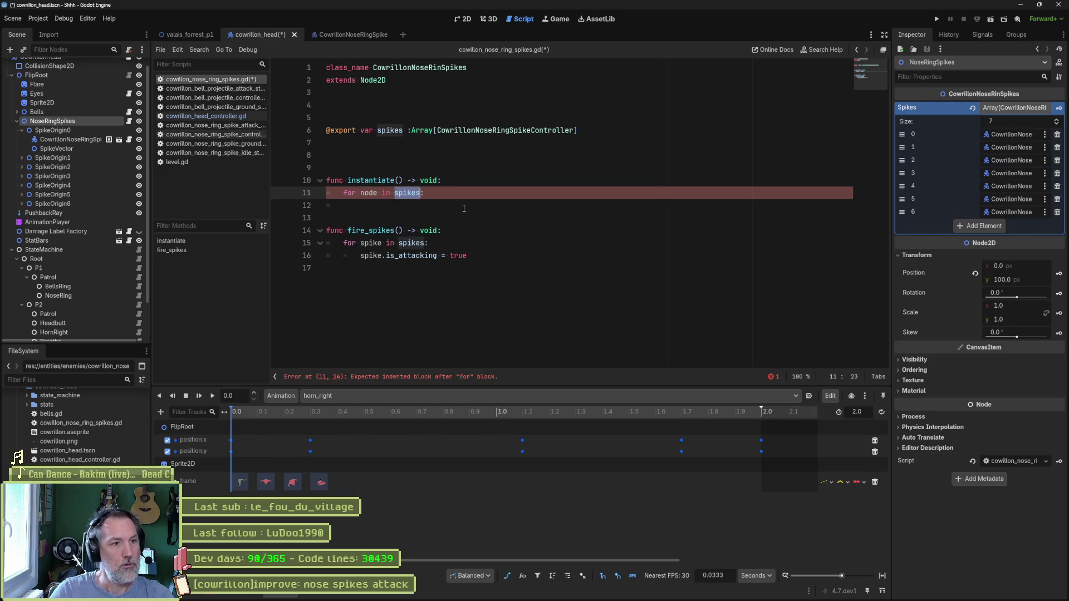
text(get)
text(_children)
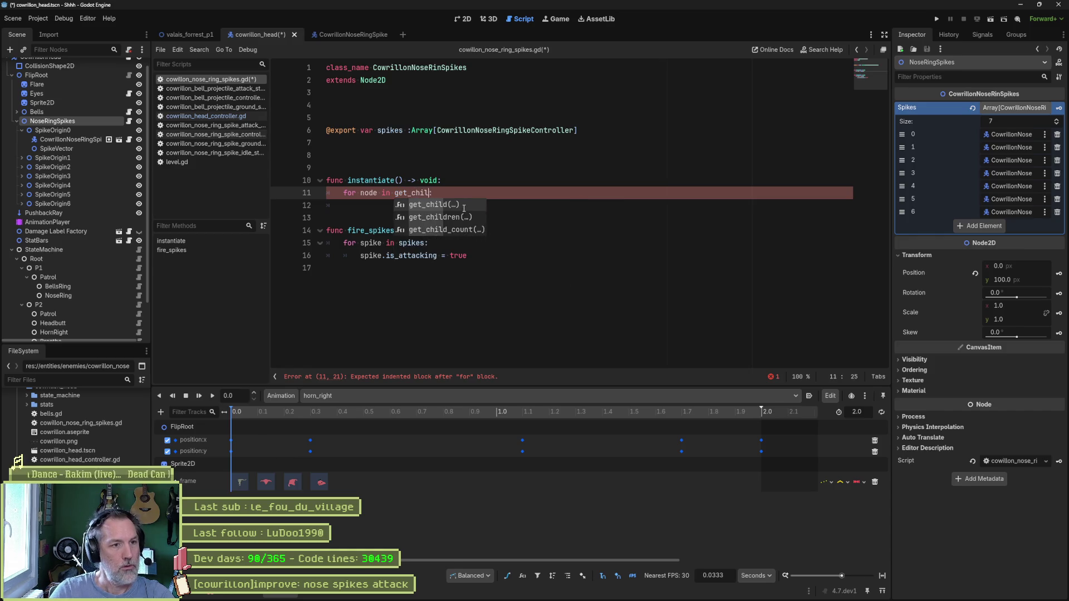
text(())
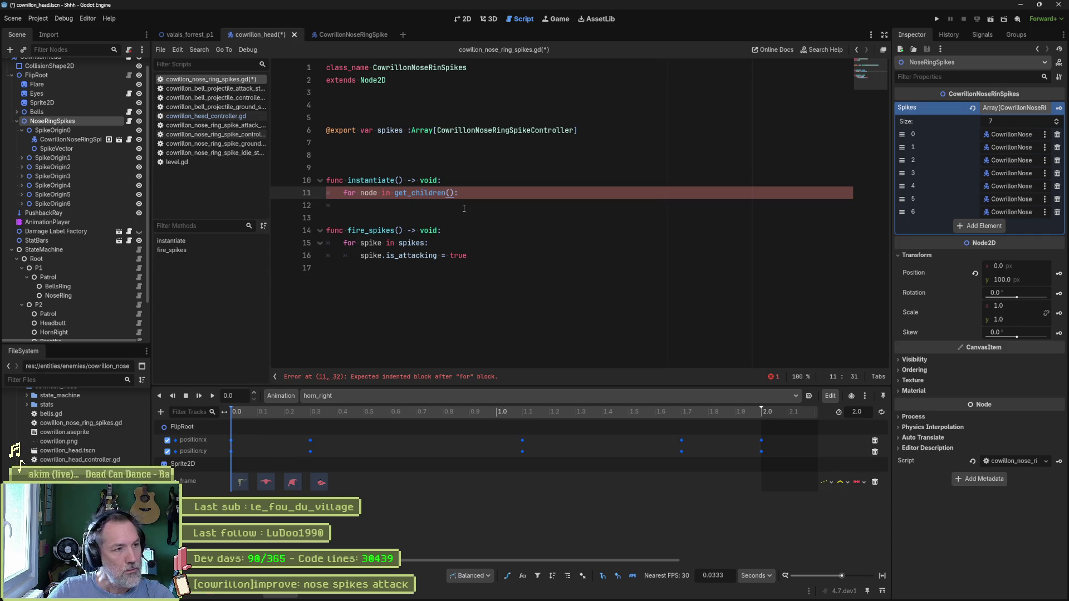
key(Return)
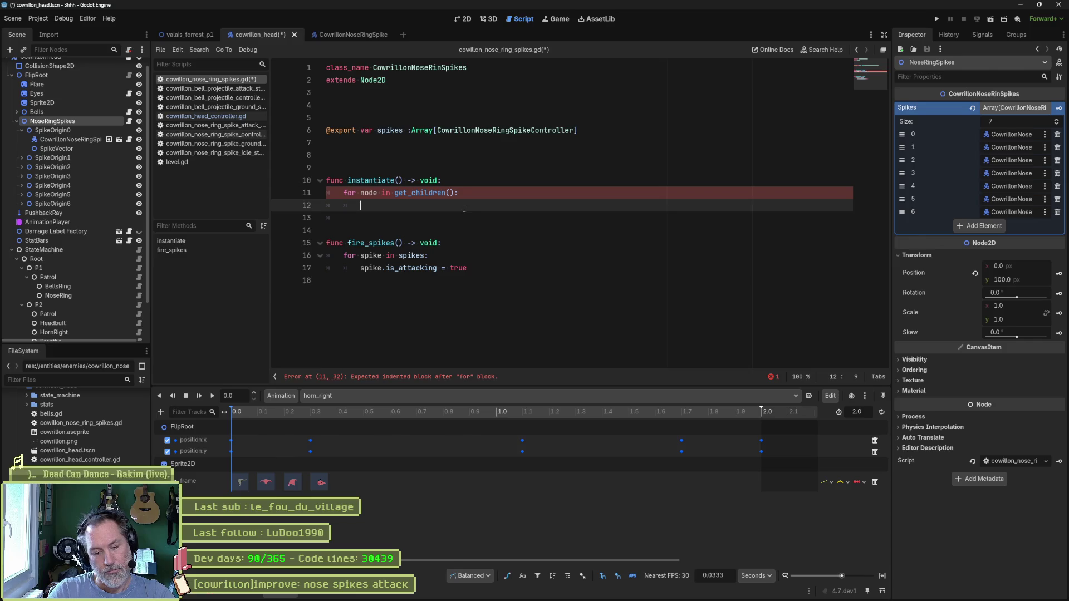
text(var )
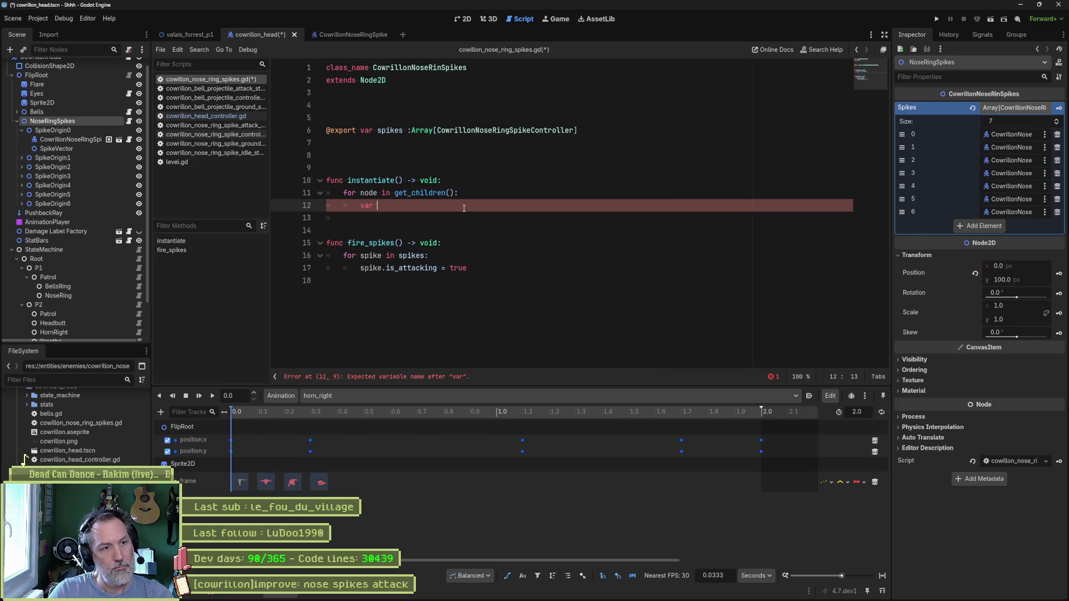
text(spike)
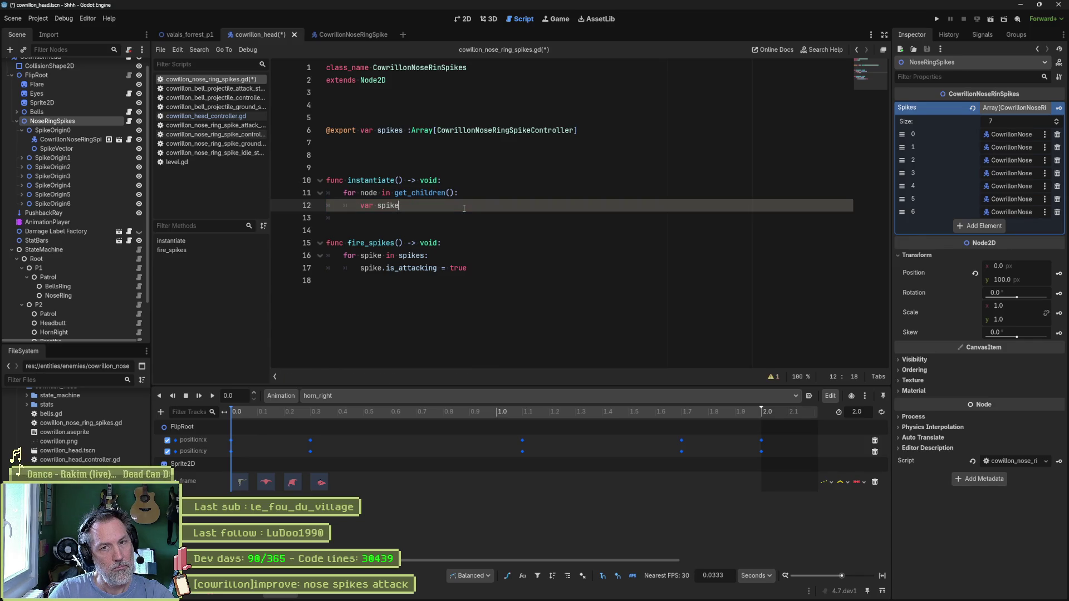
key(Up)
key(Up)
key(Up)
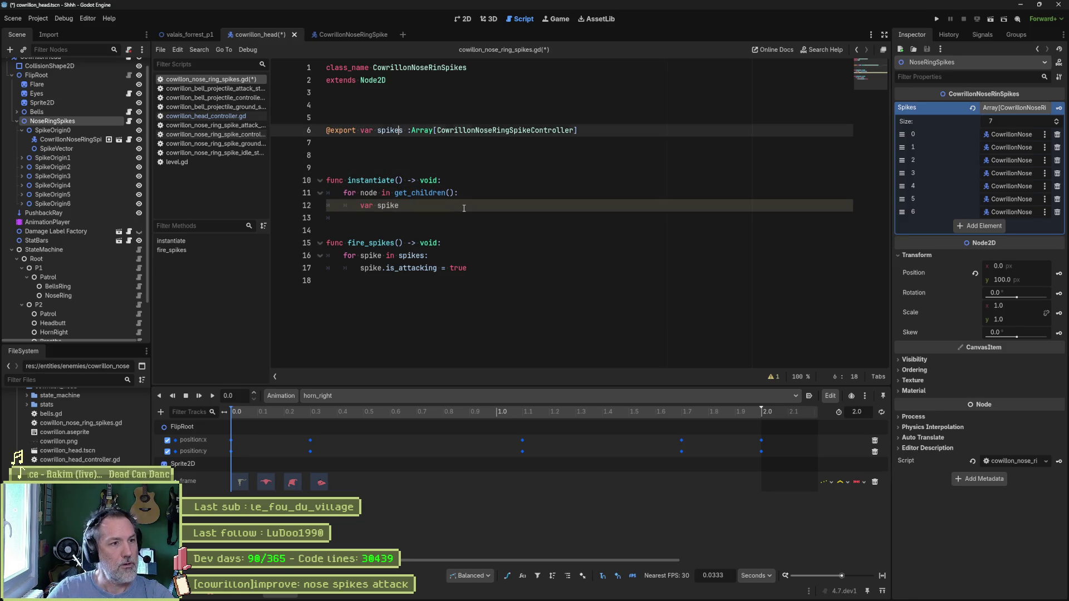
key(ctrl+shift+Return)
text(@export va)
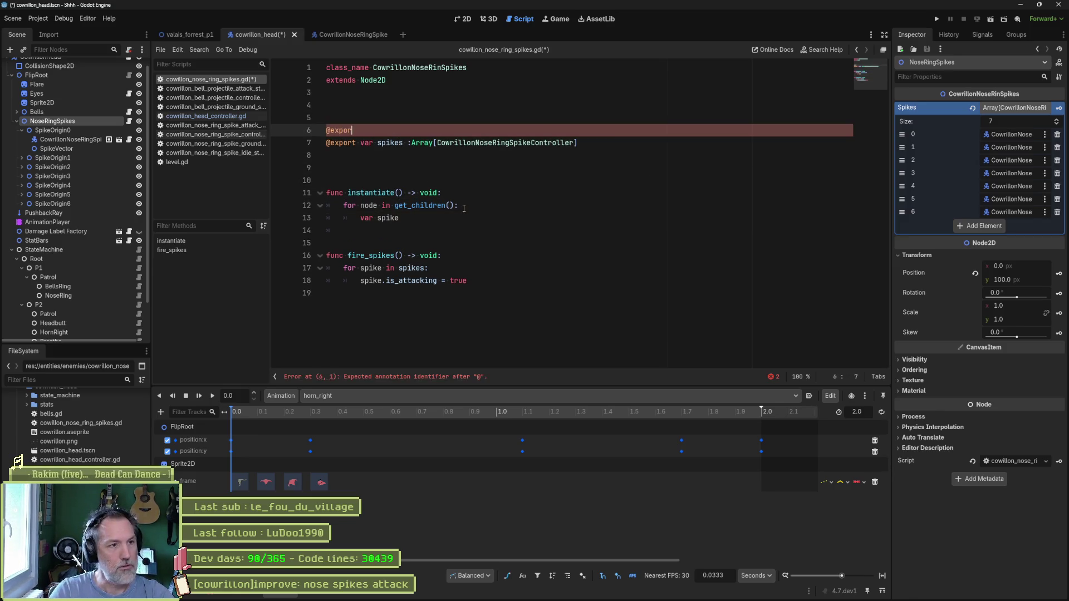
text(r spike: )
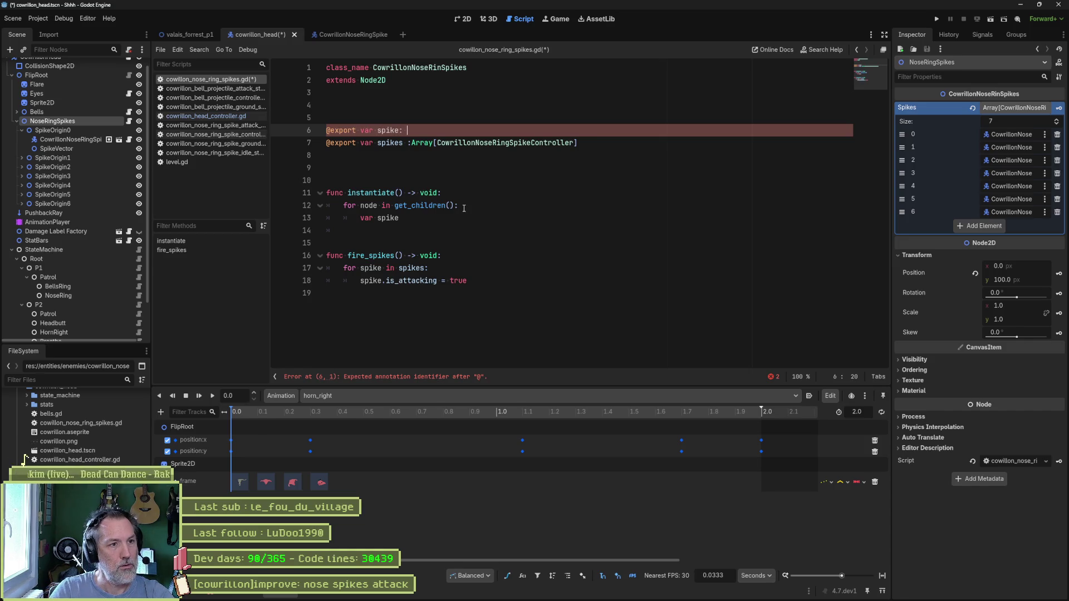
text(PackedScene)
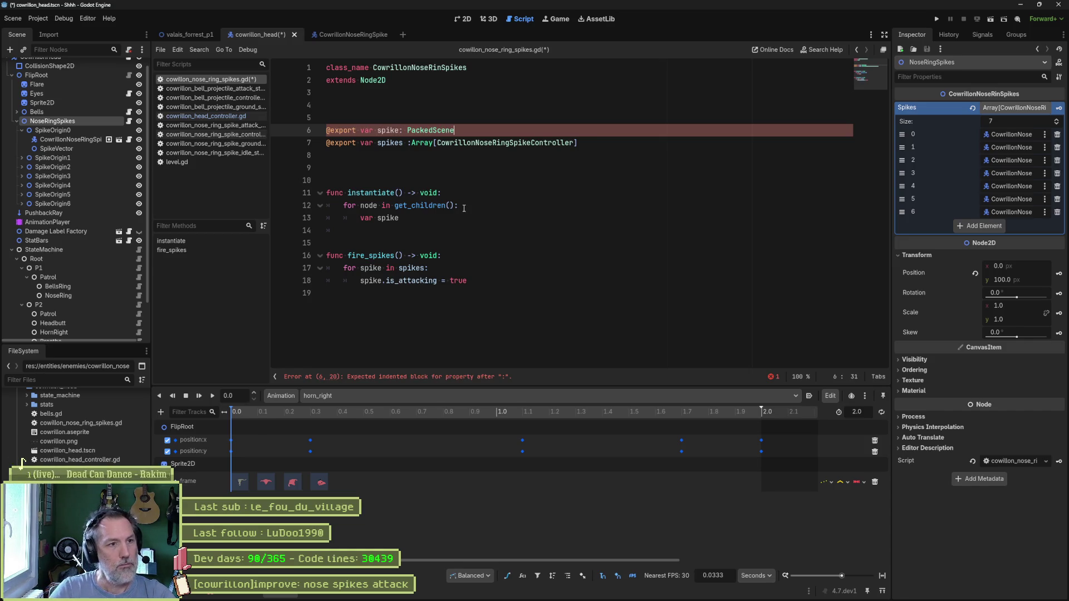
key(Down)
key(Down)
key(Down)
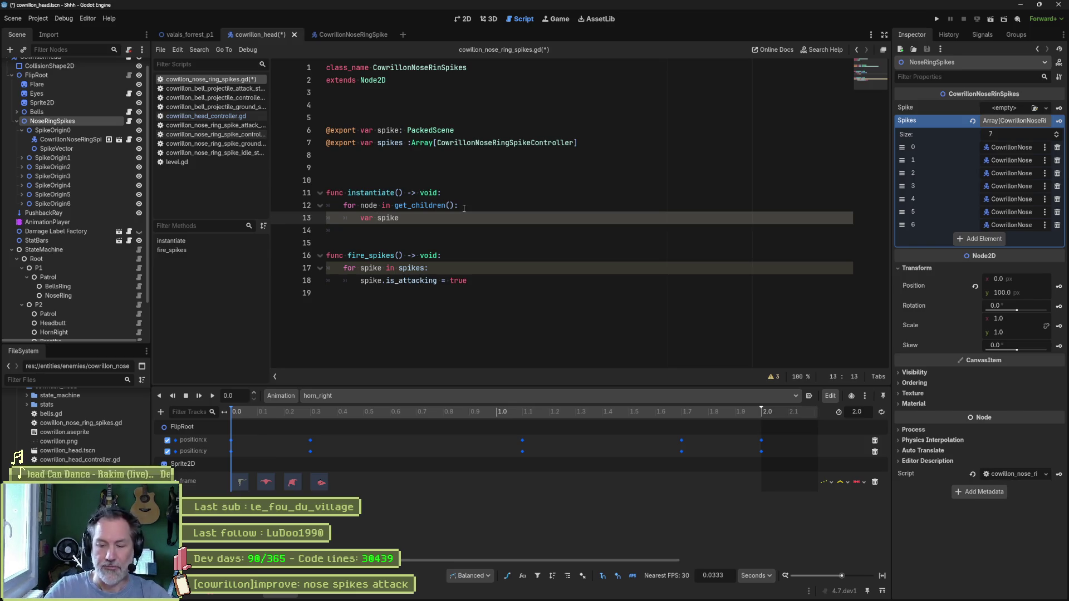
key(BackSpace)
key(BackSpace)
key(BackSpace)
text(= )
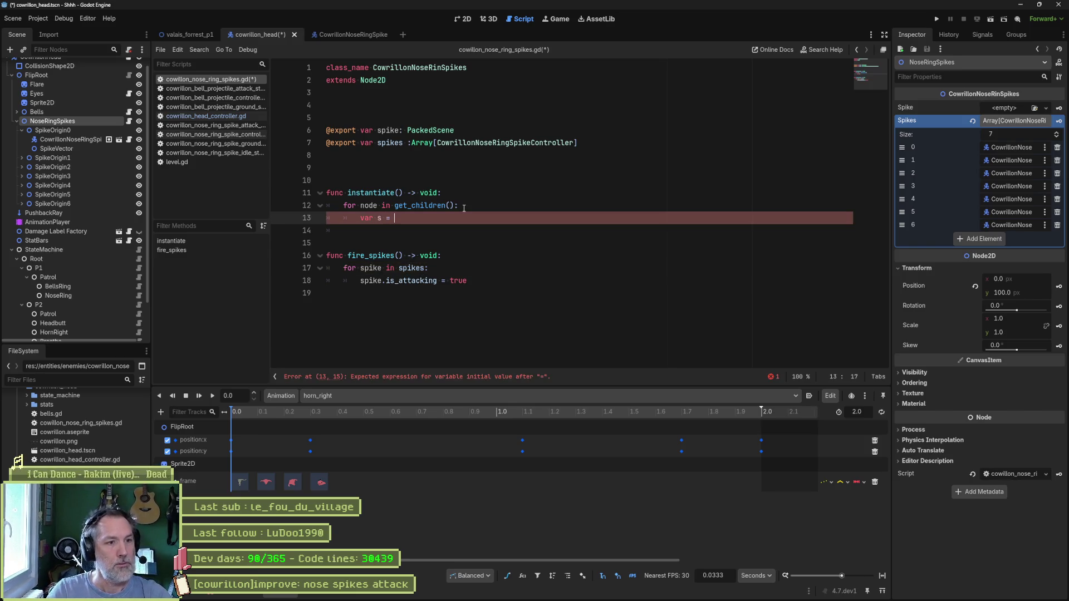
text(insta)
key(Return)
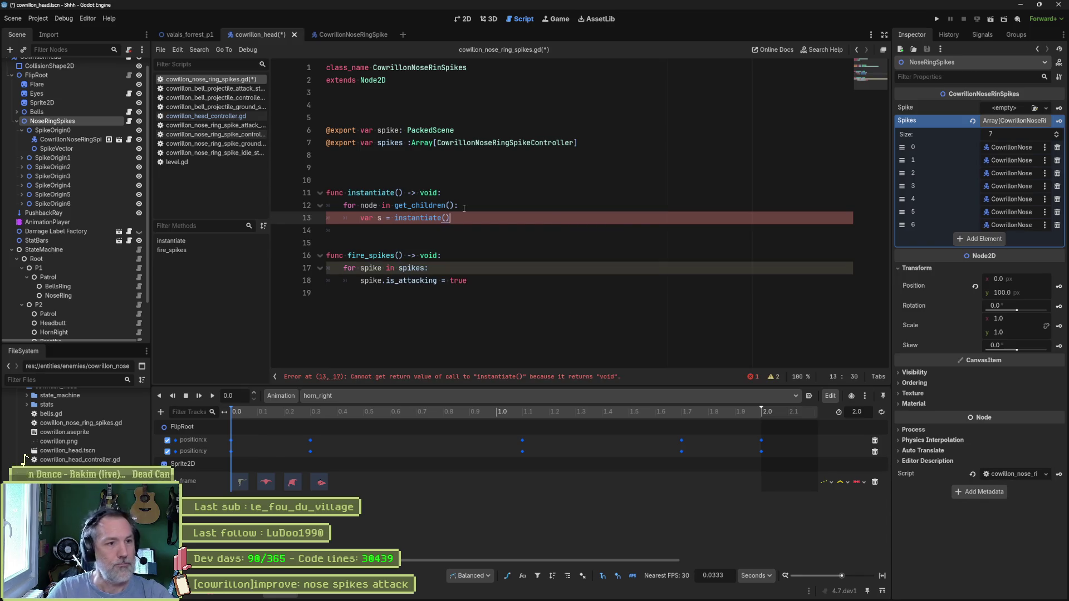
key(Left)
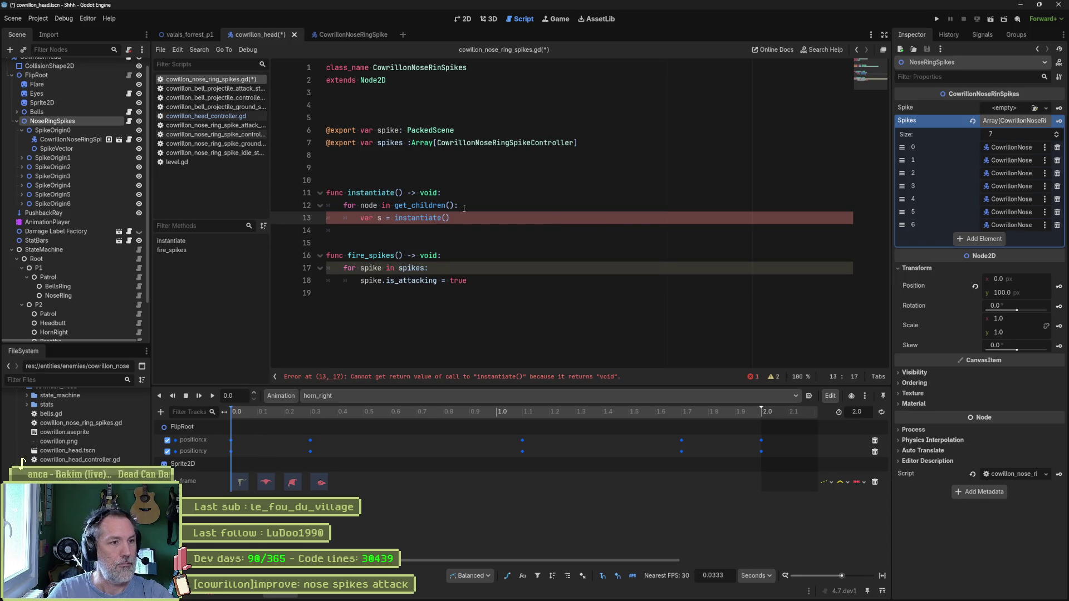
text(spike.)
key(End)
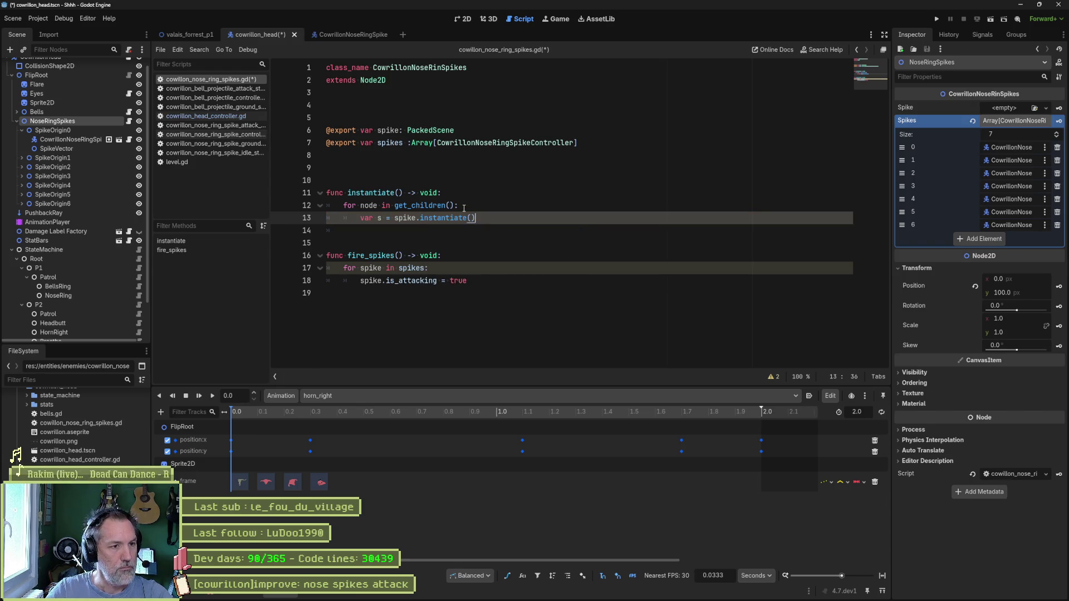
key(Return)
Write the naming line s.name = "Spike_" + i inside the loop.
text(s.name =)
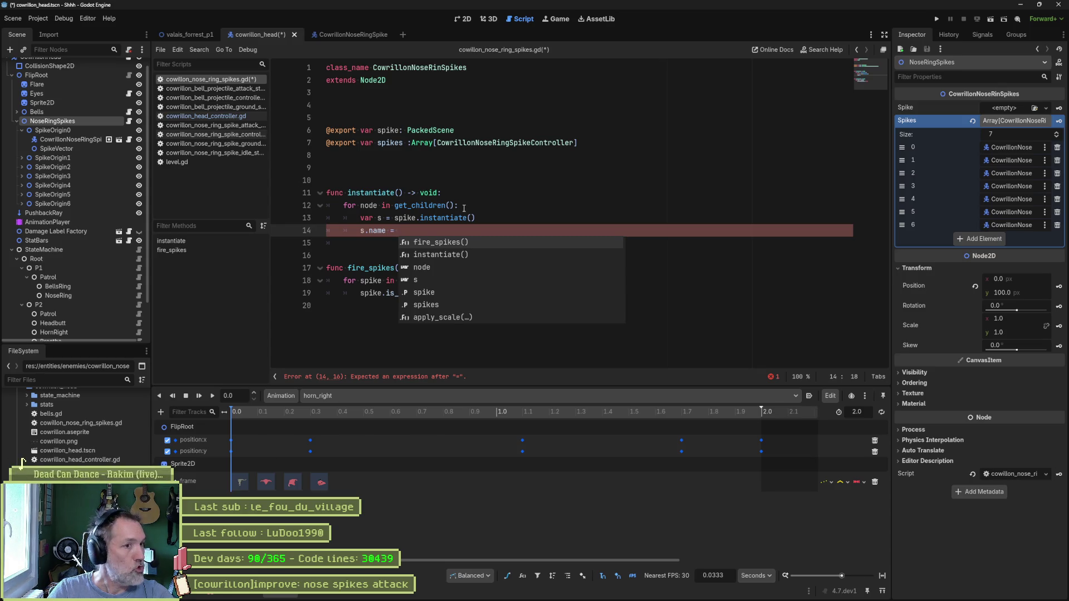
text(S)
key(BackSpace)
text("Spike)
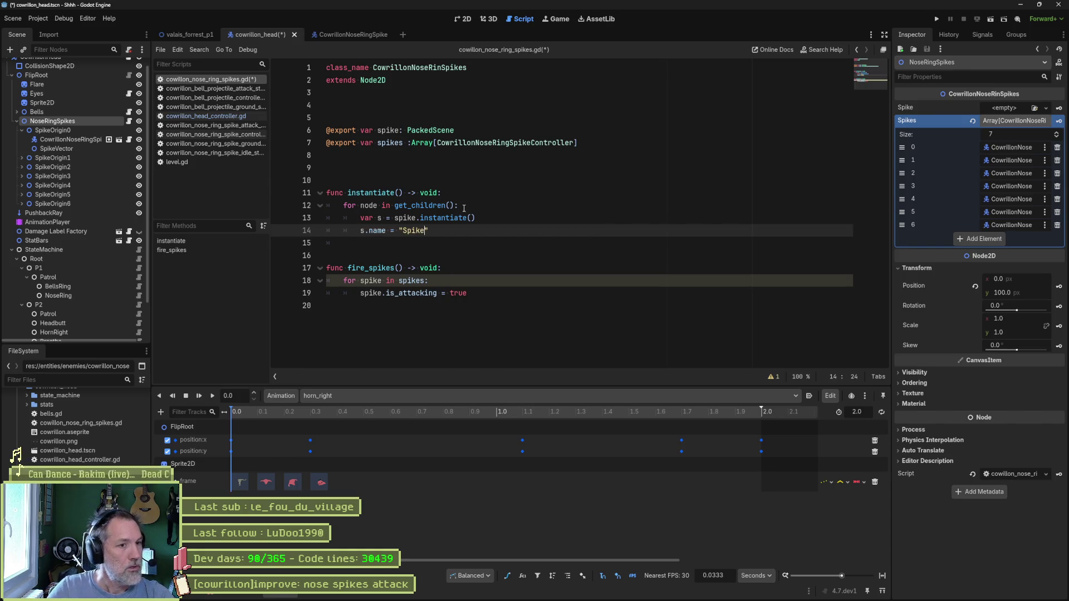
text(_" )
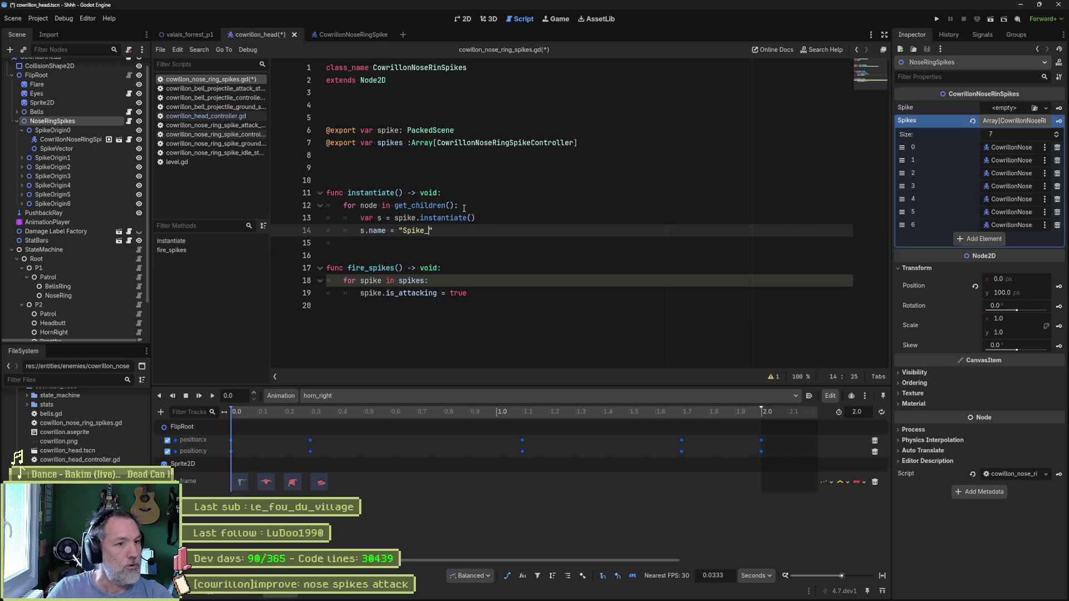
text(+ i)
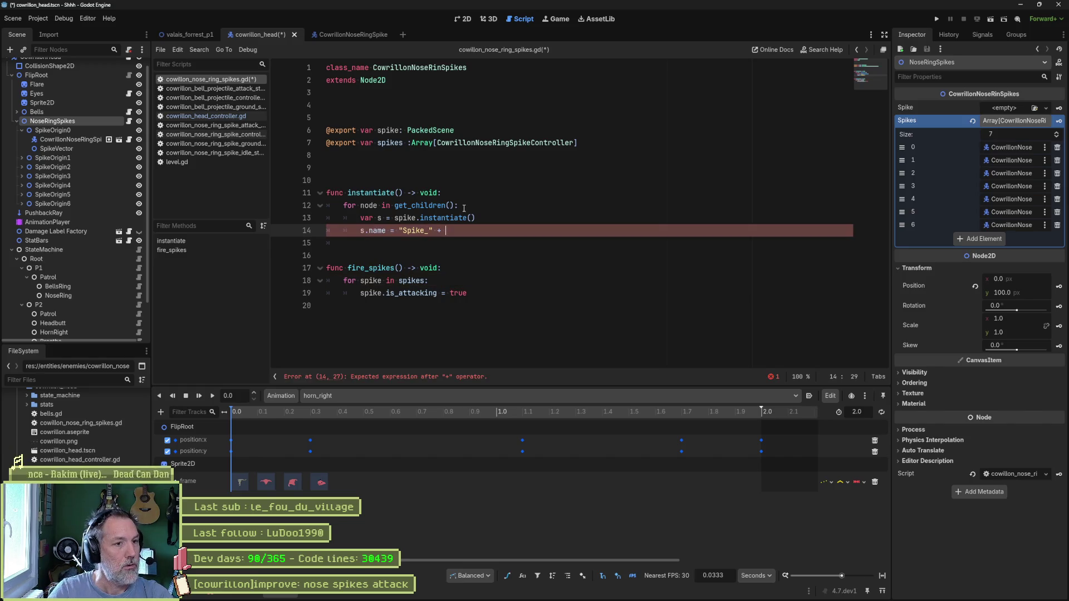
Declare the counter var i := 0 before the children loop.
key(Escape)
key(Up)
key(Up)
key(Up)
key(Return)
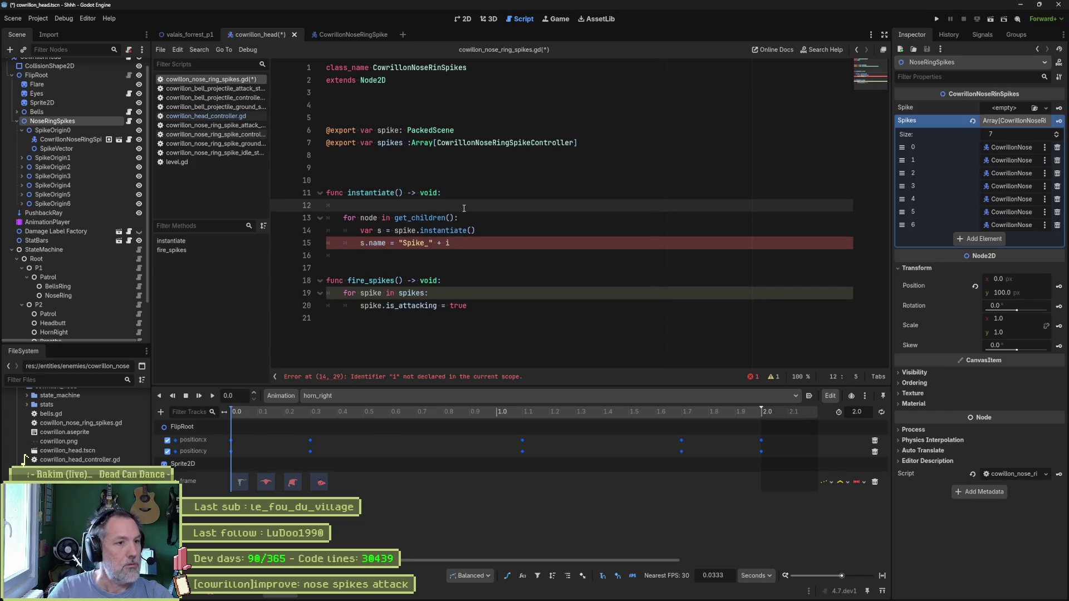
text(int i)
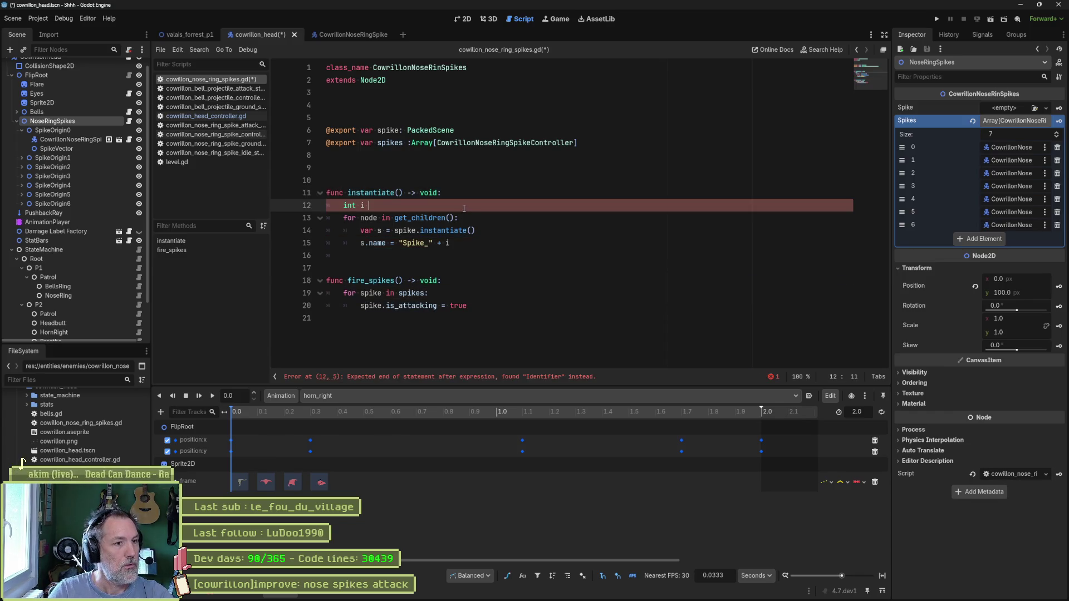
key(BackSpace)
key(BackSpace)
key(BackSpace)
text(var )
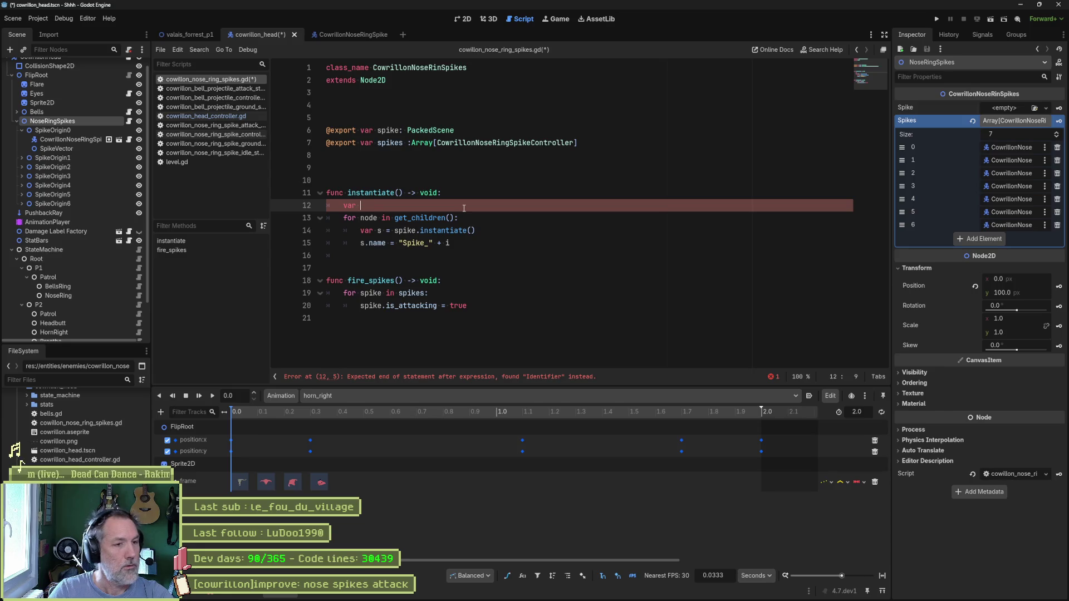
text(i := 0)
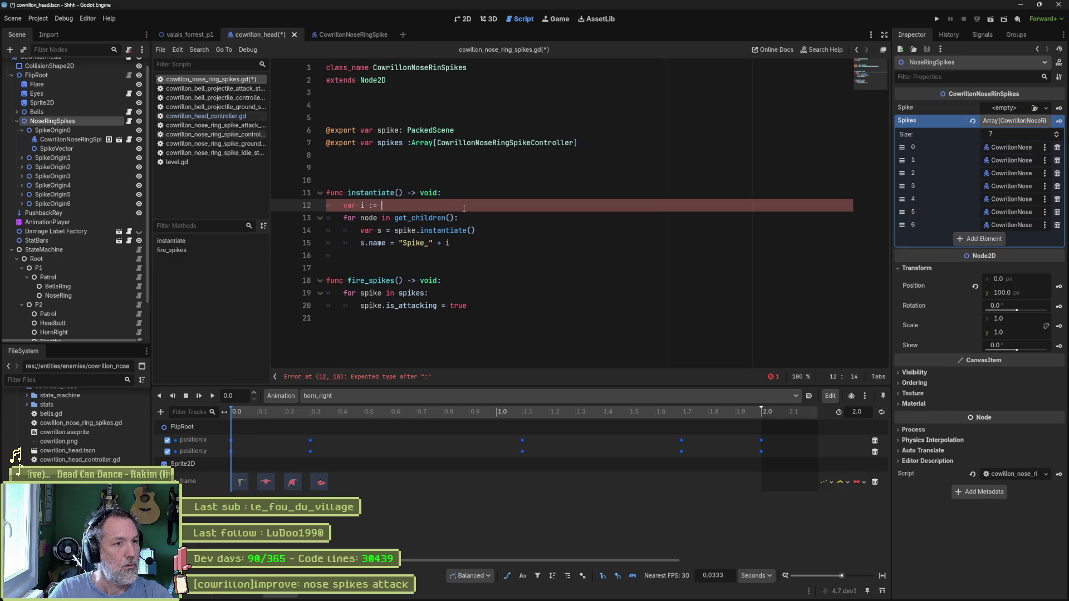
key(Return)
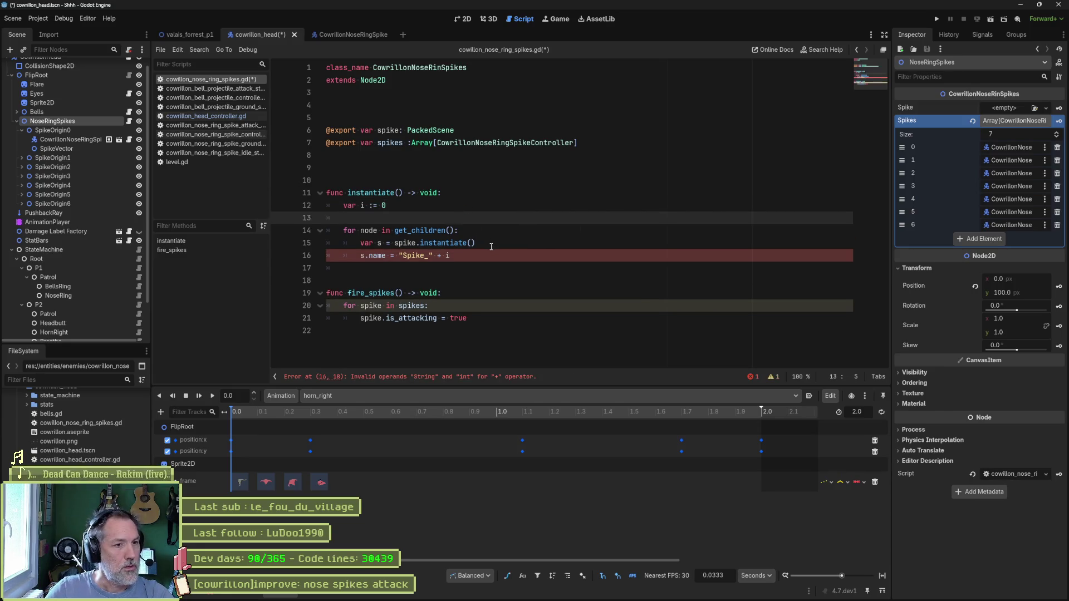
Add i += 1 in the loop and convert the counter with str(i) in the name.
click(495, 255)
key(Return)
text(i)
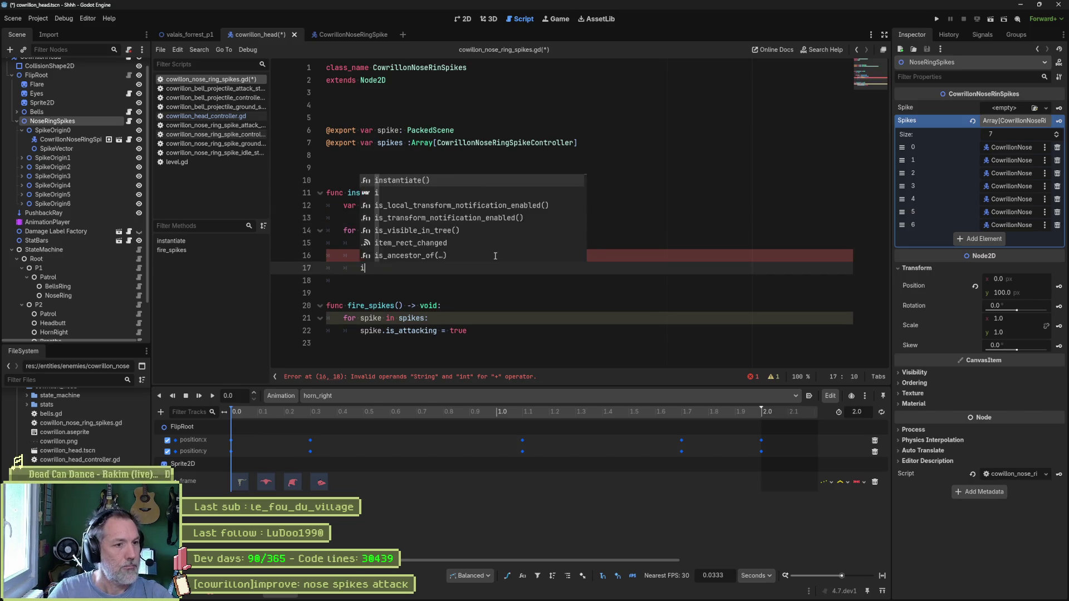
text( +=)
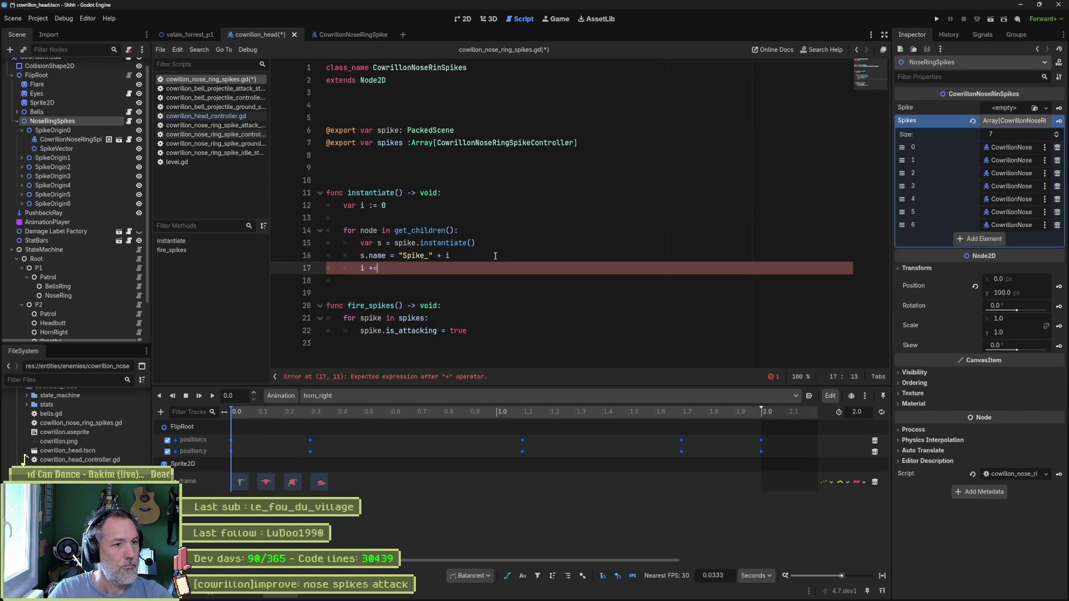
text( 1)
click(495, 256)
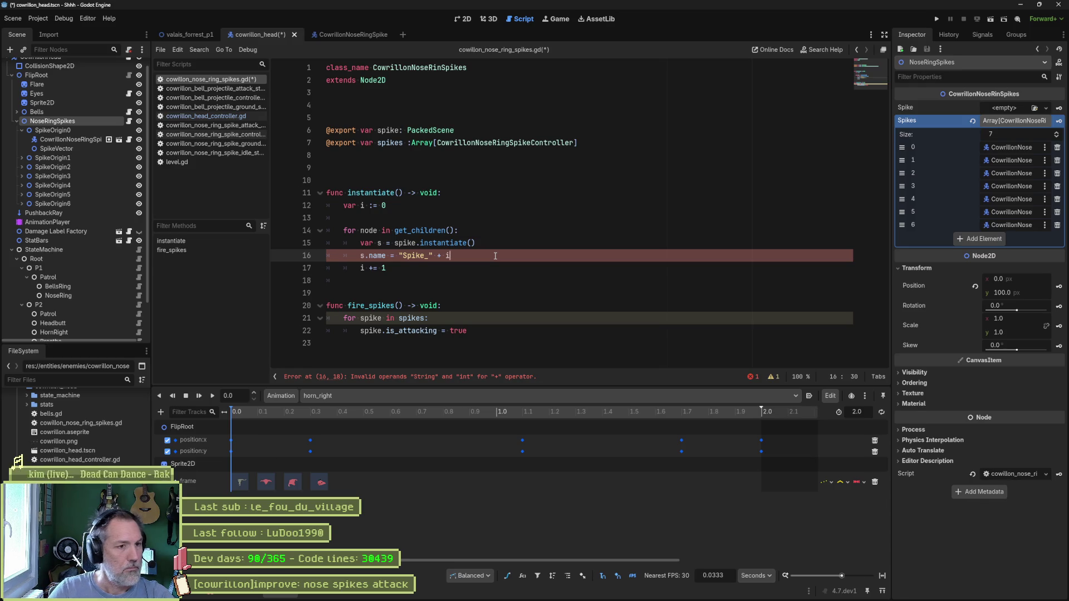
key(BackSpace)
text(str(i))
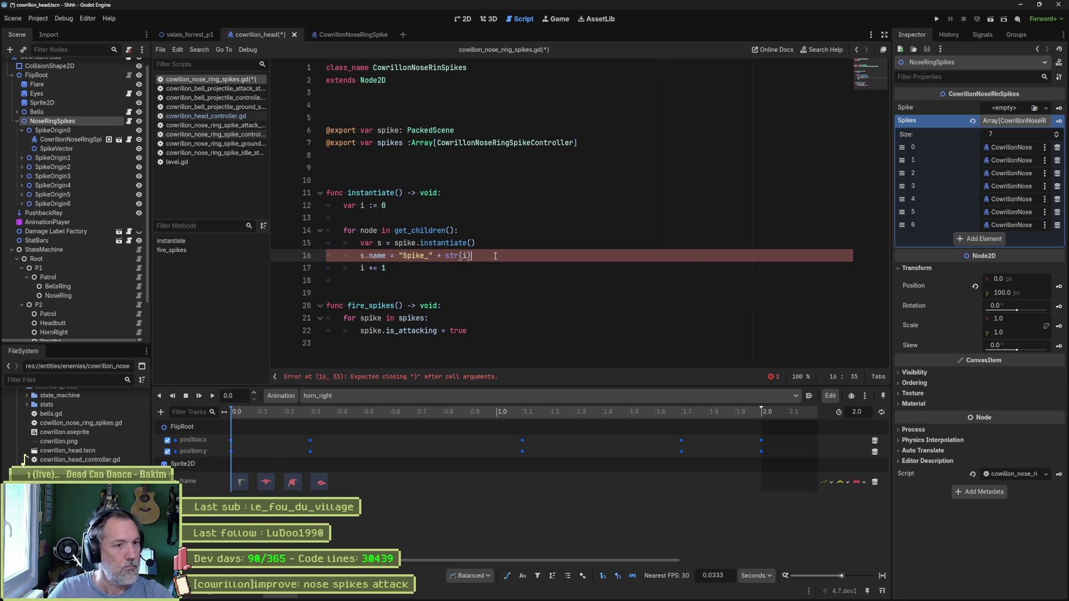
click(450, 265)
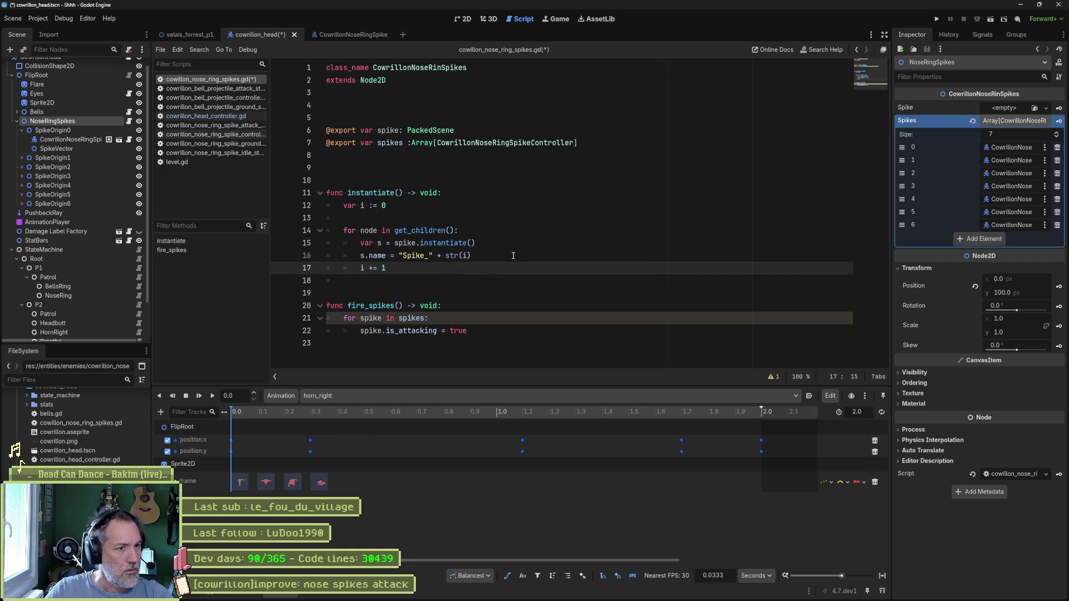
Insert node.add_child(s) on a new line right after the spike naming line.
key(Return)
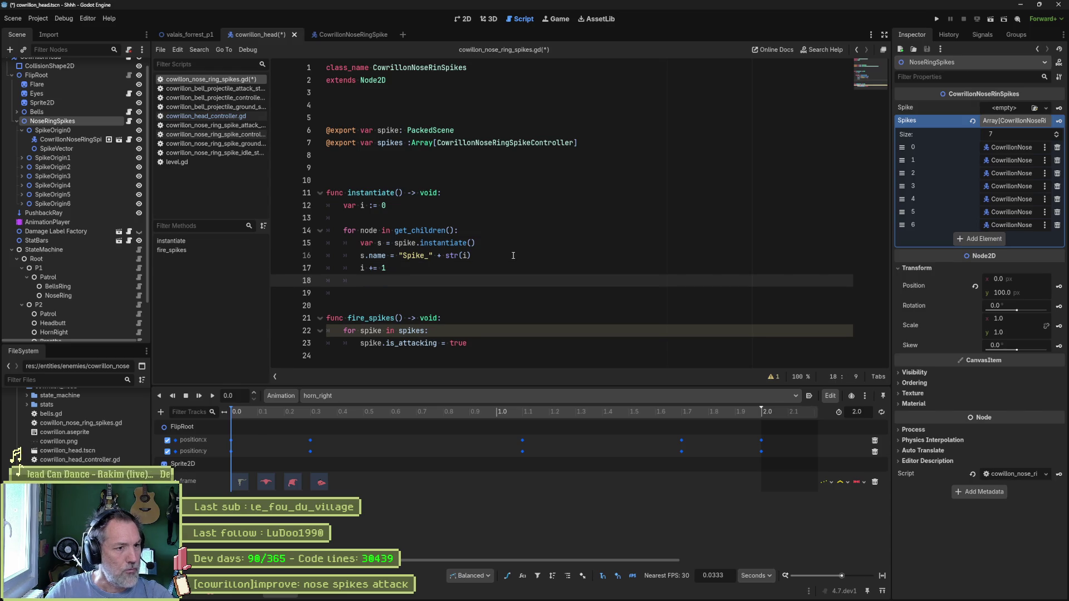
key(Up)
key(Up)
key(Return)
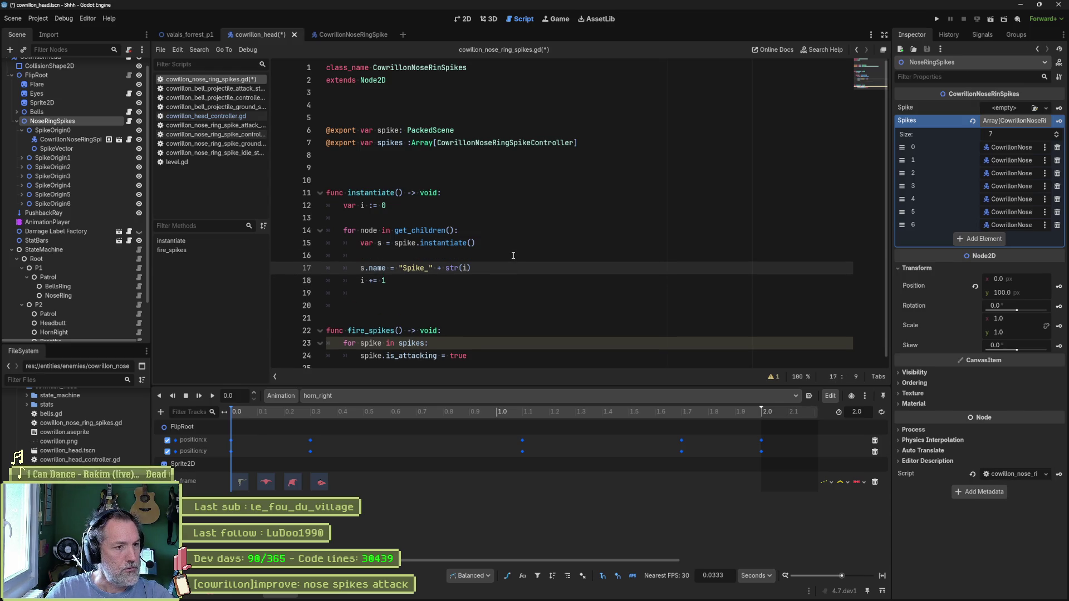
key(Up)
key(alt+Down)
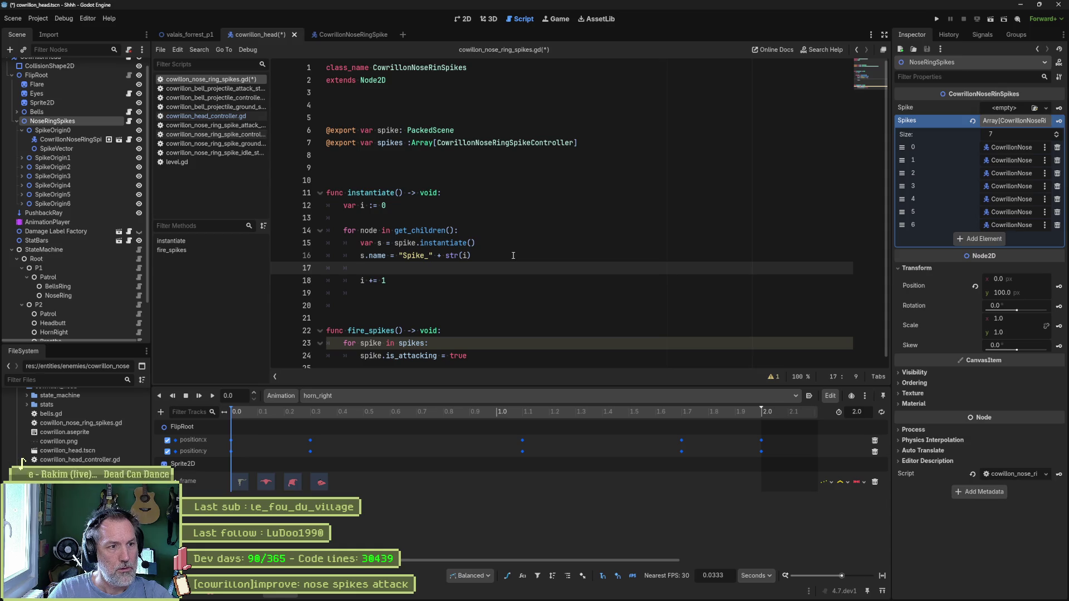
text(node.add)
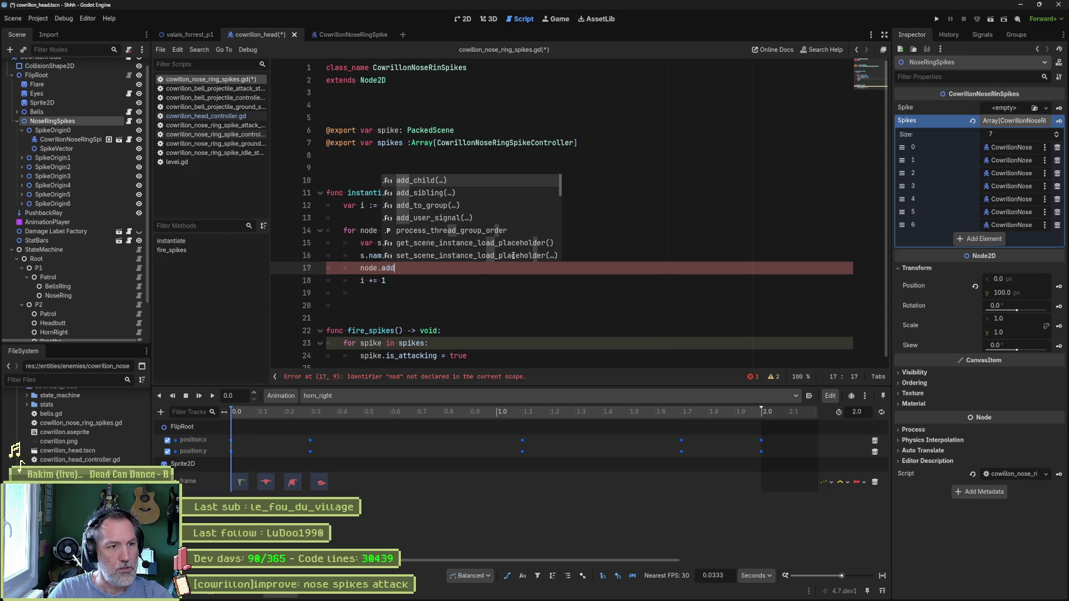
key(Return)
text(s)
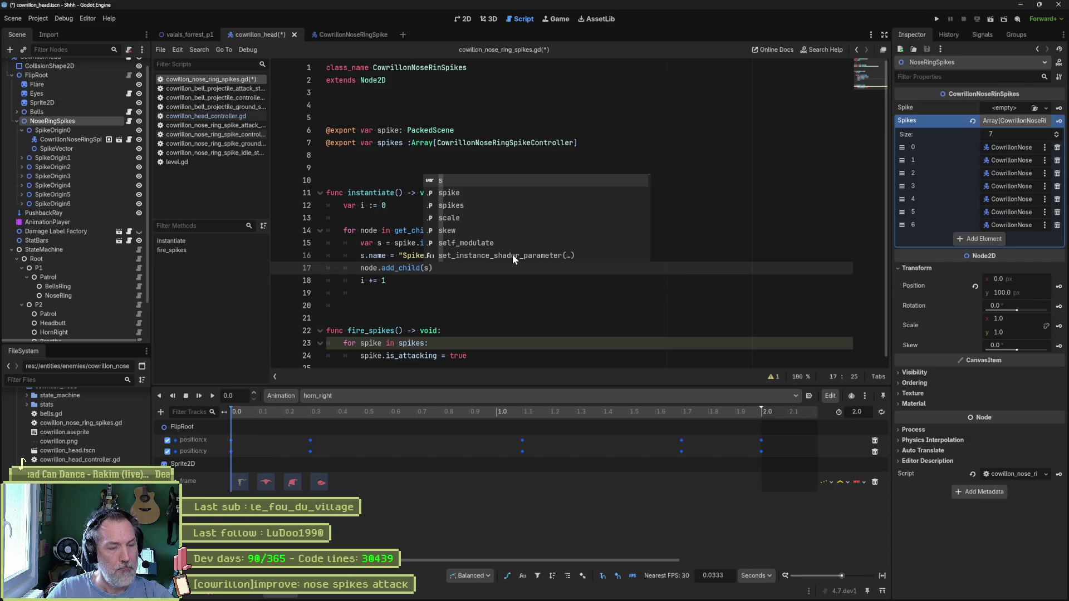
key(Escape)
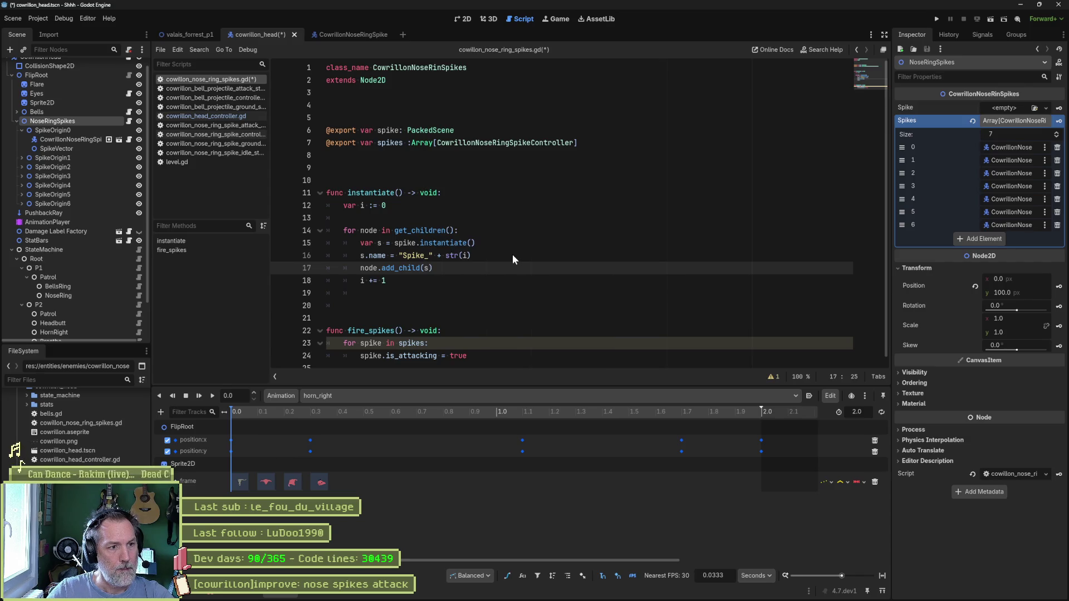
key(Up)
key(Up)
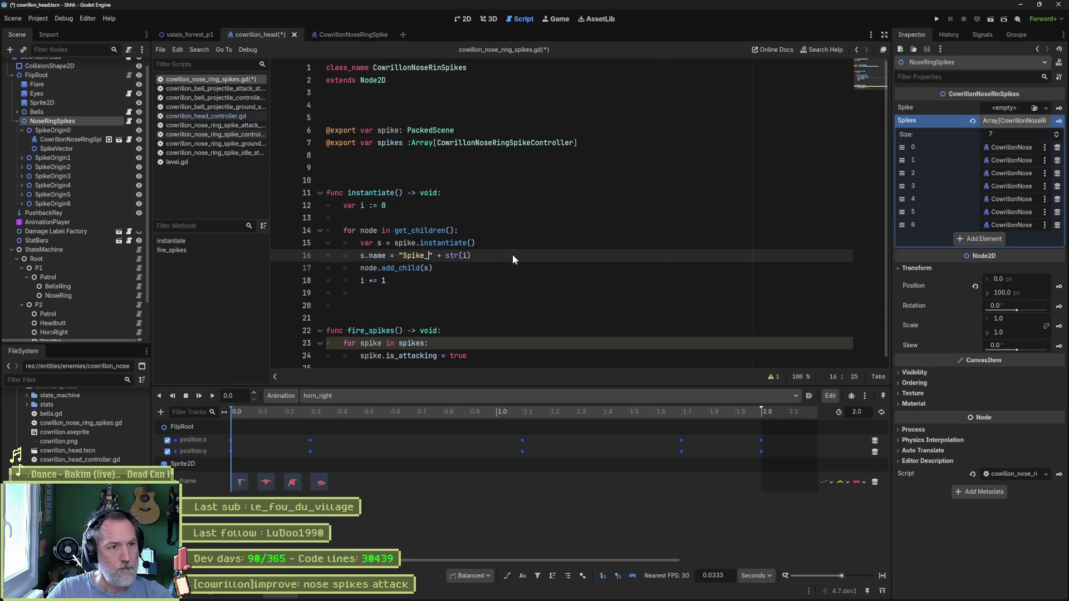
key(Down)
key(Down)
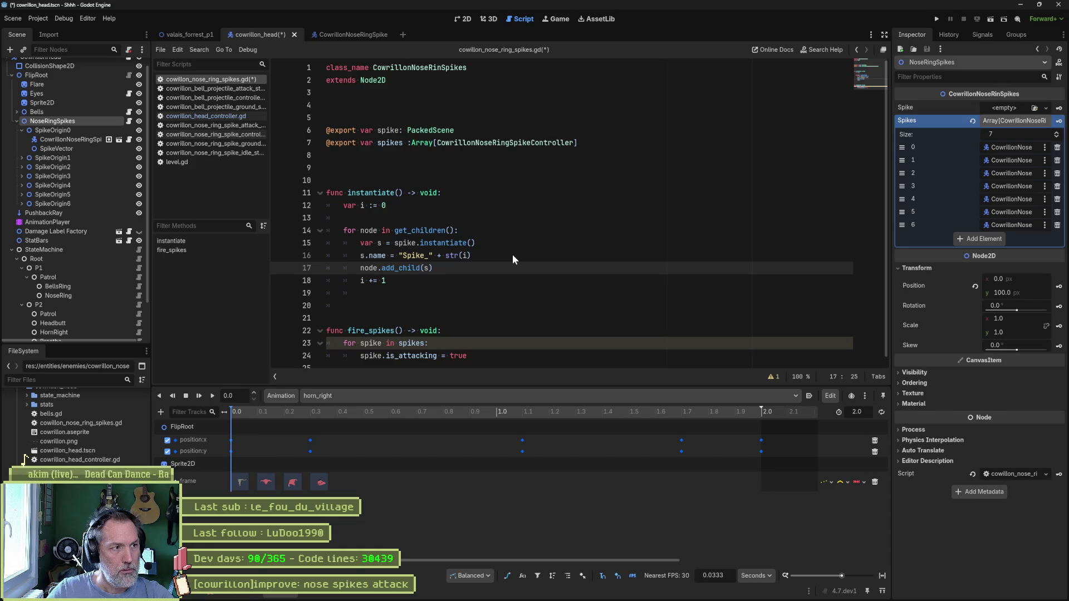
key(Right)
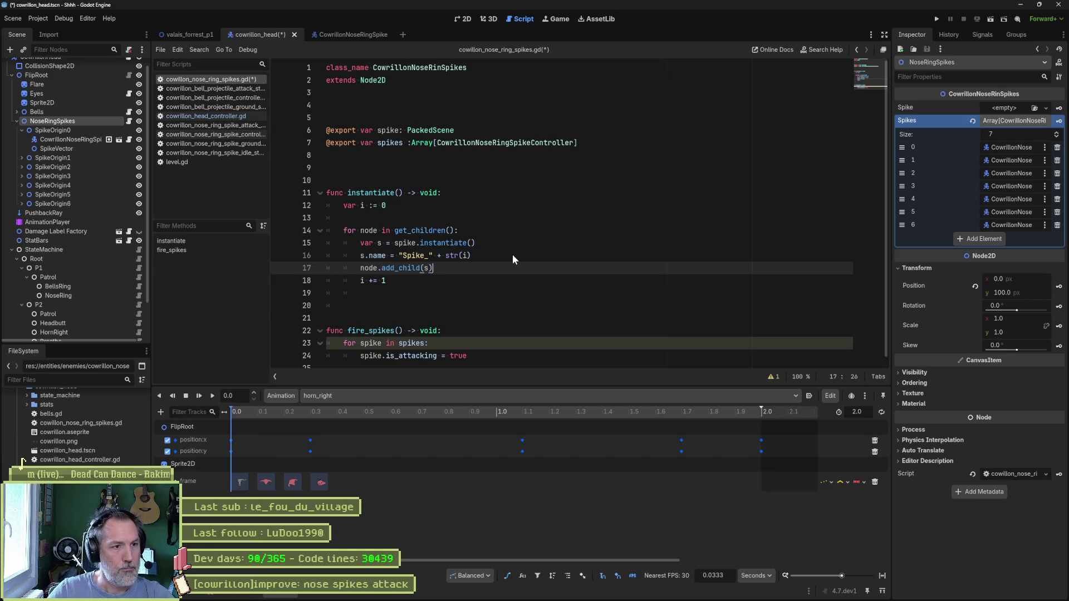
key(Return)
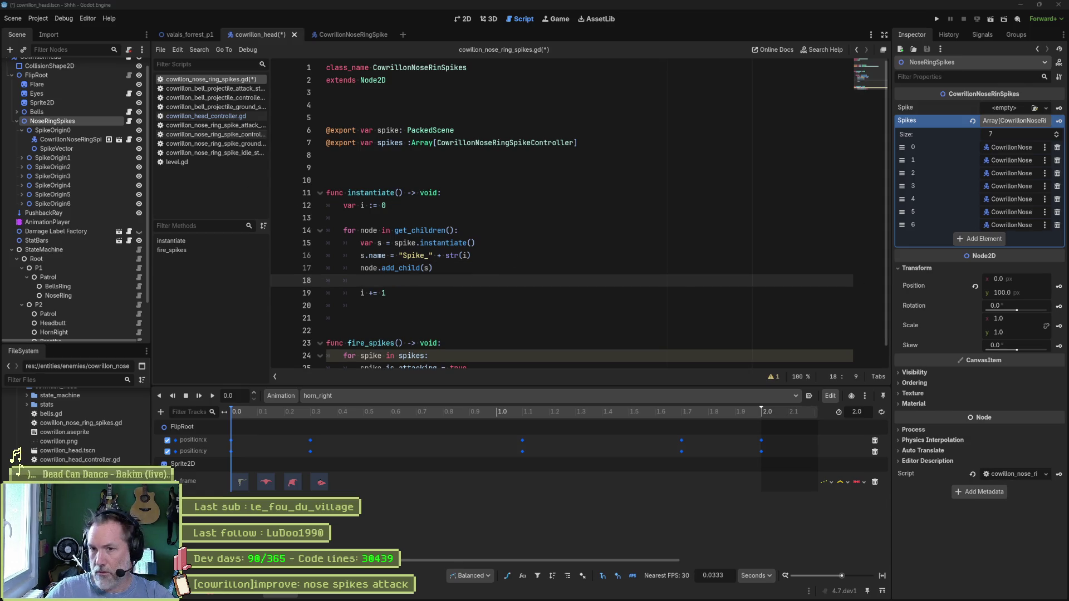
drag(1068, 45, 950, 43)
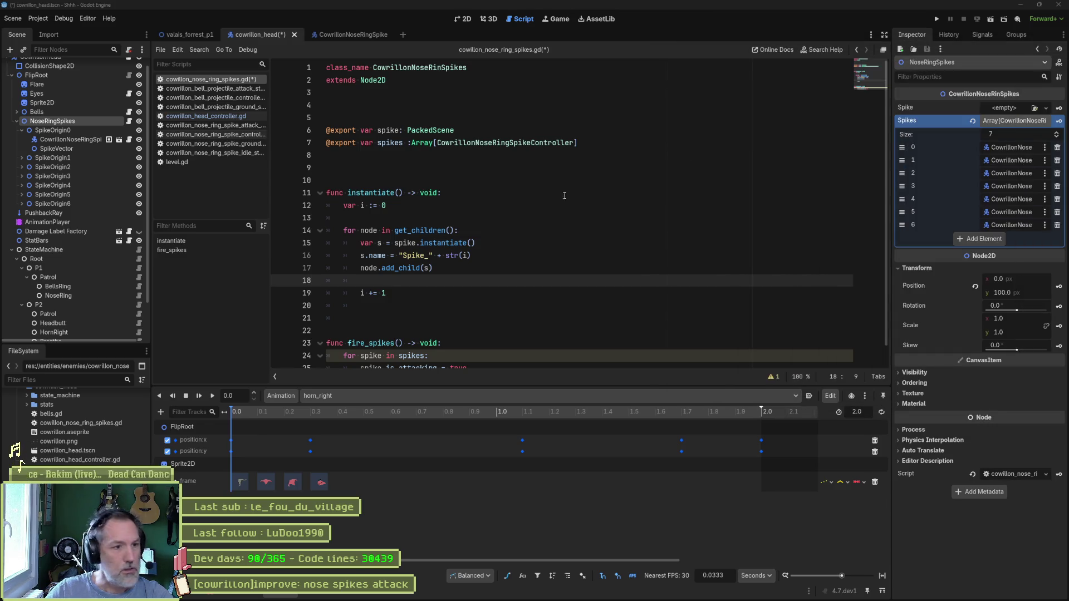
Add s.anim_name = "spike_" + str(i) after the add_child line.
text(s.)
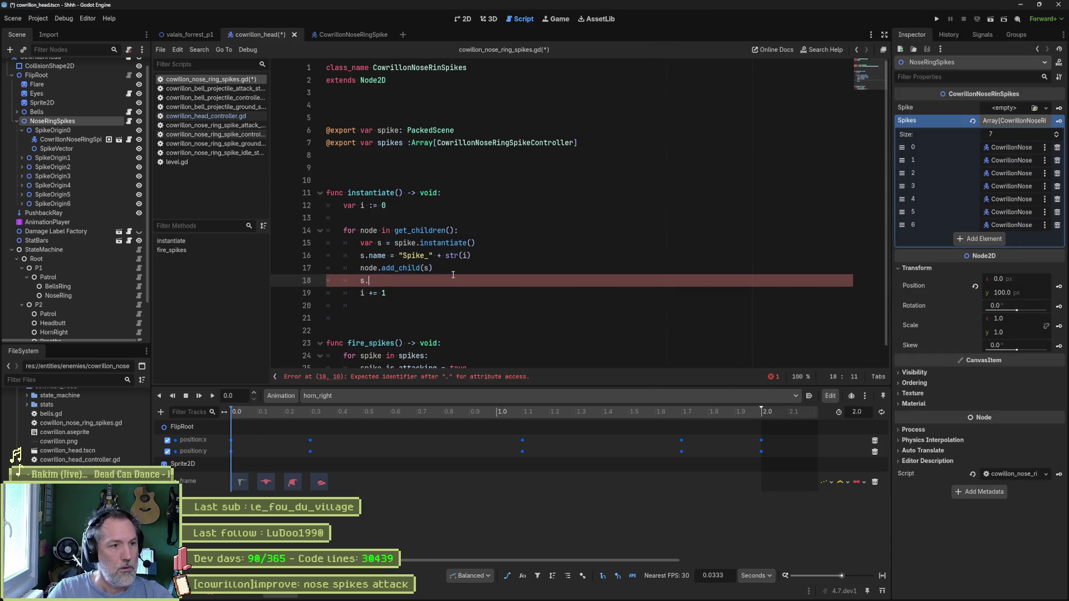
click(69, 139)
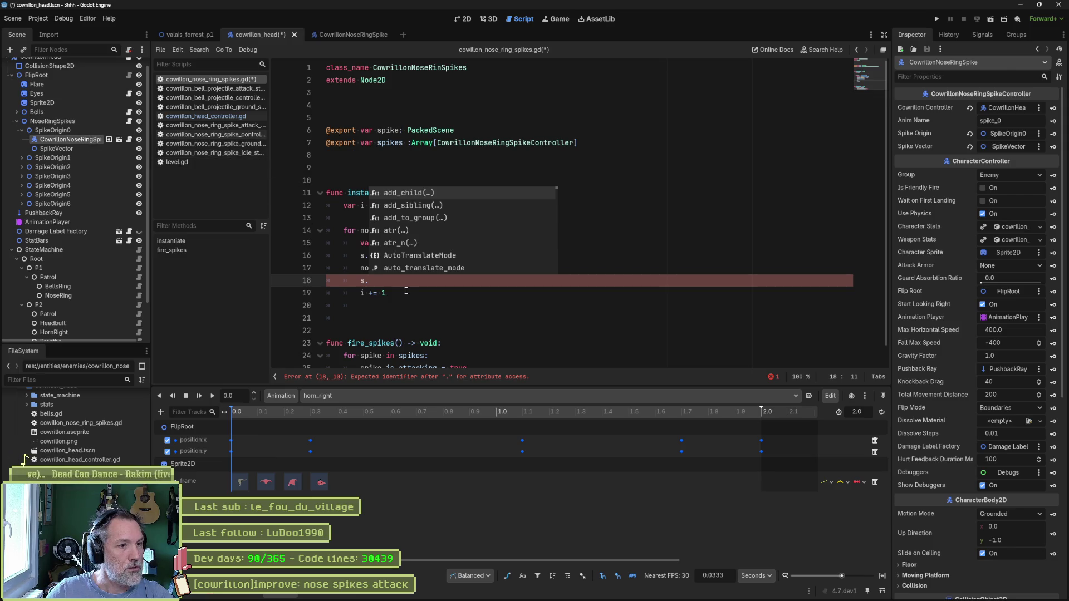
click(407, 279)
text(anim)
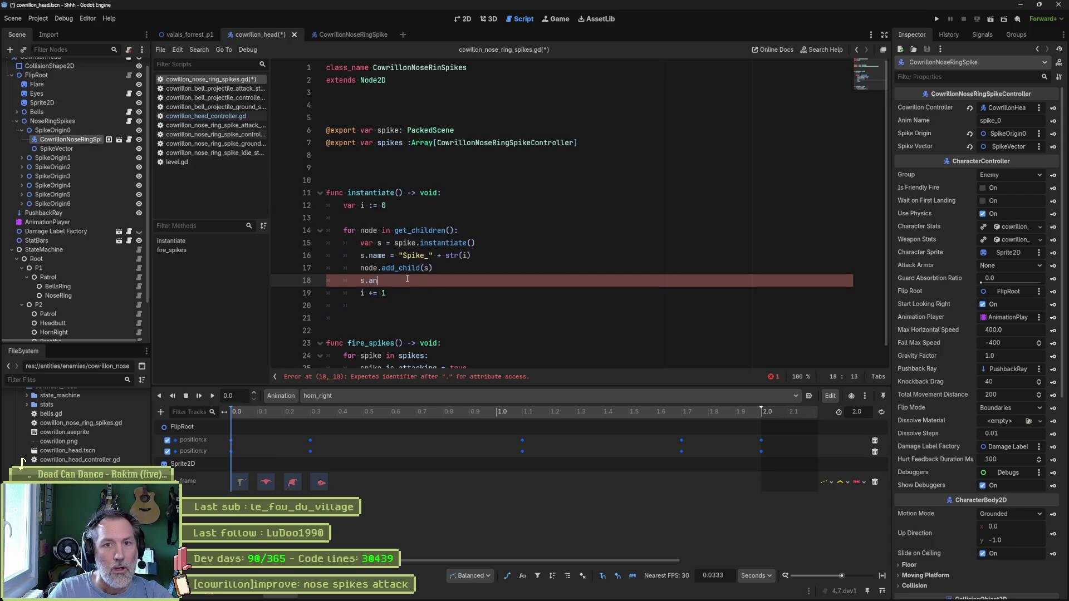
text(_name = )
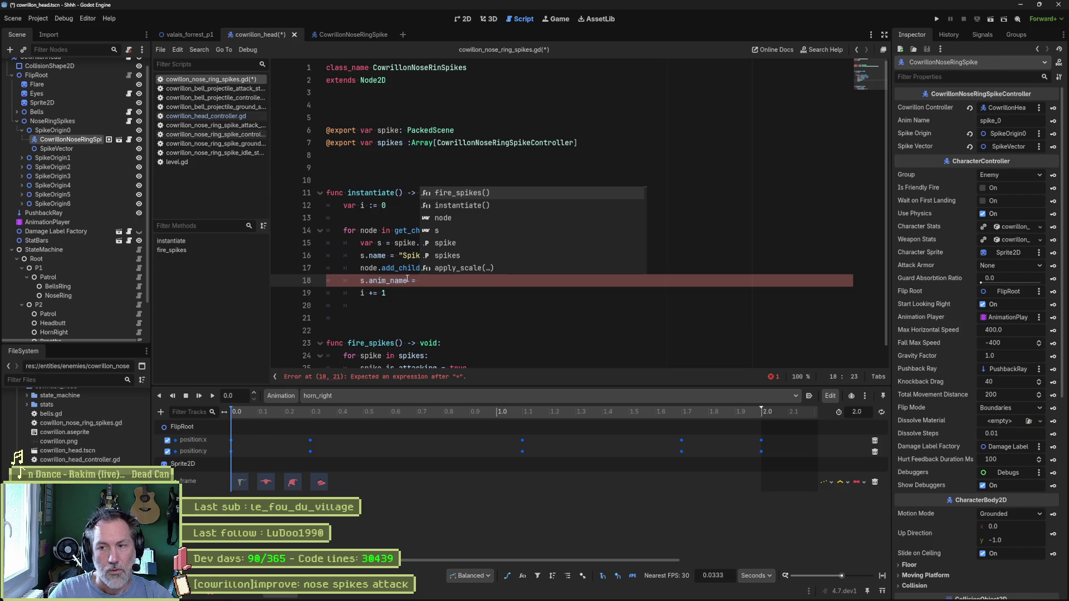
text("spike_)
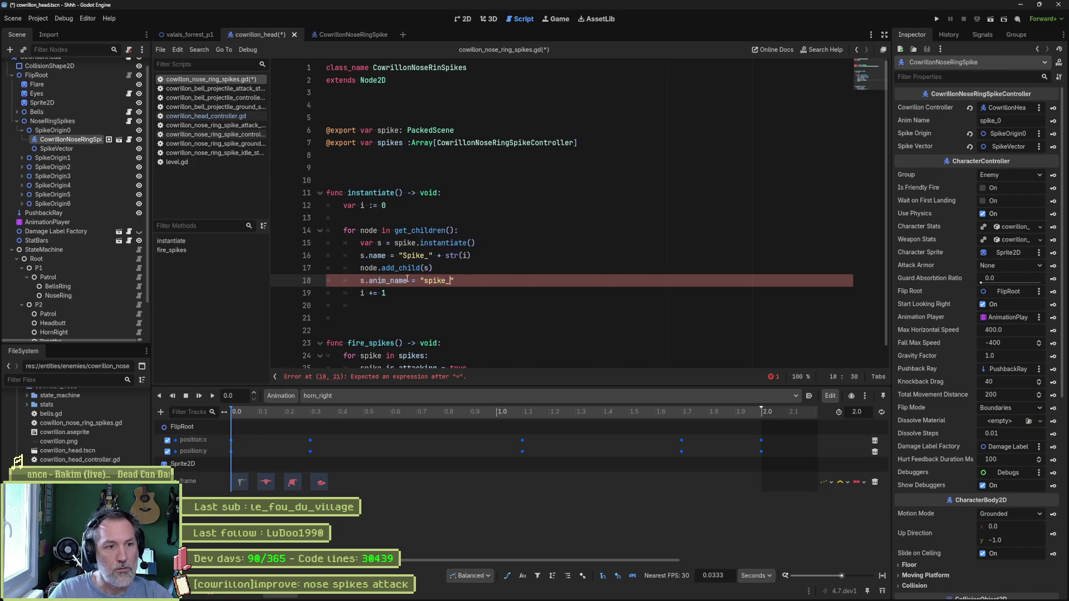
text(" = str(i)
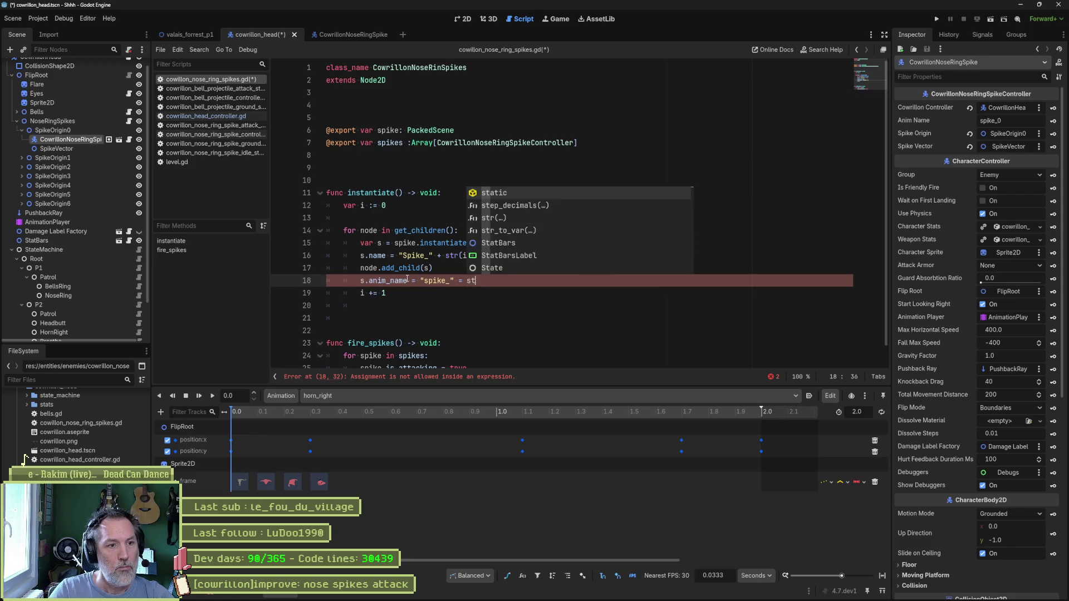
key(Left)
key(Left)
key(Left)
key(BackSpace)
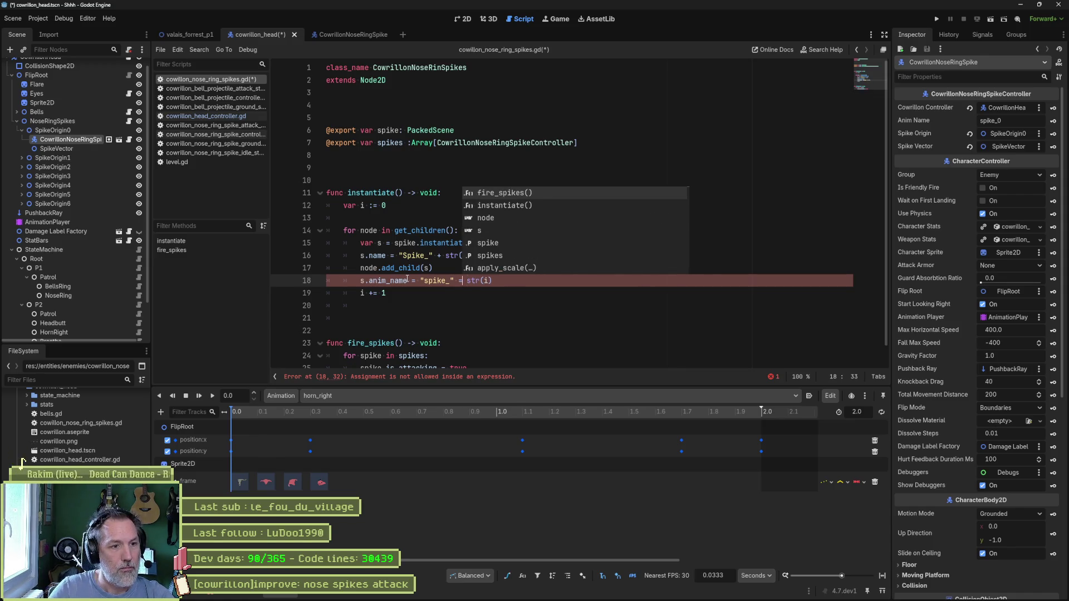
text(+)
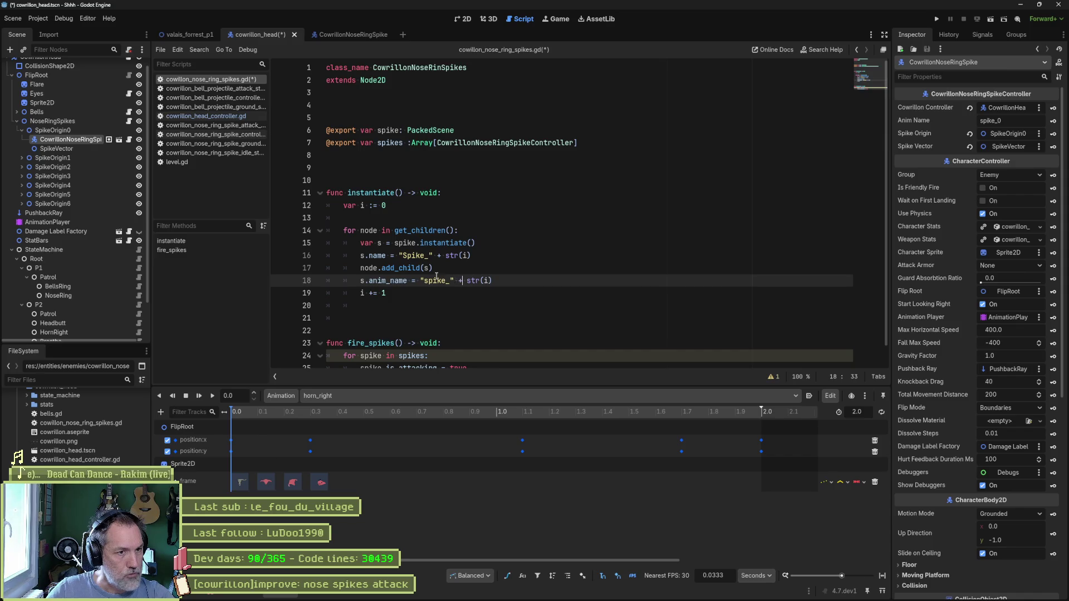
Lowercase the name prefix to "spike_" and set anim_name to s.name instead.
click(408, 256)
key(BackSpace)
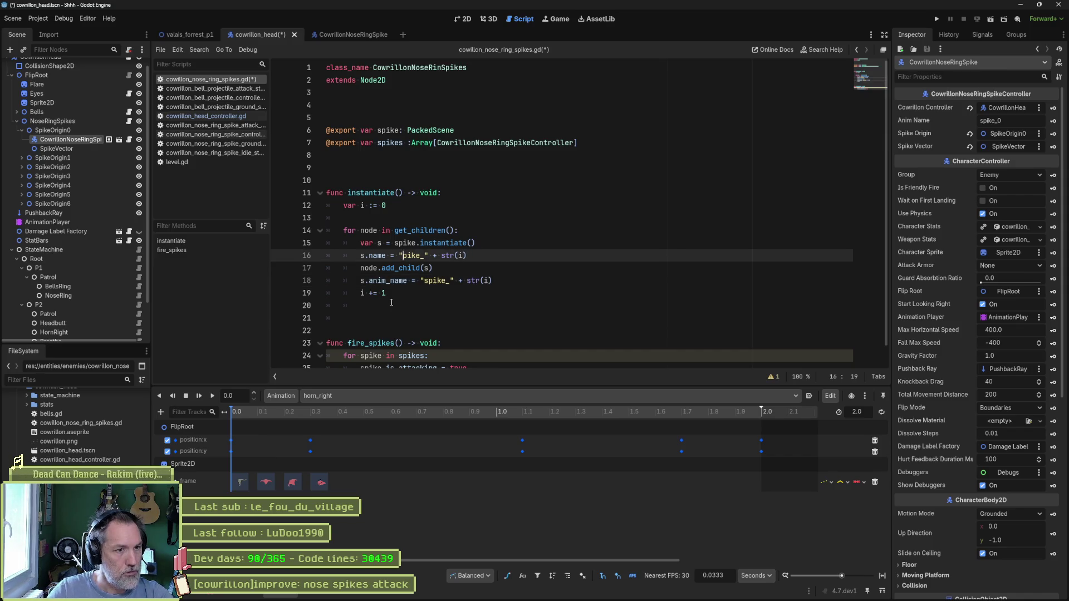
text(s)
mouse_move(359, 255)
mouse_down()
mouse_move(390, 256)
mouse_move(437, 282)
mouse_move(492, 280)
mouse_up()
text(s.name)
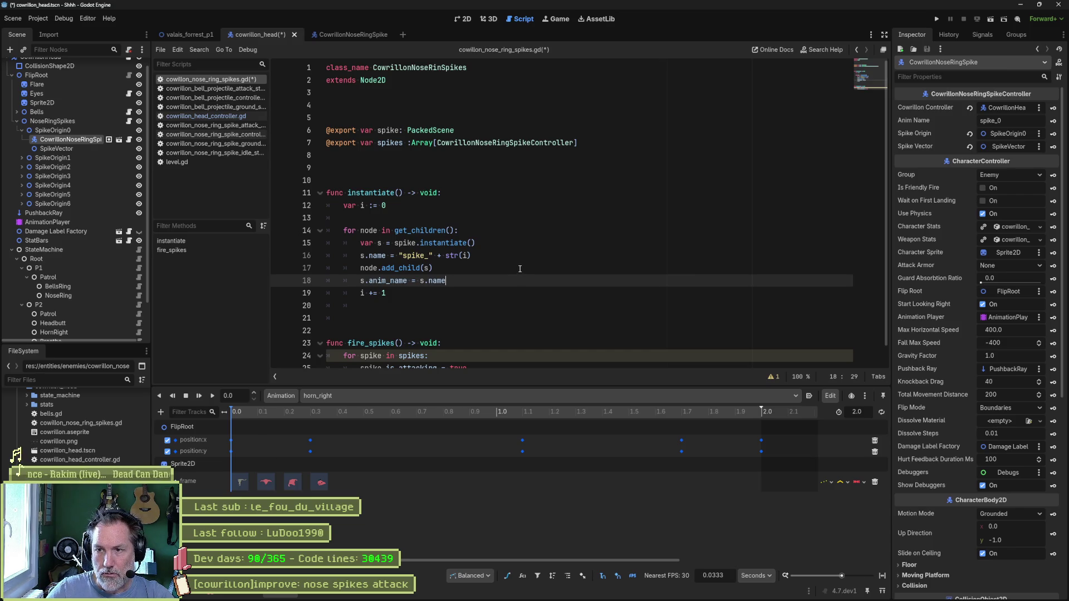
key(Up)
Add 'var s_controller = s as CowrillonNoseRingSpikeController' after the instantiate line.
key(Return)
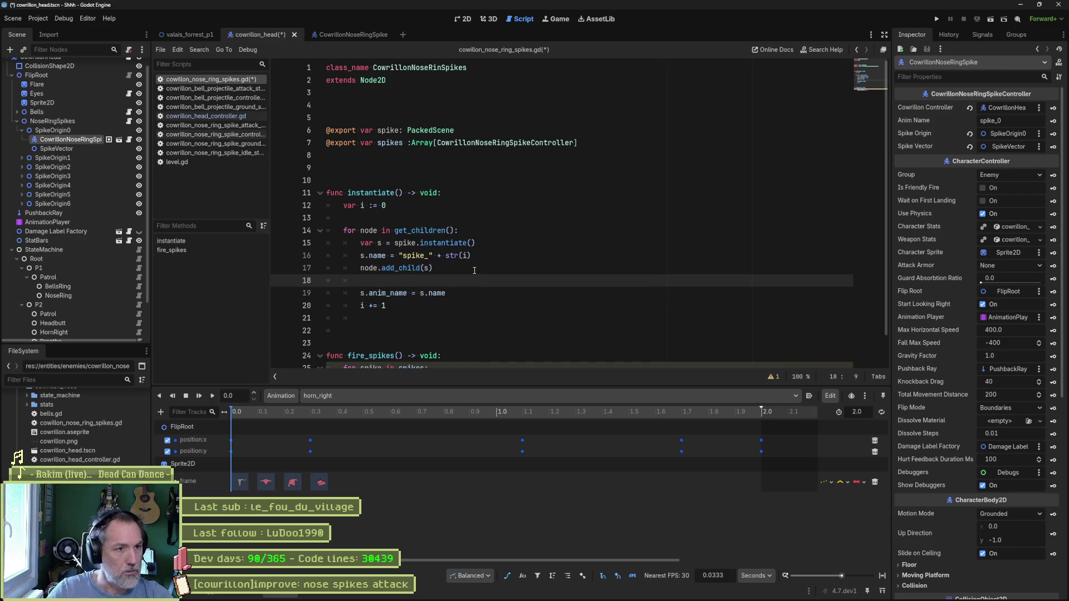
text(s.cow)
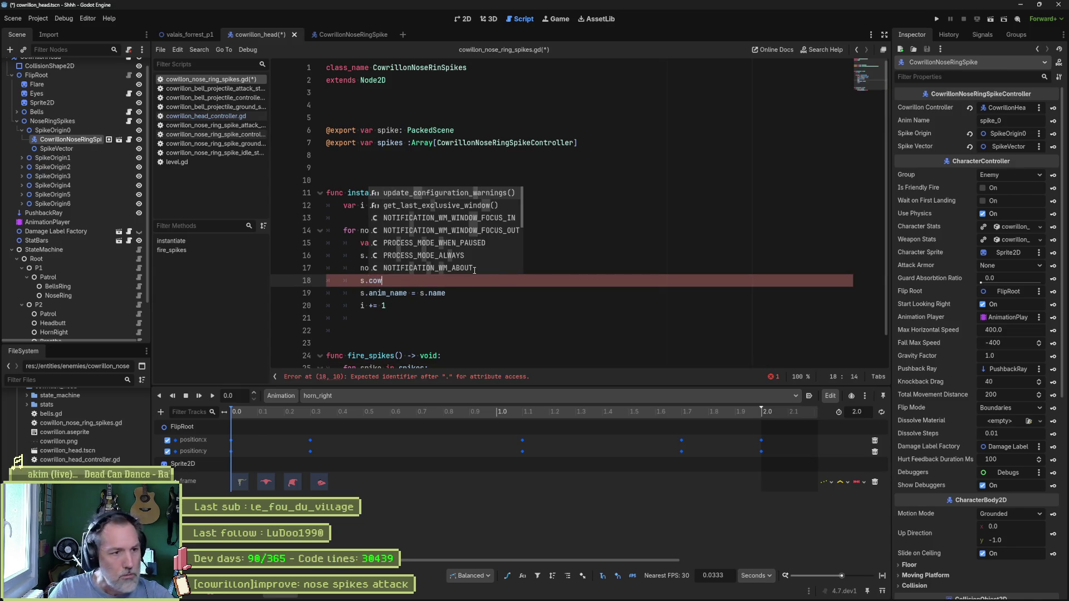
text(rillon)
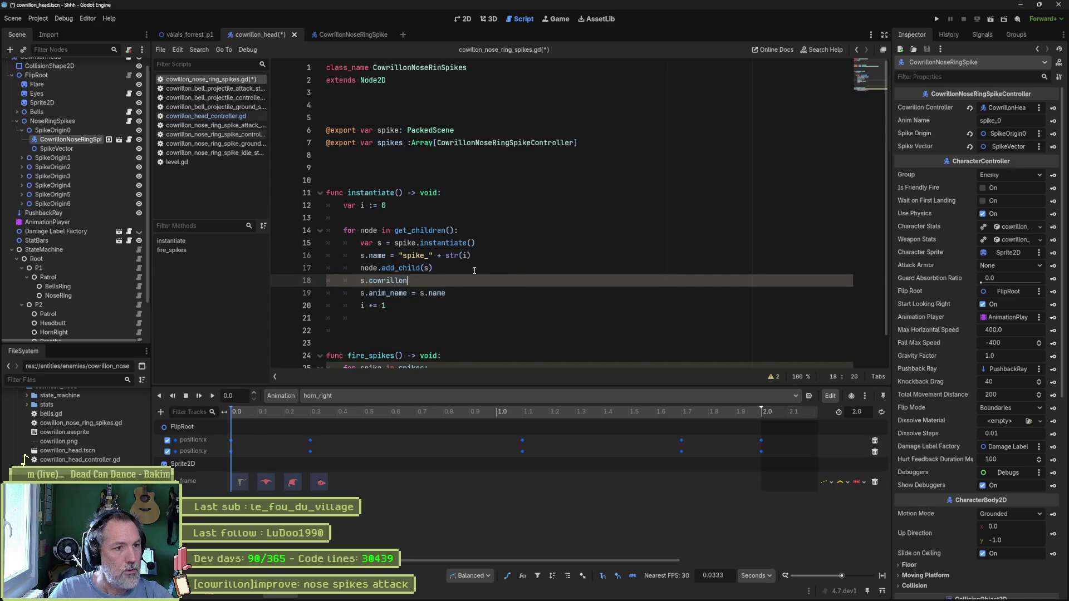
key(Up)
key(Up)
key(Up)
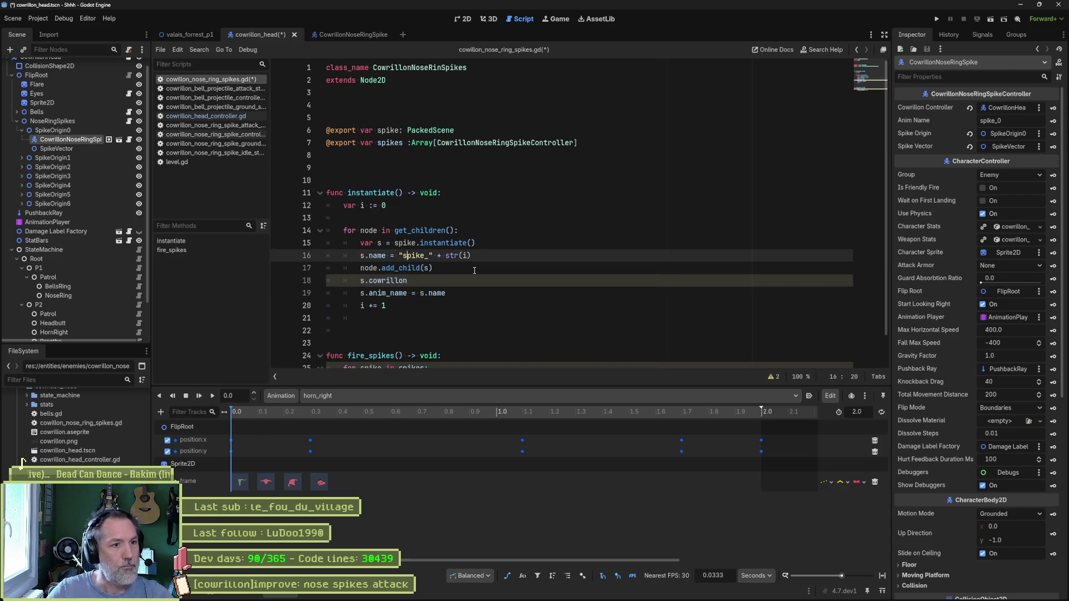
key(End)
key(Return)
text(var s_)
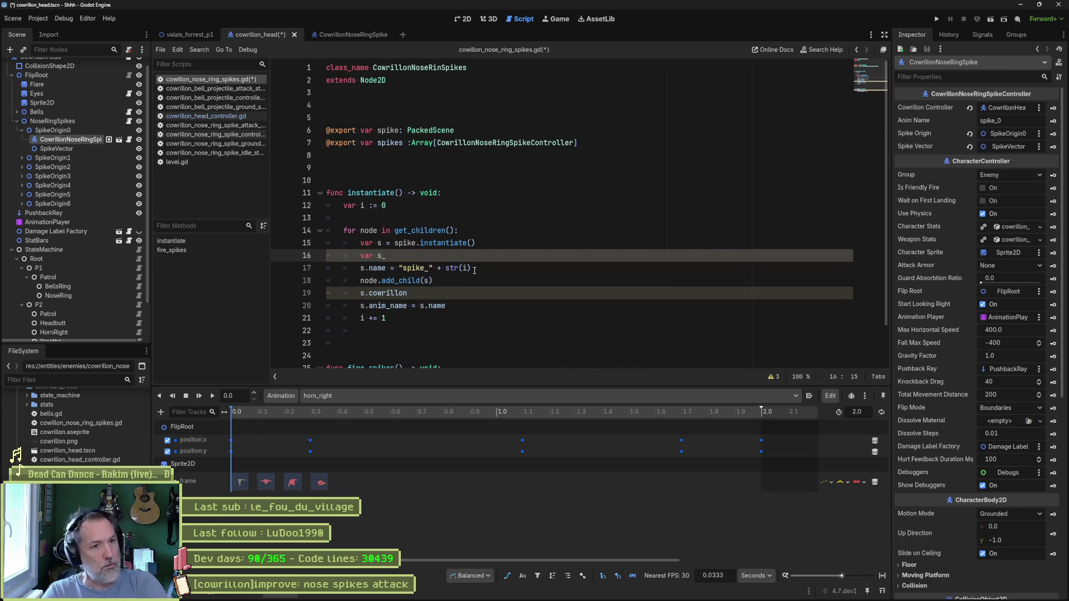
text(contro)
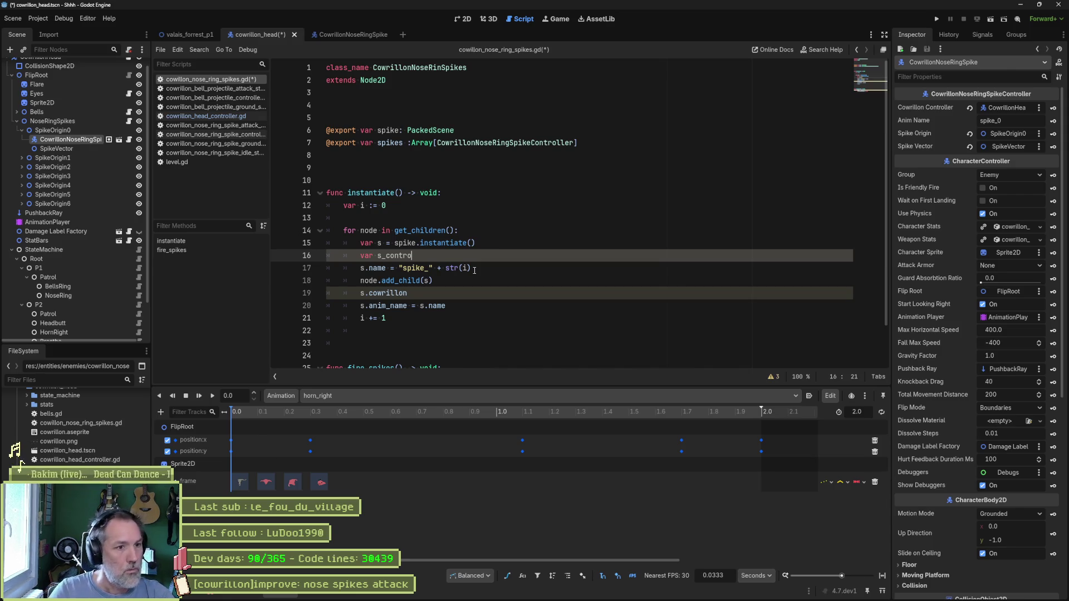
text(ller = s as)
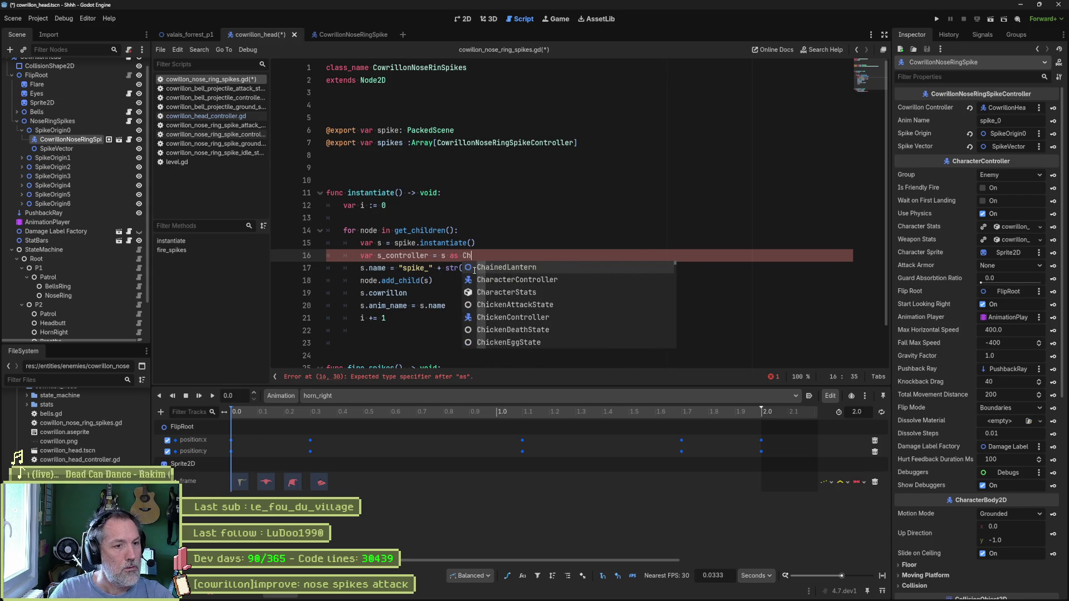
text( S)
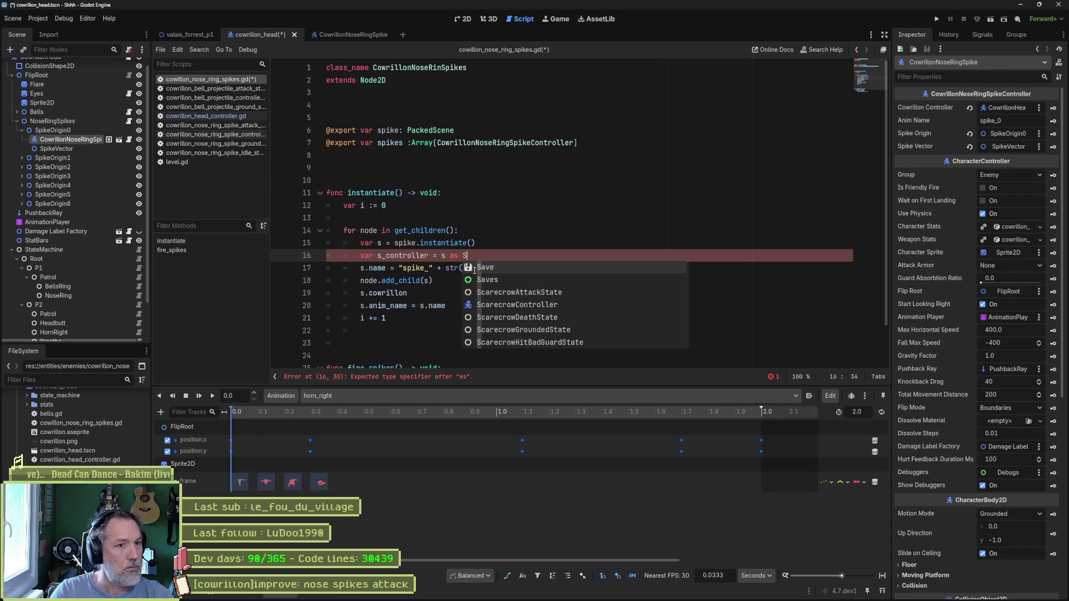
key(BackSpace)
text(CowrilonSpike)
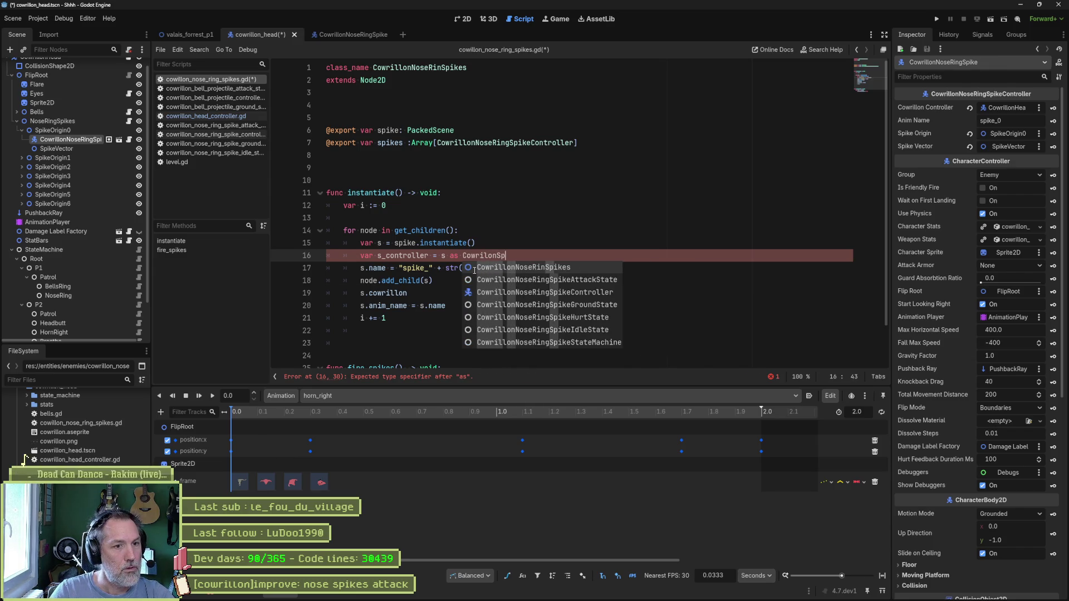
key(Down)
key(Down)
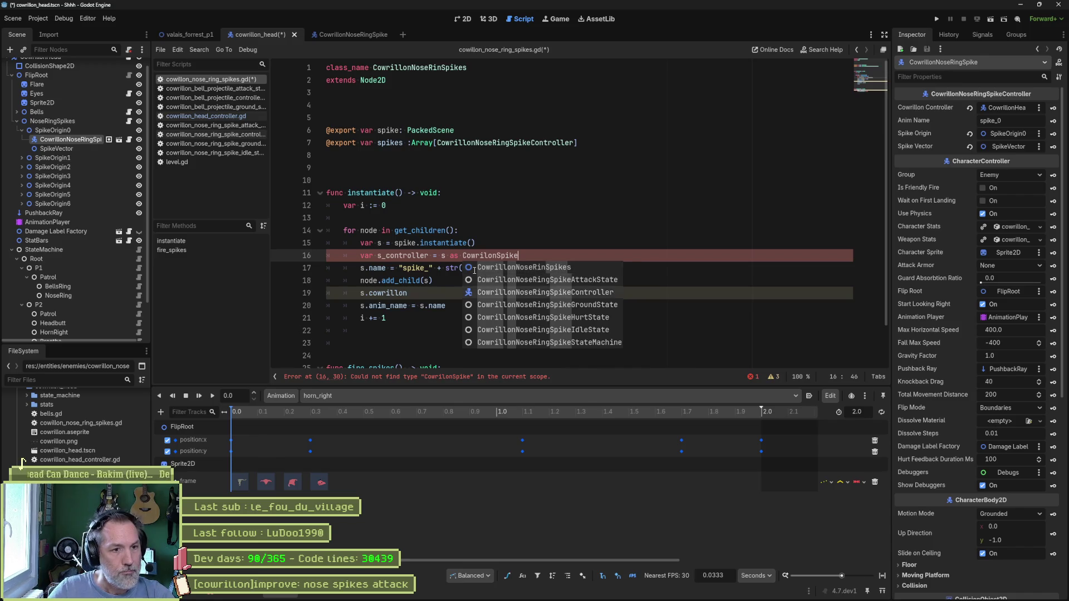
key(Return)
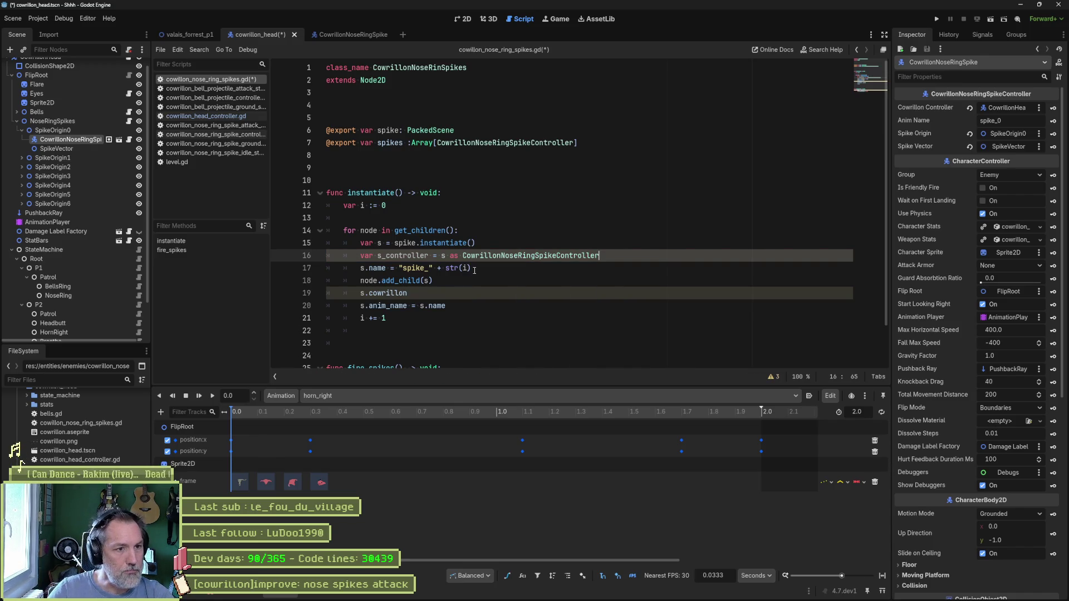
Change the s.cowrillon line to 's_controller.cowrillon_controller ='.
double_click(411, 256)
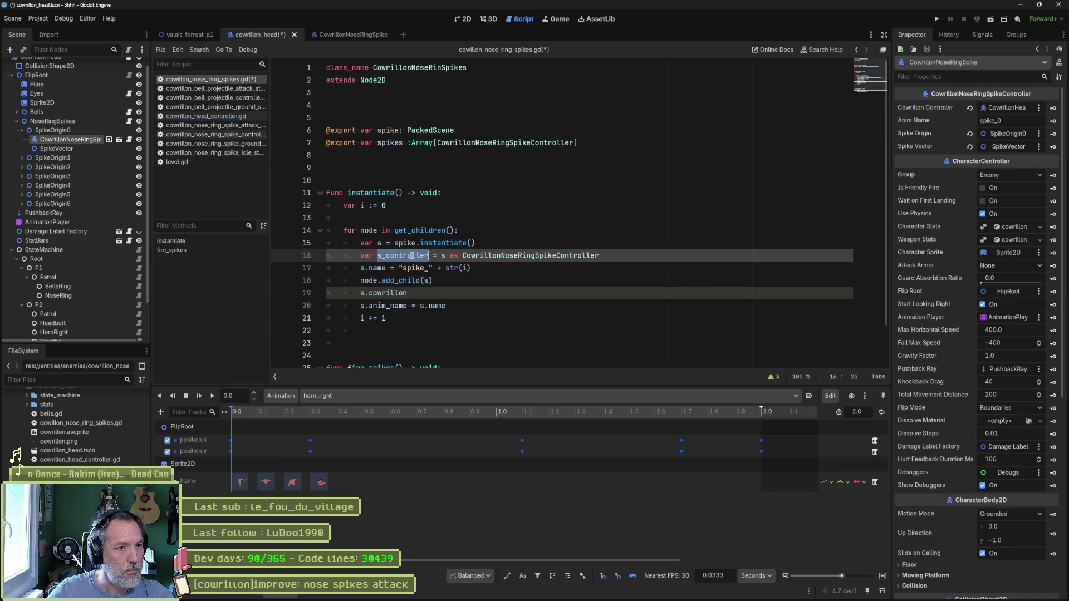
click(364, 268)
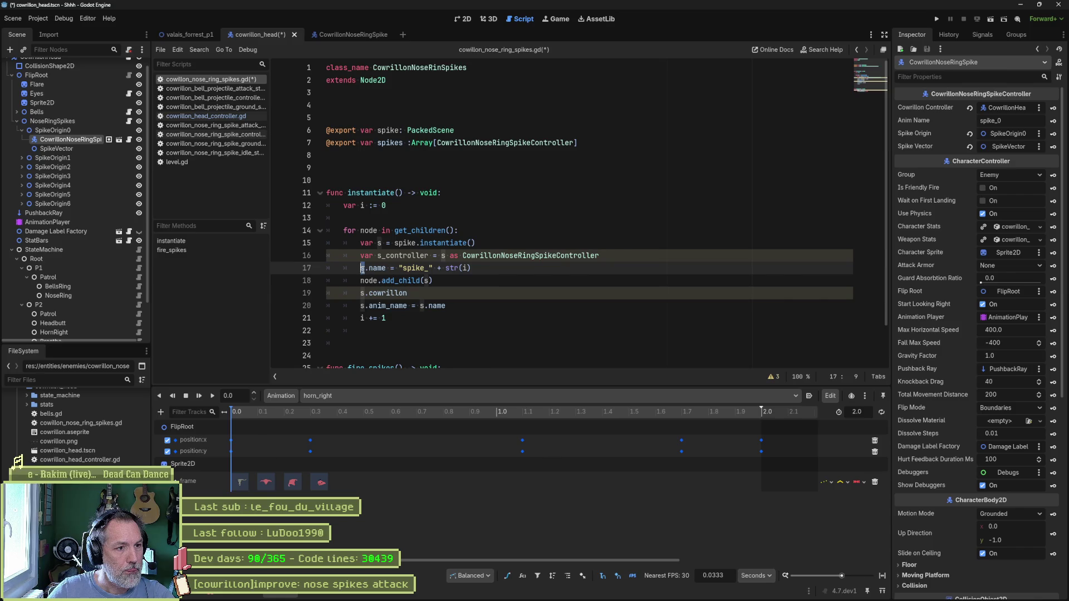
click(366, 294)
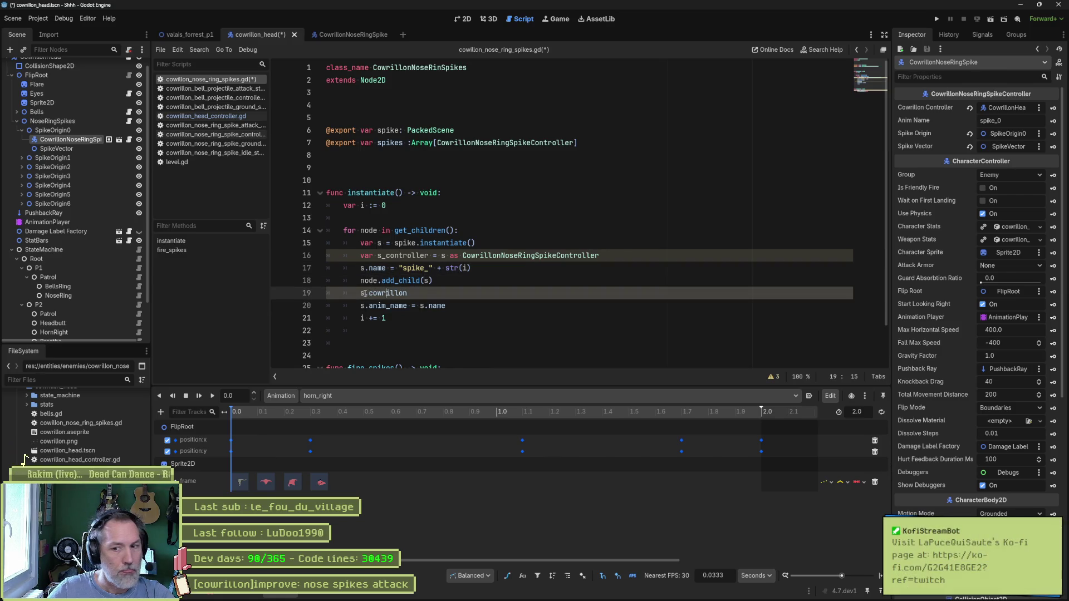
text(_controller)
key(End)
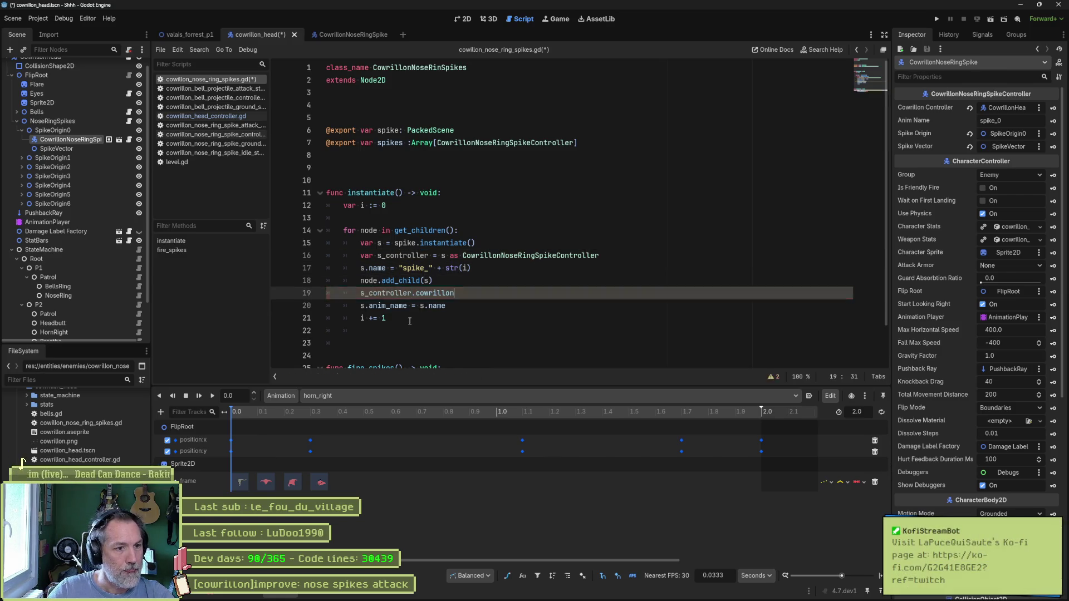
text(_contro)
key(Return)
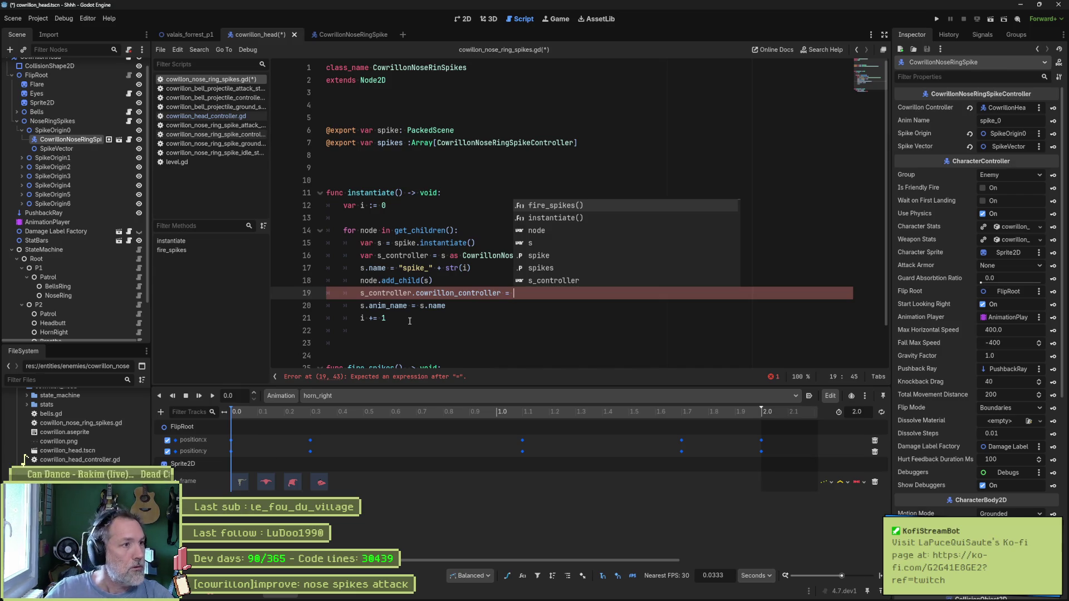
scroll(74, 198, up, 1)
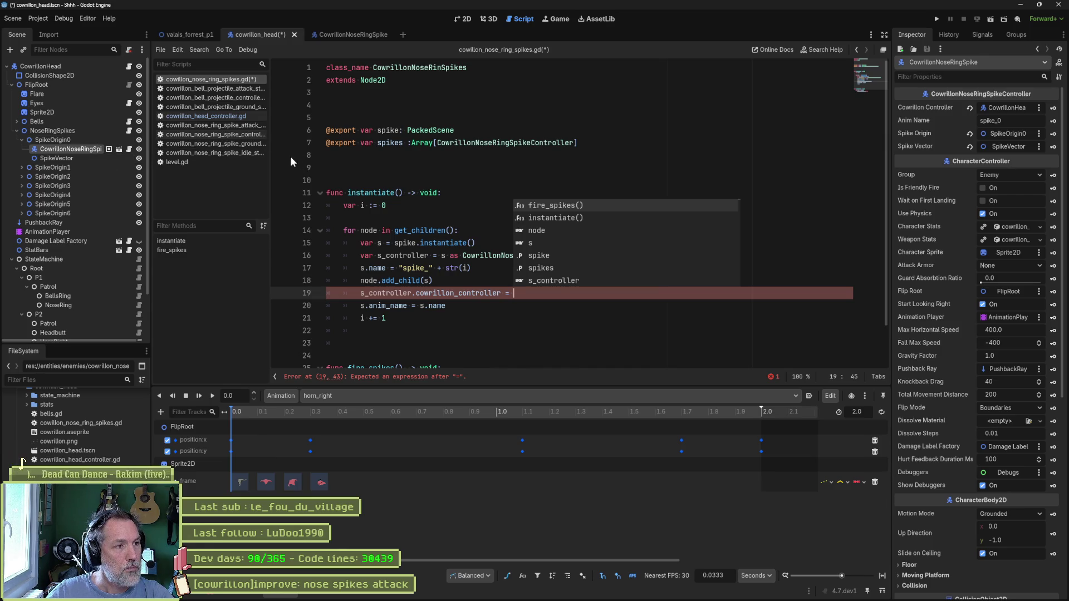
click(538, 134)
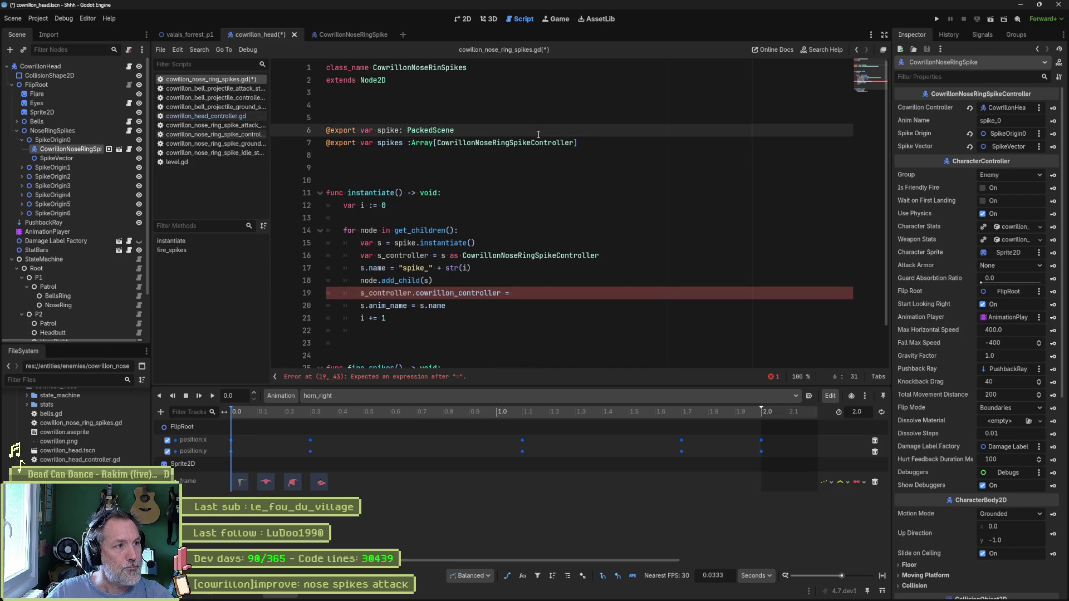
key(Return)
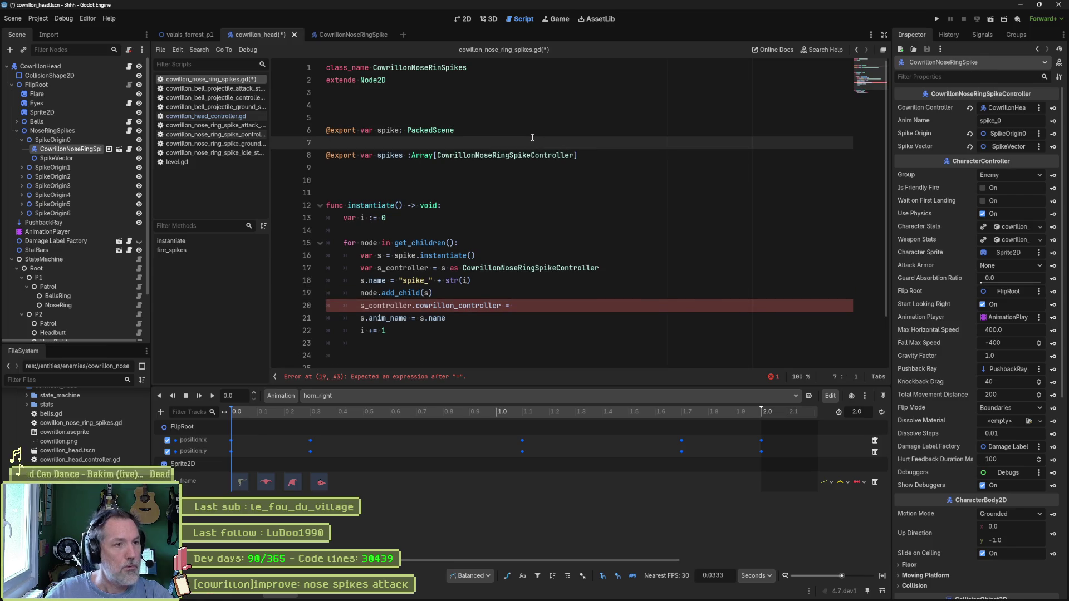
text(@export var )
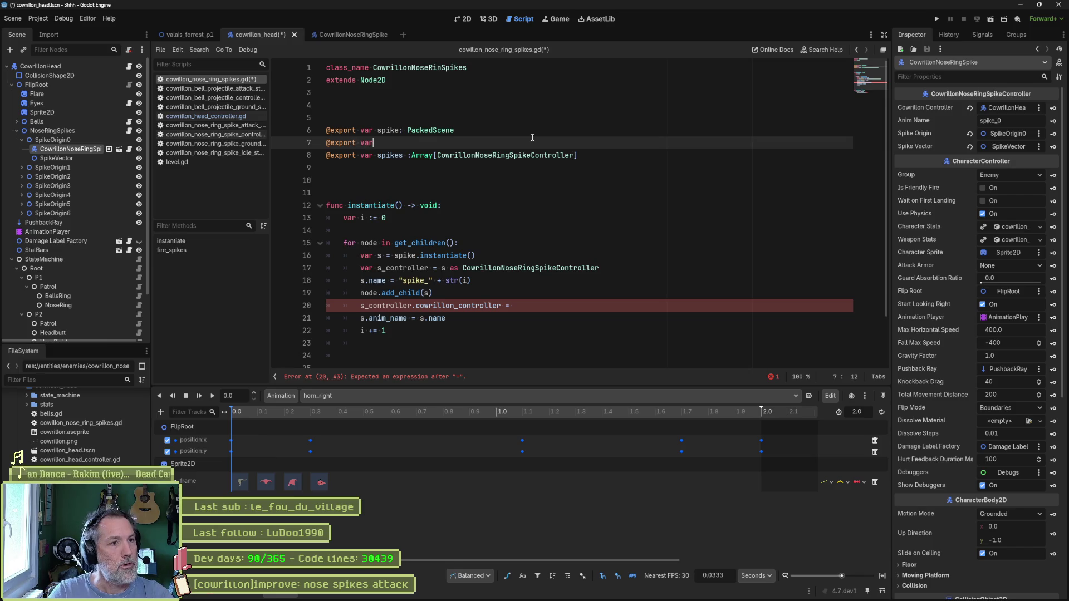
text(head_controller:)
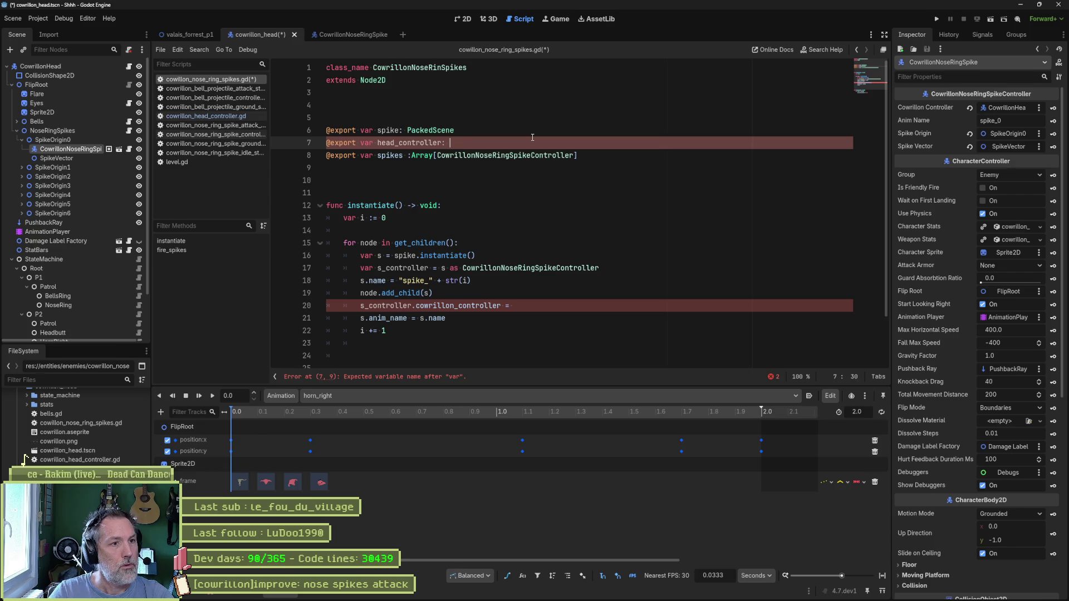
text( Cowril)
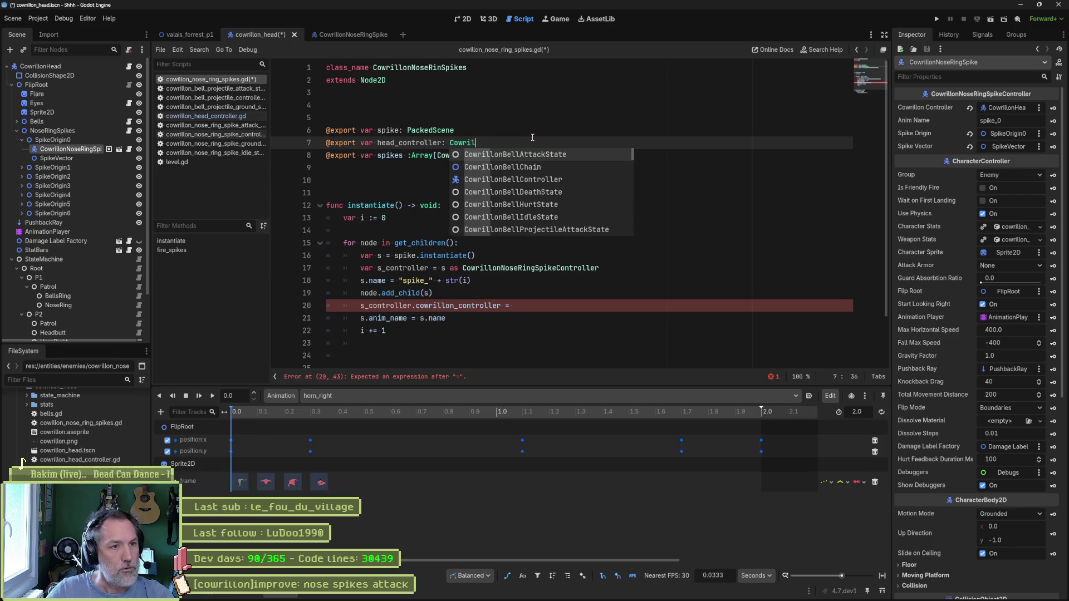
text(lonCon)
key(Return)
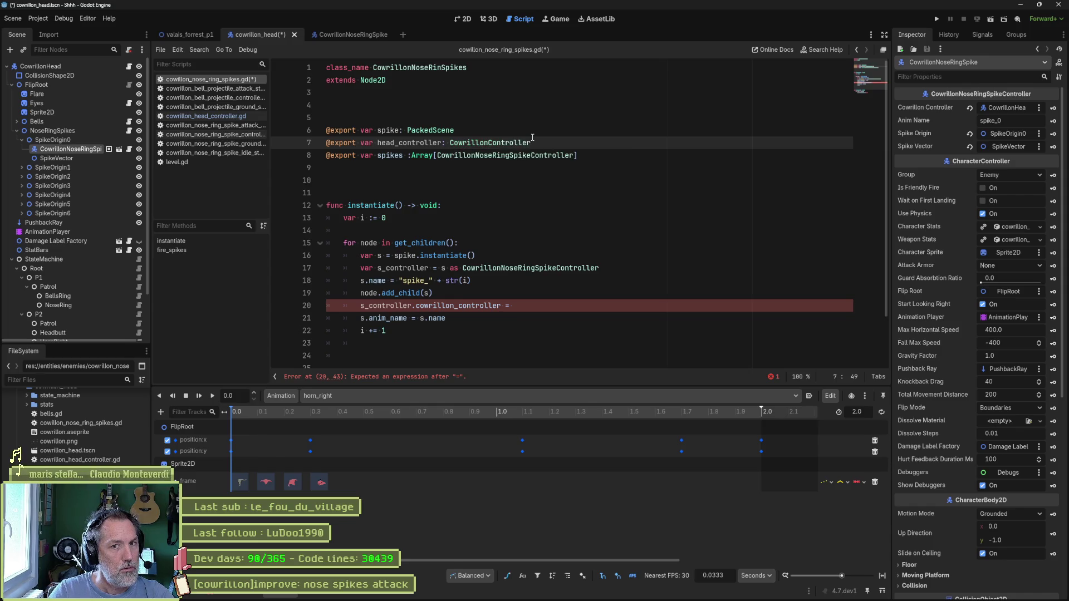
key(Return)
text(@export var)
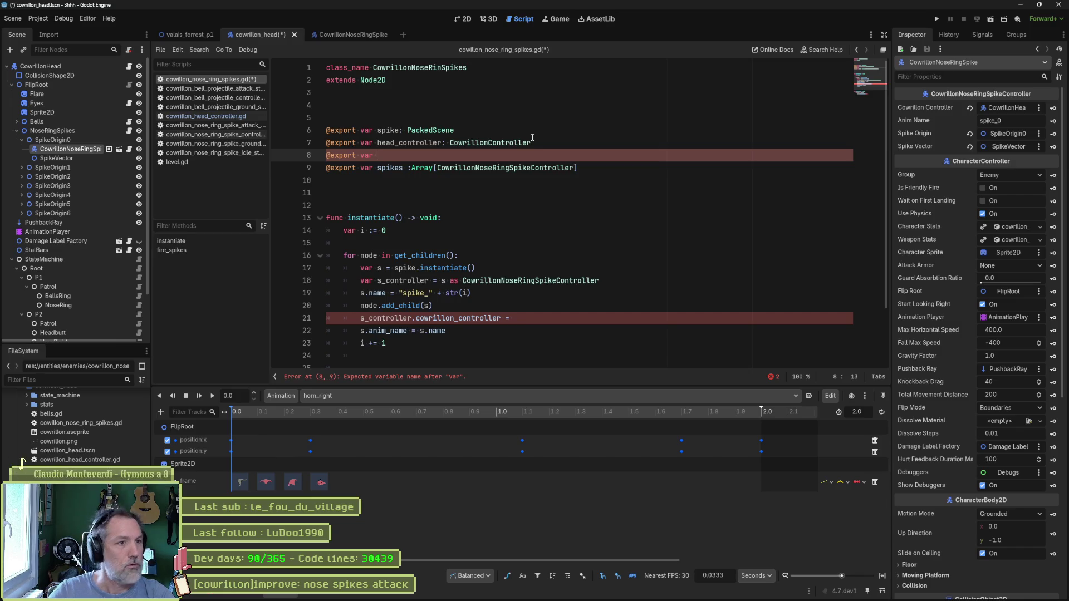
drag(511, 151, 522, 132)
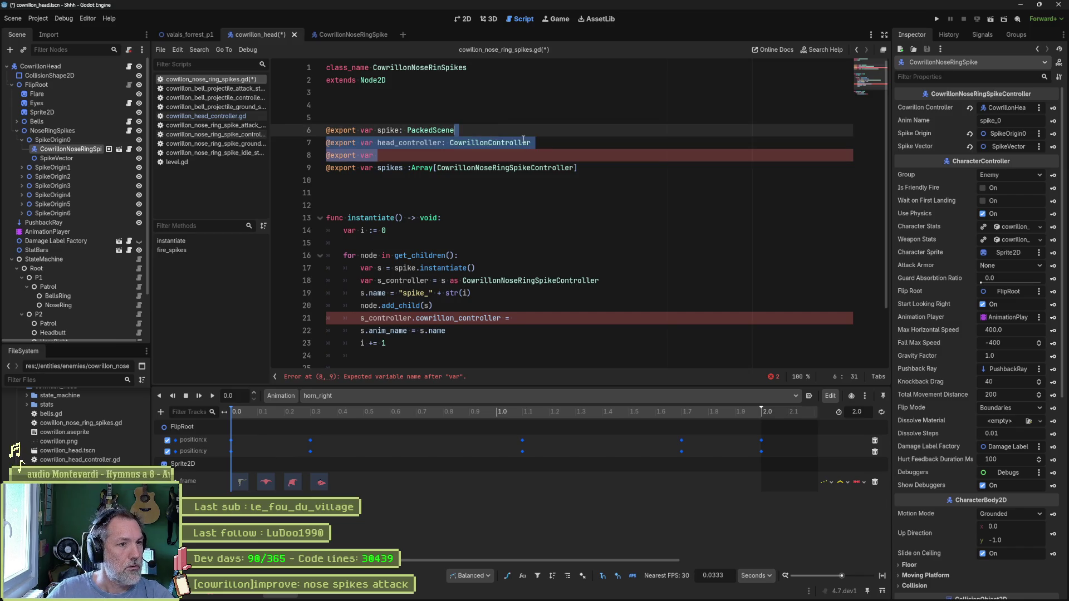
key(BackSpace)
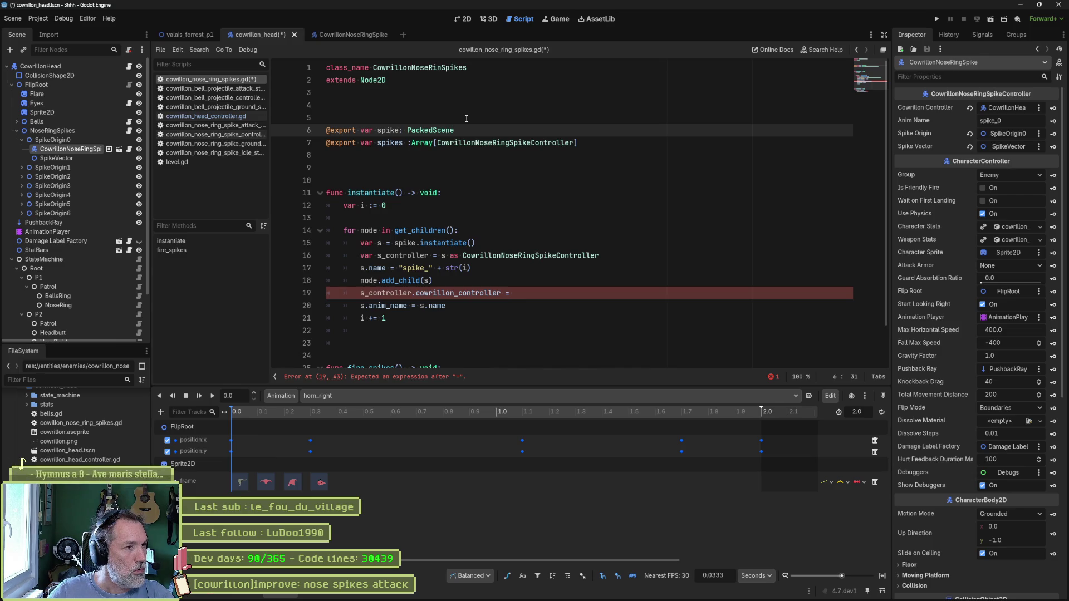
key(ctrl+z)
key(ctrl+z)
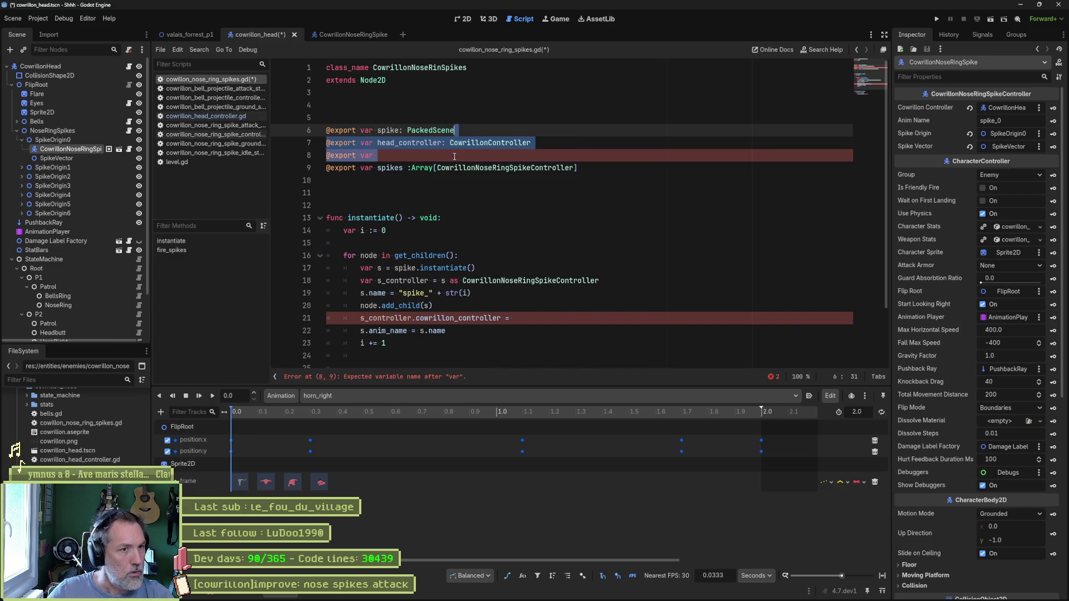
Assign head_controller to s_controller.cowrillon_controller in the loop.
double_click(410, 142)
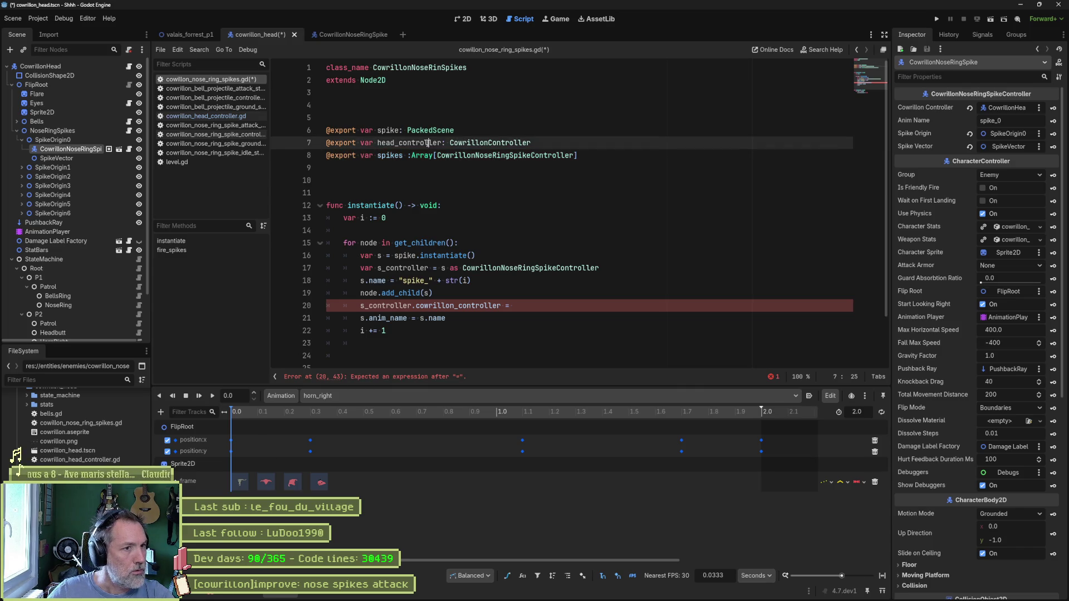
key(ctrl+c)
click(549, 306)
key(ctrl+v)
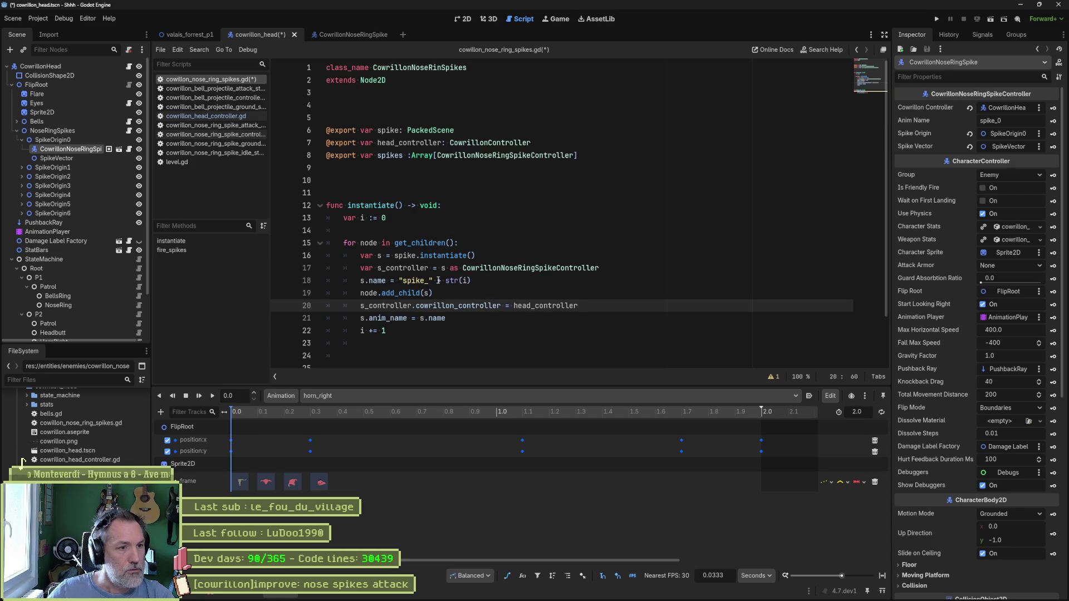
Add s_controller.spike_origin and s_controller.spike_vector assignment lines after the controller assignment.
key(Return)
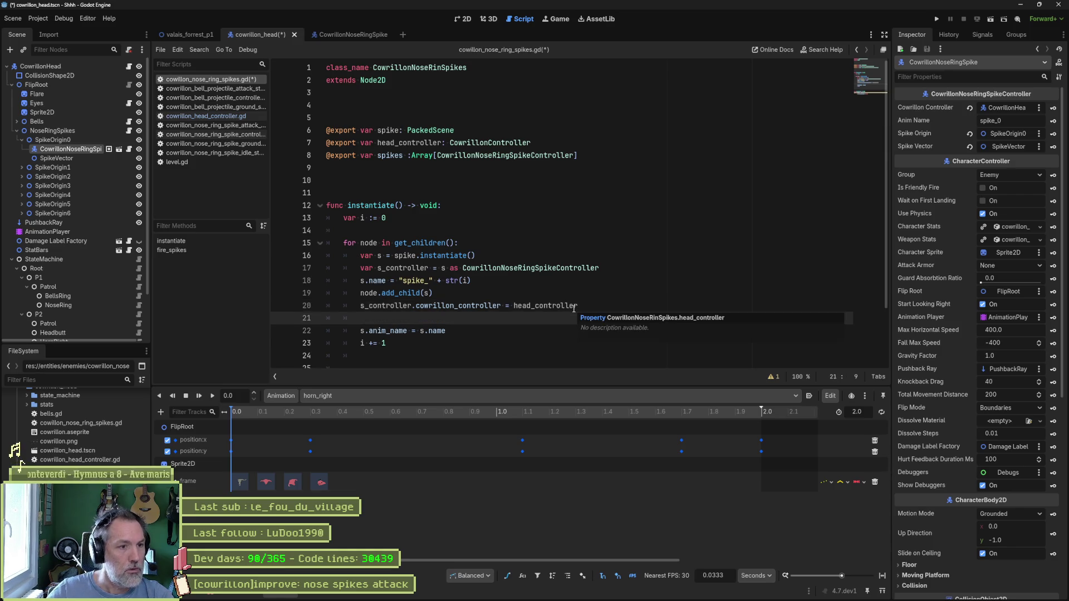
text(s_con)
key(Return)
text(.spi)
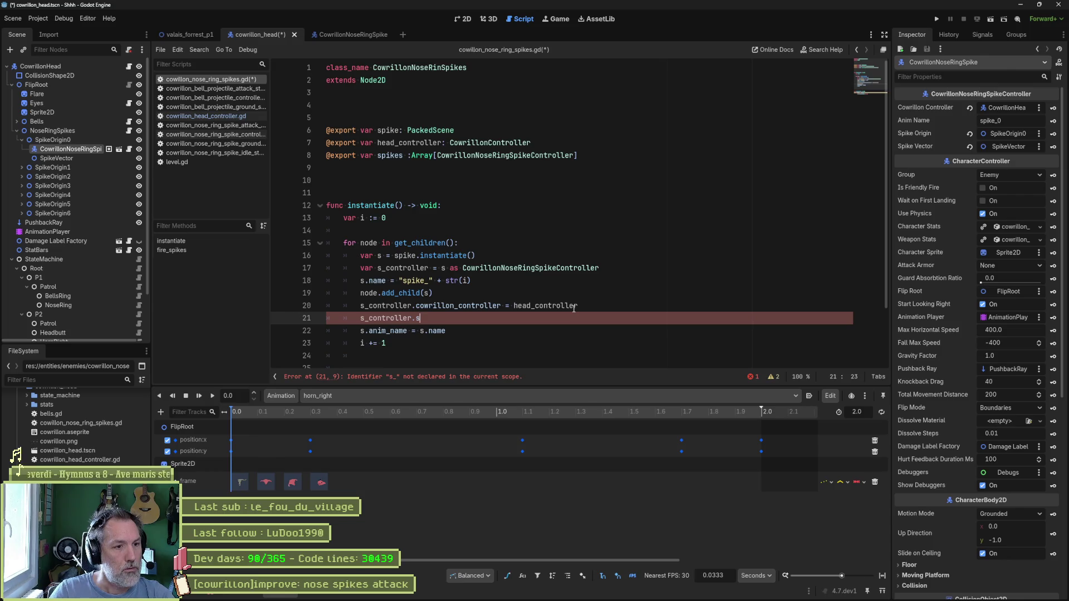
key(Return)
text(j= s)
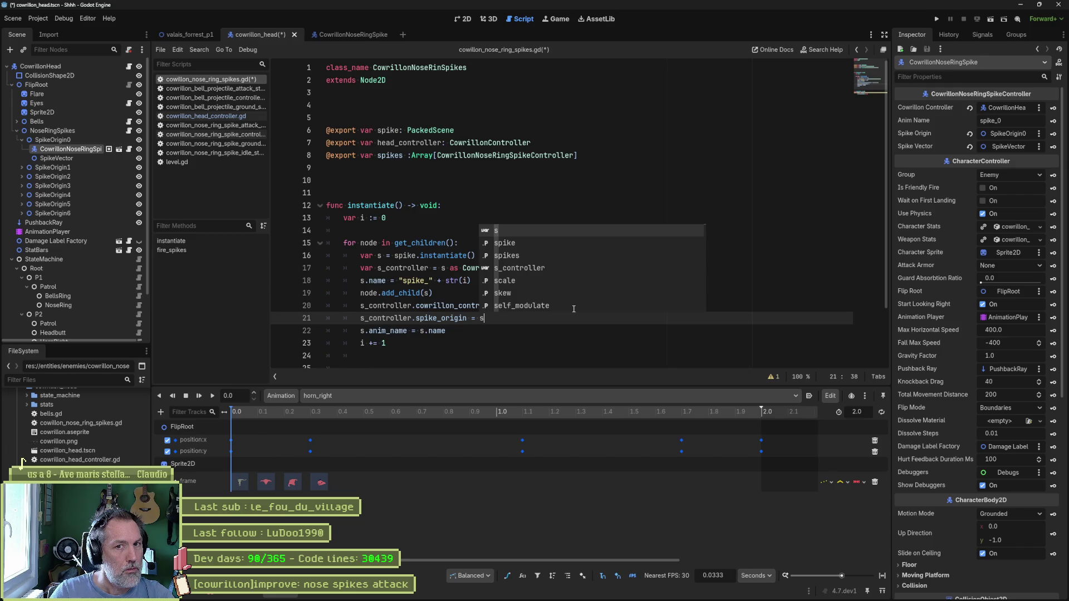
key(Escape)
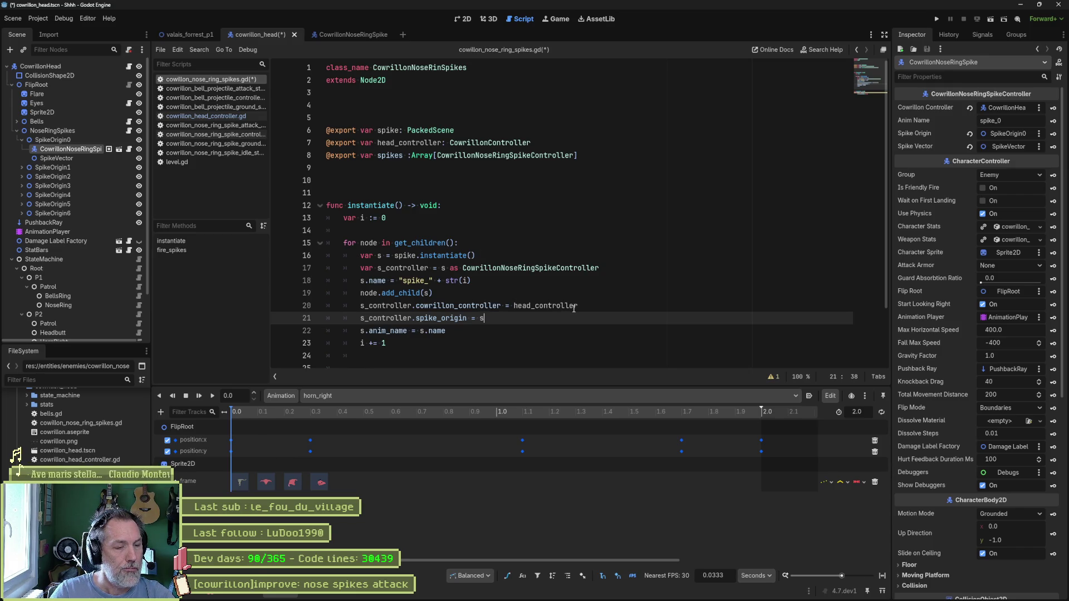
key(Return)
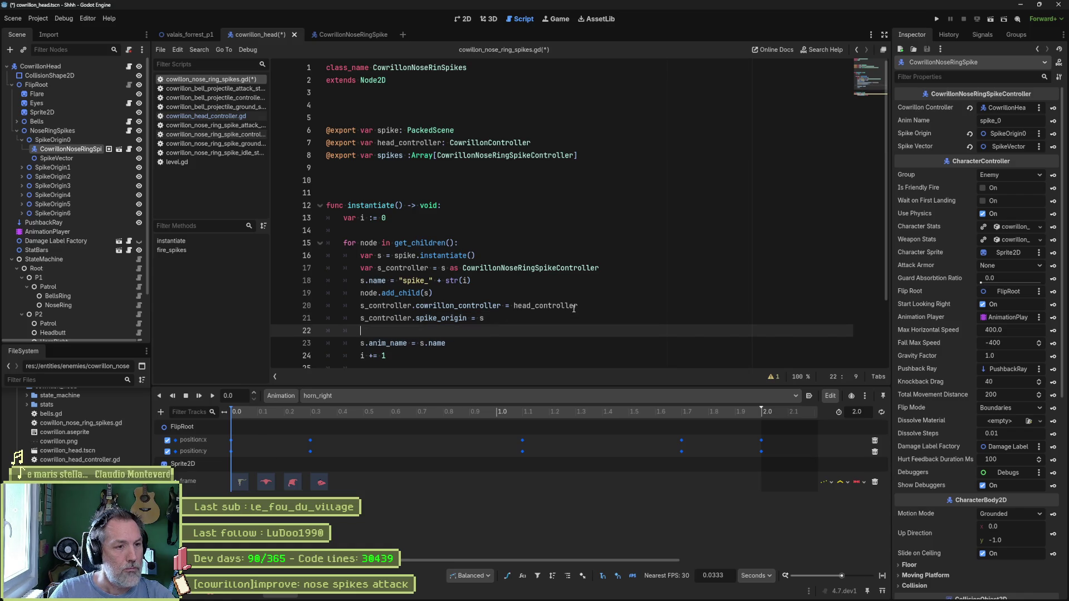
text(_controller.spik)
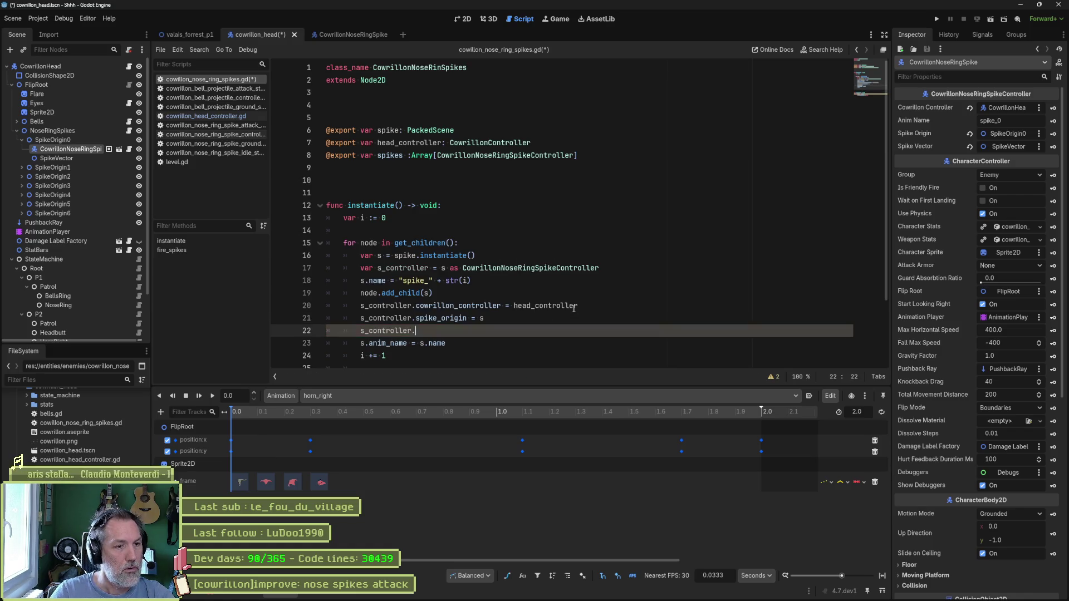
text(e_v)
key(Return)
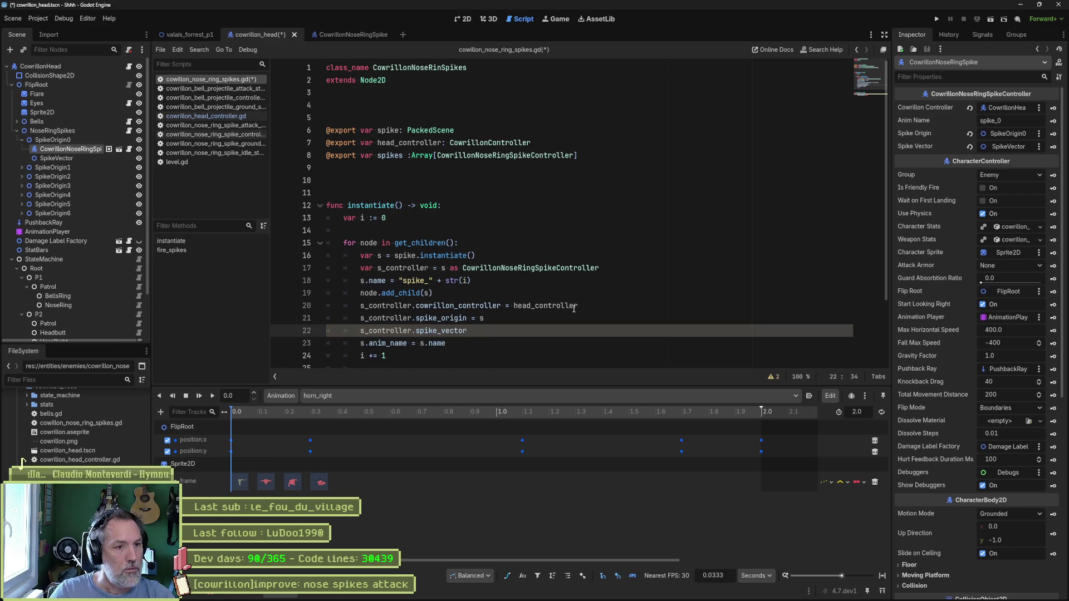
text(= s.get)
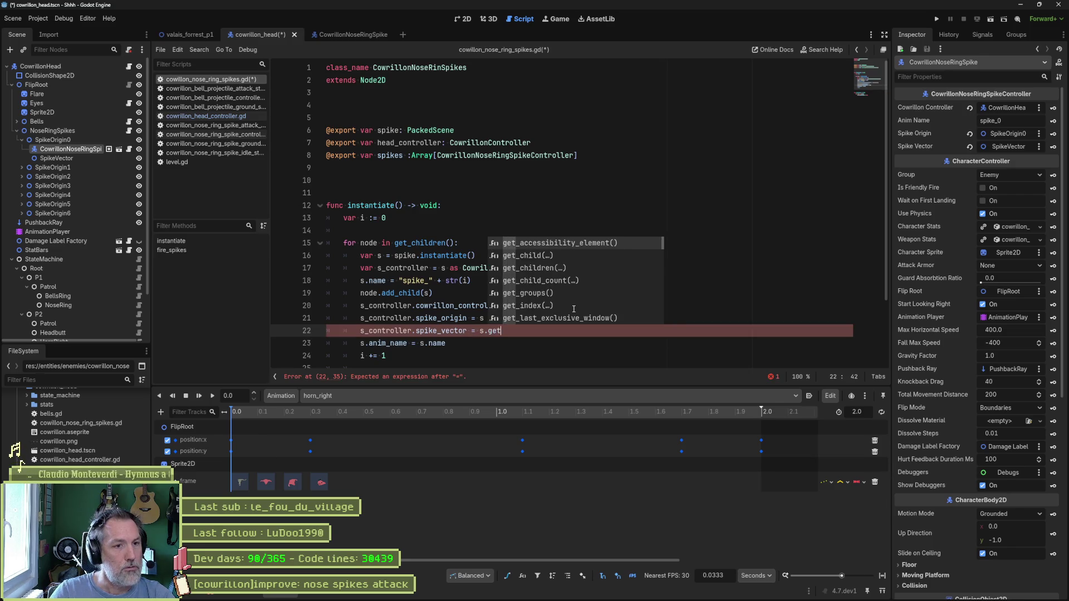
key(Down)
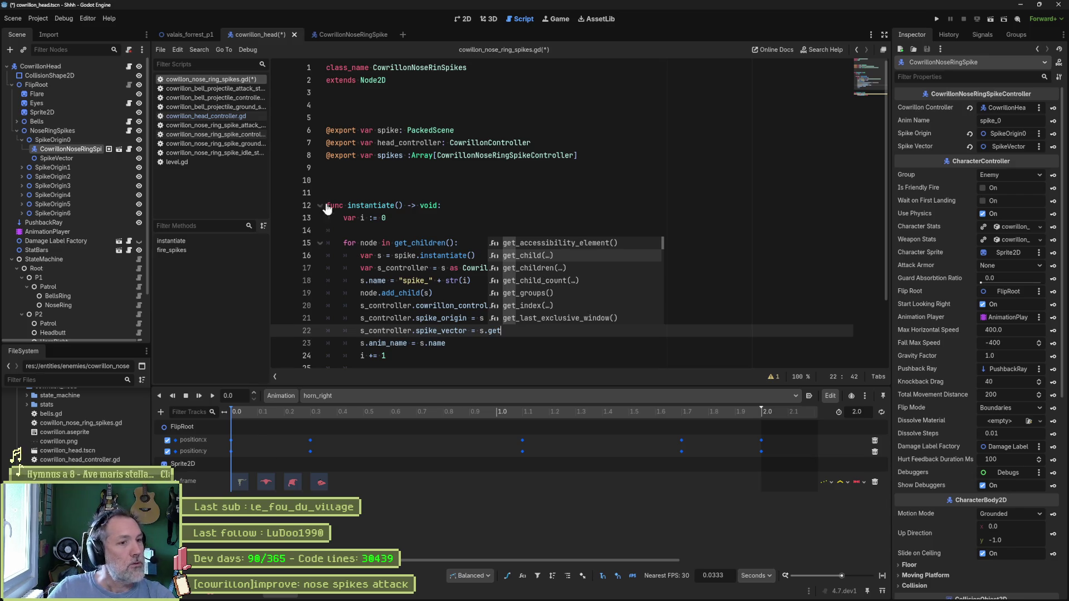
key(Escape)
Wrap the spike_vector line in 'for child in node.get_children():' and 'if child is Node2D:'.
key(ctrl+shift+Return)
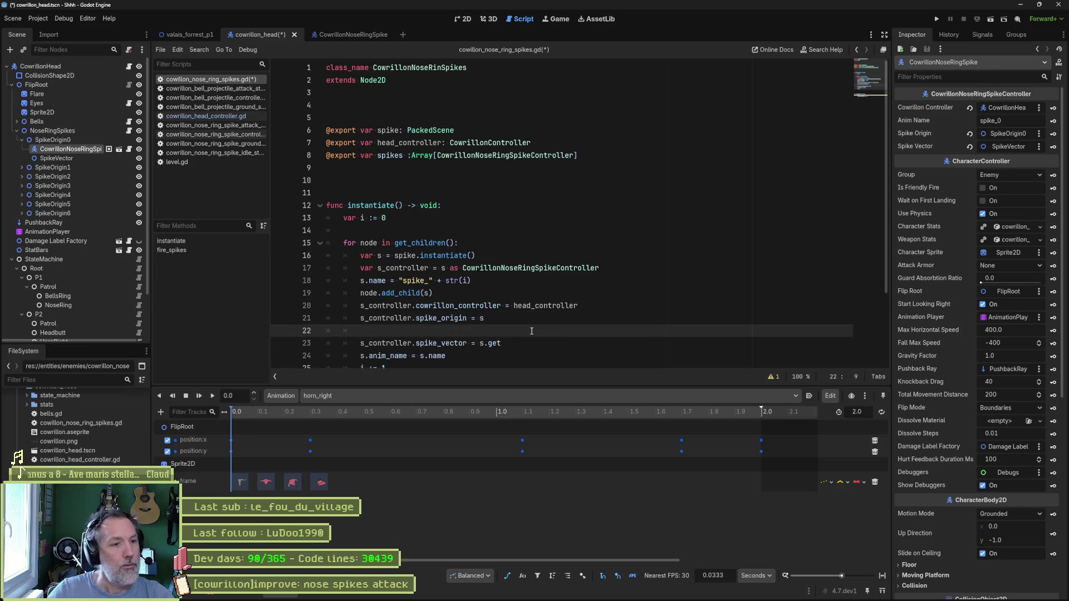
text(for c)
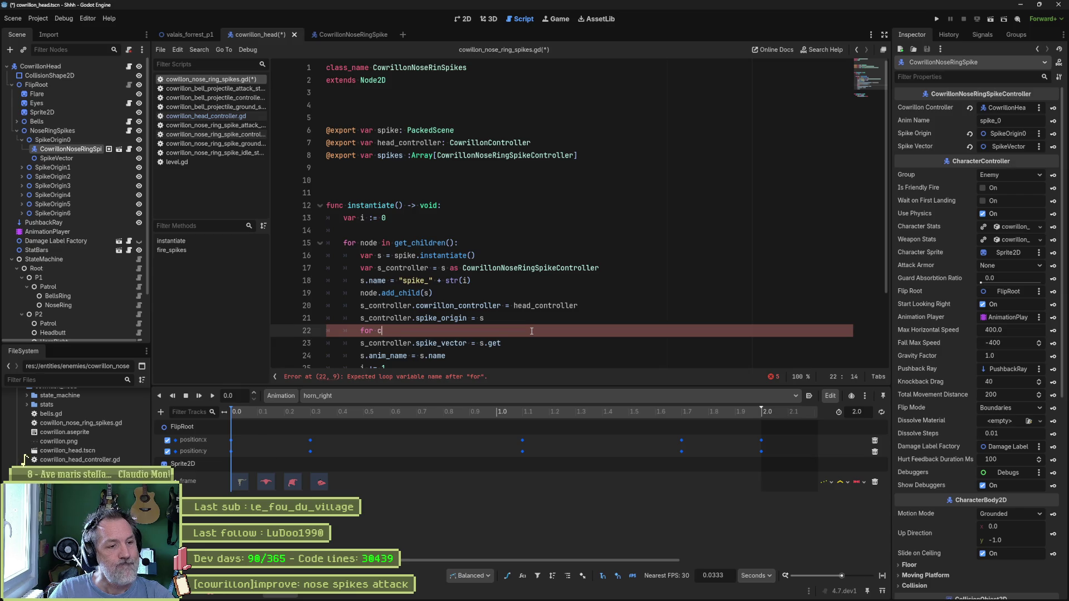
text(hild in )
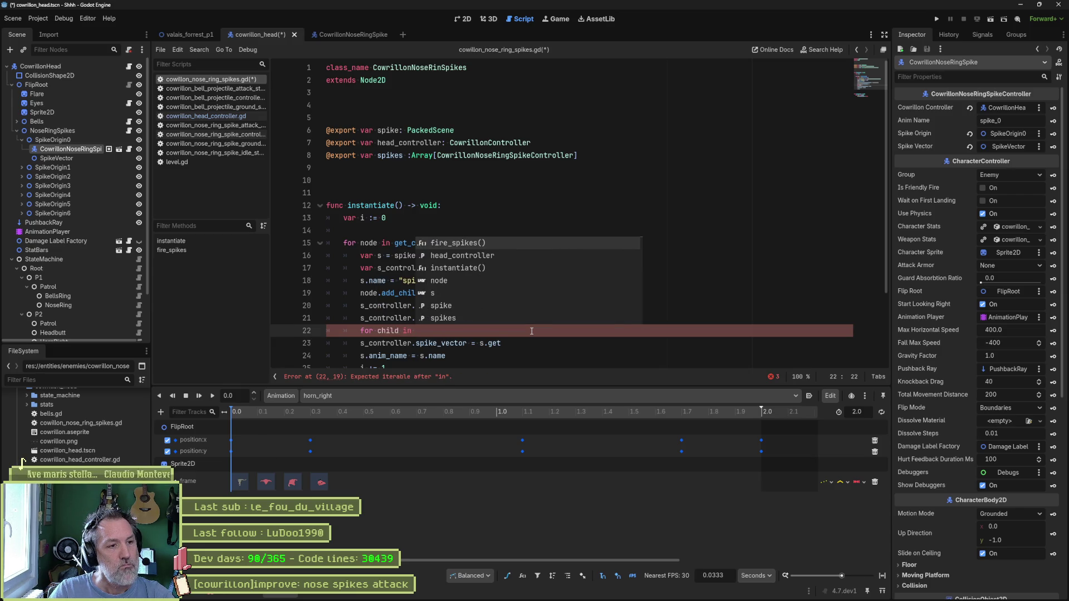
text(node.get_c)
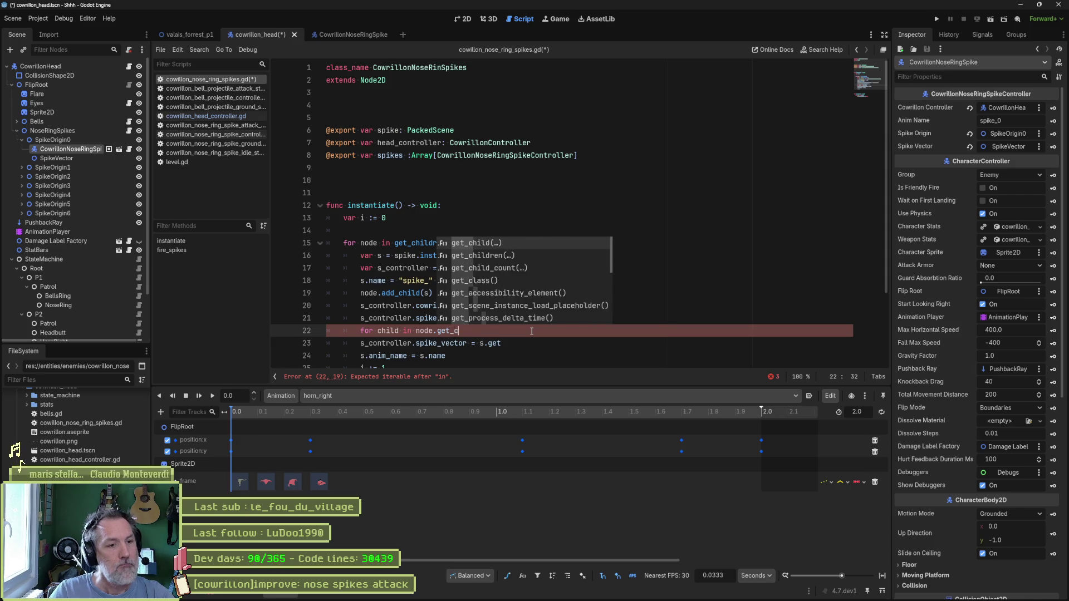
text(hildren)
key(Return)
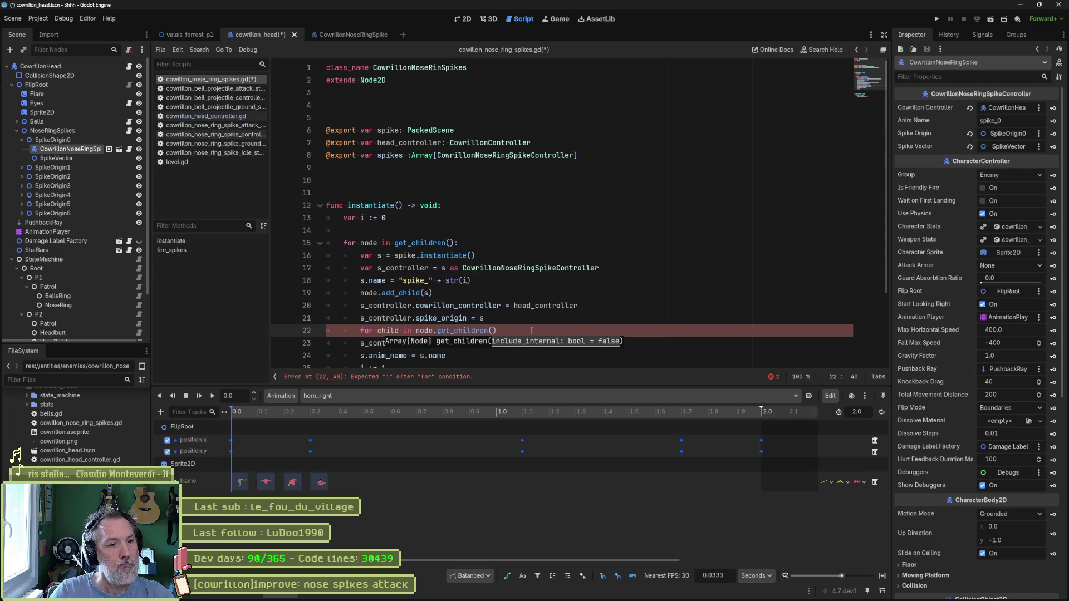
text(:)
key(Return)
text(if child is )
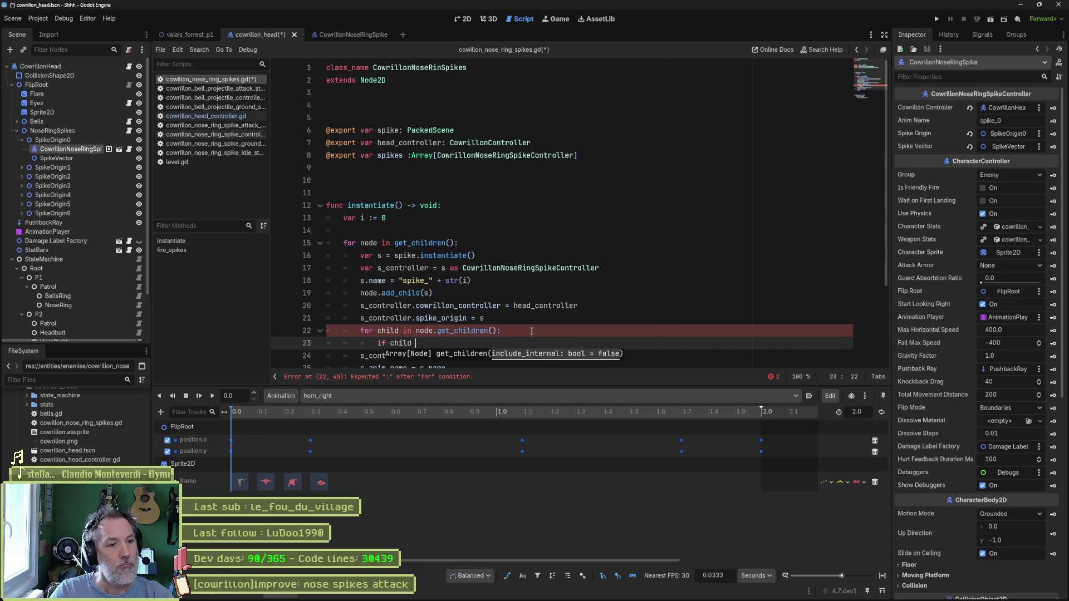
text(Node2D)
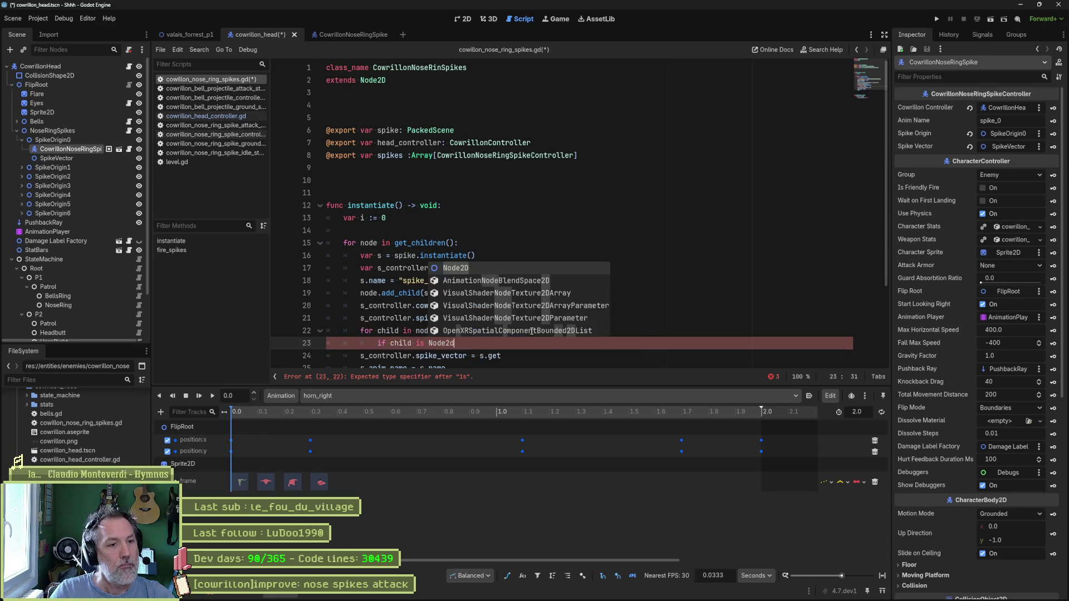
text(:)
key(Down)
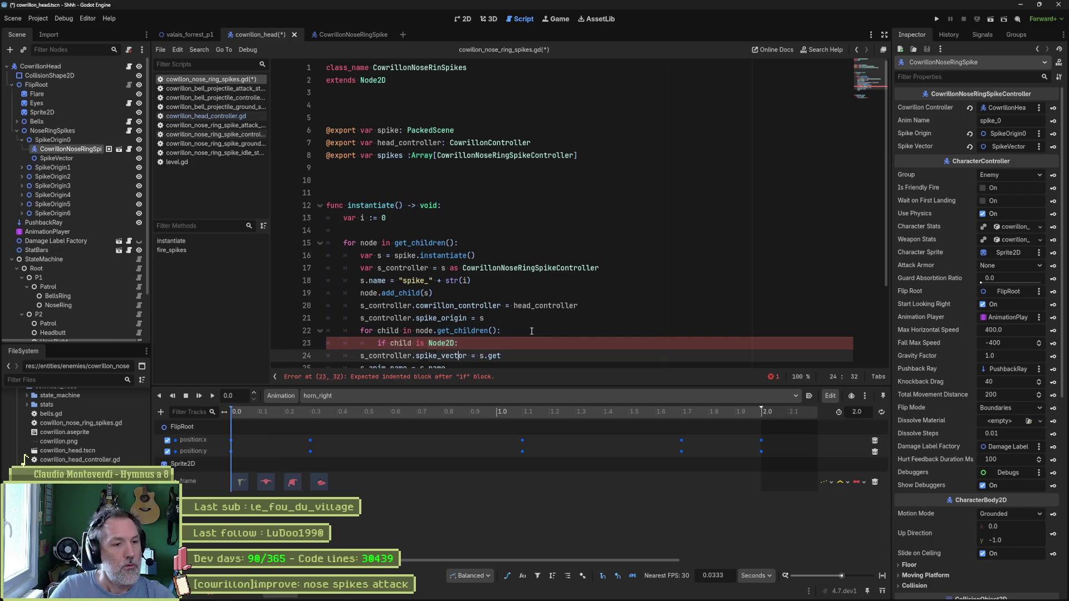
key(Tab)
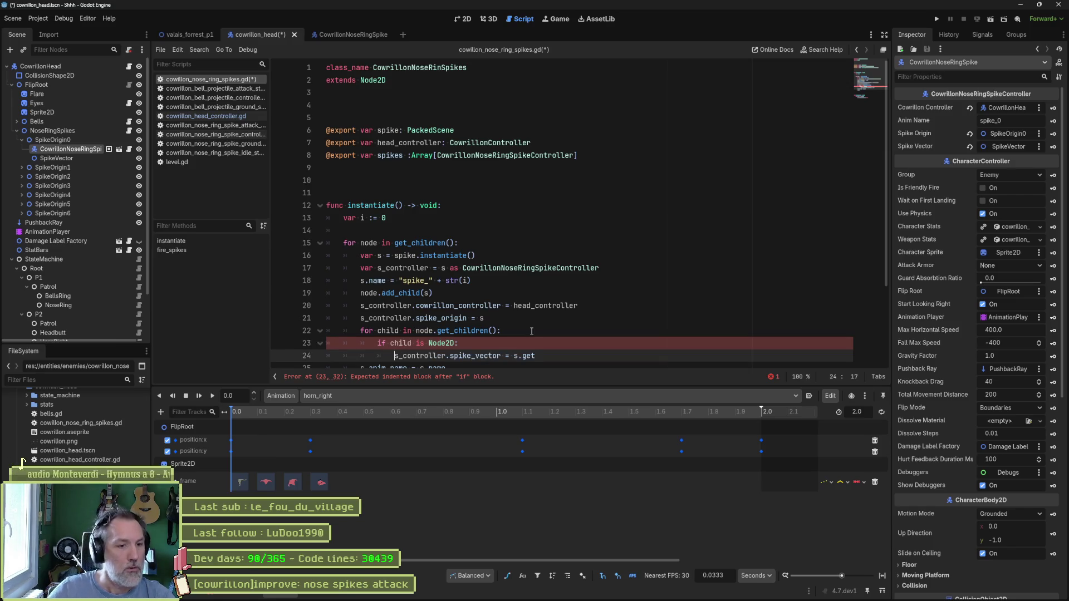
Set spike_vector = child and save the script.
click(404, 343)
click(541, 359)
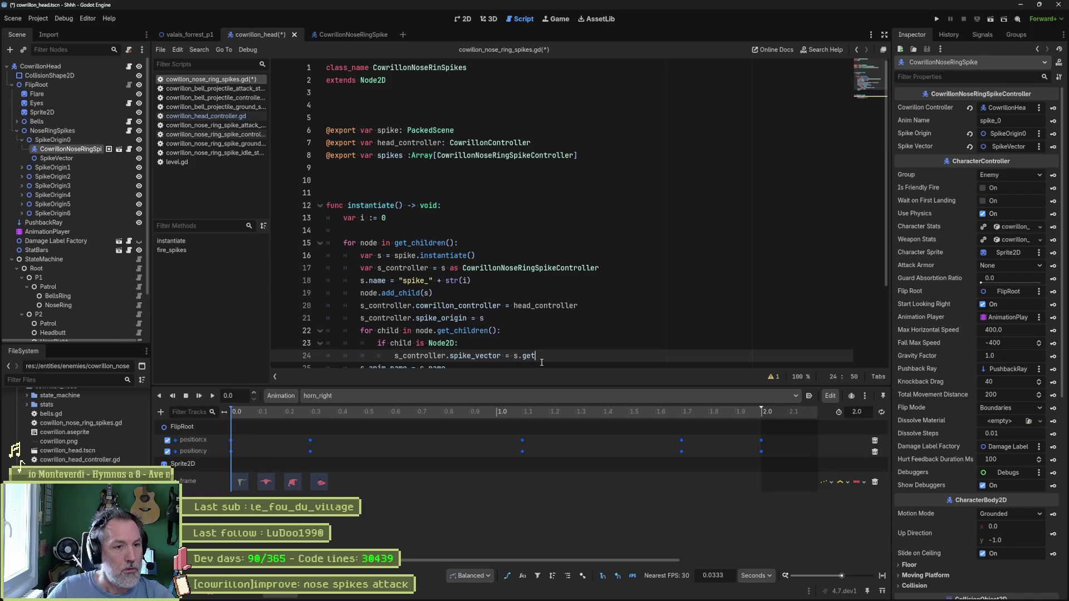
key(BackSpace)
key(BackSpace)
key(BackSpace)
text(child)
scroll(556, 327, down, 2)
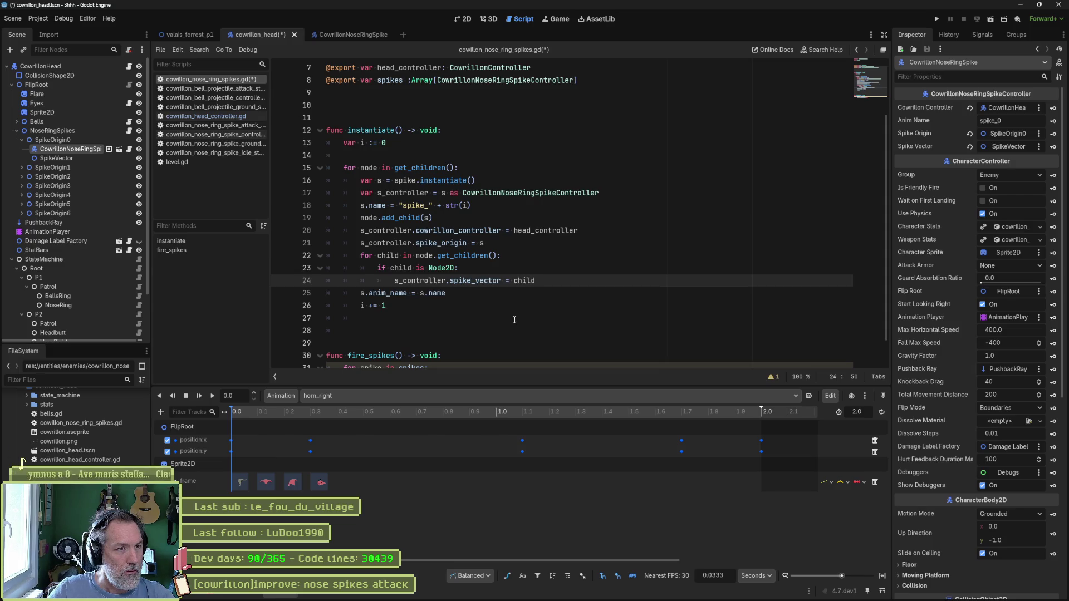
key(ctrl+s)
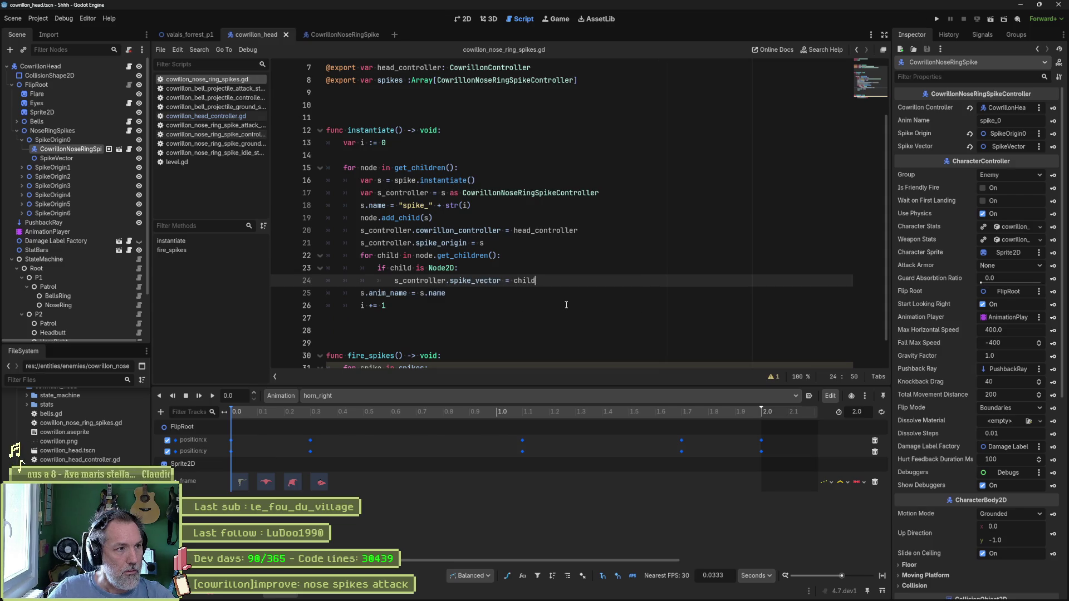
Expand SpikeOrigin0 through SpikeOrigin6 to reveal their CowrillonNoseRingSpike children.
click(22, 168)
click(25, 195)
click(21, 196)
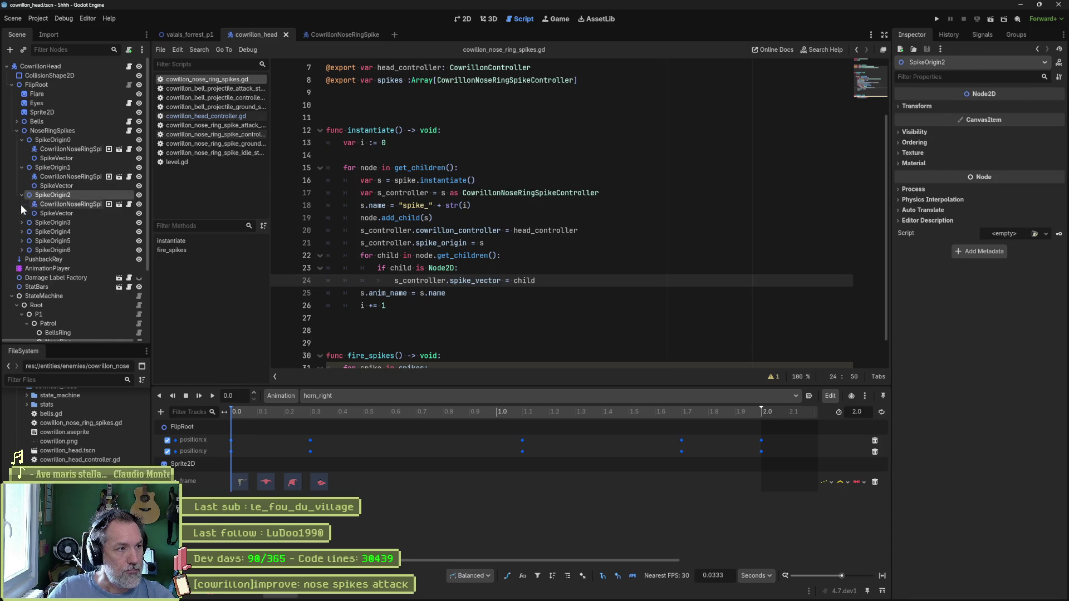
click(22, 222)
click(25, 250)
click(23, 251)
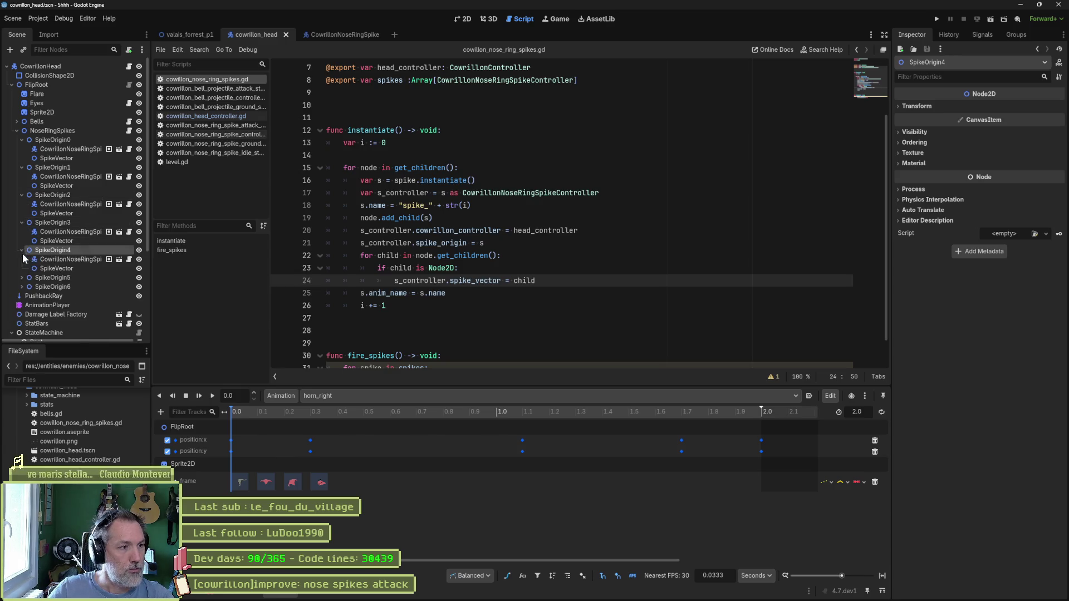
click(23, 276)
click(22, 305)
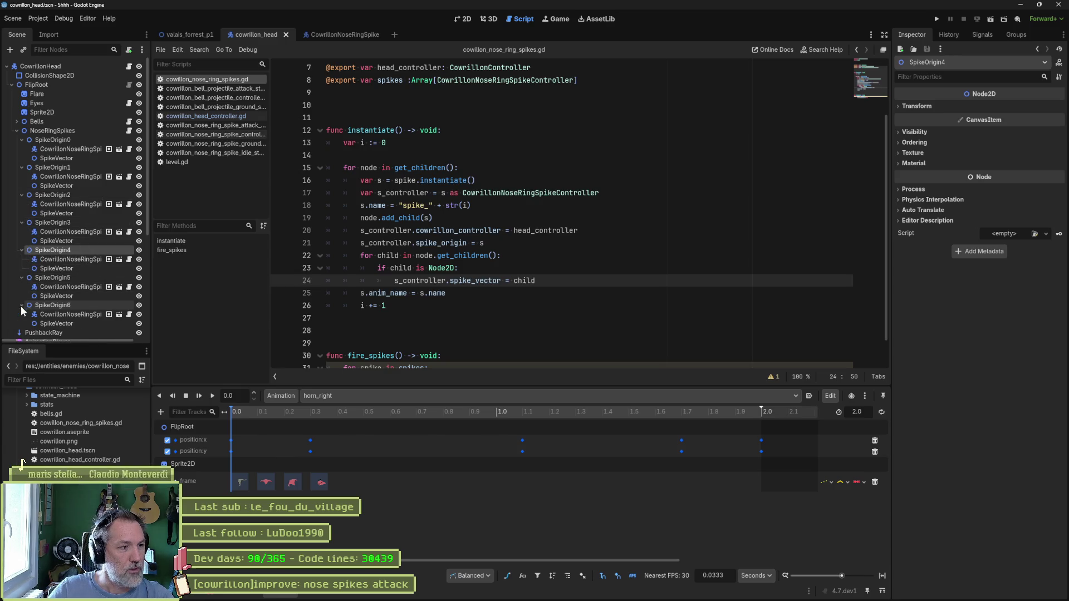
Delete the seven CowrillonNoseRingSpike nodes under the spike origins.
click(78, 156)
click(77, 149)
ctrl+click(70, 176)
ctrl+click(62, 203)
ctrl+click(62, 232)
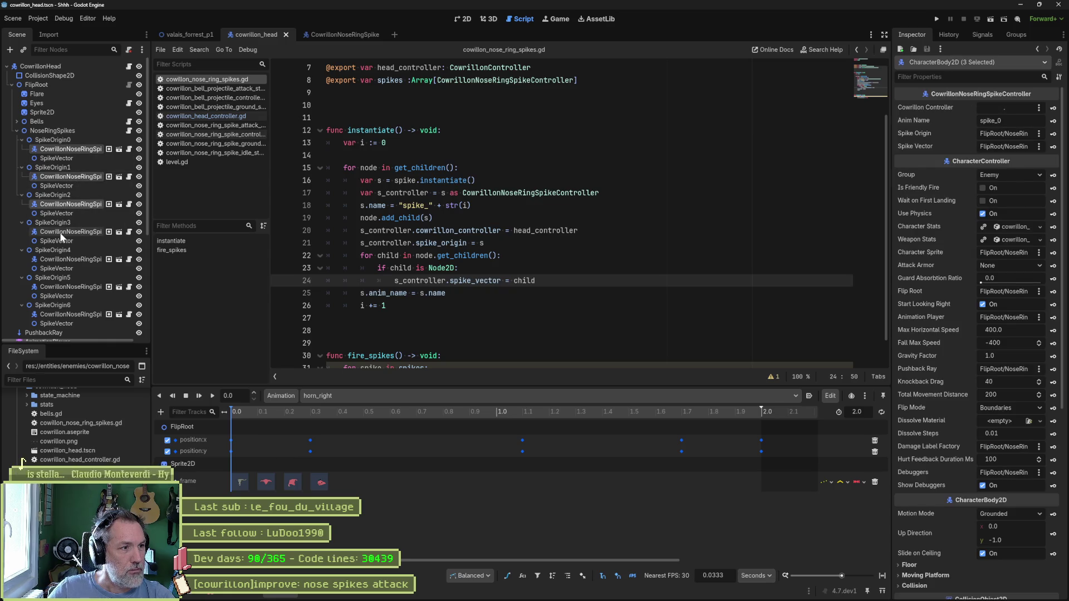
ctrl+click(59, 260)
ctrl+click(62, 285)
ctrl+click(65, 314)
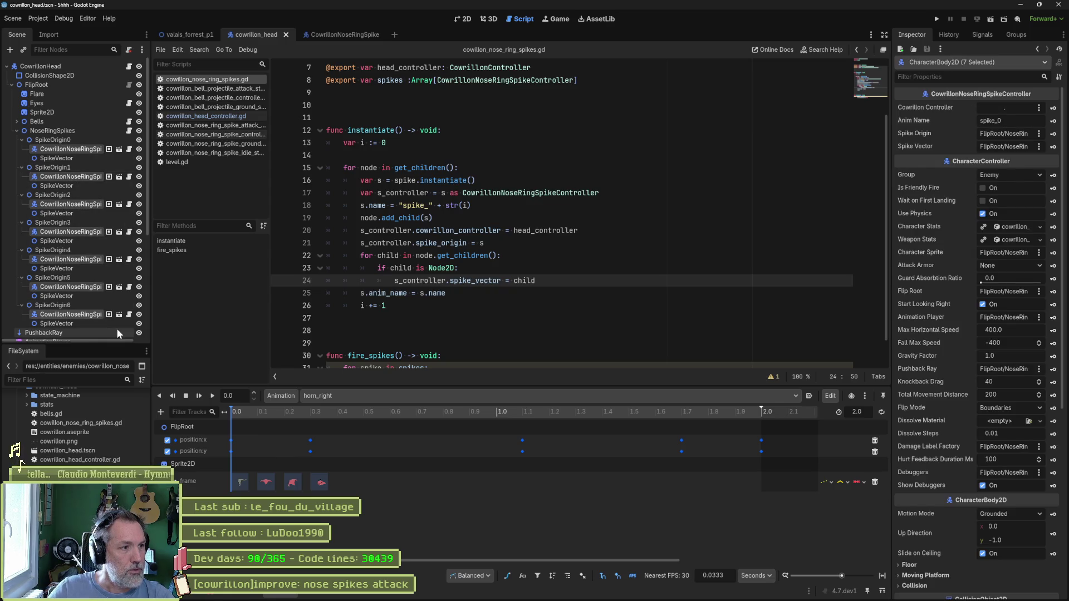
key(Delete)
key(Return)
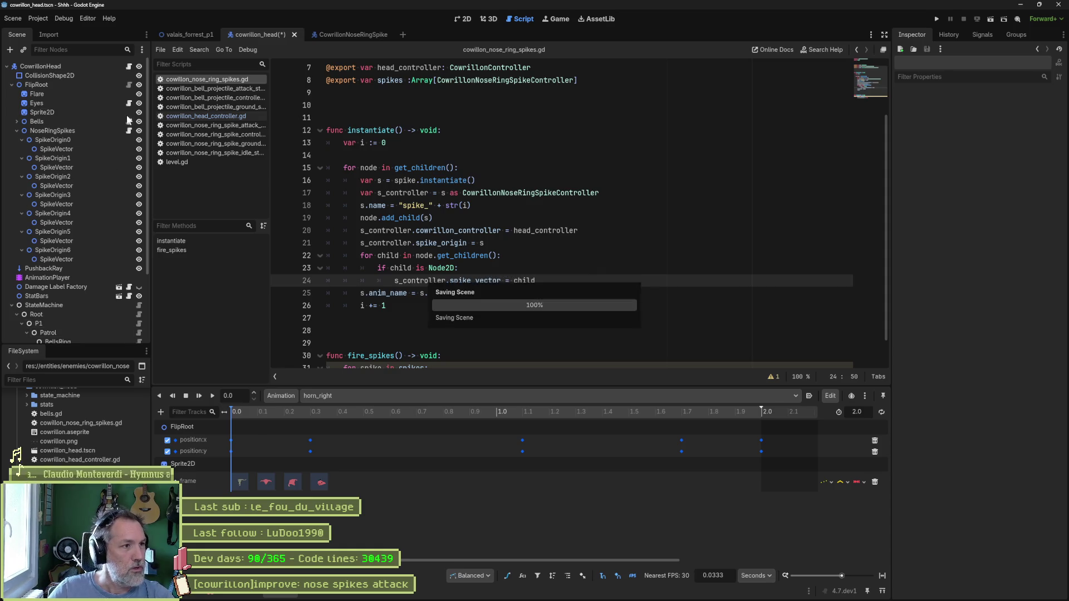
Test-run the boss head scene and check SpikeOrigin0's SpikeVector in the Remote tree, then stop.
key(F6)
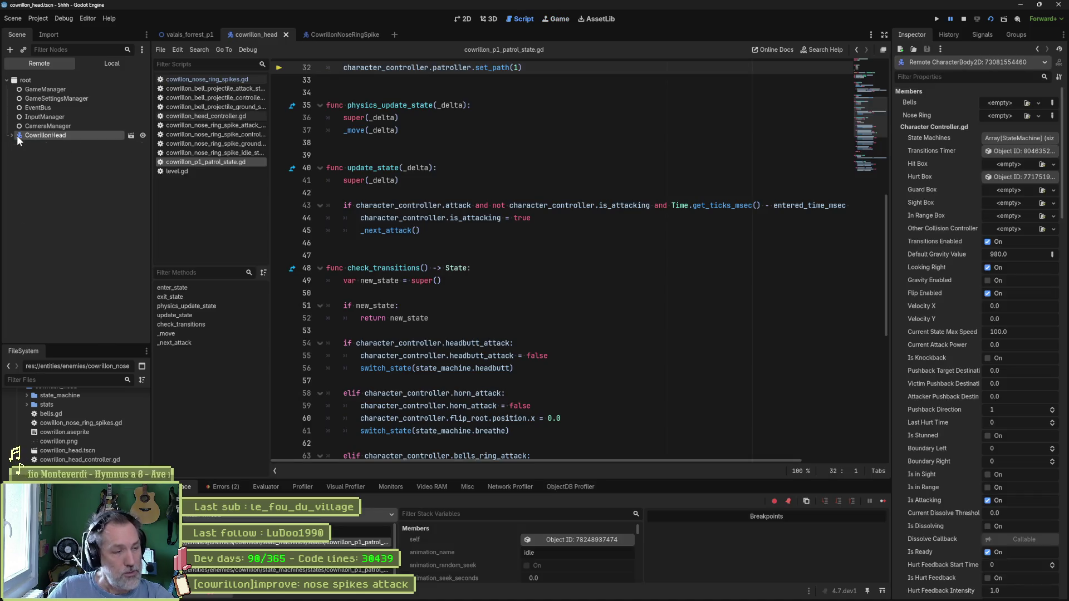
click(16, 135)
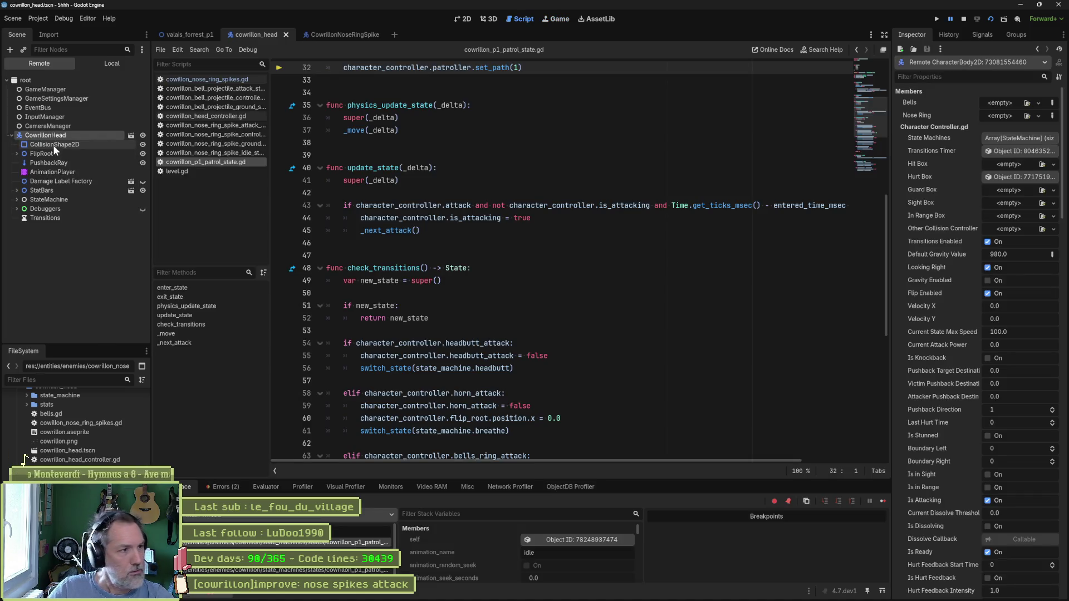
click(17, 153)
click(22, 199)
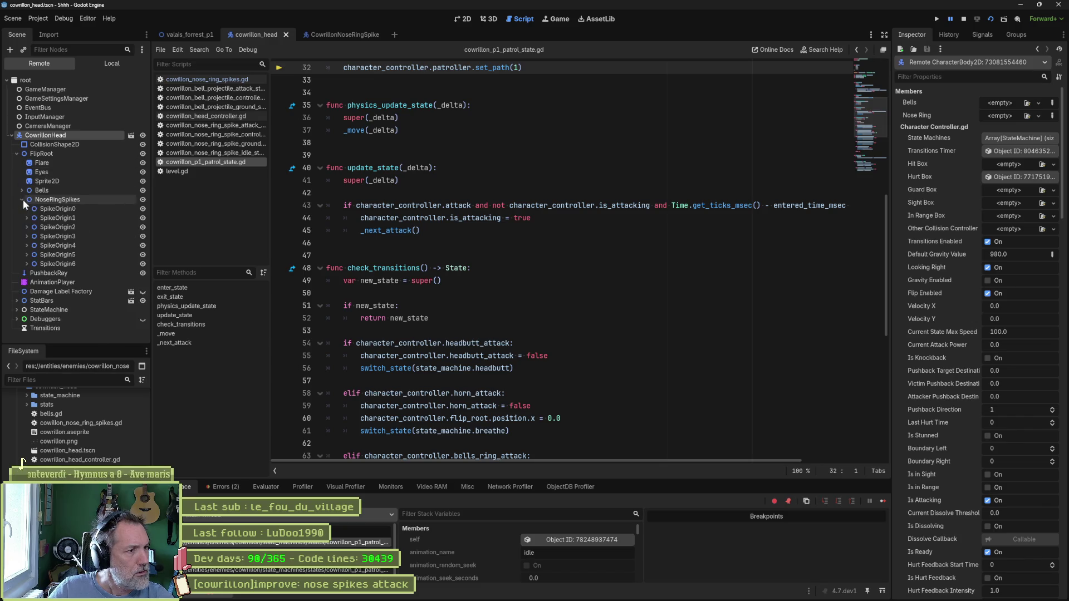
click(28, 209)
click(32, 220)
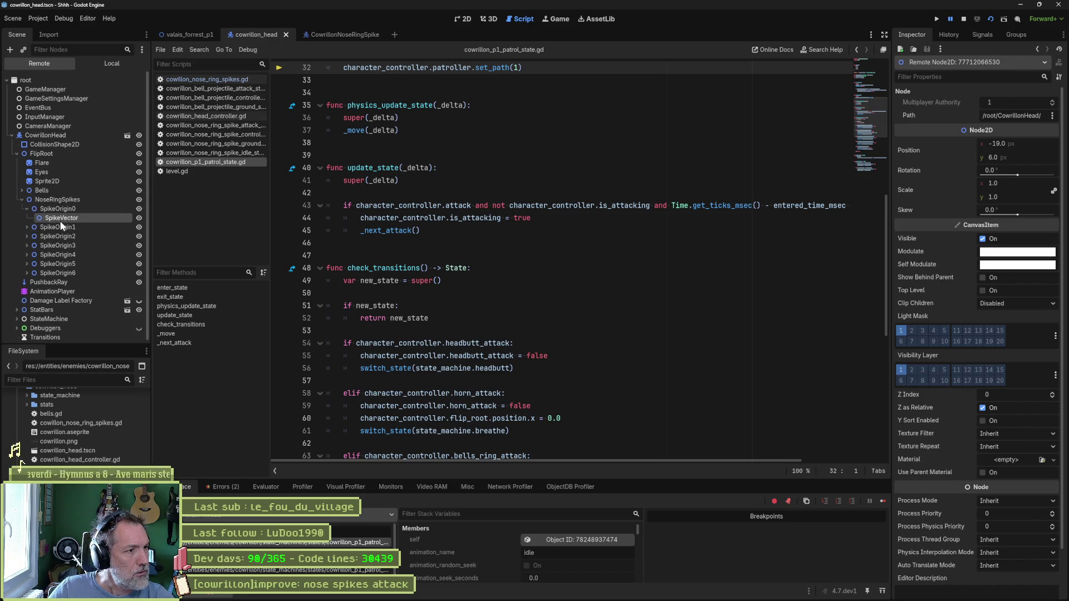
key(F8)
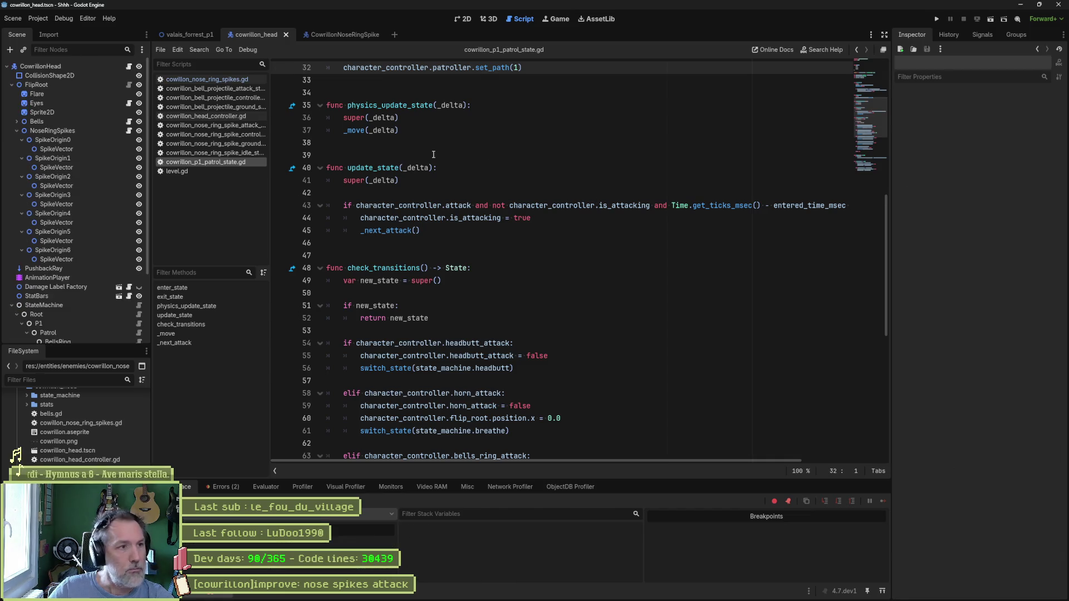
click(55, 131)
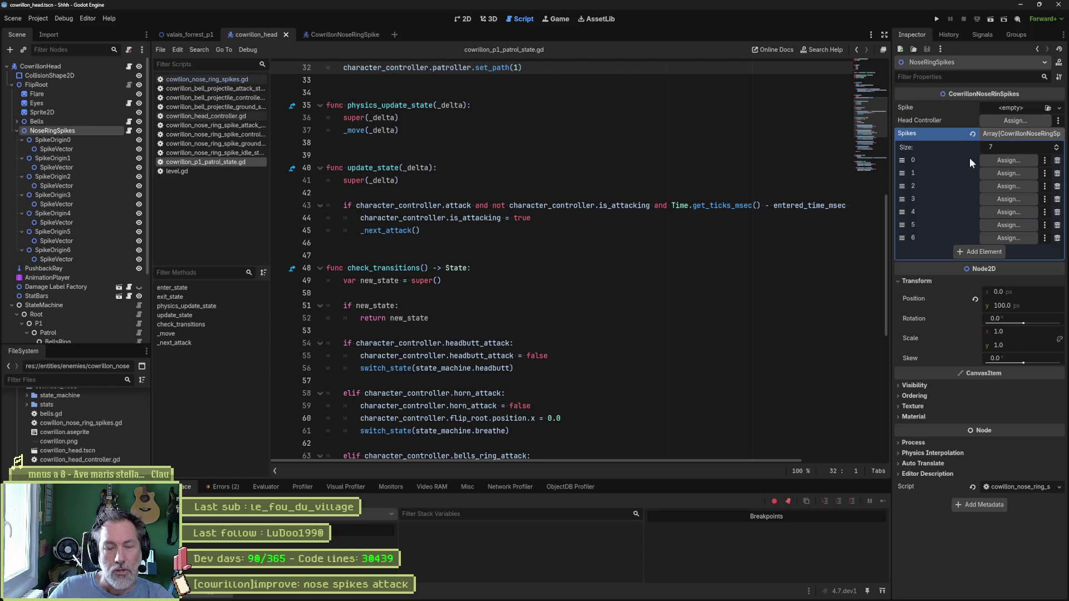
Clear the Spikes list entries and assign the nose-ring spike scene to Spike.
click(1057, 160)
click(1057, 160)
click(1057, 160)
click(1057, 160)
click(1057, 161)
click(1057, 160)
click(1057, 160)
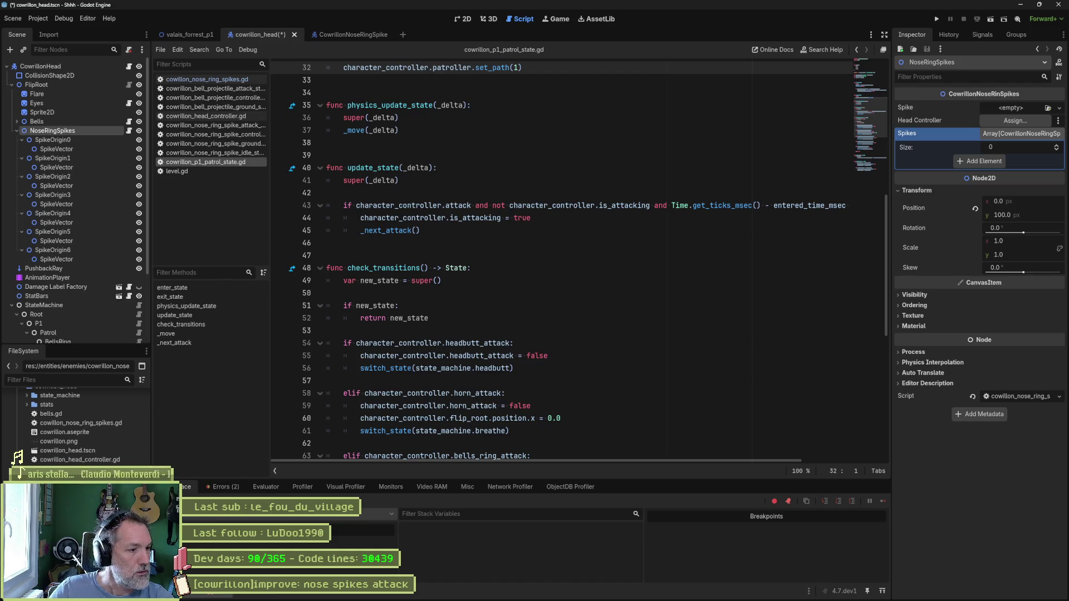
scroll(22, 464, down, 2)
mouse_move(22, 461)
mouse_down()
mouse_move(836, 218)
mouse_move(1006, 109)
mouse_up()
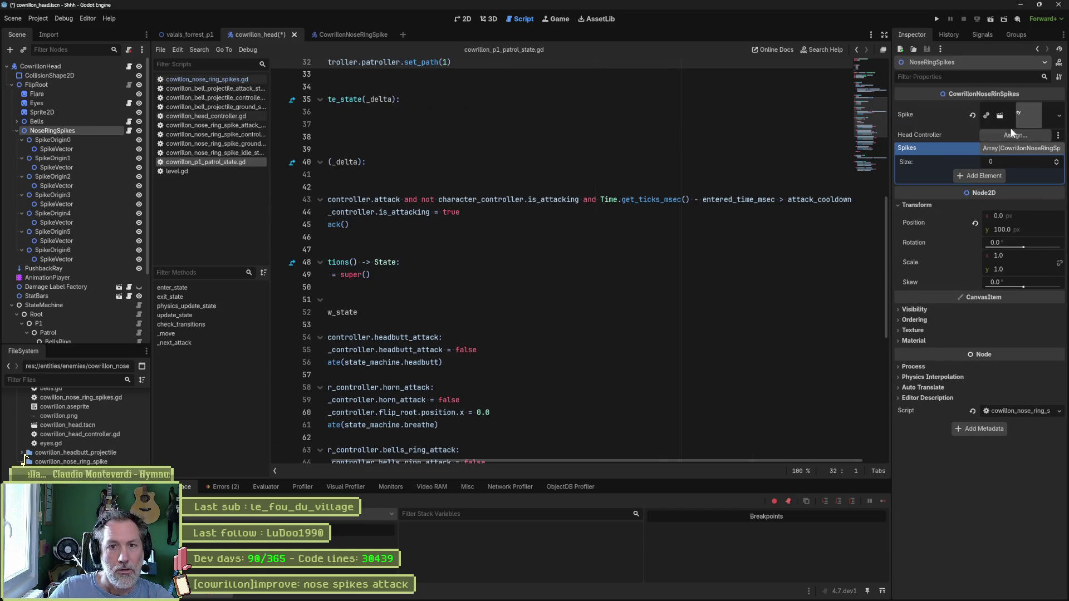
Change line 7's head_controller type to CowrillonHeadController and save the script.
click(38, 69)
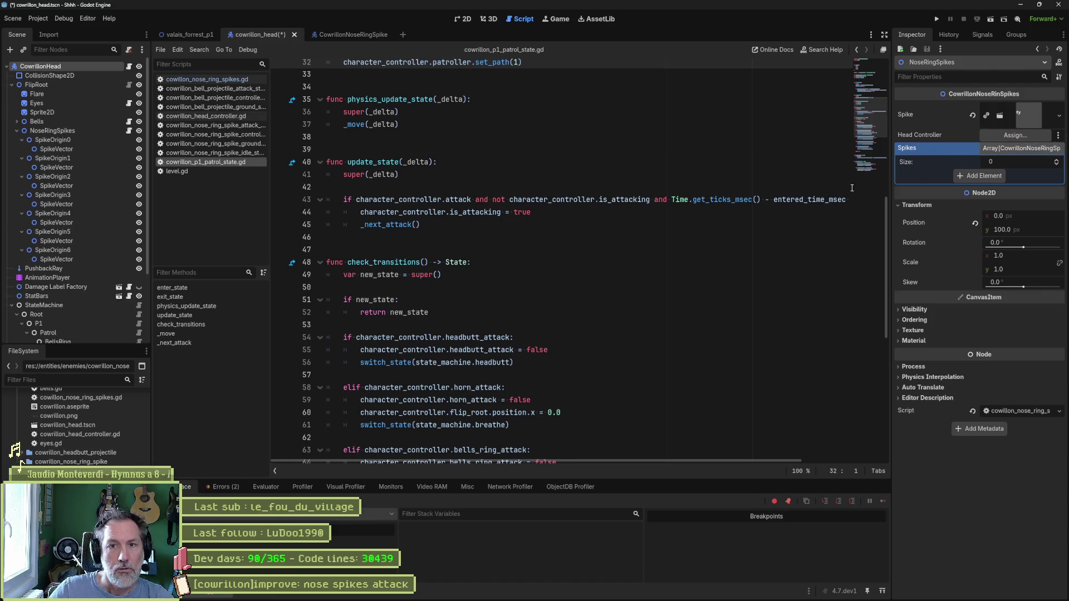
click(1014, 136)
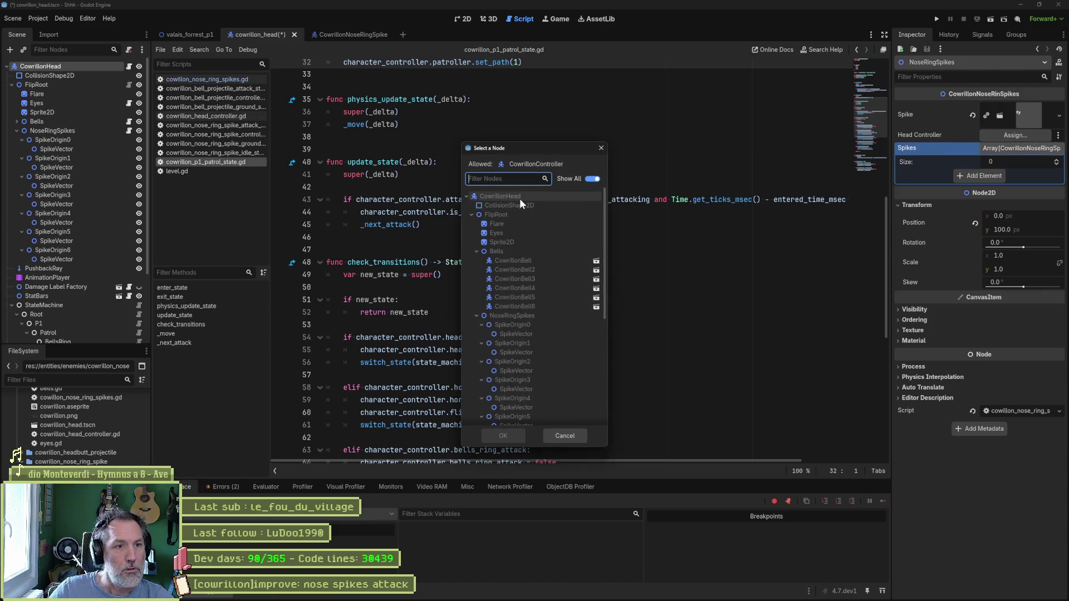
click(559, 436)
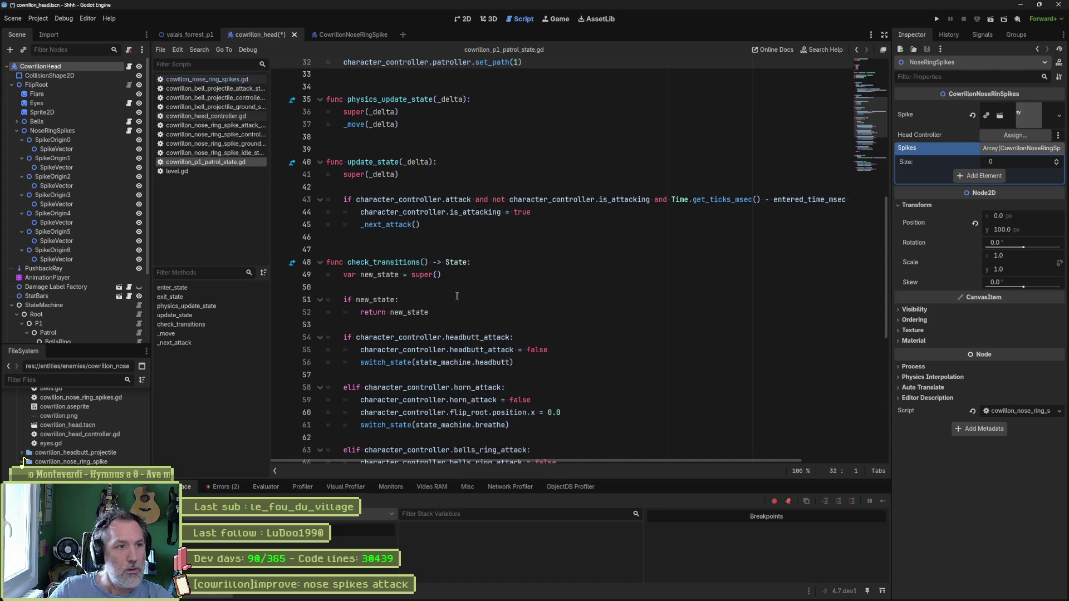
click(129, 66)
double_click(425, 68)
key(ctrl+c)
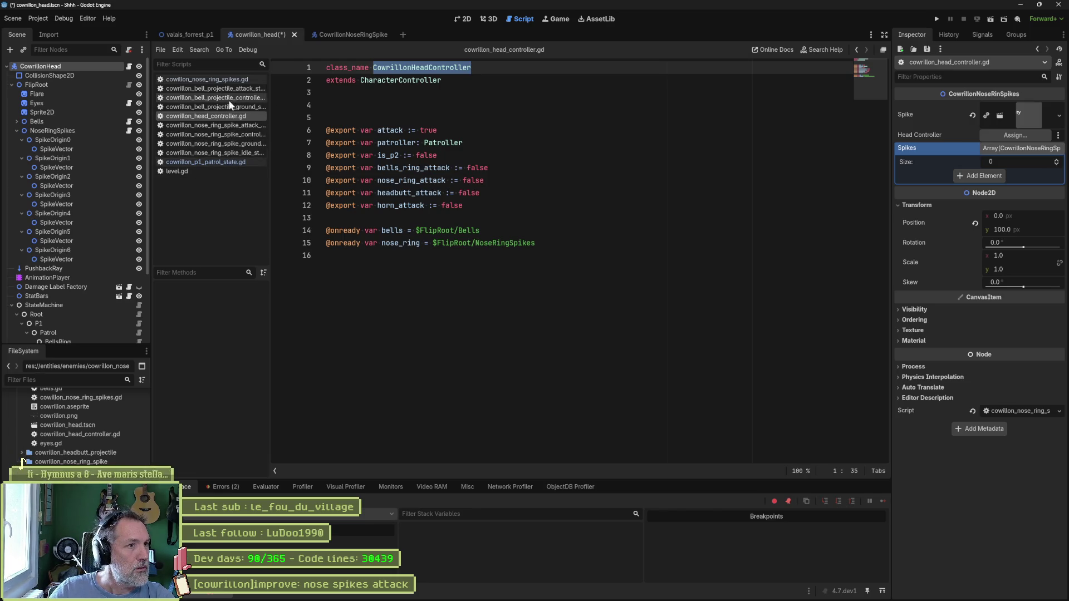
click(237, 80)
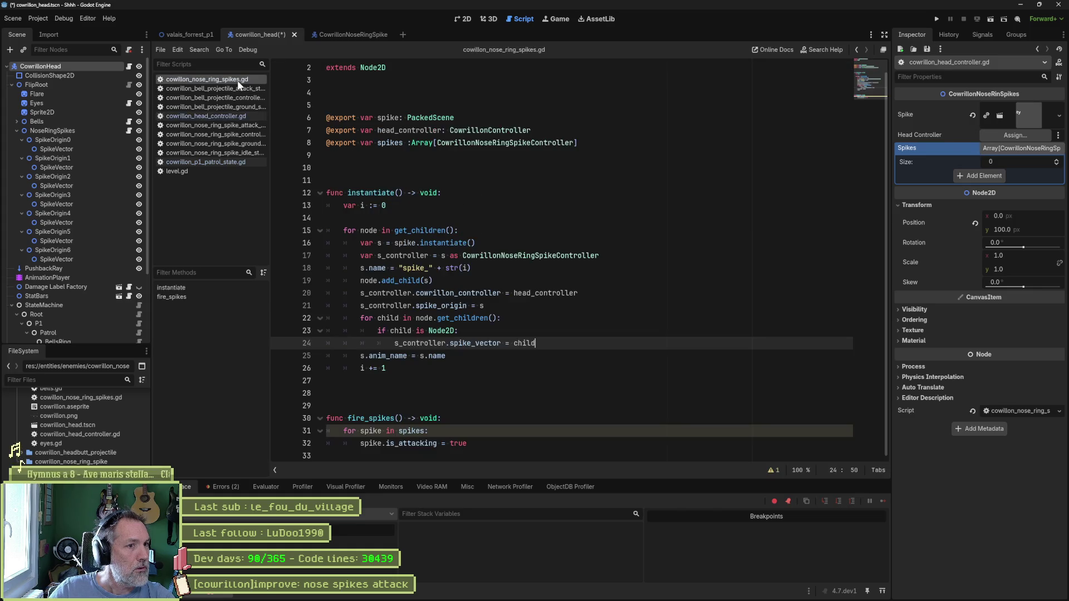
double_click(464, 129)
key(ctrl+v)
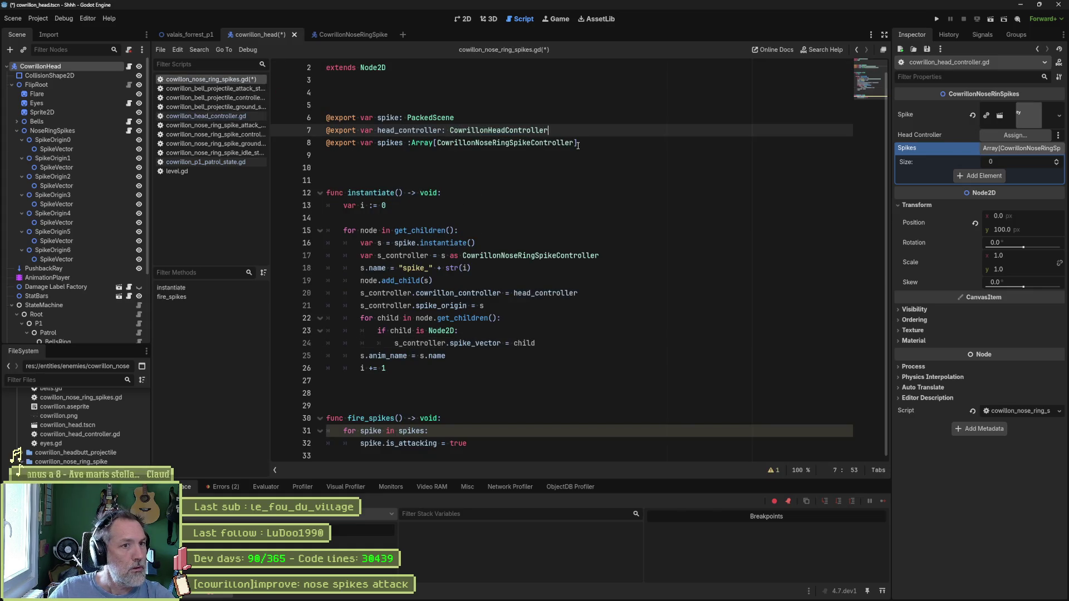
key(ctrl+s)
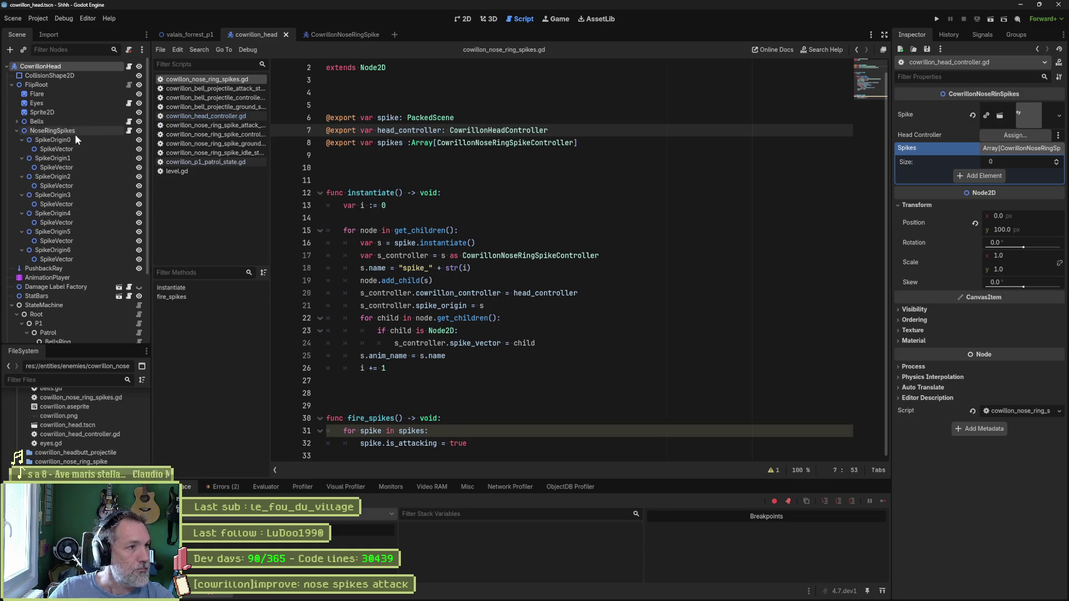
Assign CowrillonHead as NoseRingSpikes' Head Controller and run the scene.
click(74, 133)
mouse_move(66, 68)
mouse_down()
mouse_move(1002, 119)
mouse_move(1014, 131)
mouse_up()
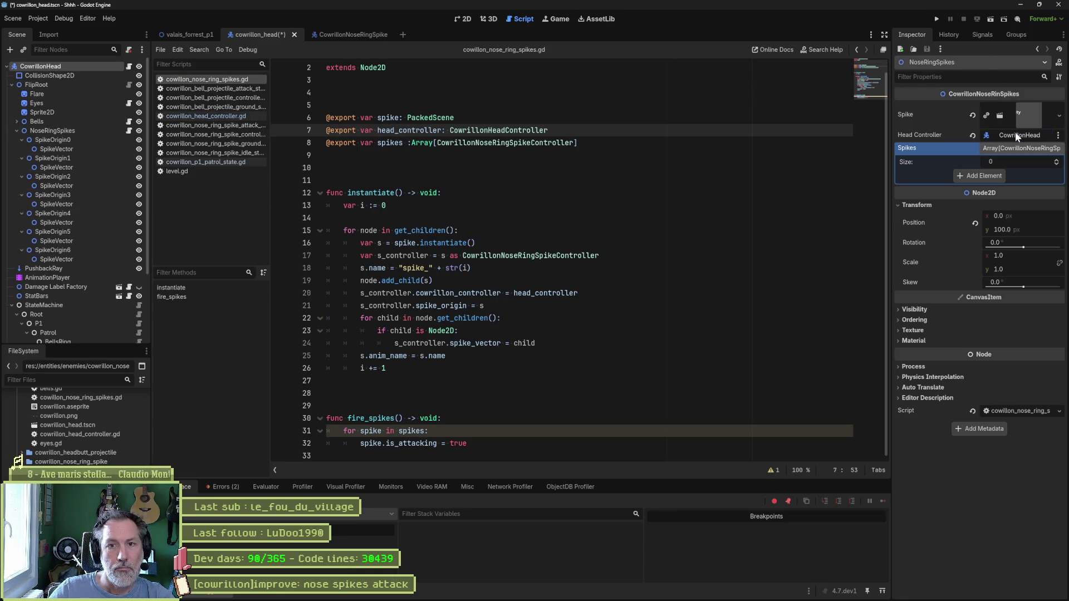
key(F6)
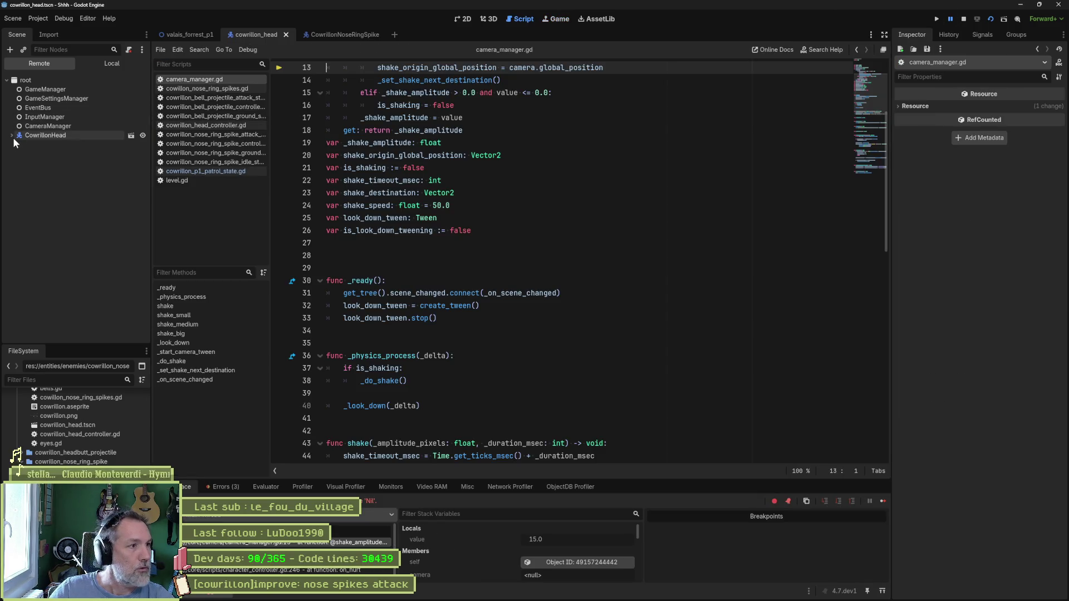
Check SpikeOrigin0 in the Remote tree and the runtime errors, then stop the game.
click(17, 154)
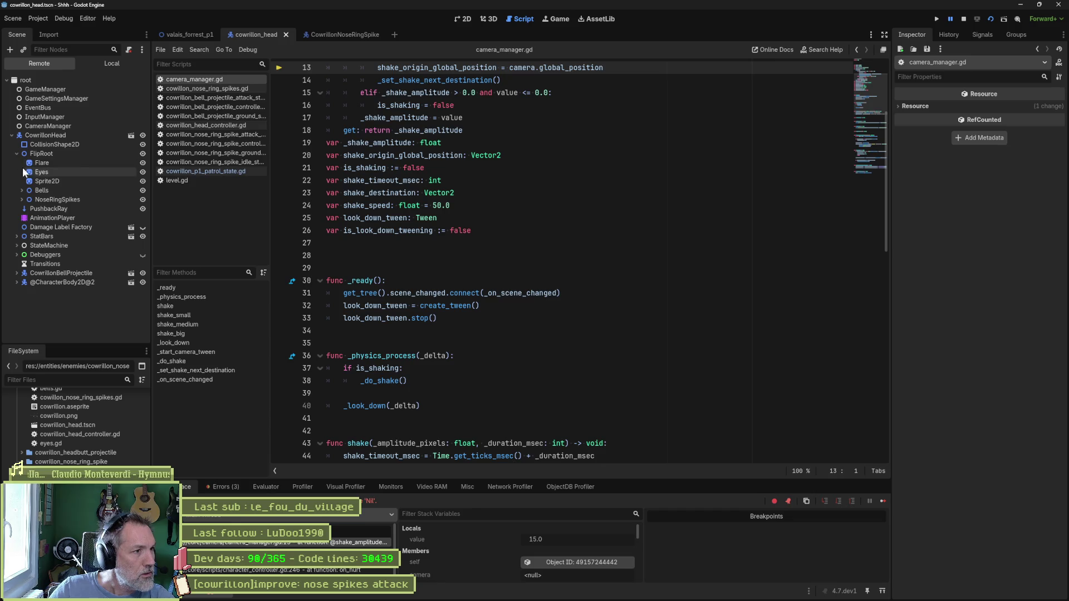
click(21, 199)
click(28, 208)
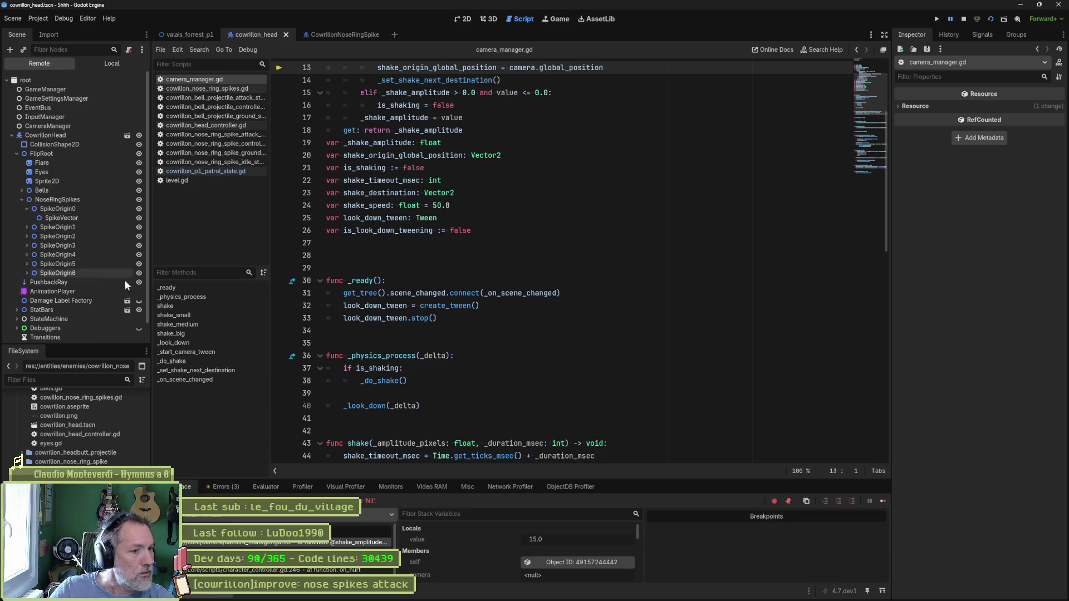
click(222, 486)
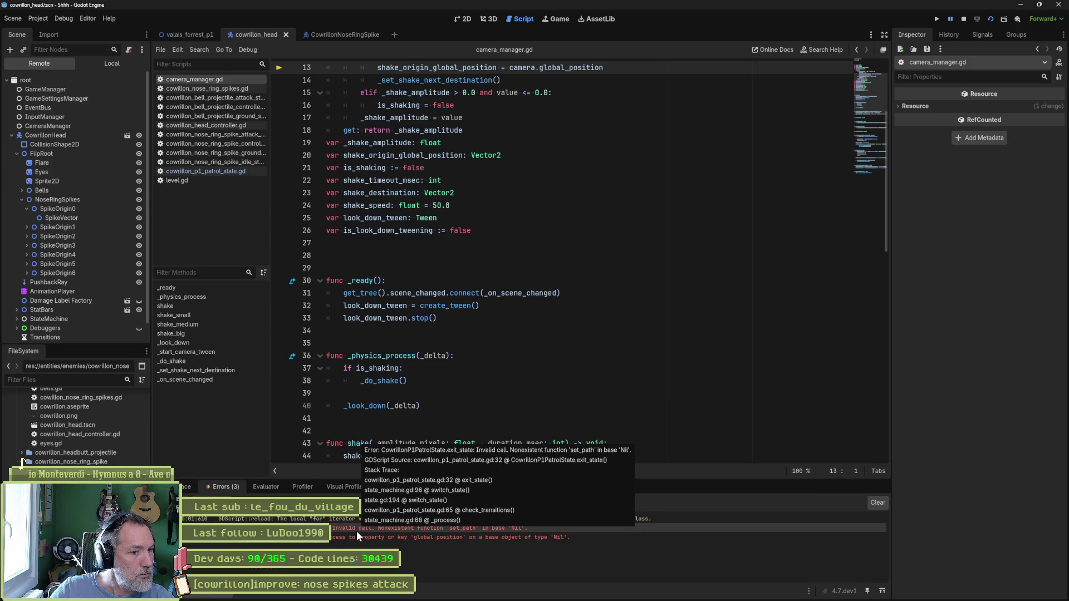
mouse_move(358, 537)
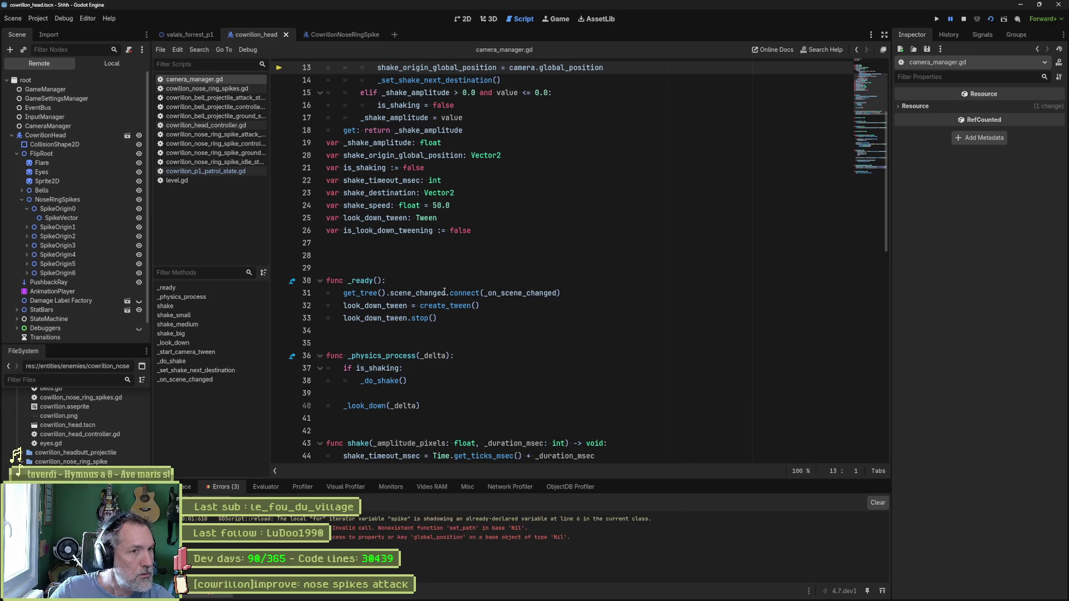
click(543, 206)
key(F8)
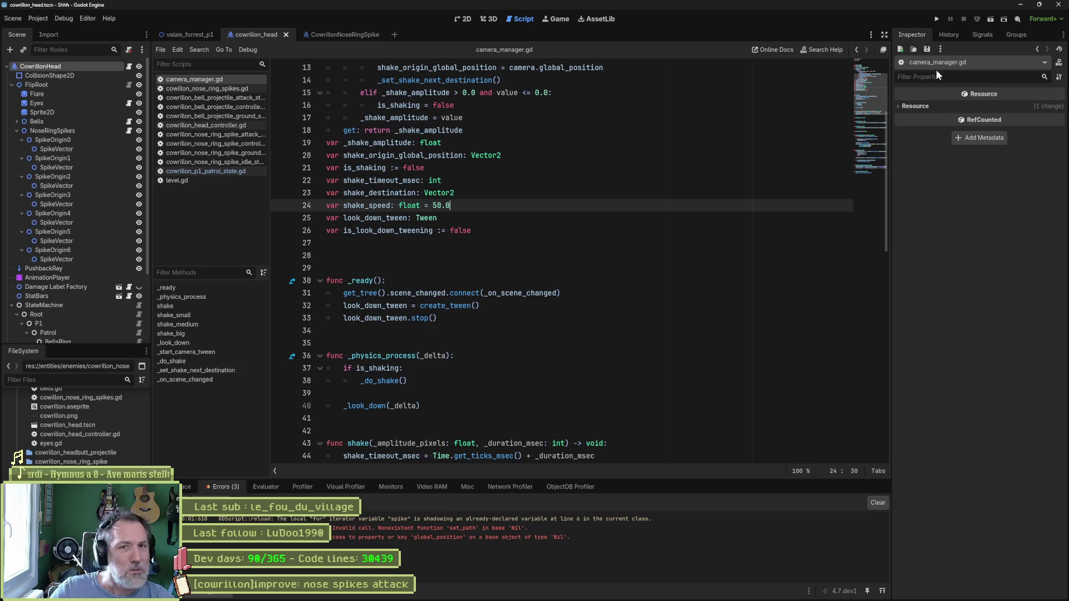
Uncheck the CowrillonHead node's Attack option.
click(83, 66)
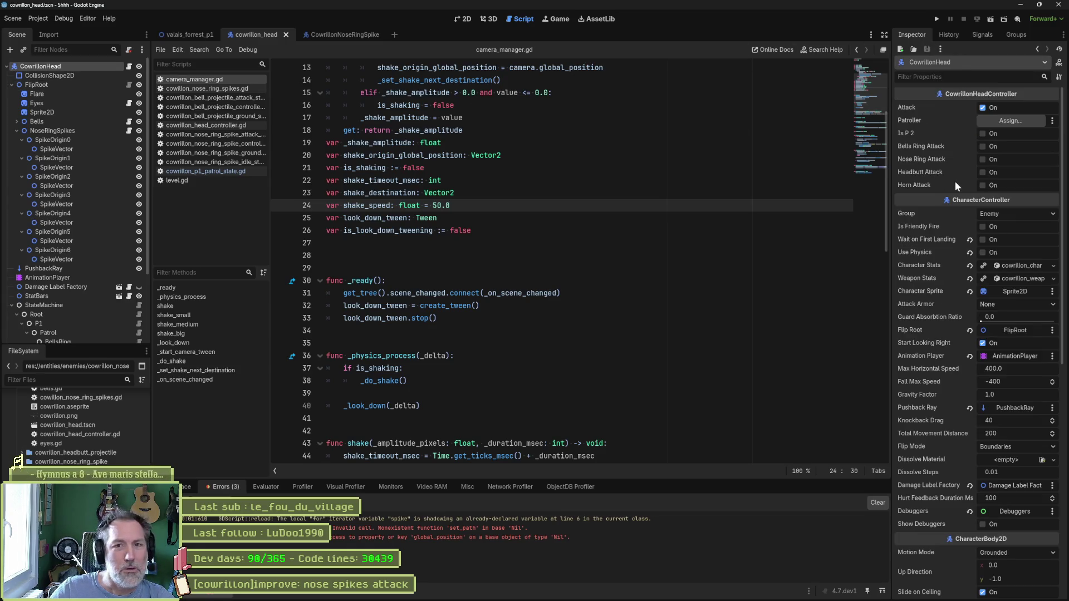
click(982, 108)
click(679, 222)
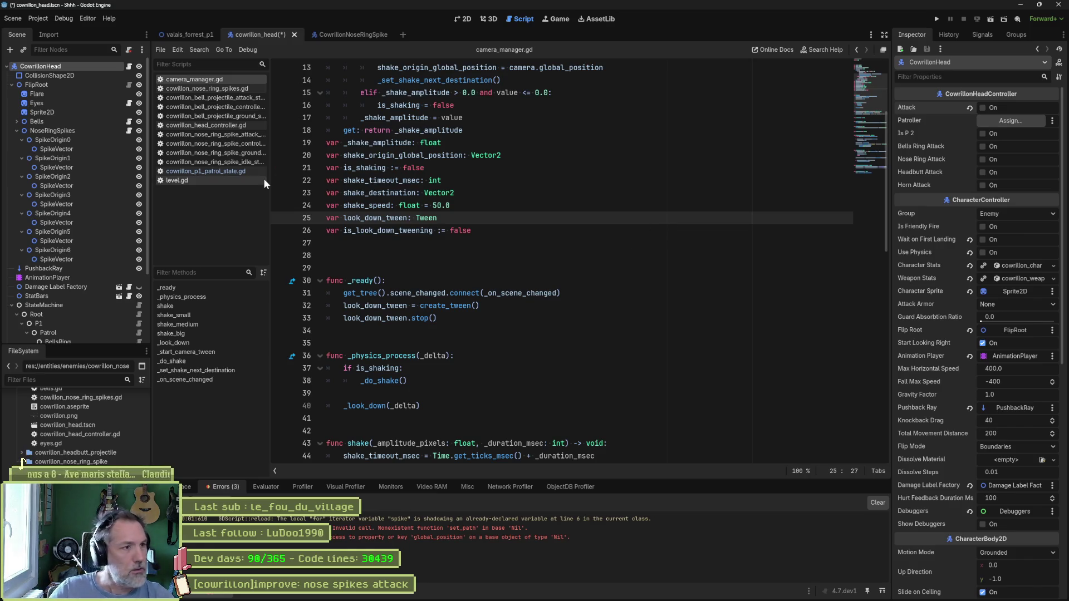
Close all scripts, reopen the nose-ring spikes script, and add a line after line 10.
right_click(213, 83)
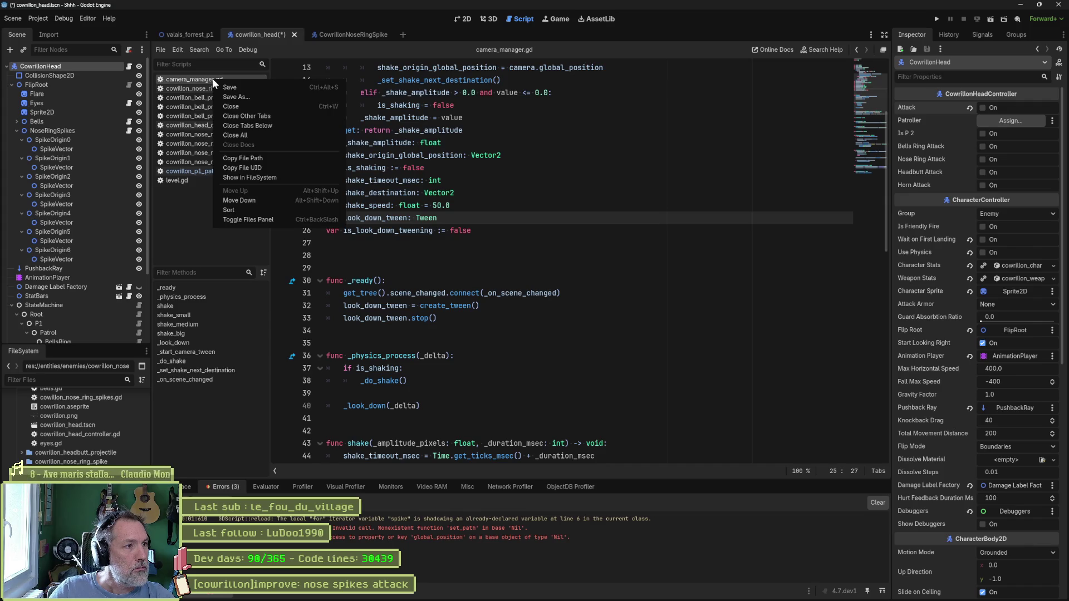
click(255, 133)
click(129, 130)
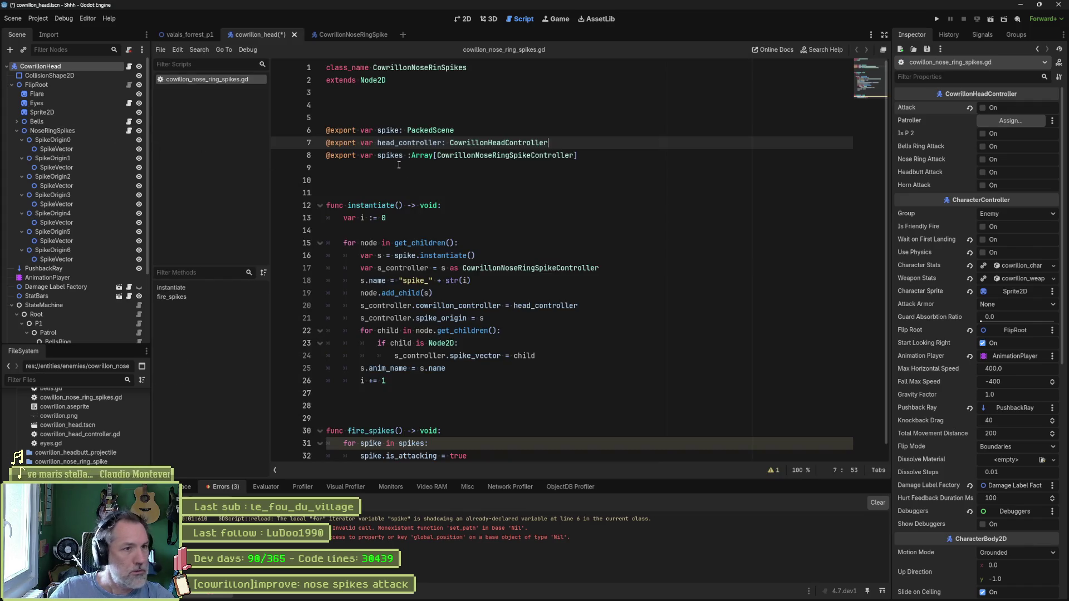
click(373, 205)
click(387, 178)
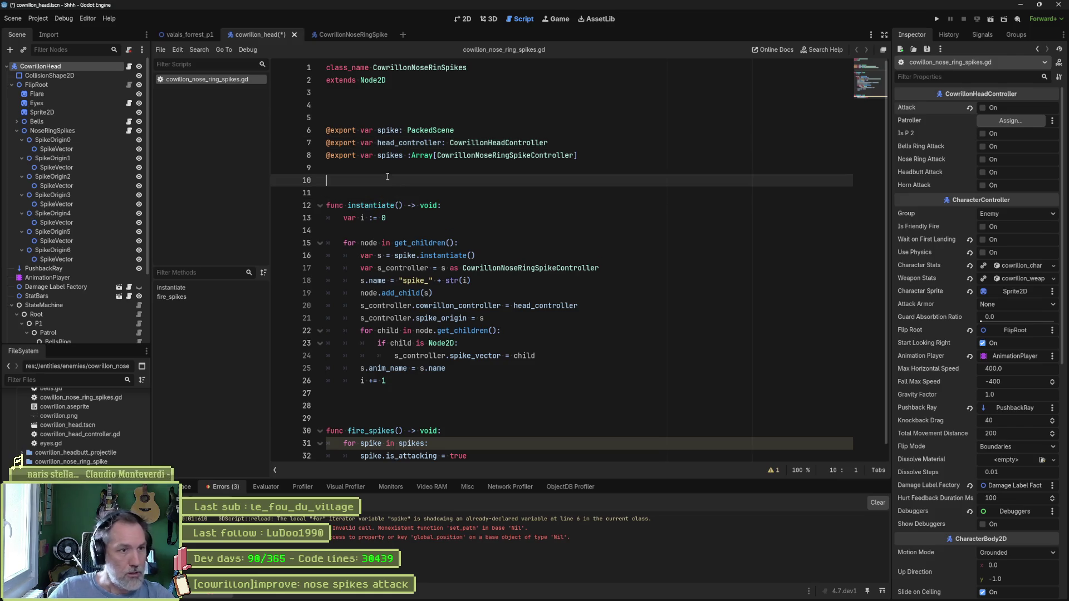
key(Return)
key(Return)
Add func _ready(): calling instantiate(), save the script, and run the boss scene.
text(func _ready():)
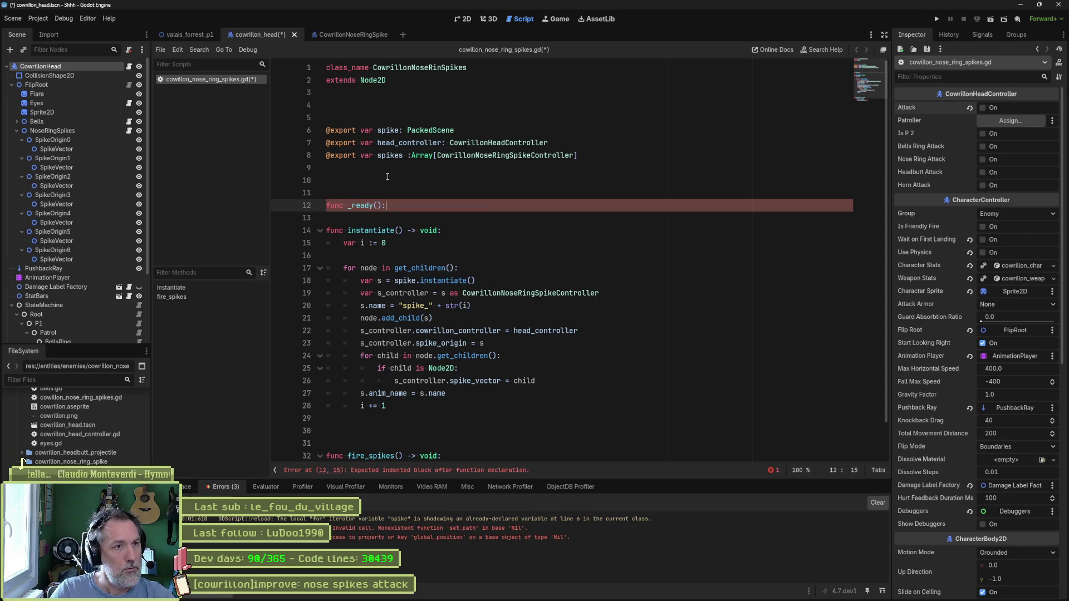
key(Return)
text(inst)
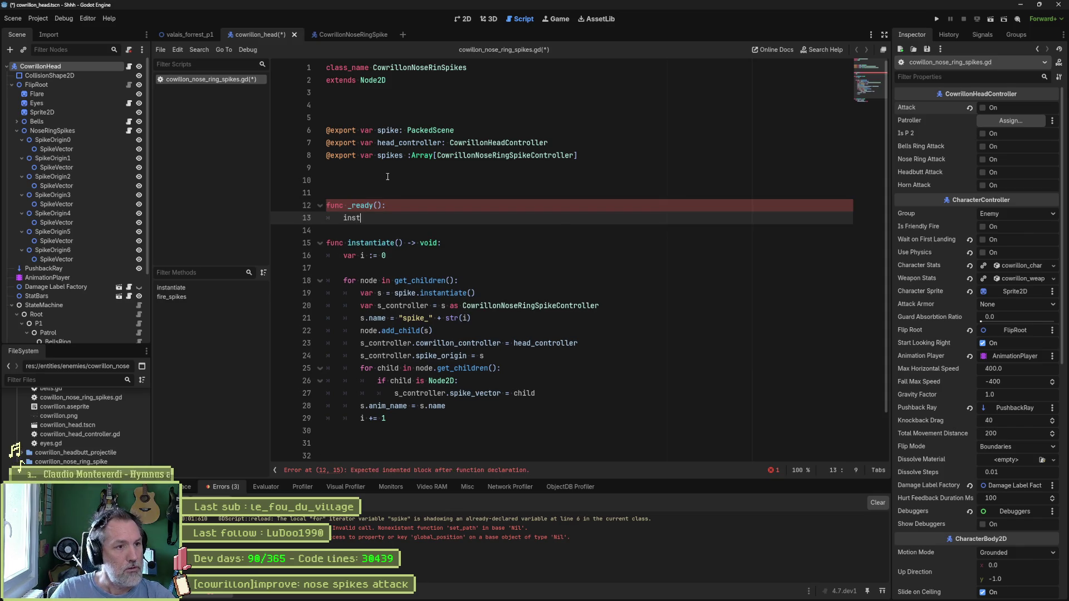
key(Return)
key(ctrl+s)
key(Return)
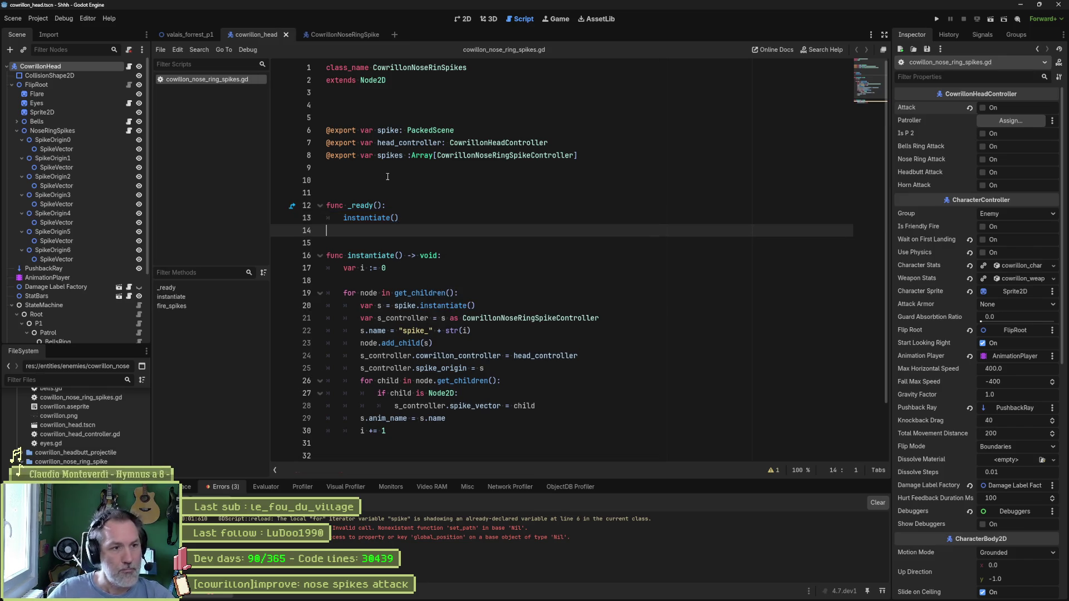
key(F6)
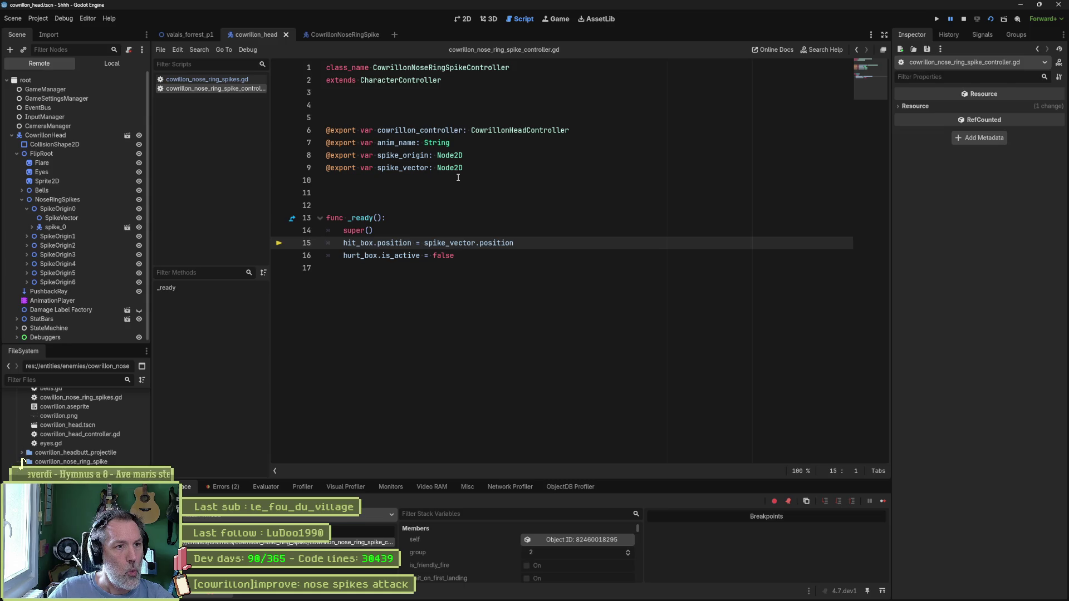
Stop the game and rename the nose-ring spikes script's _ready function to _init.
double_click(349, 218)
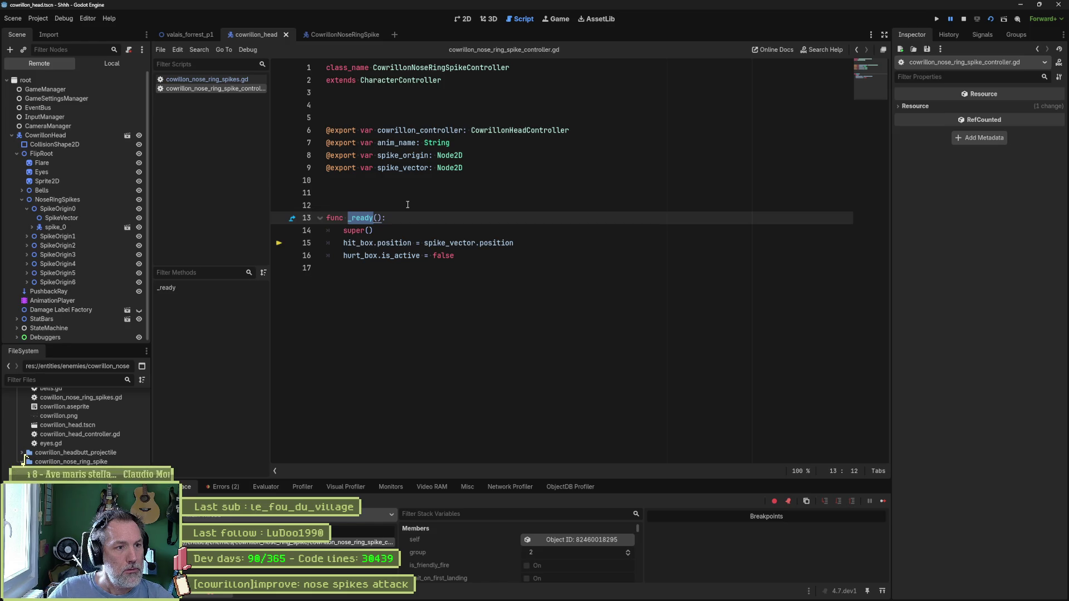
key(F8)
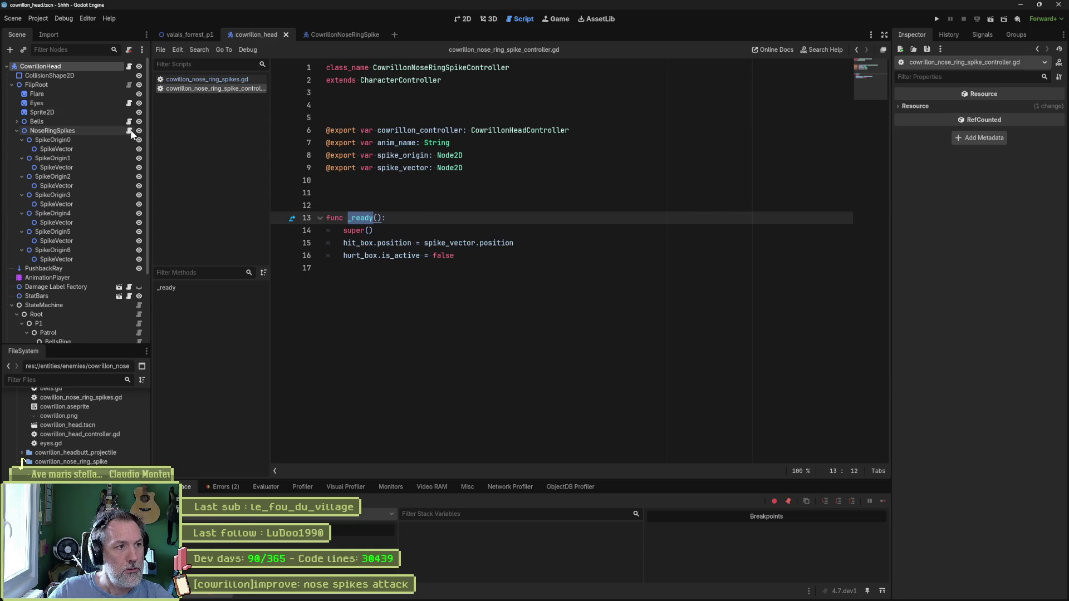
click(130, 132)
double_click(366, 204)
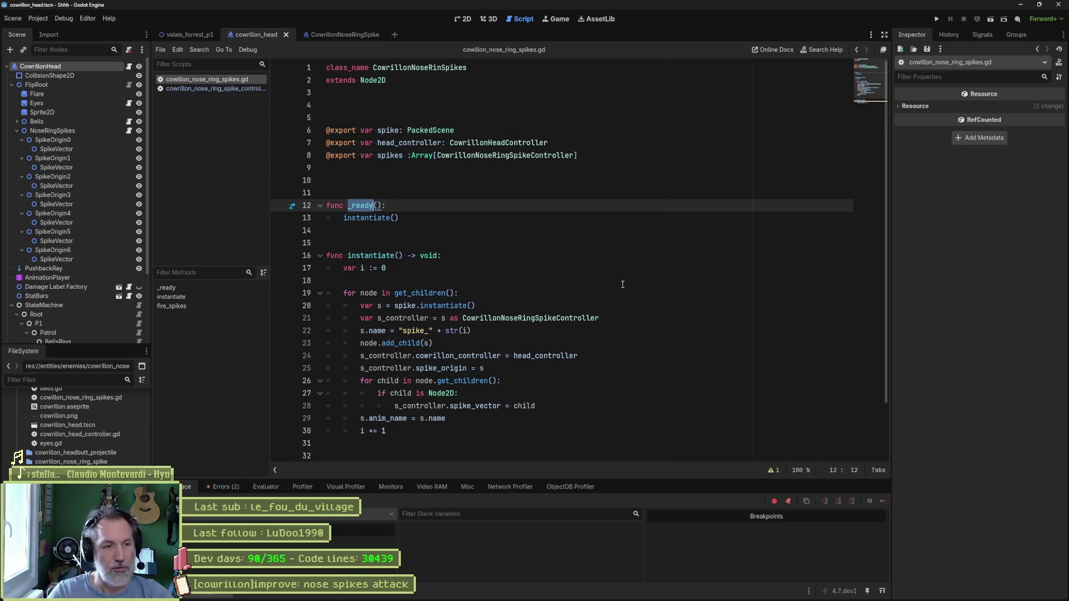
text(_init)
Run the scene, look for spike_ nodes under SpikeOrigin6 in the Remote tree, then stop.
key(F6)
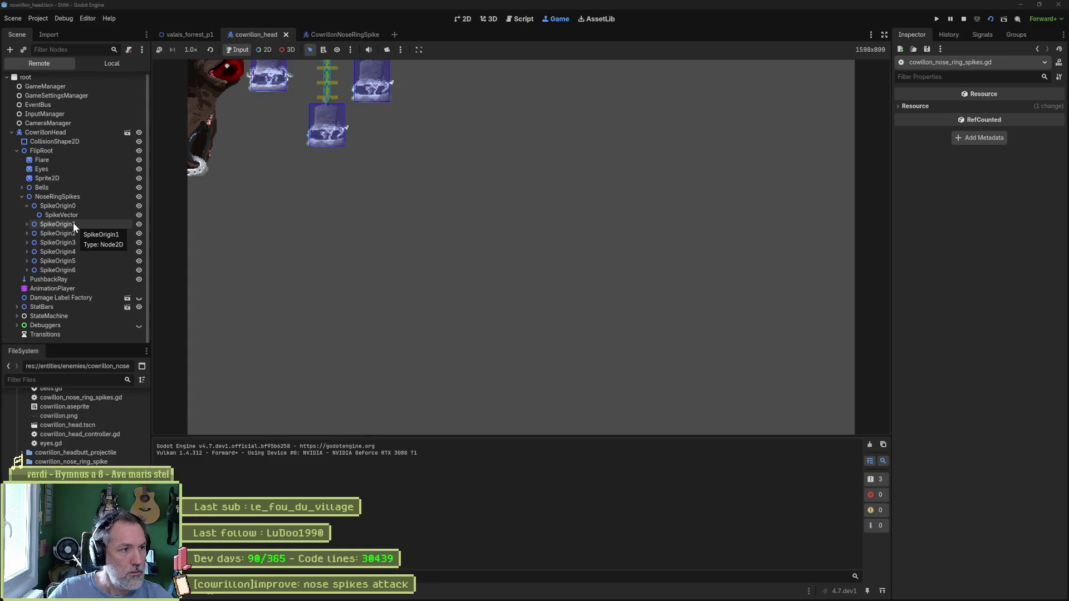
click(27, 270)
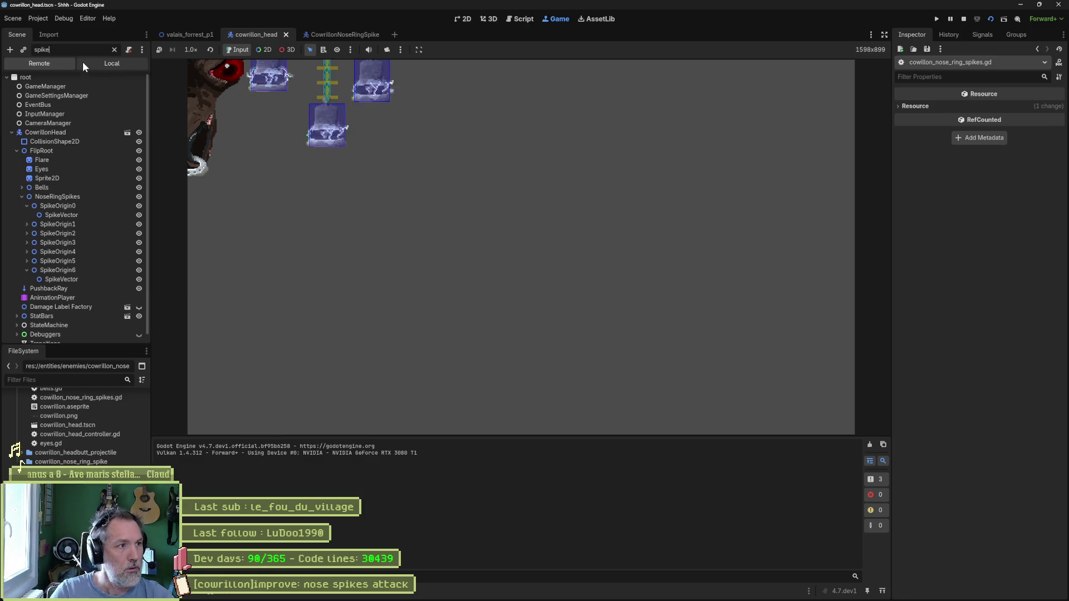
text(spike)
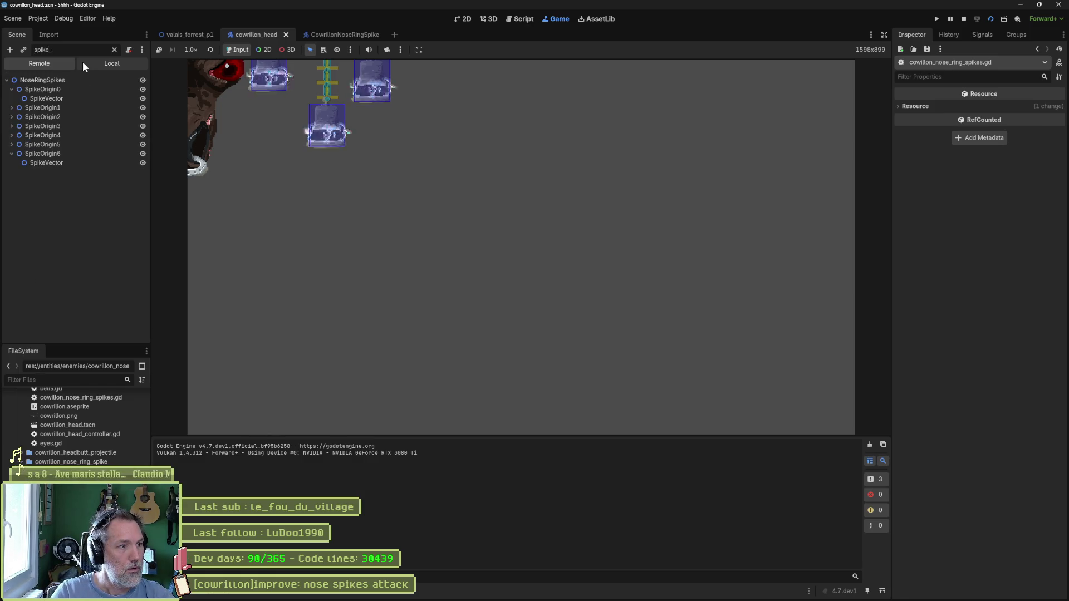
text(_)
click(115, 50)
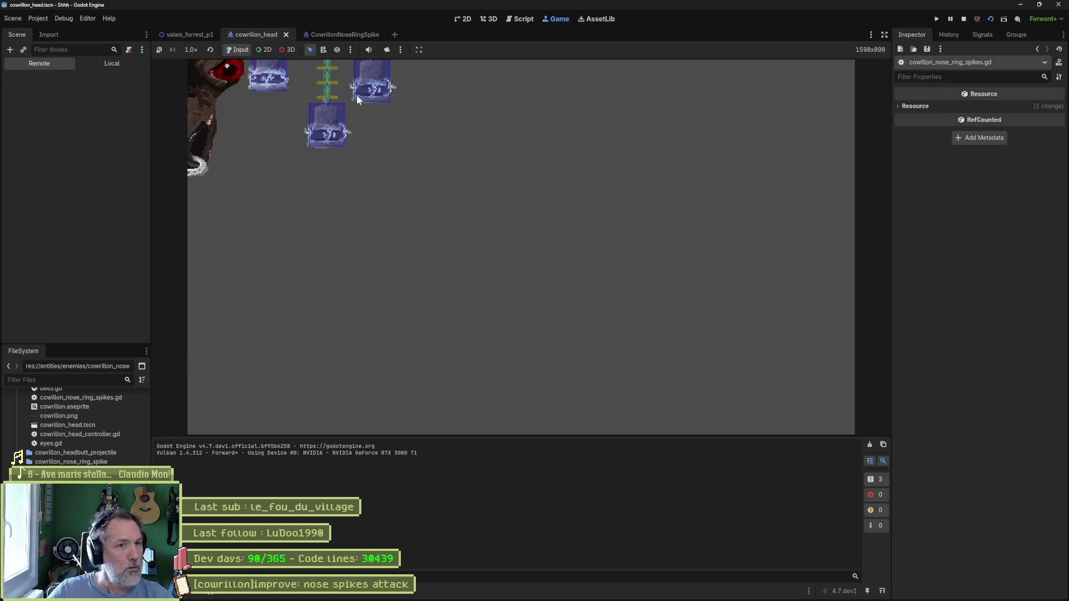
key(F8)
Copy the hit_box position and hurt_box lines from the spike controller into the loop after line 25.
click(439, 194)
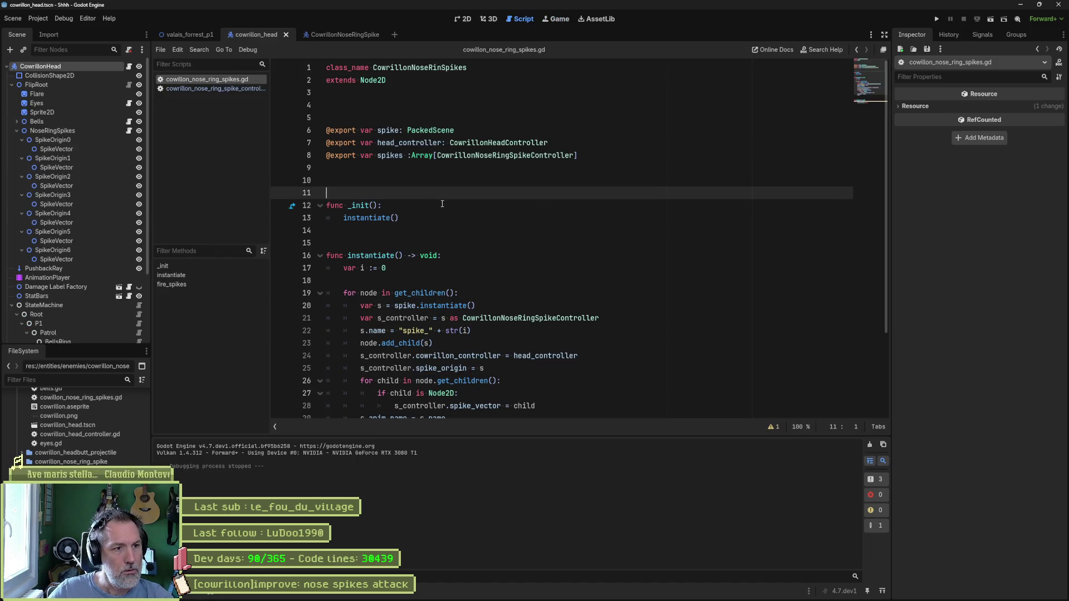
click(370, 217)
scroll(405, 236, down, 2)
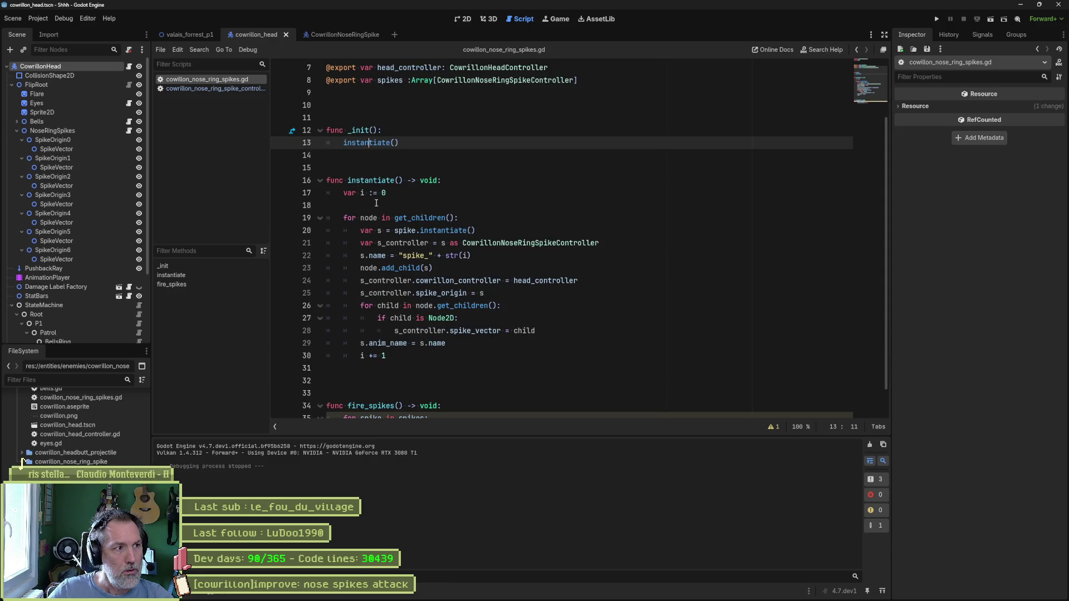
drag(367, 218, 388, 355)
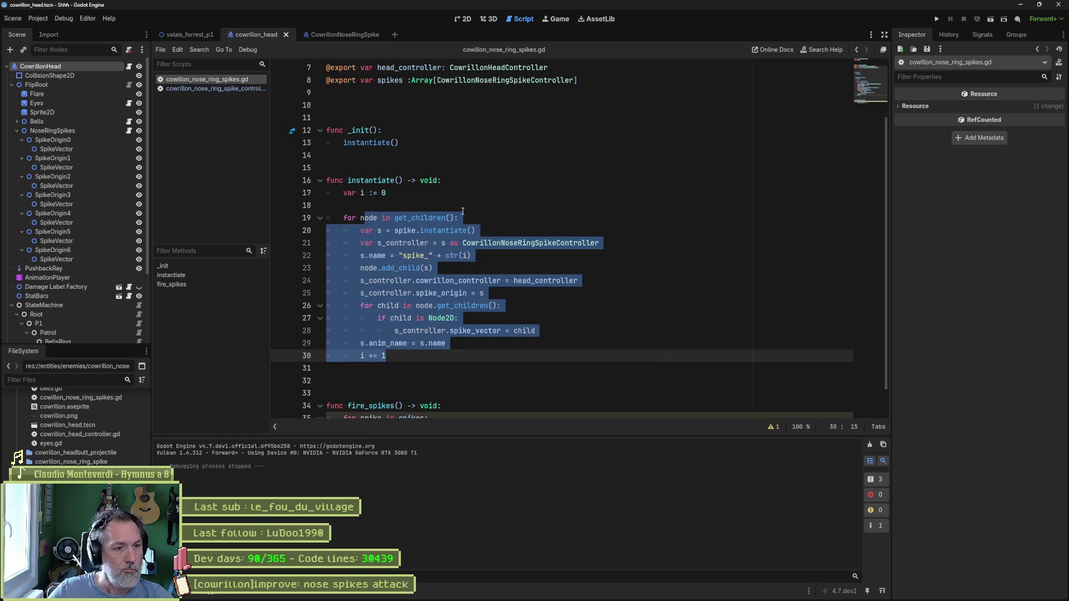
click(238, 89)
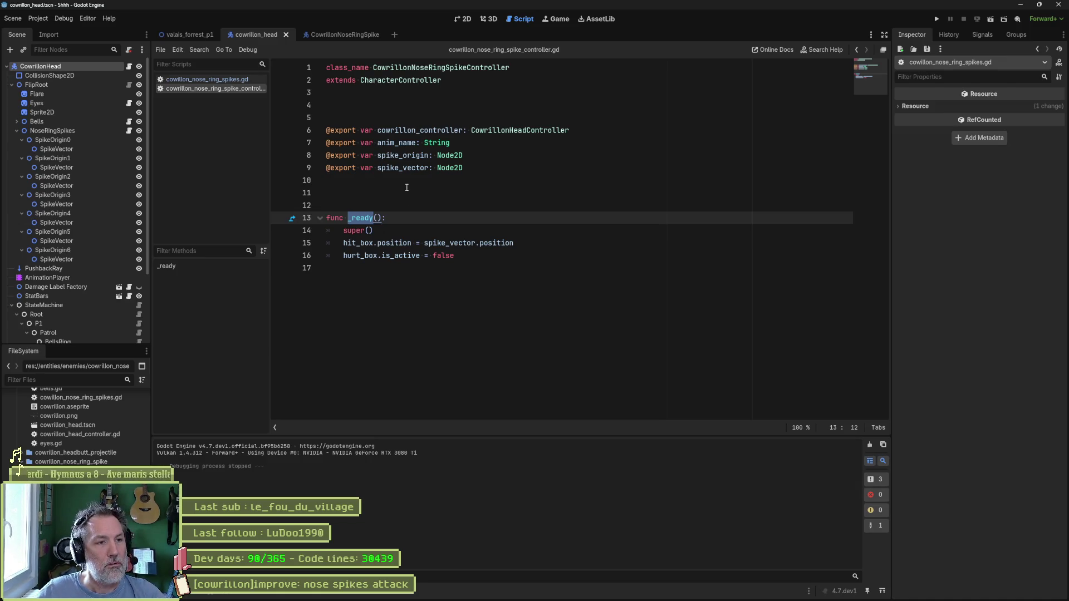
drag(455, 257, 456, 236)
key(ctrl+c)
click(207, 79)
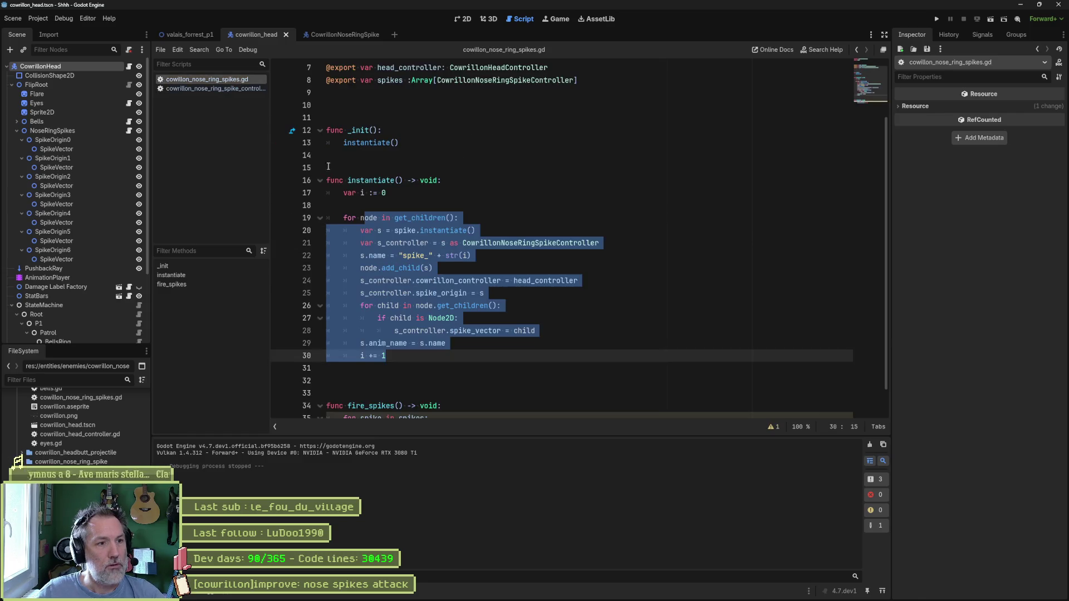
click(485, 240)
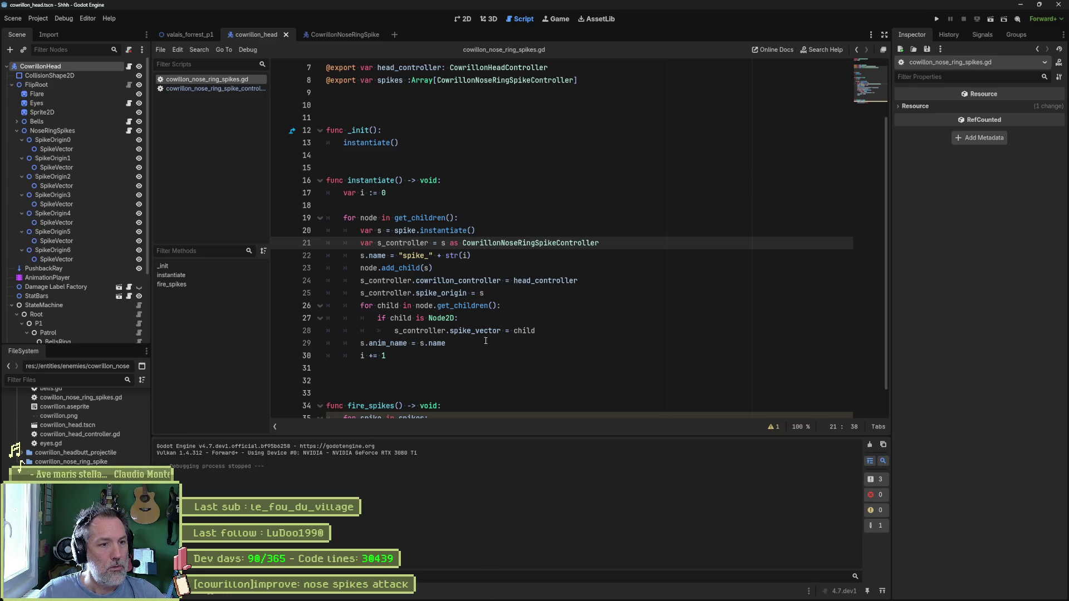
click(501, 293)
key(ctrl+v)
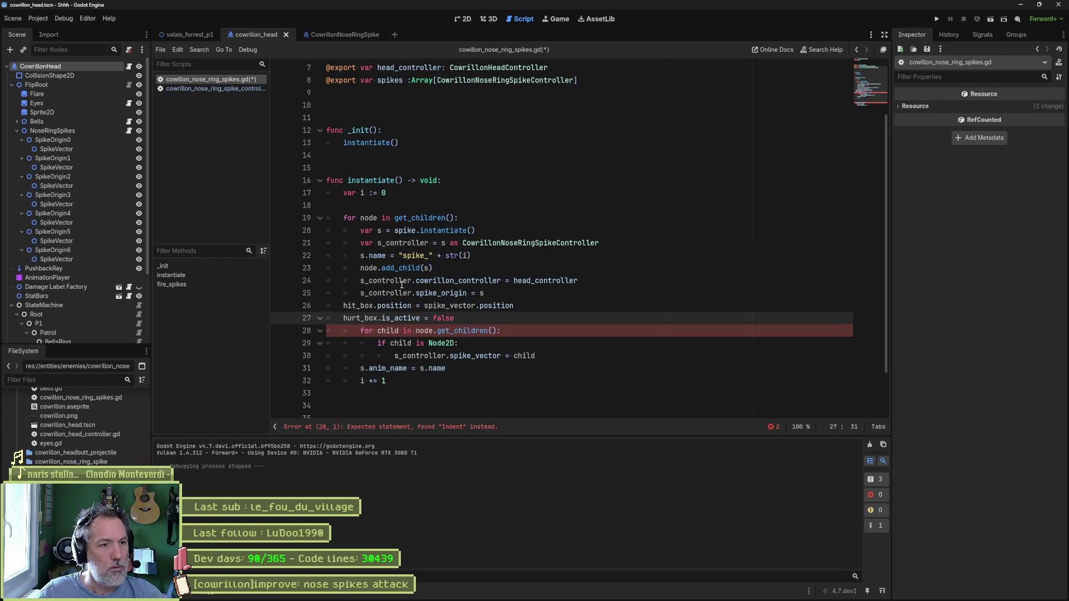
Prefix both pasted lines with s_controller. and indent them one level.
double_click(398, 281)
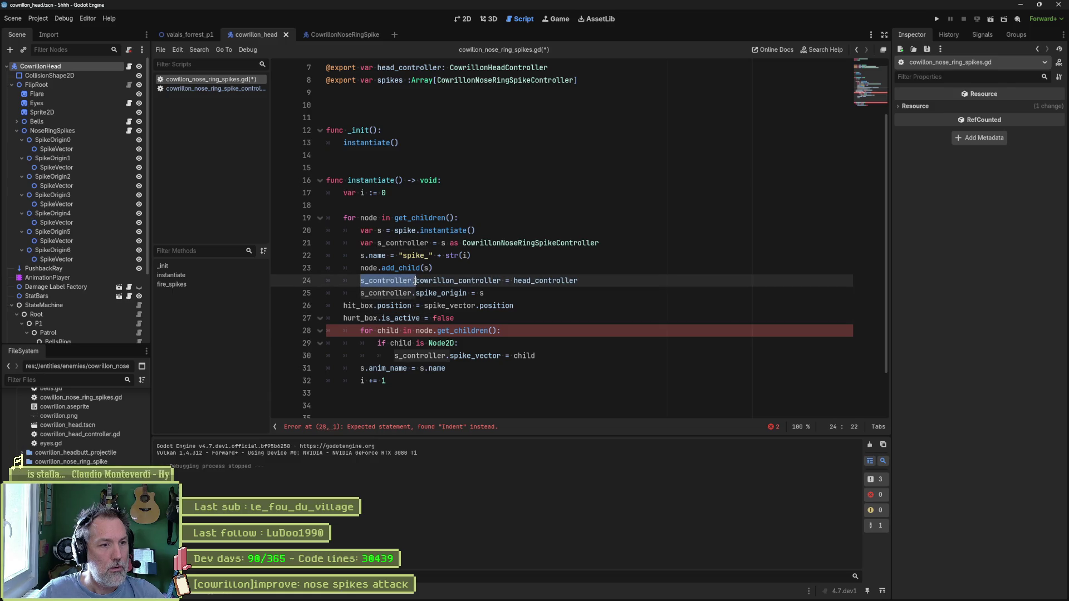
click(343, 306)
alt+click(344, 318)
text(s_controller.)
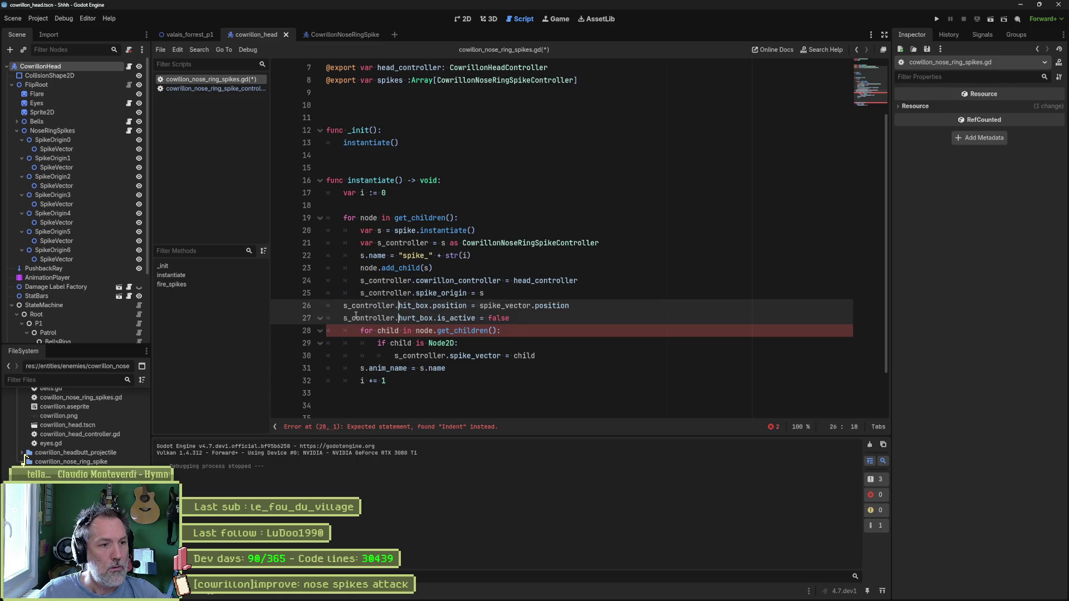
key(Tab)
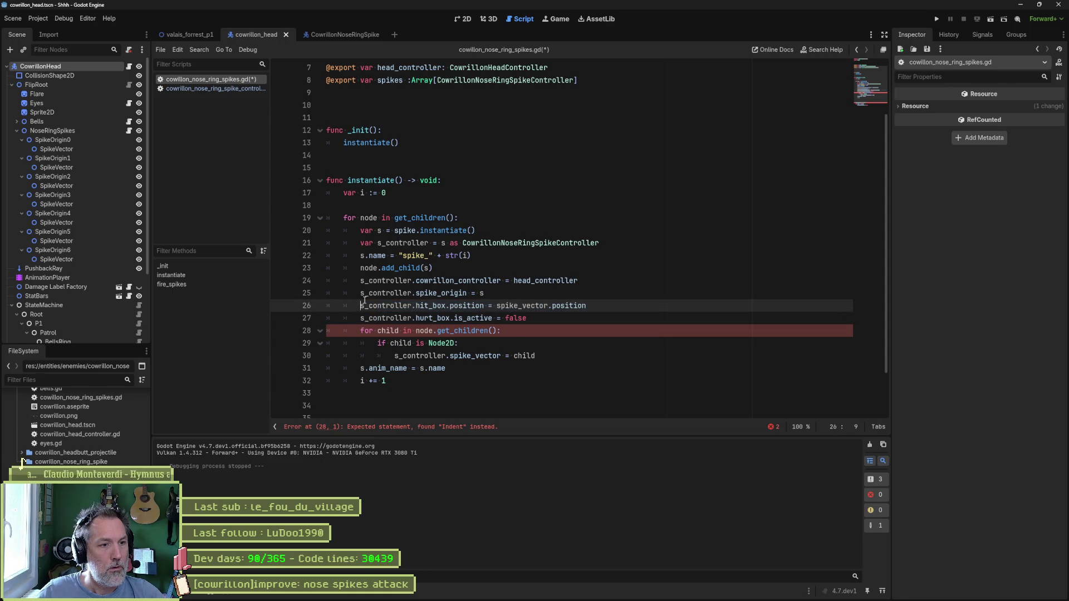
click(561, 320)
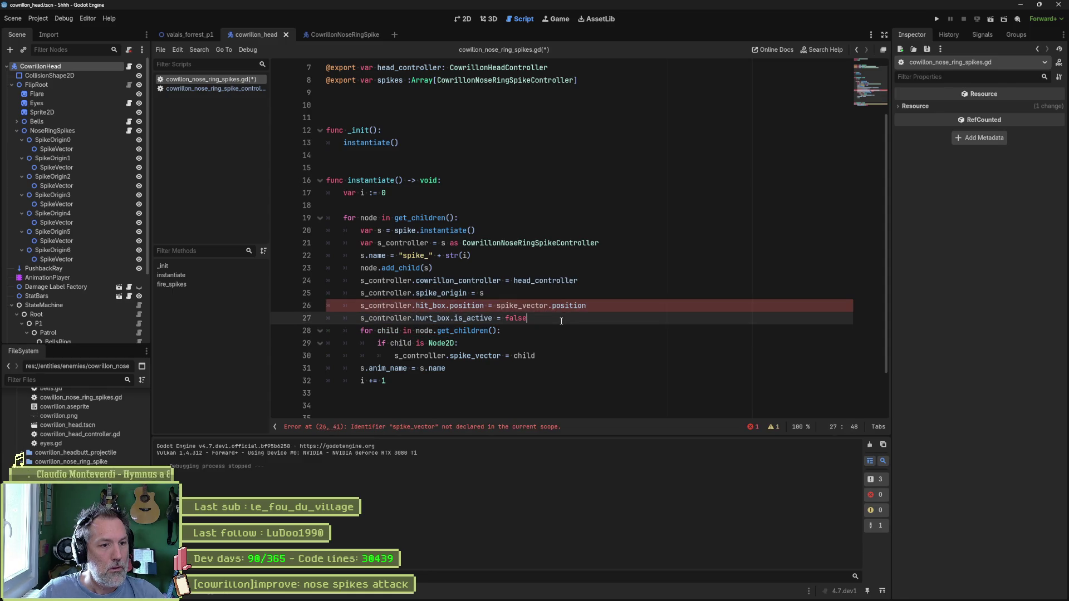
Move the hit_box line inside the 'if child is Node2D' block and replace spike_vector with child.
click(537, 306)
double_click(537, 305)
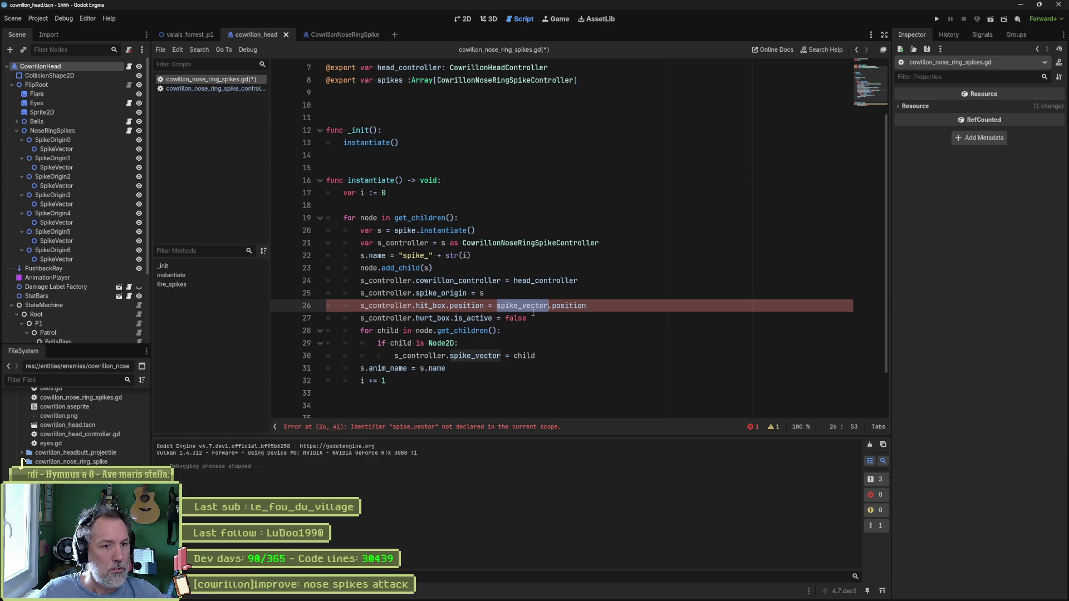
click(600, 306)
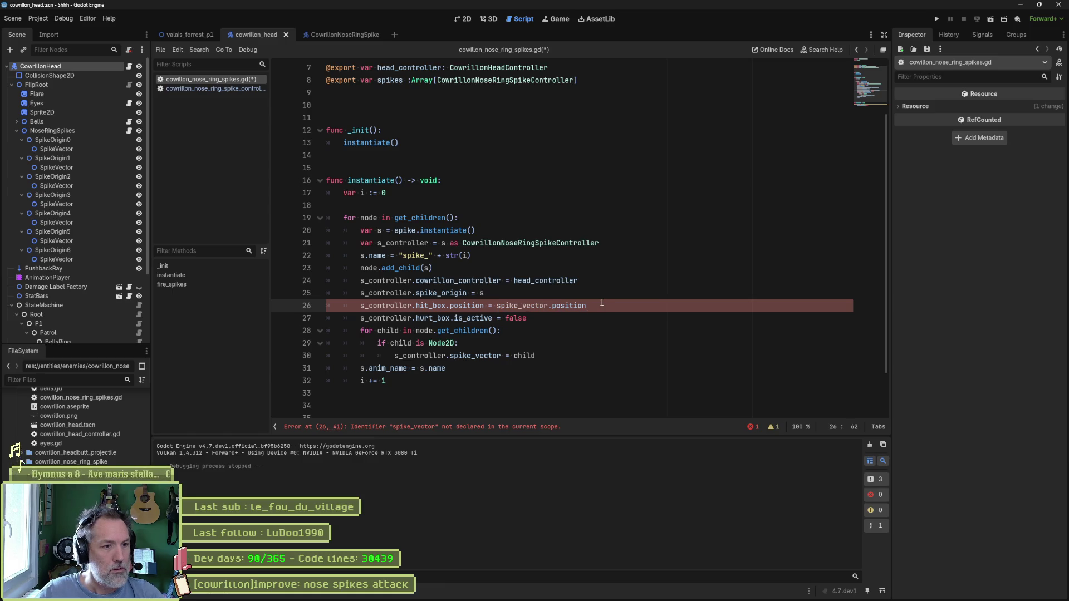
key(alt+Down)
key(alt+Down)
key(alt+Down)
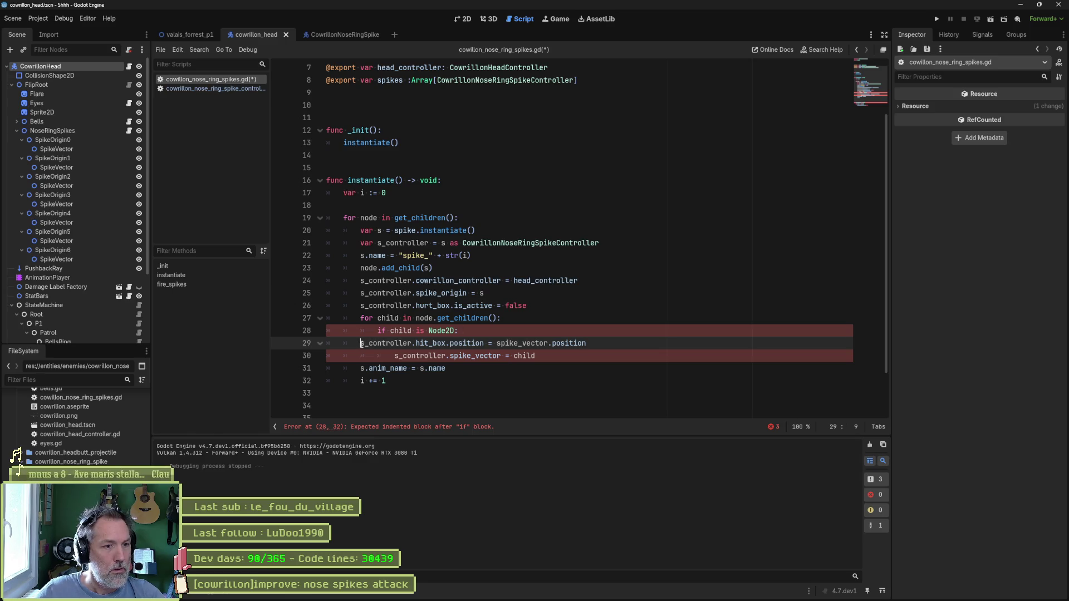
key(Tab)
key(Tab)
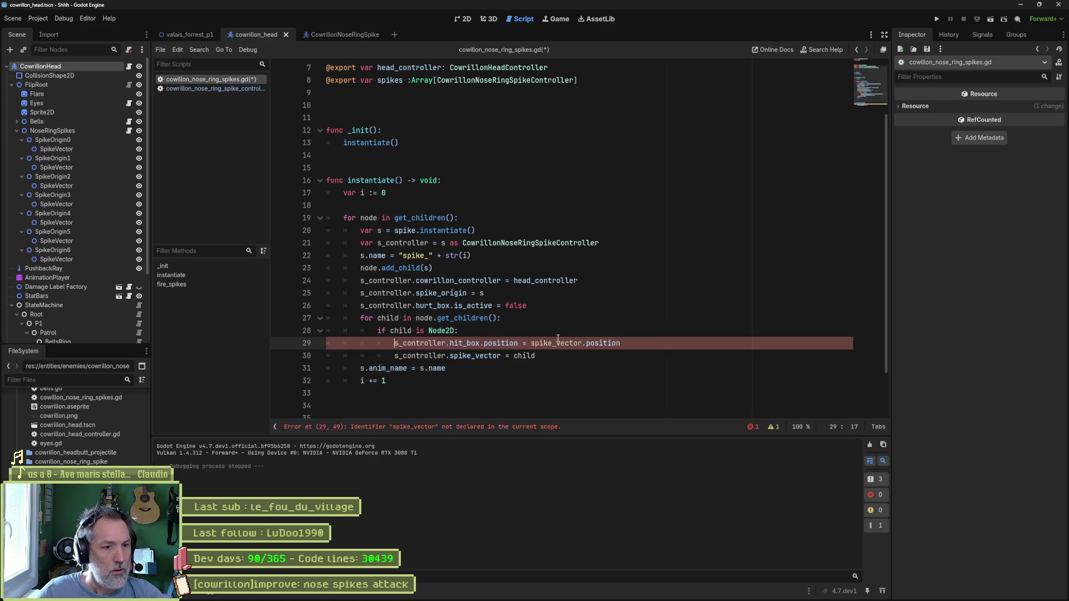
drag(532, 343, 632, 345)
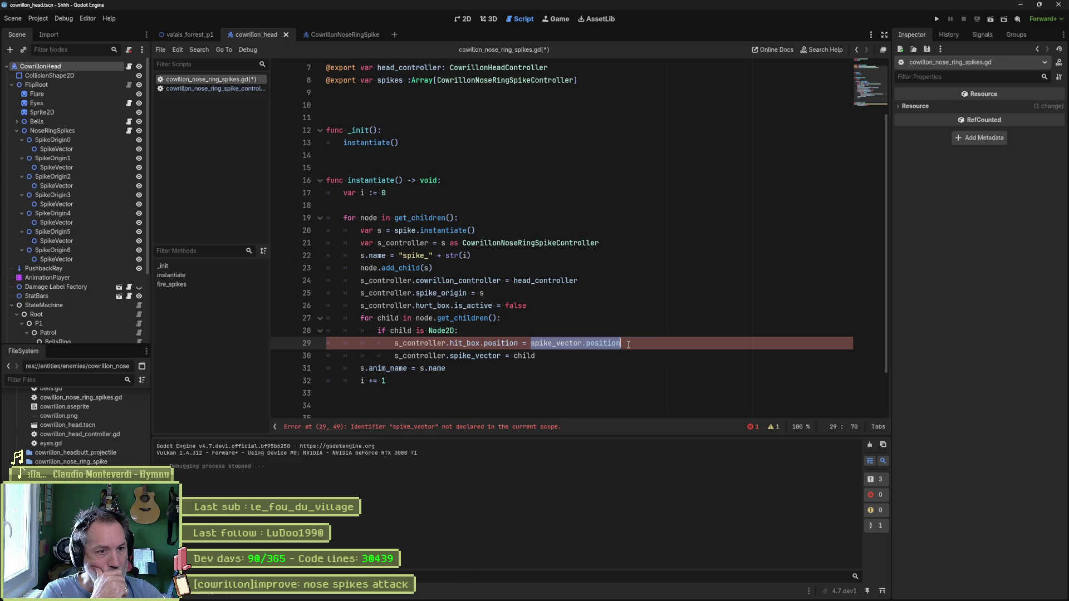
key(ctrl+Left)
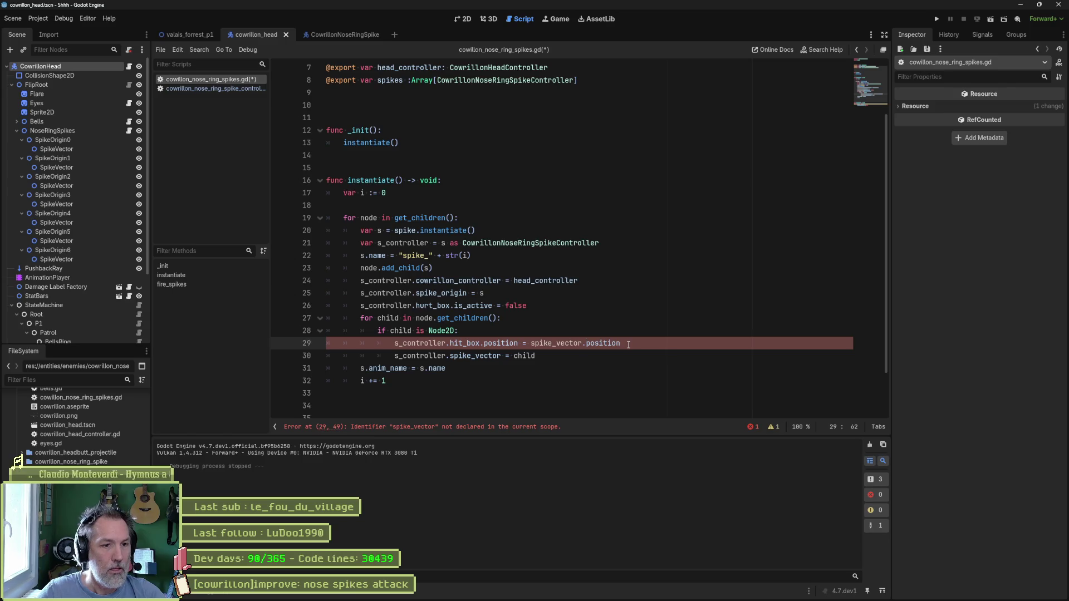
key(Left)
key(ctrl+shift+Left)
text(child)
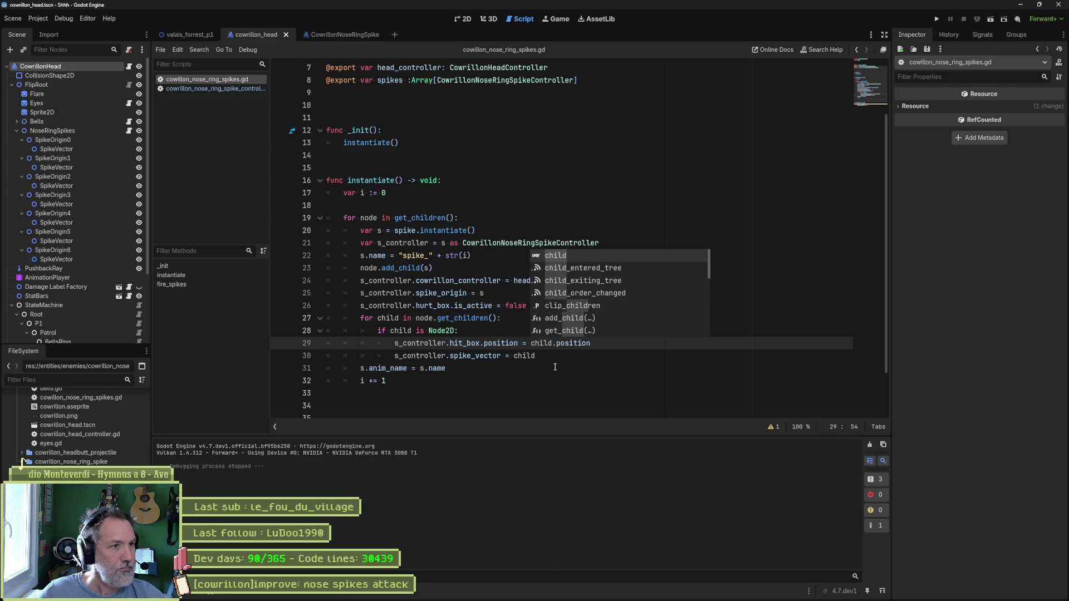
Comment out the _ready function in cowrillon_nose_ring_spike_controller.gd.
click(228, 89)
mouse_move(388, 218)
mouse_down()
mouse_move(457, 257)
mouse_move(439, 207)
mouse_move(442, 256)
mouse_up()
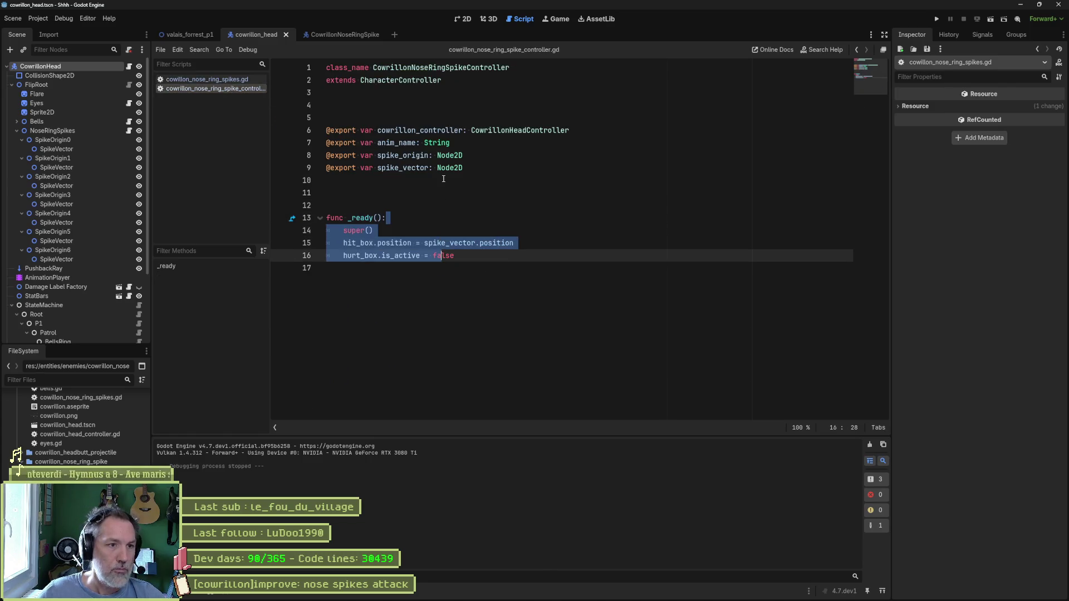
key(ctrl+k)
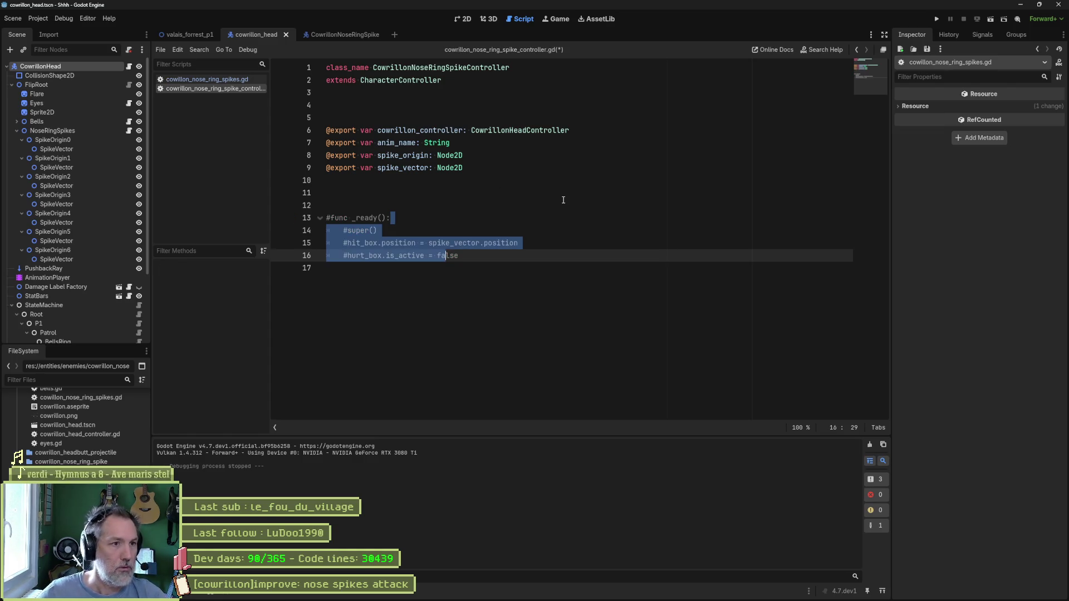
drag(413, 155, 412, 168)
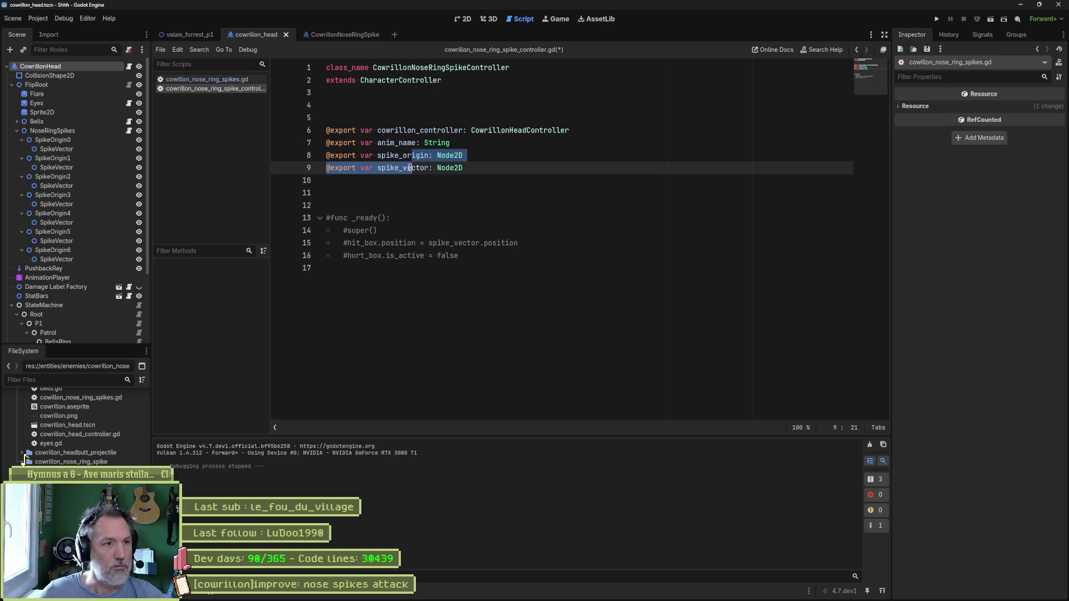
Test-run the game, stop it, and switch to the valais_forrest_p1 scene.
key(F6)
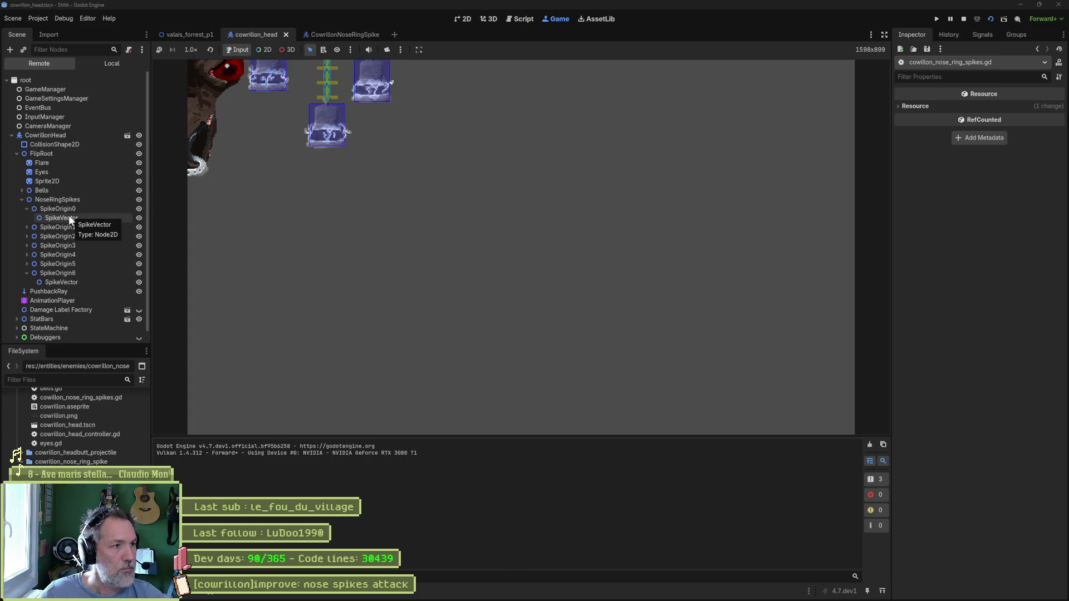
key(F8)
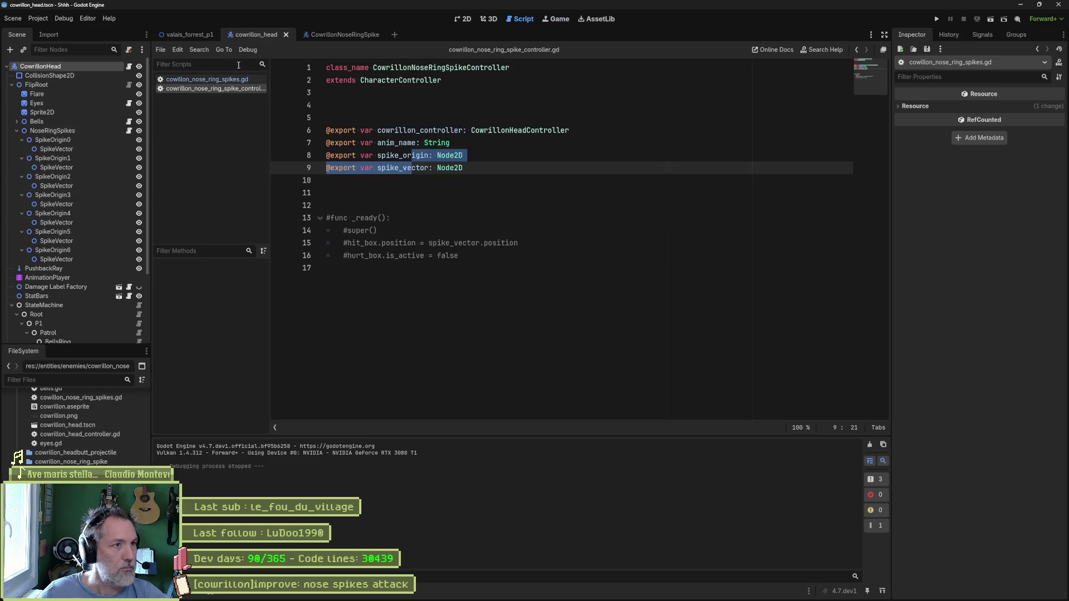
click(188, 35)
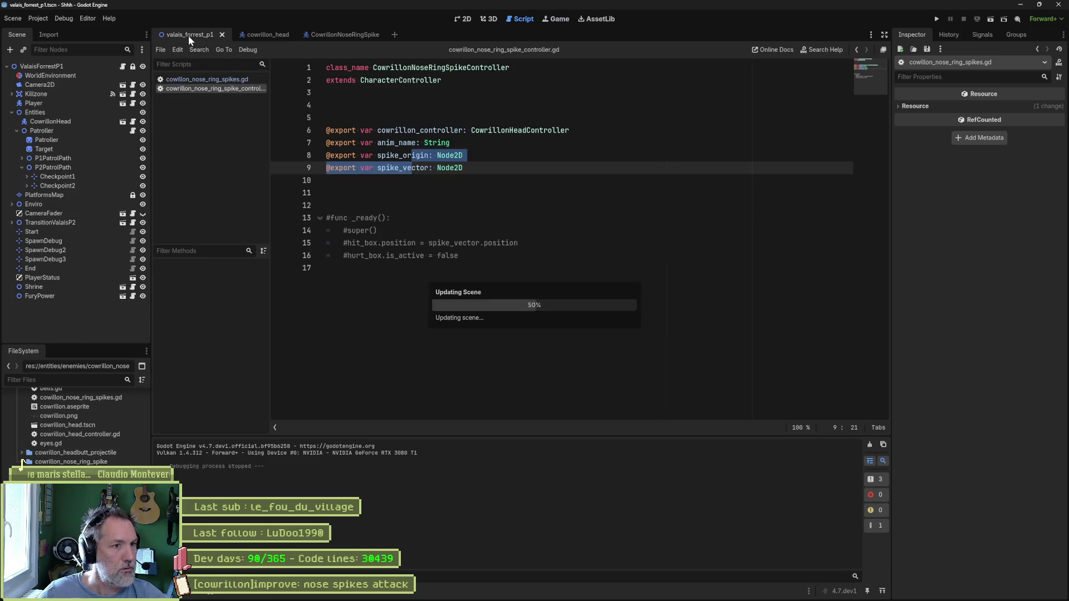
Rename _init back to _ready in the nose-ring spikes script and test-run it.
click(236, 81)
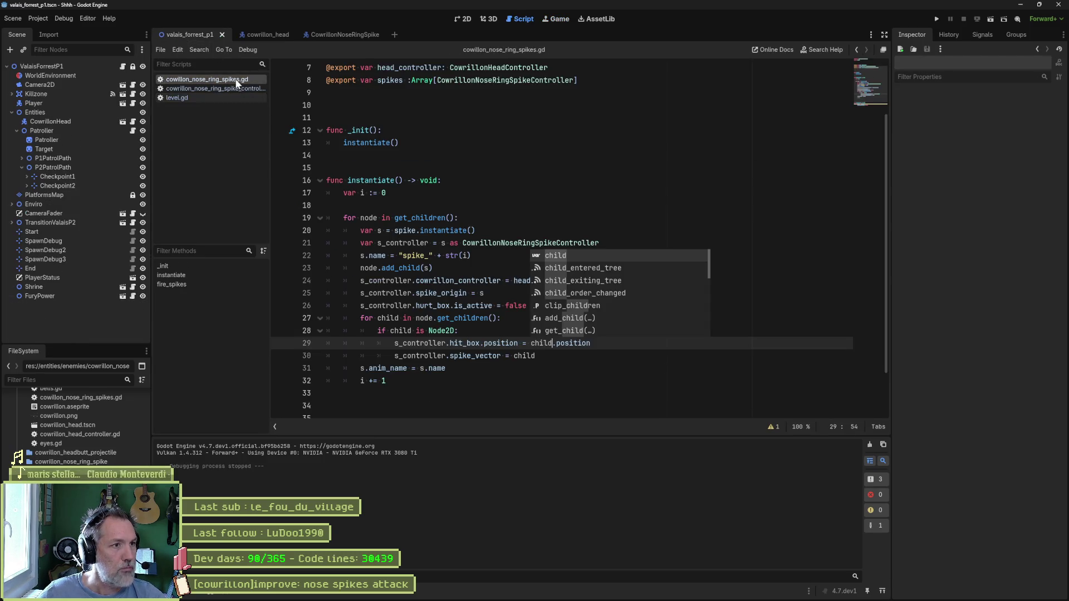
double_click(360, 131)
text(_ready)
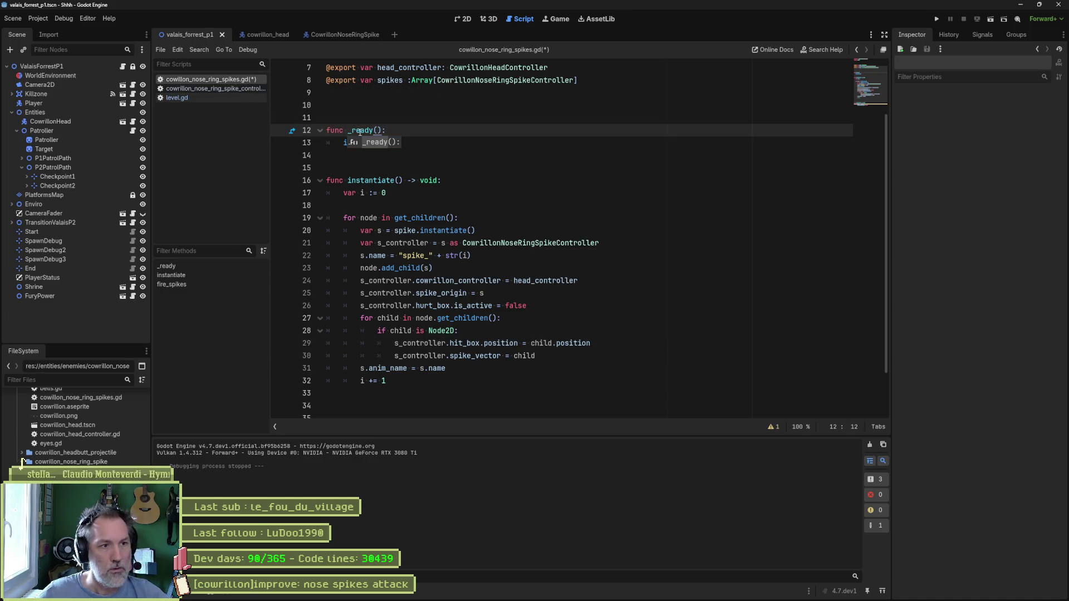
key(F6)
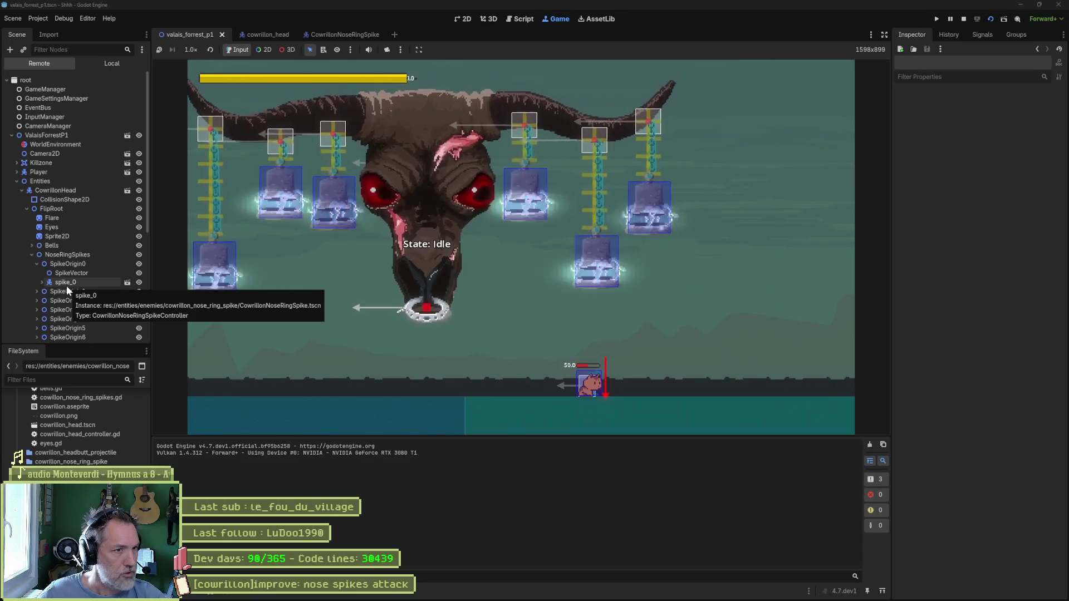
key(F8)
Run cowrillon_head to inspect spike_0 live, then launch the valais_forrest_p1 level.
click(260, 33)
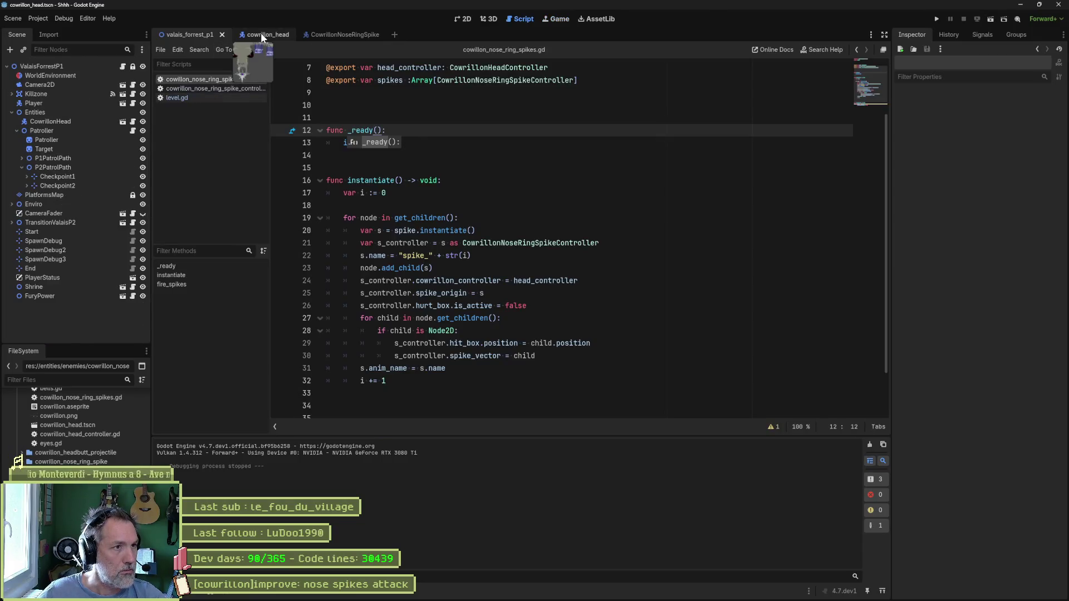
key(F6)
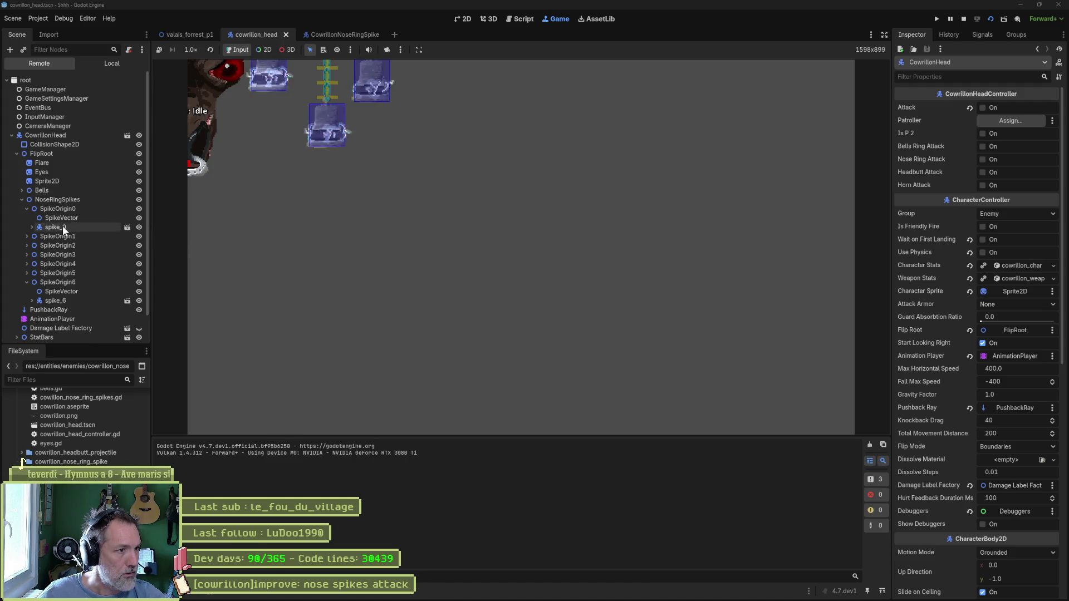
click(55, 227)
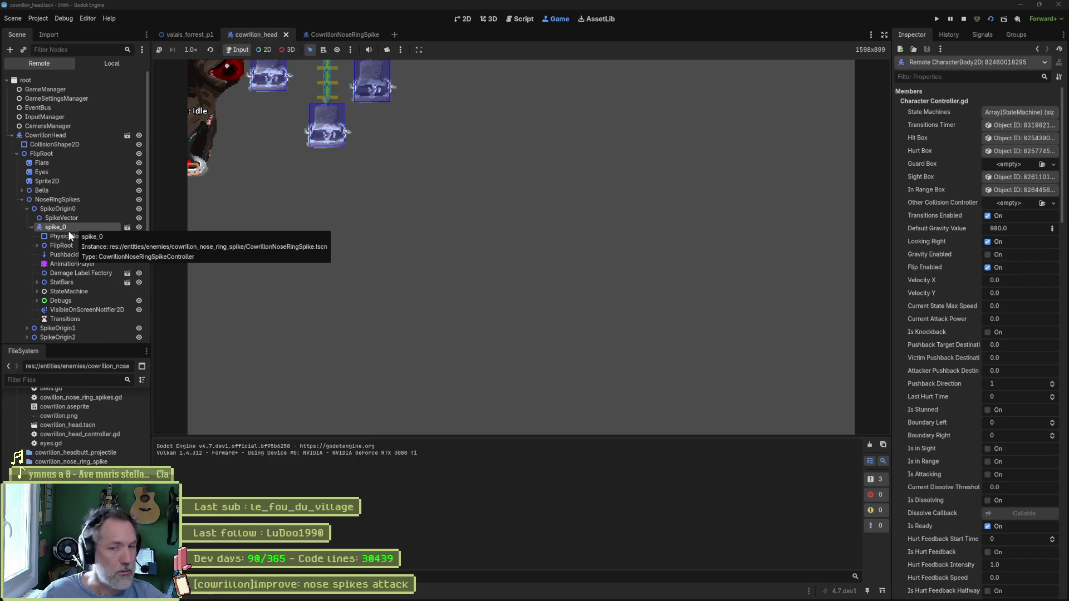
scroll(967, 369, down, 5)
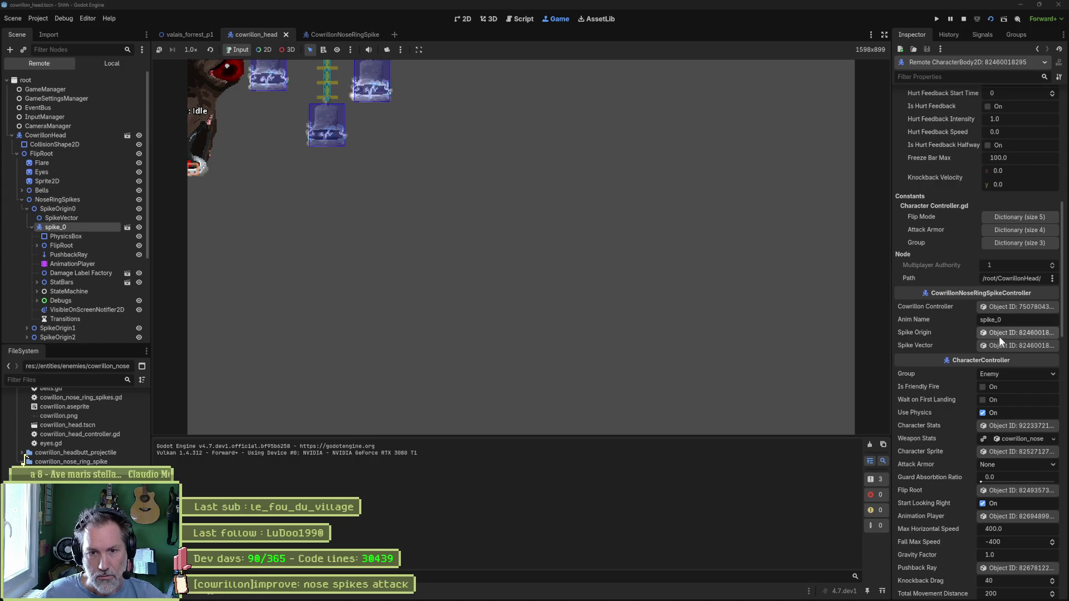
click(52, 136)
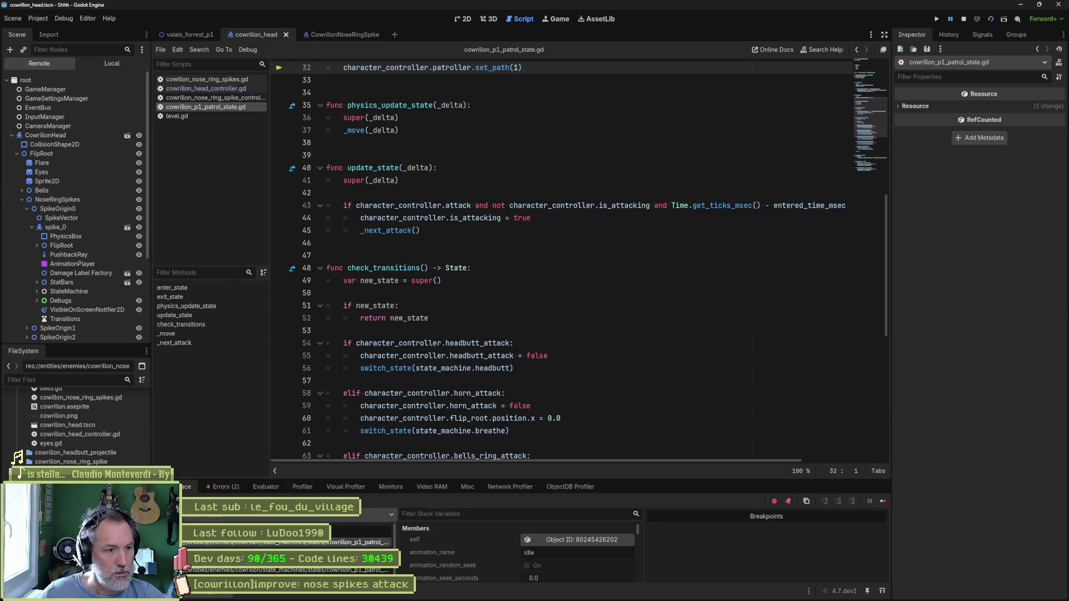
click(546, 146)
key(F8)
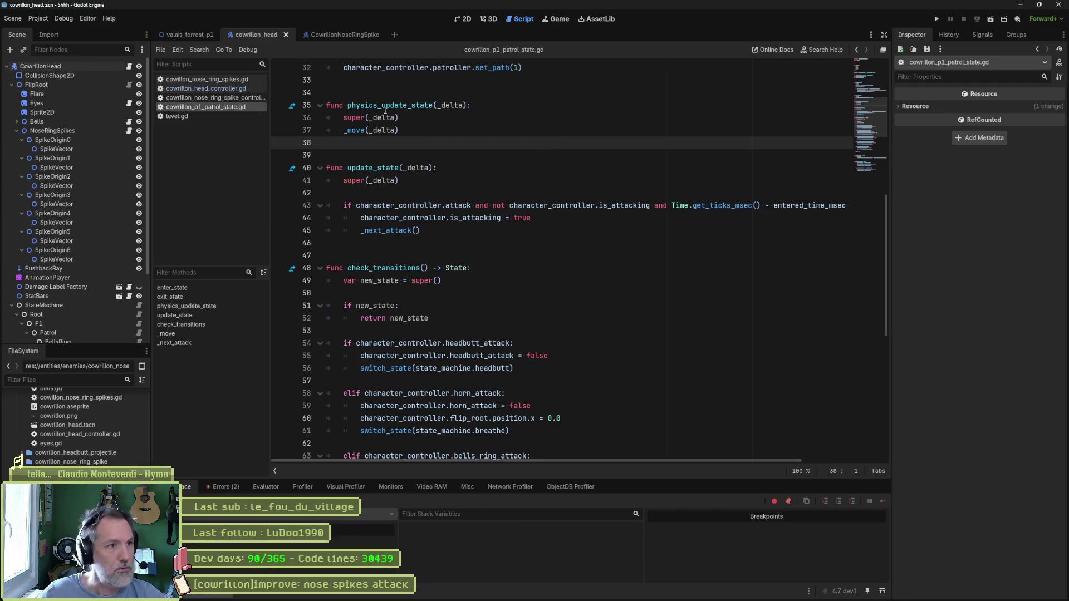
click(188, 35)
key(F5)
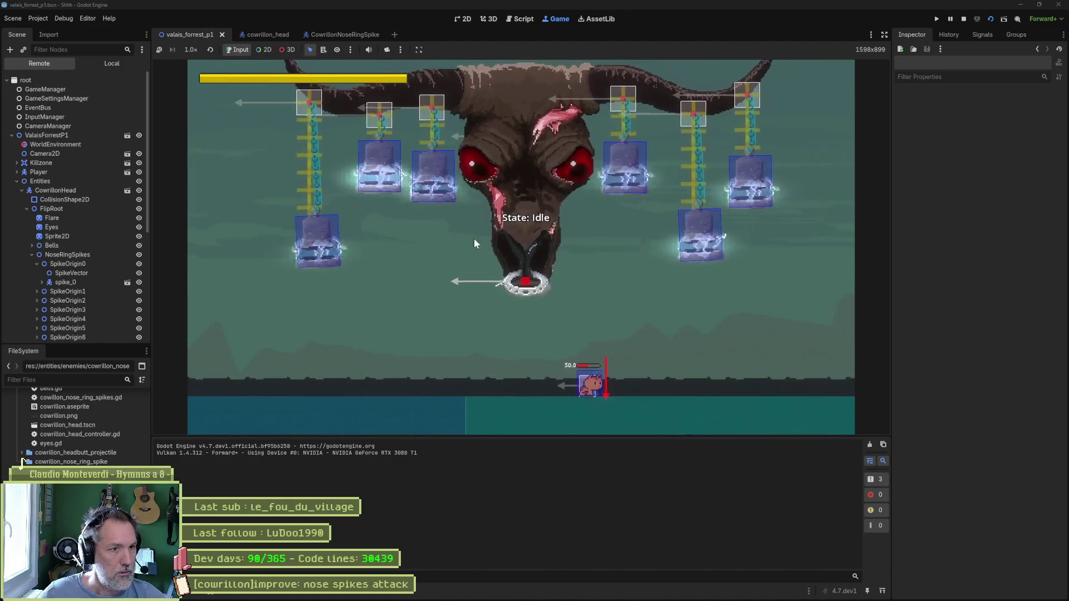
On the live CowrillonHead, toggle Nose Ring Attack off and on, then inspect spike_0.
click(64, 190)
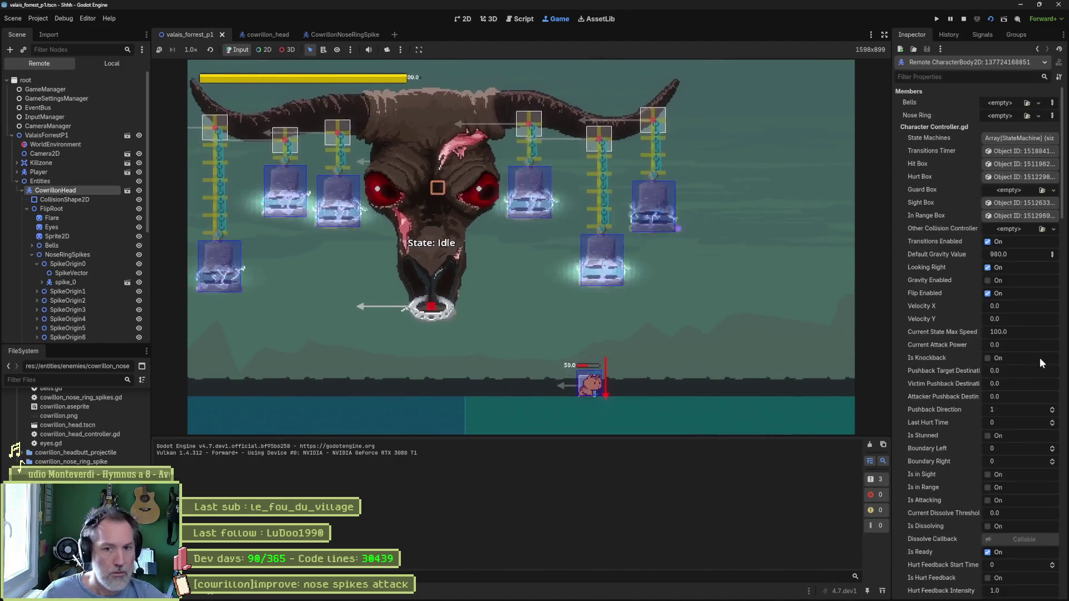
scroll(985, 379, down, 10)
click(986, 371)
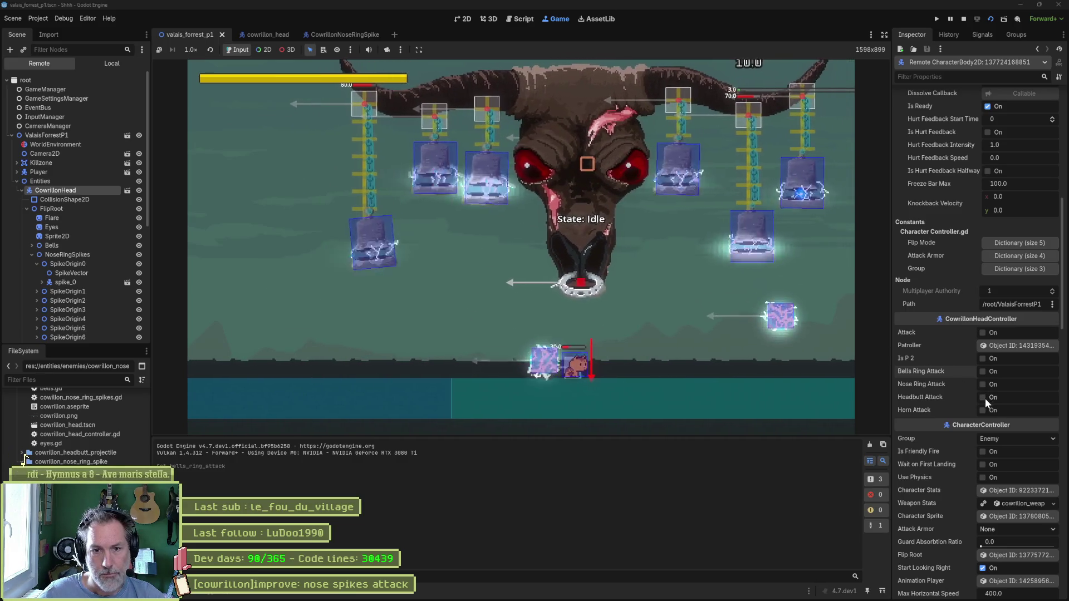
click(983, 385)
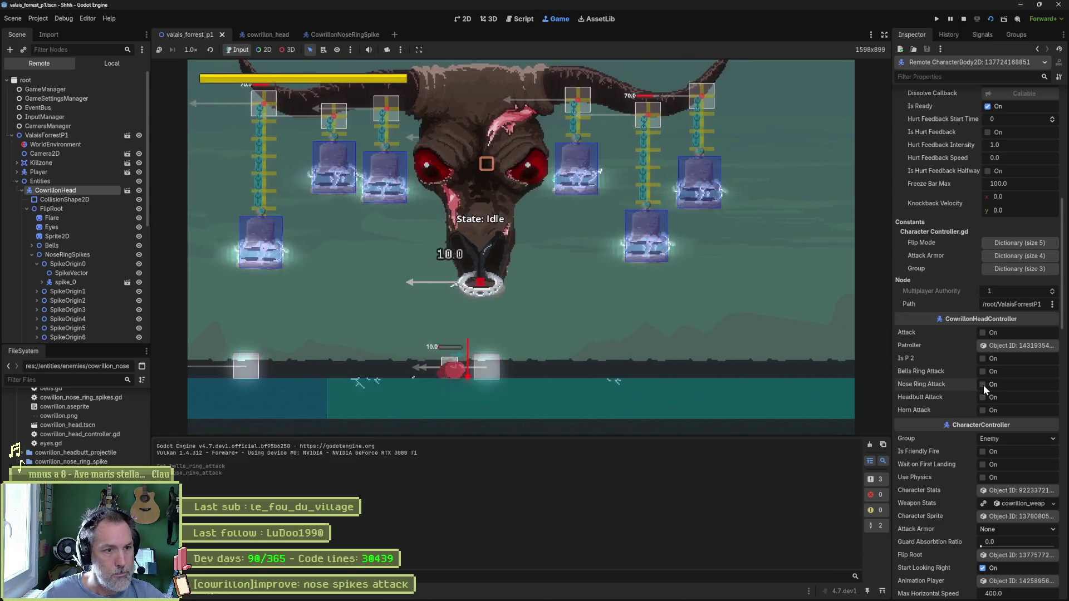
click(983, 385)
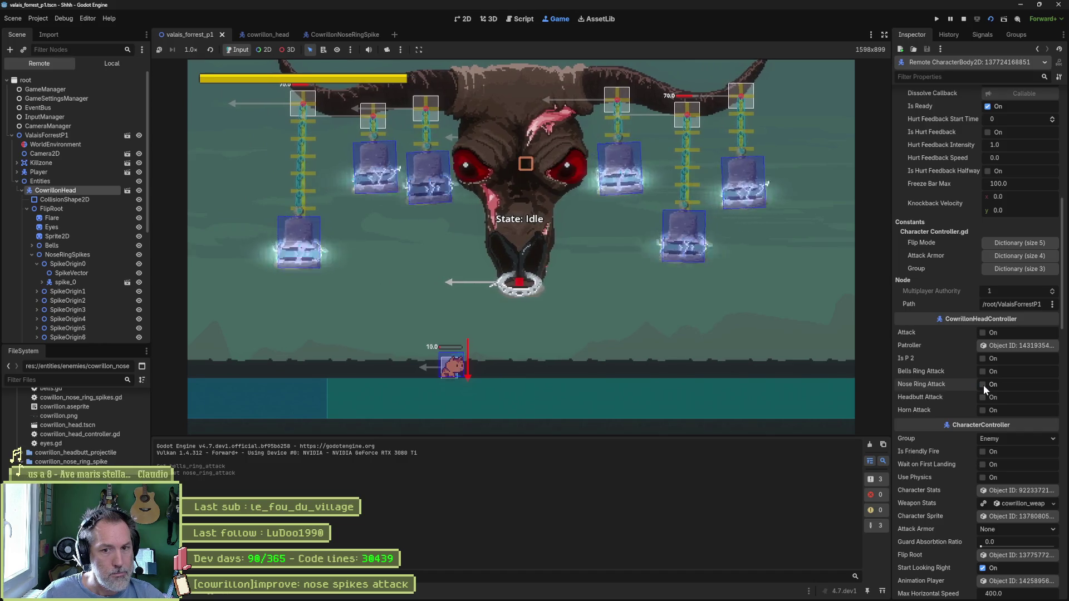
click(983, 385)
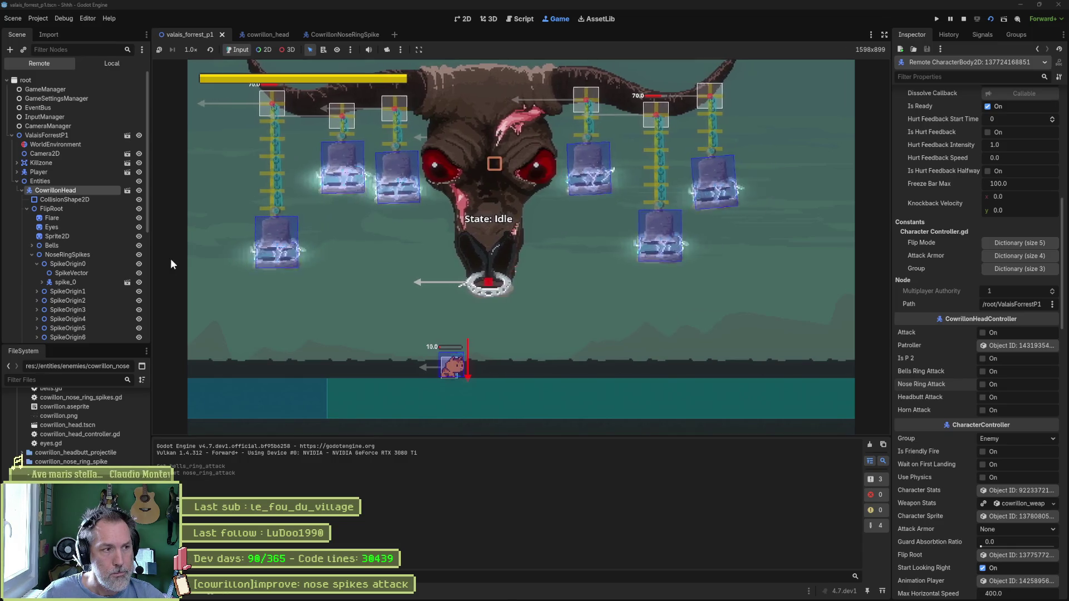
click(95, 280)
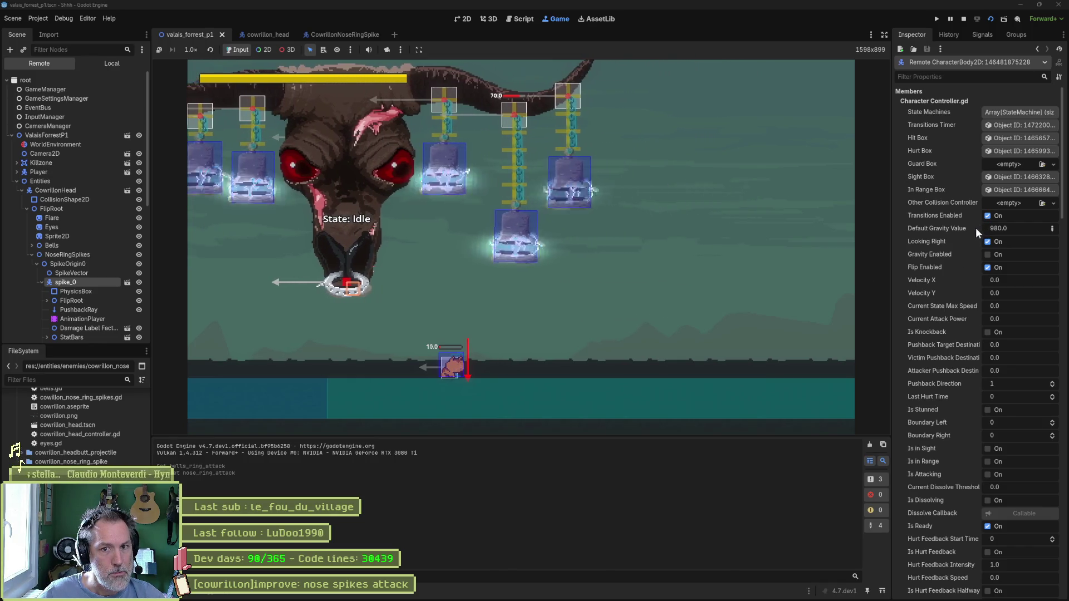
Expand spike_0's FlipRoot, raise its Z Index from 4 to 8, then select spike_1 under SpikeOrigin1.
scroll(946, 267, down, 6)
scroll(935, 395, down, 2)
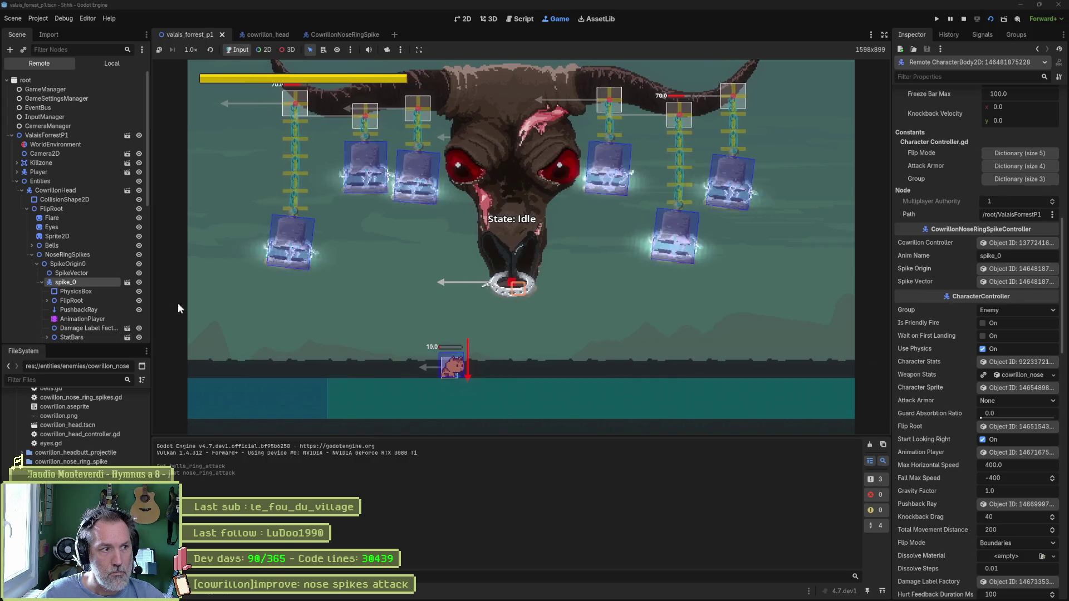
scroll(78, 292, down, 3)
click(48, 236)
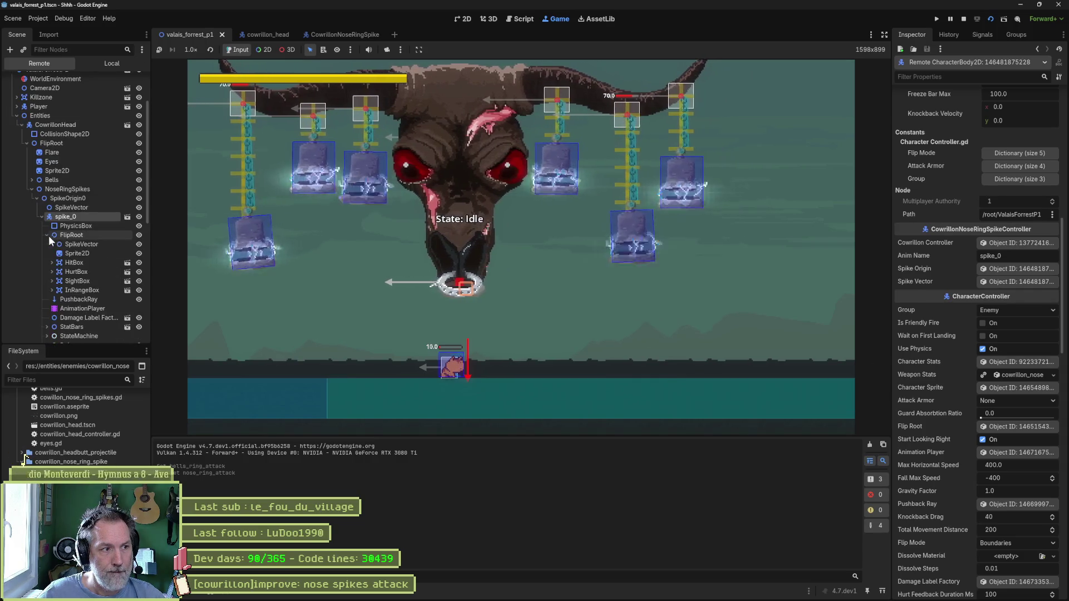
scroll(83, 259, down, 3)
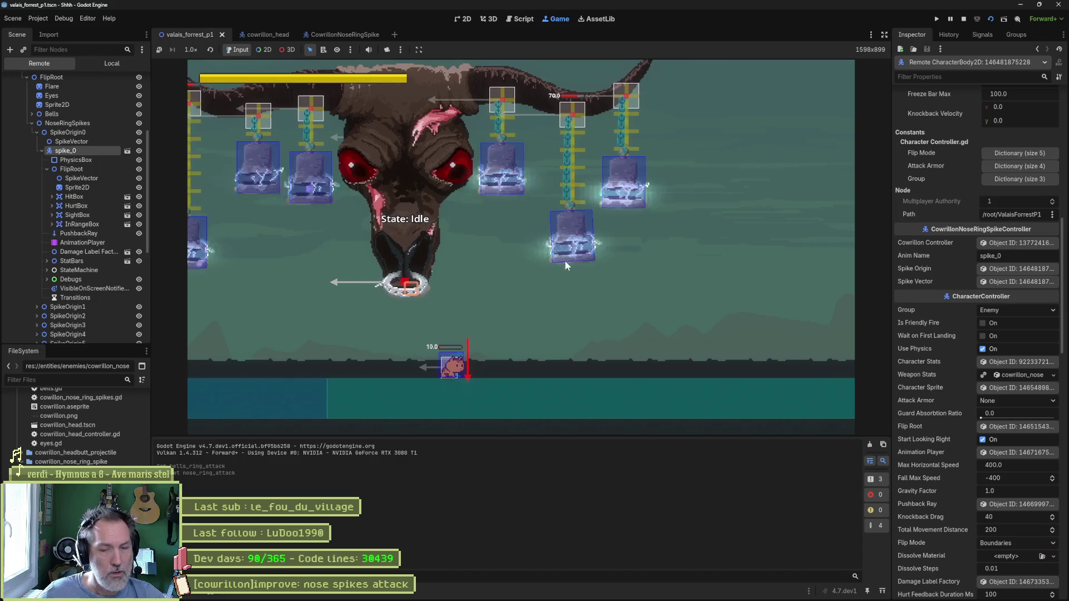
scroll(935, 309, down, 6)
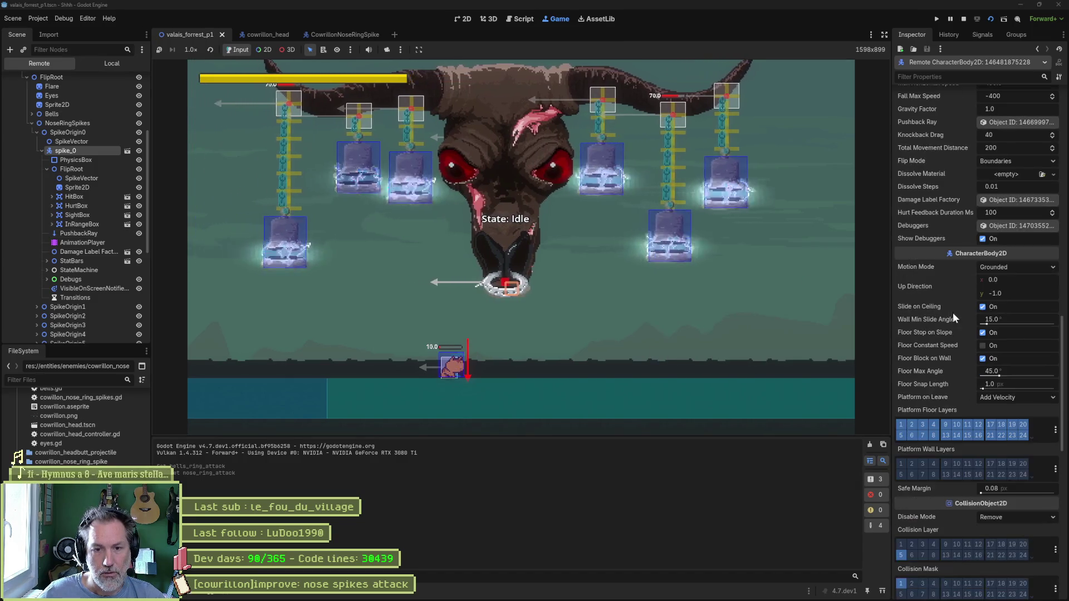
scroll(941, 378, down, 5)
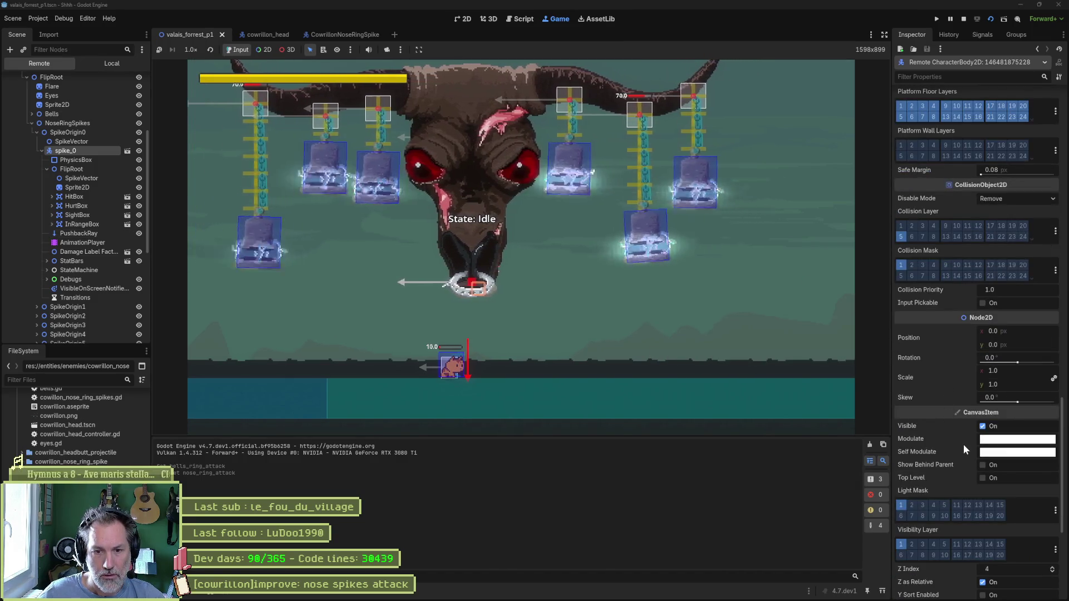
scroll(943, 443, down, 4)
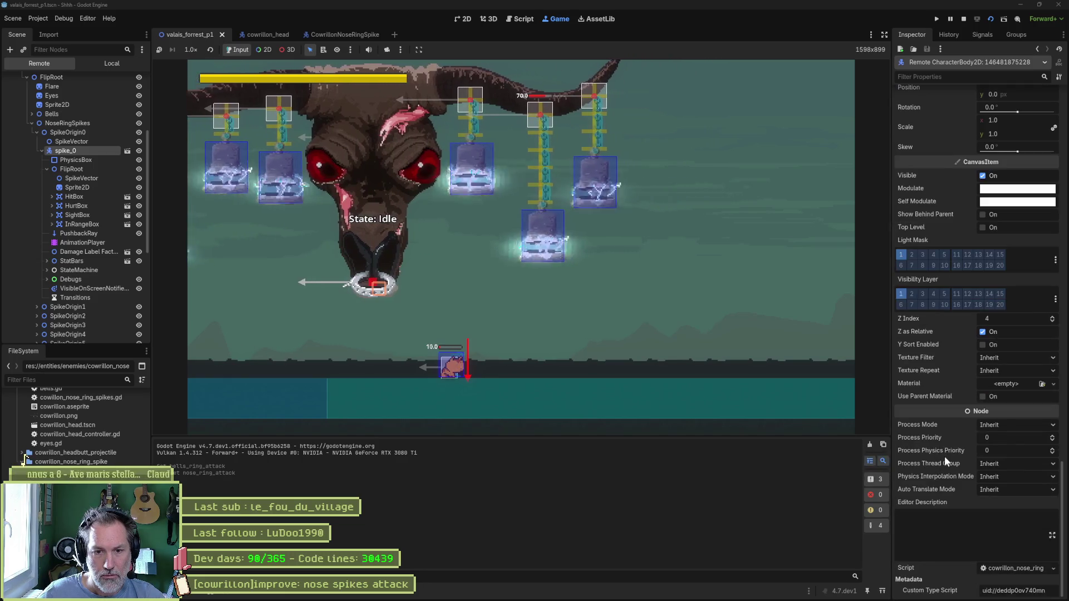
scroll(944, 446, up, 1)
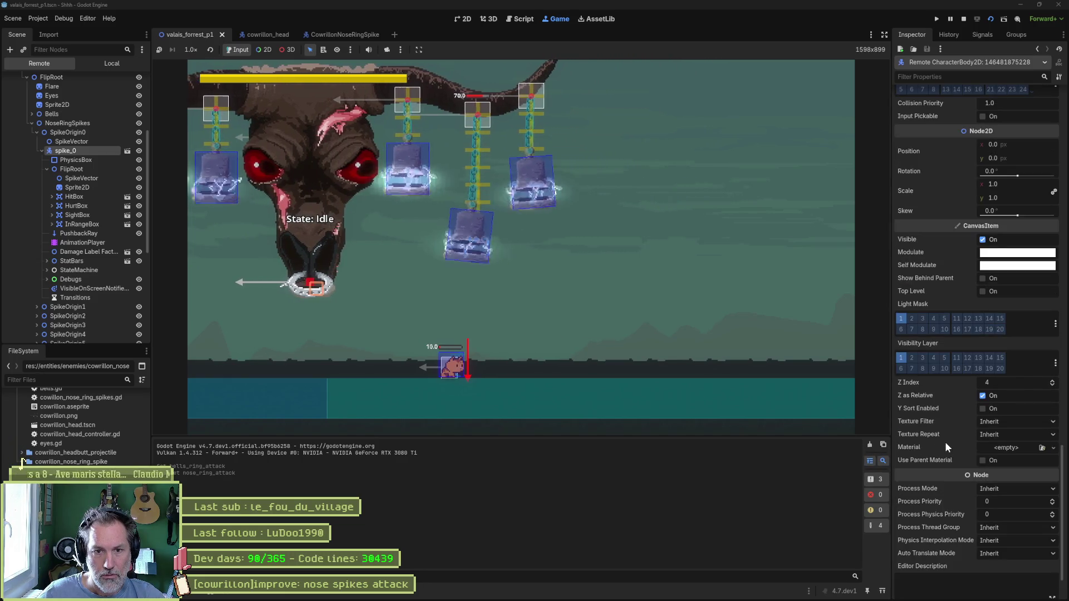
click(1052, 382)
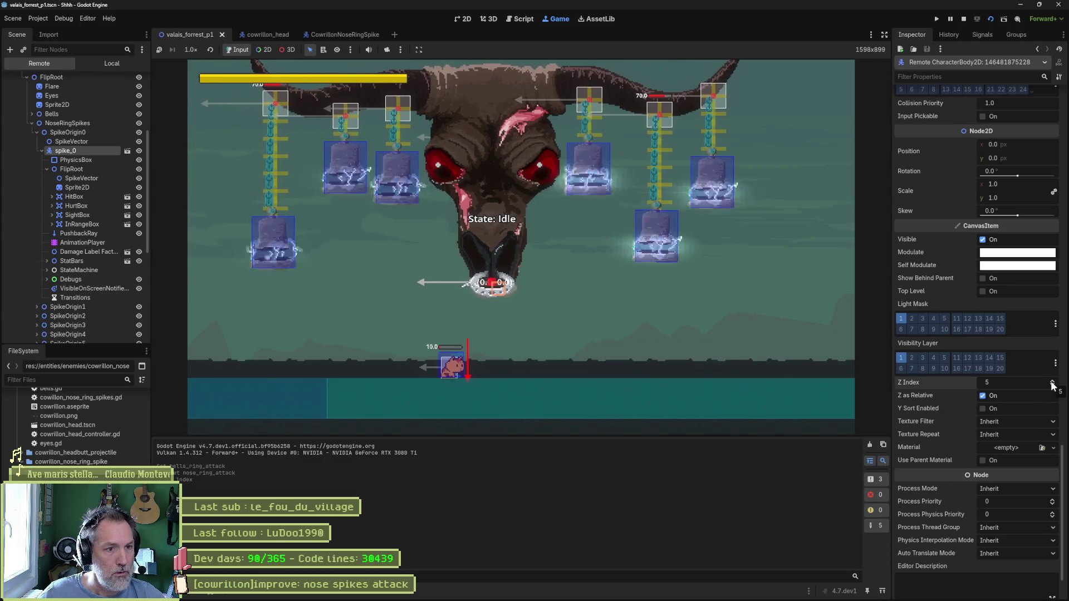
click(1052, 382)
click(1052, 382)
click(1051, 381)
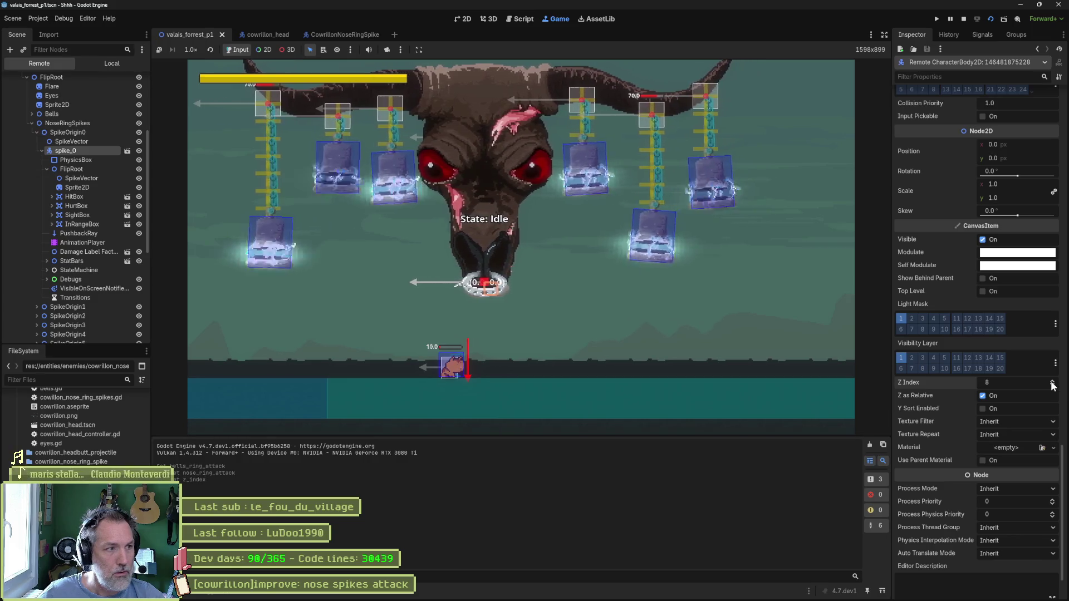
click(37, 306)
click(65, 325)
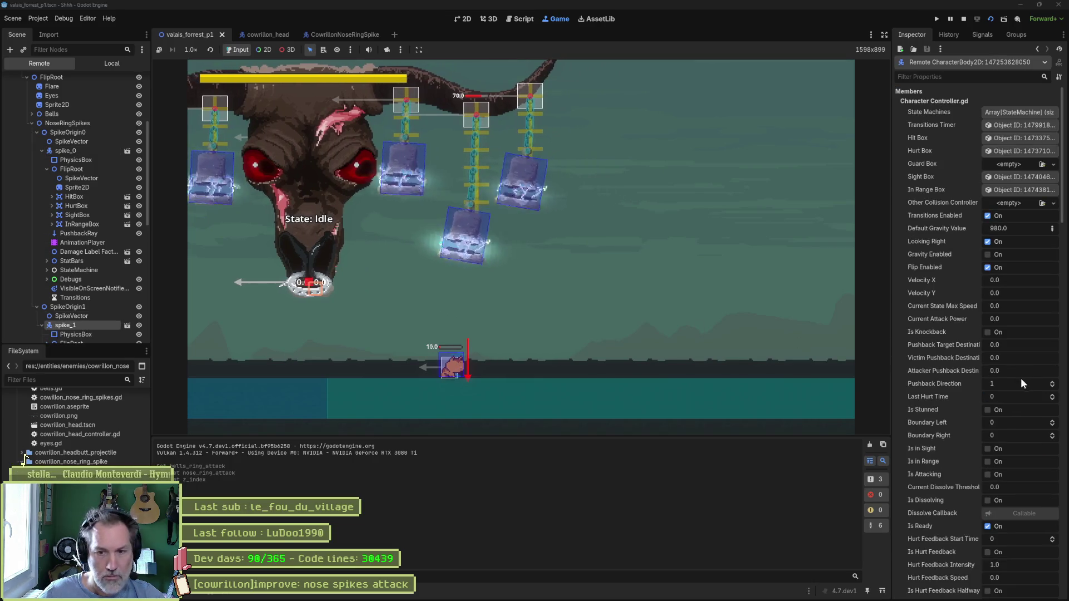
Raise the live spike_1's Z Index step by step from 4 to 15.
scroll(997, 390, down, 5)
scroll(967, 403, down, 5)
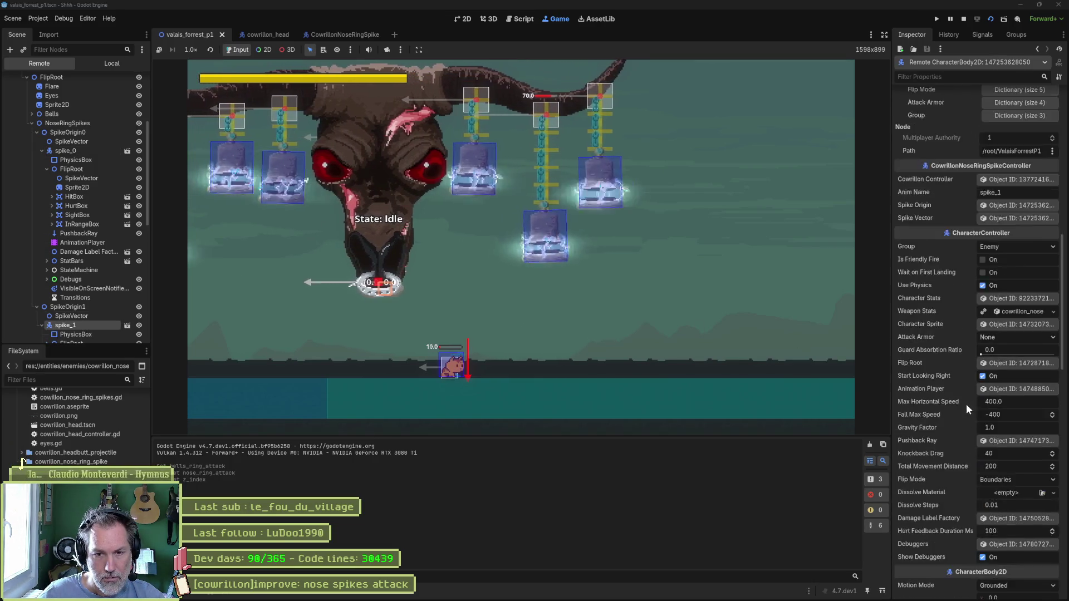
scroll(961, 403, down, 5)
scroll(957, 390, down, 5)
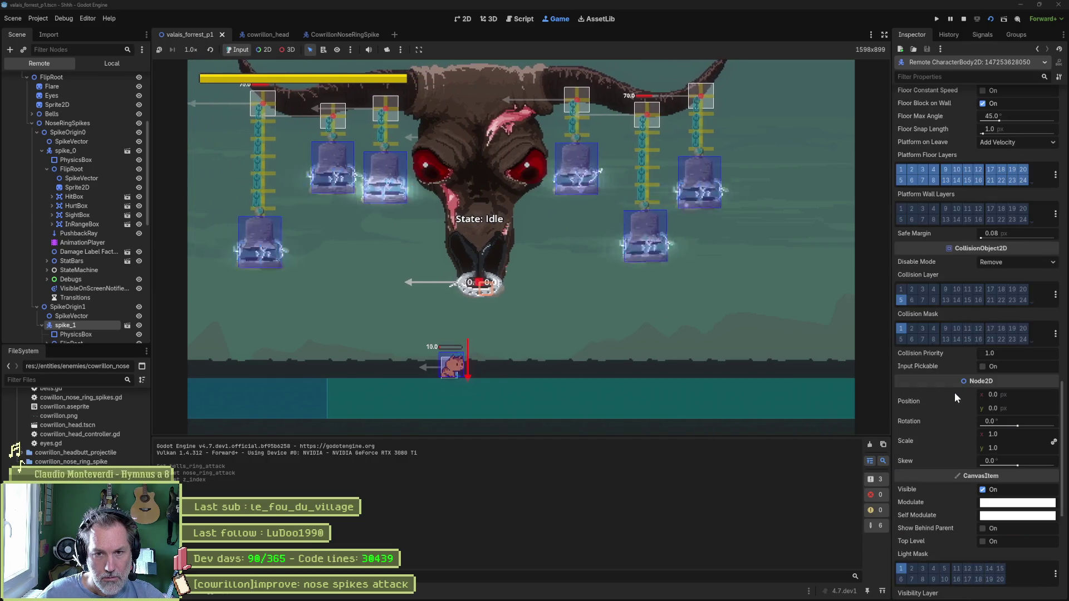
scroll(984, 395, down, 5)
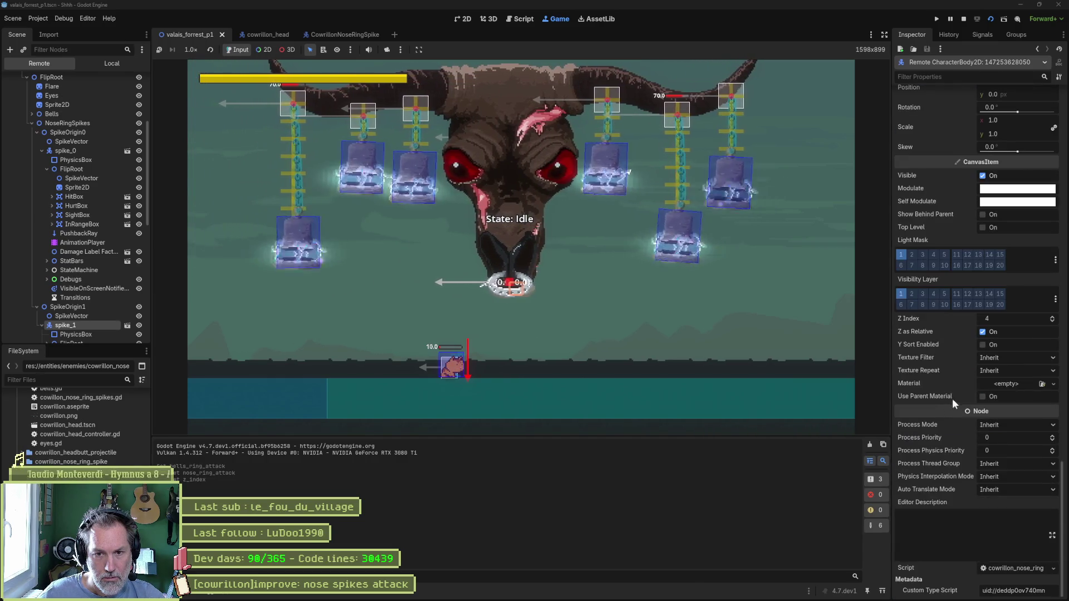
click(1052, 316)
click(1052, 316)
click(1053, 316)
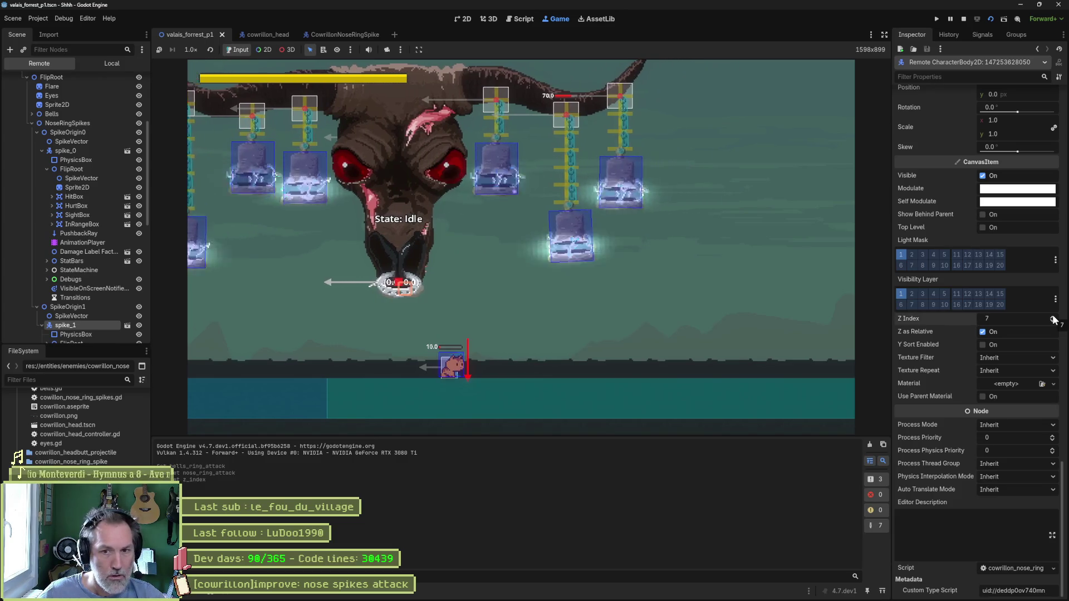
click(1052, 316)
click(1052, 317)
click(1052, 317)
click(1052, 317)
click(1052, 317)
click(1053, 317)
click(1052, 318)
click(1052, 318)
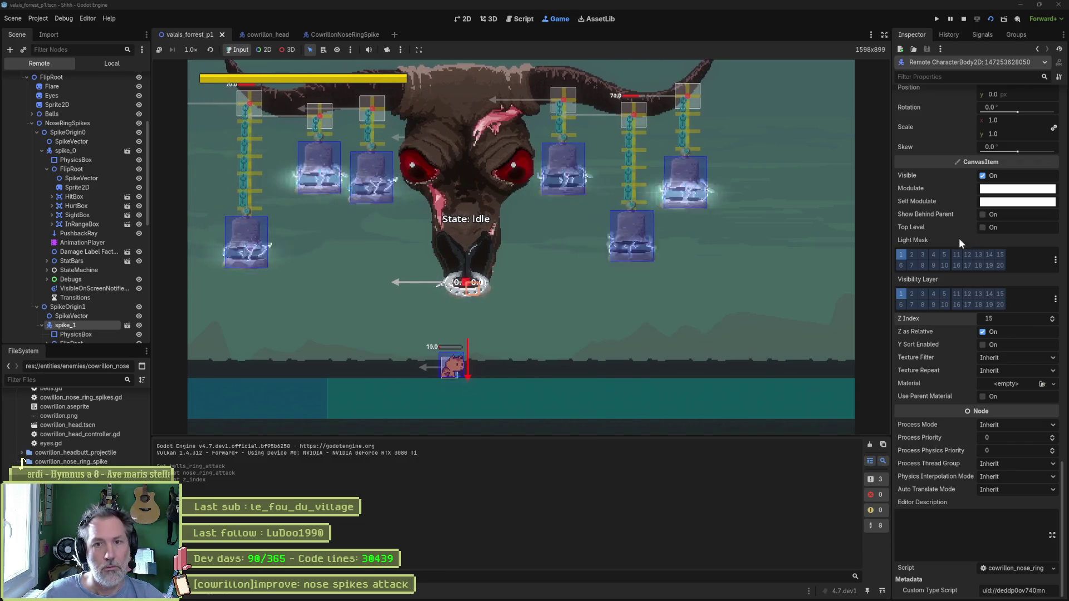
Drag spike_1's Node2D Position x to 33.155.
scroll(961, 245, up, 6)
drag(1025, 463, 1062, 463)
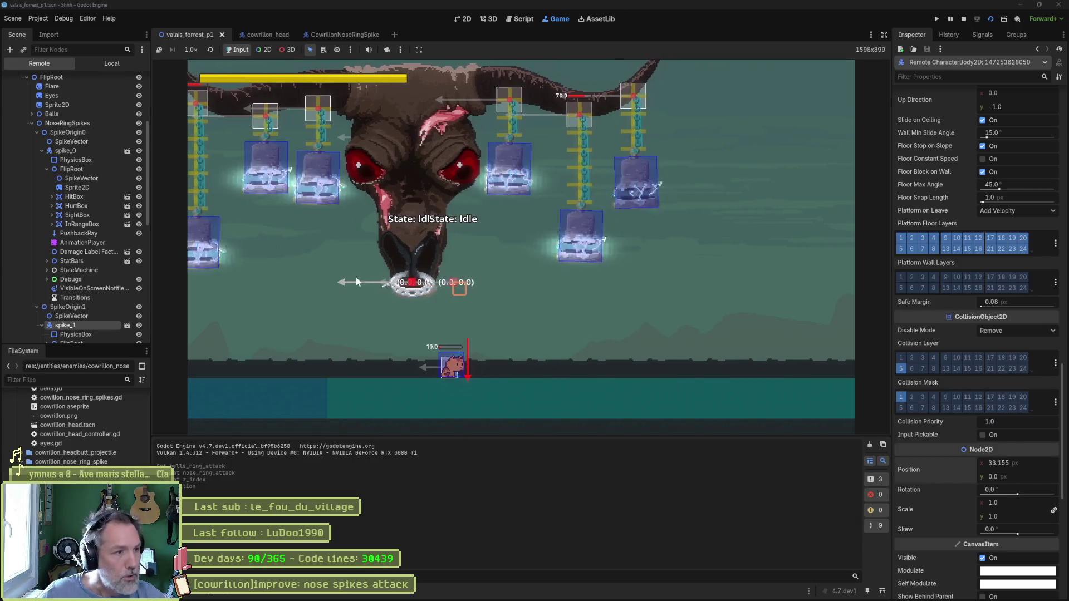
scroll(81, 306, down, 3)
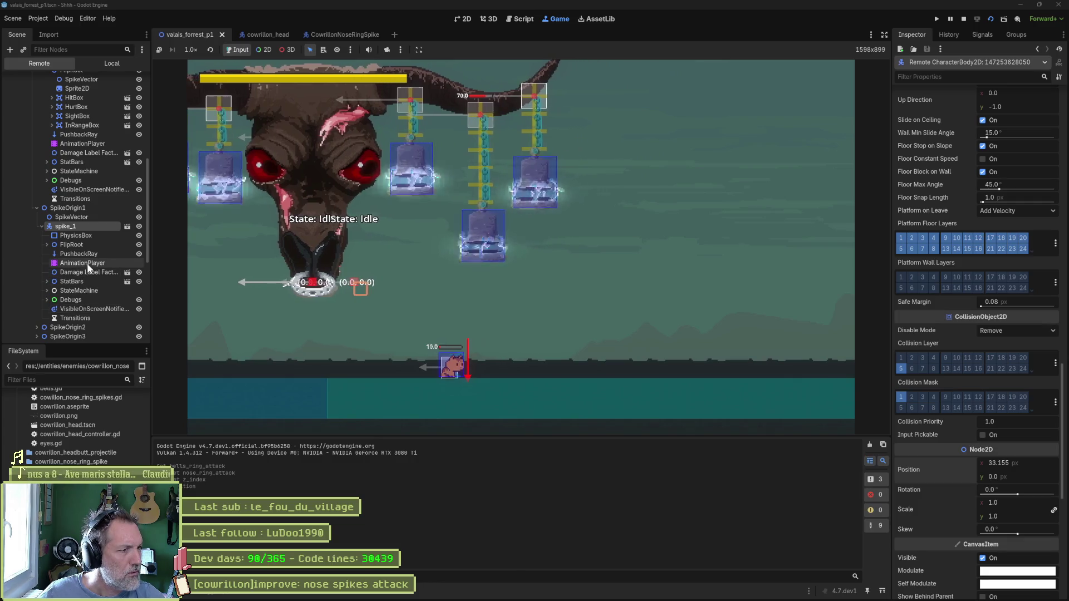
Expand spike_1's FlipRoot and inspect its Sprite2D and outline.
click(46, 245)
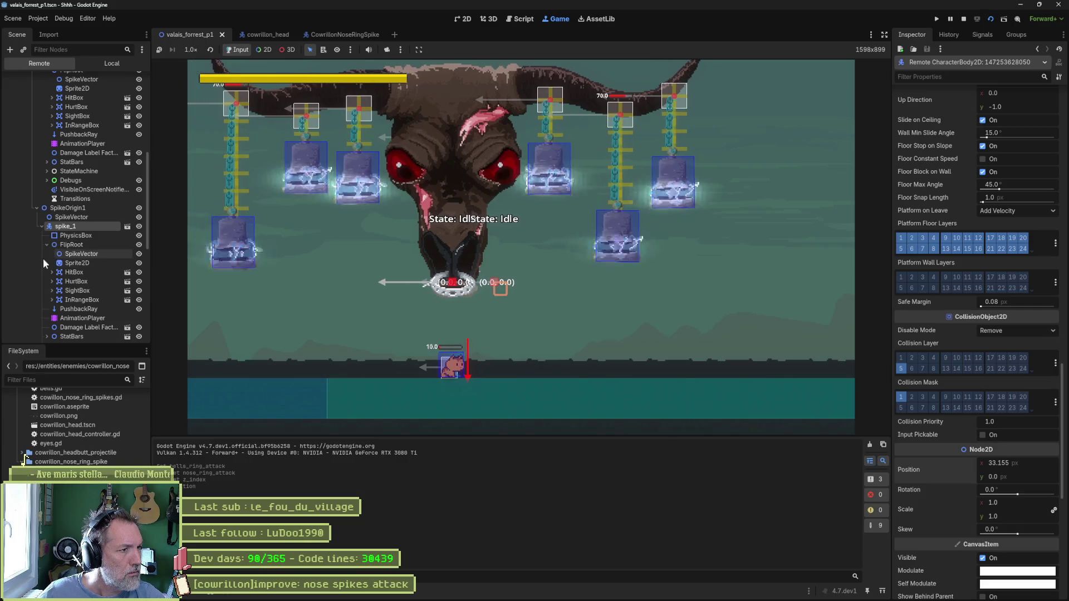
click(70, 263)
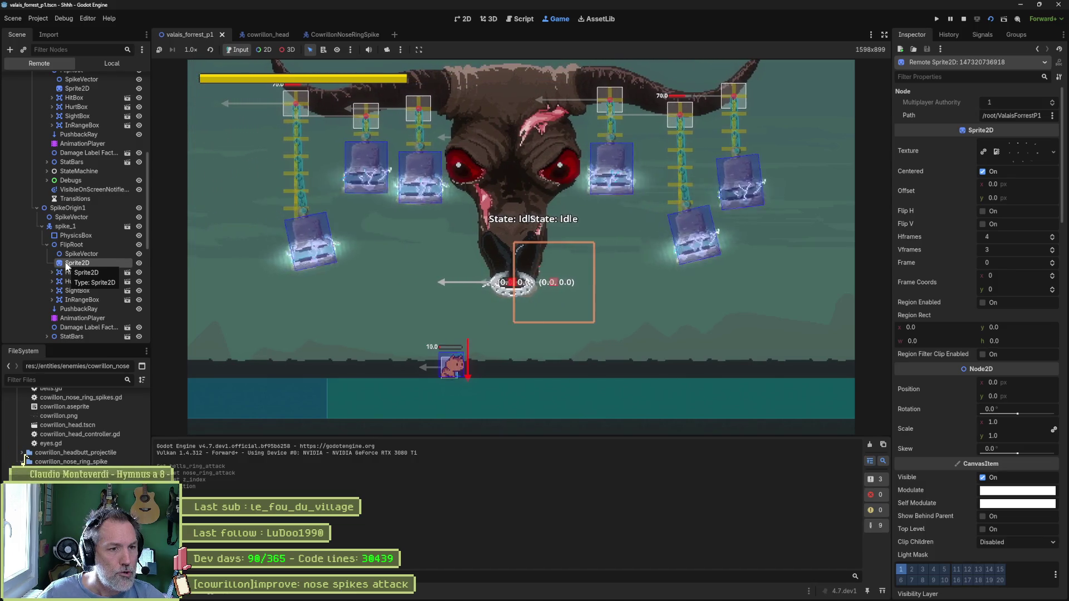
scroll(73, 230, up, 7)
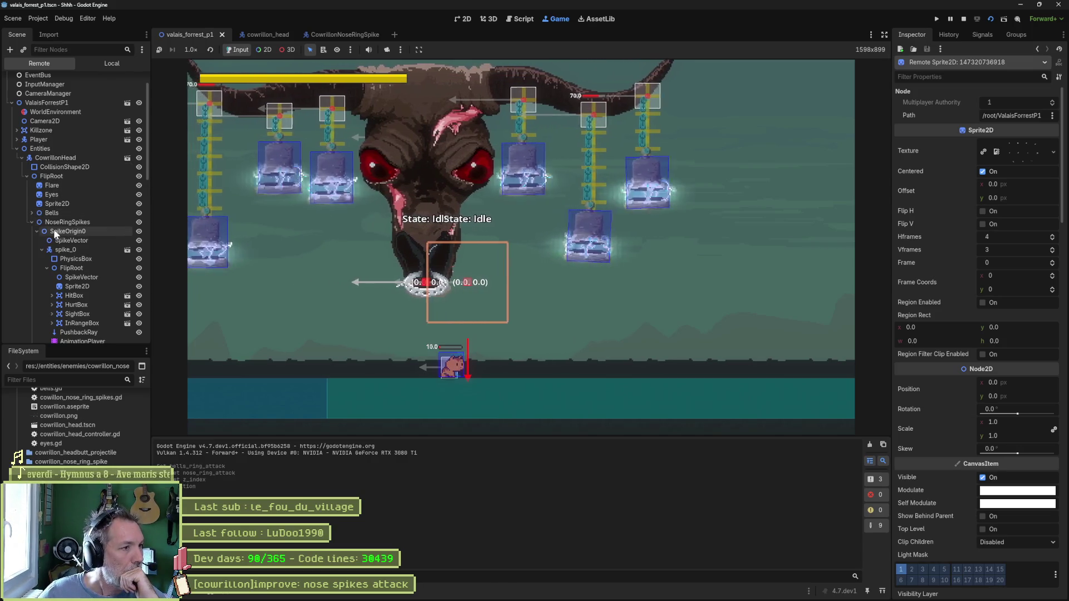
Confirm the NoseRingSpikes node's Spikes array is empty, then stop the game with F8.
click(37, 231)
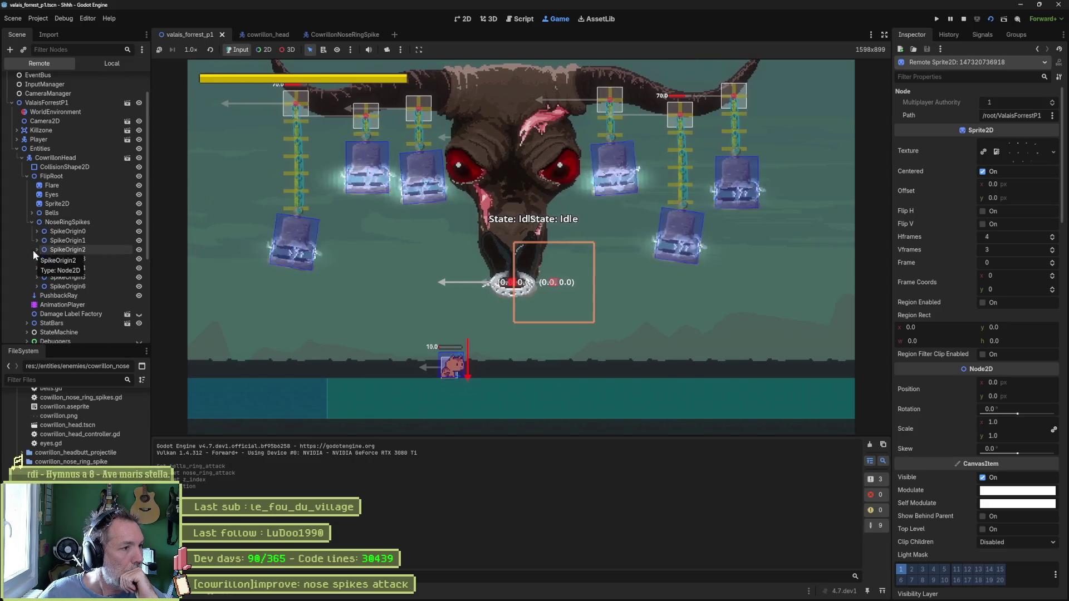
click(64, 223)
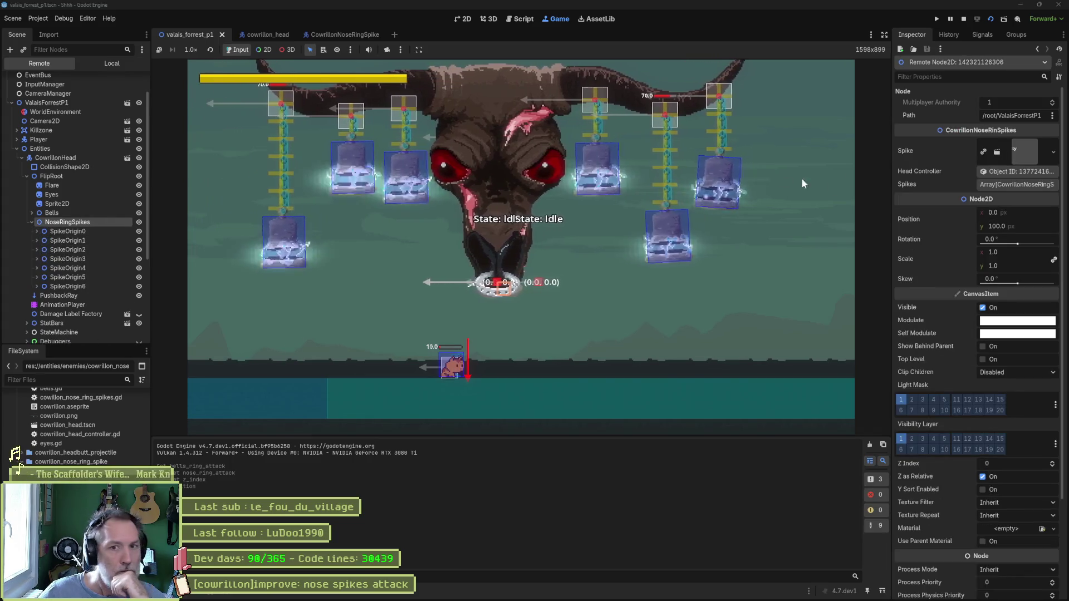
click(1004, 183)
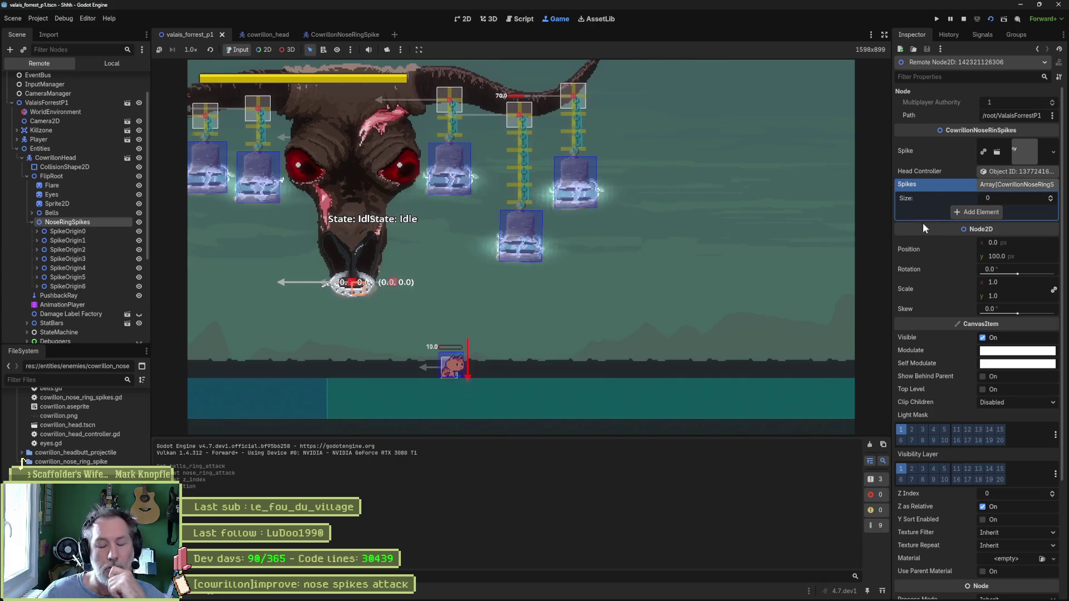
key(F8)
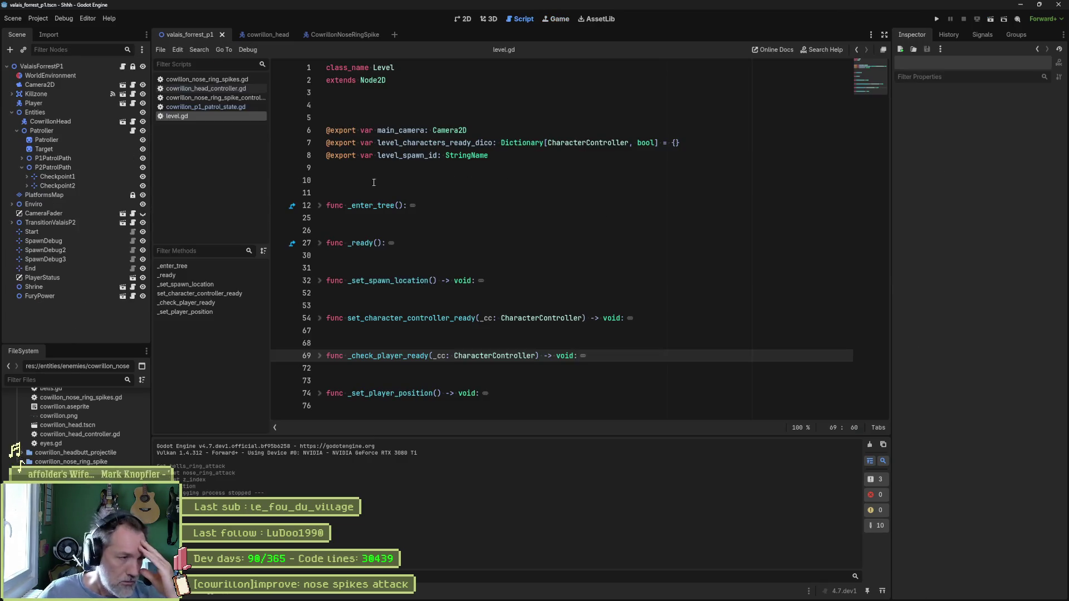
Open cowrillon_nose_ring_spikes.gd and locate the spikes array and the s_controller variable.
click(227, 97)
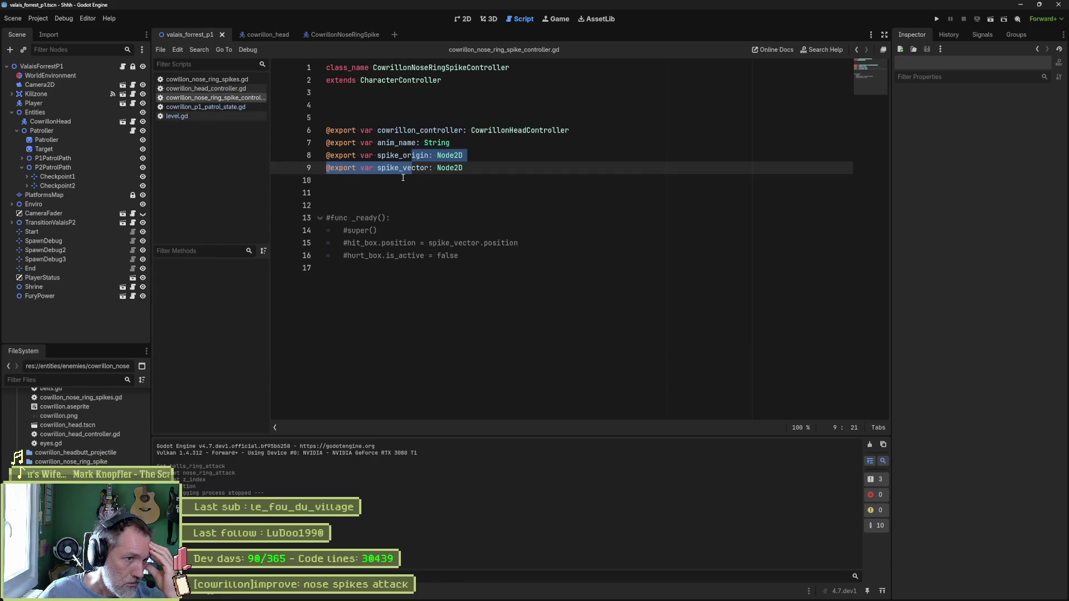
click(224, 80)
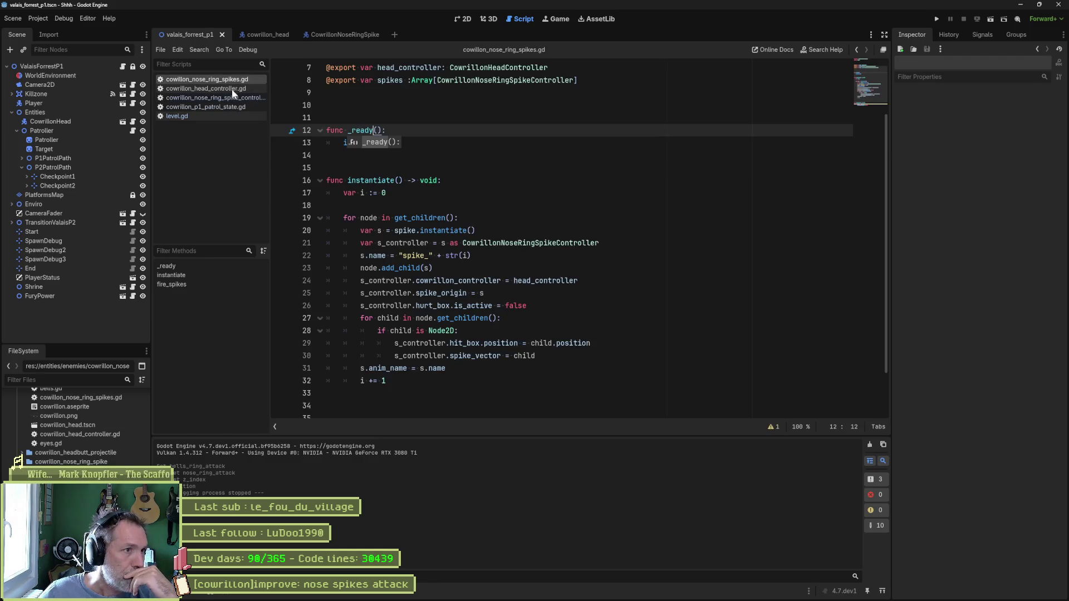
scroll(444, 177, up, 2)
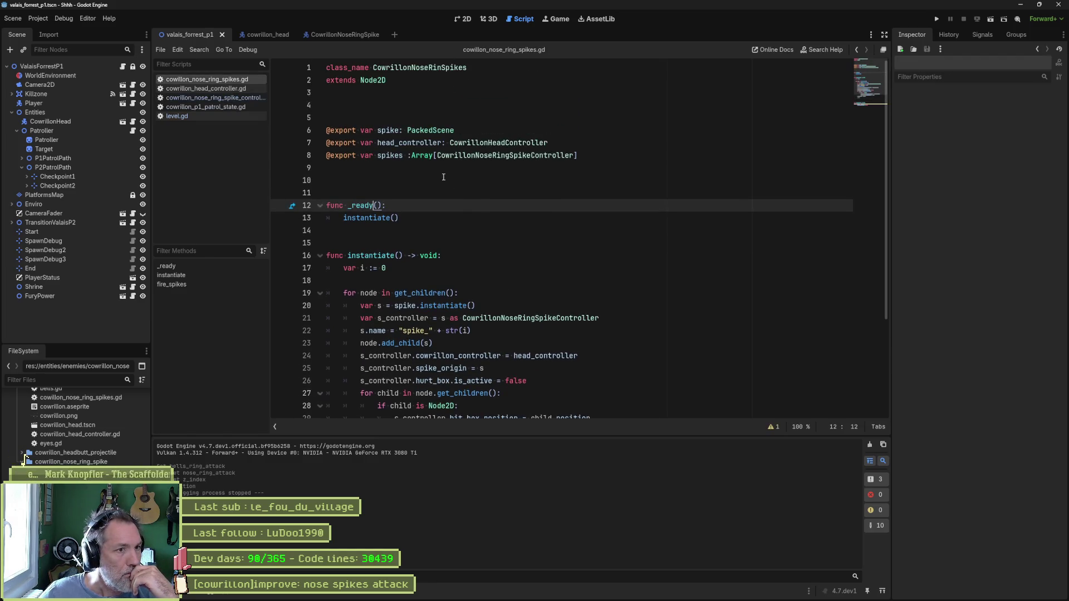
double_click(398, 157)
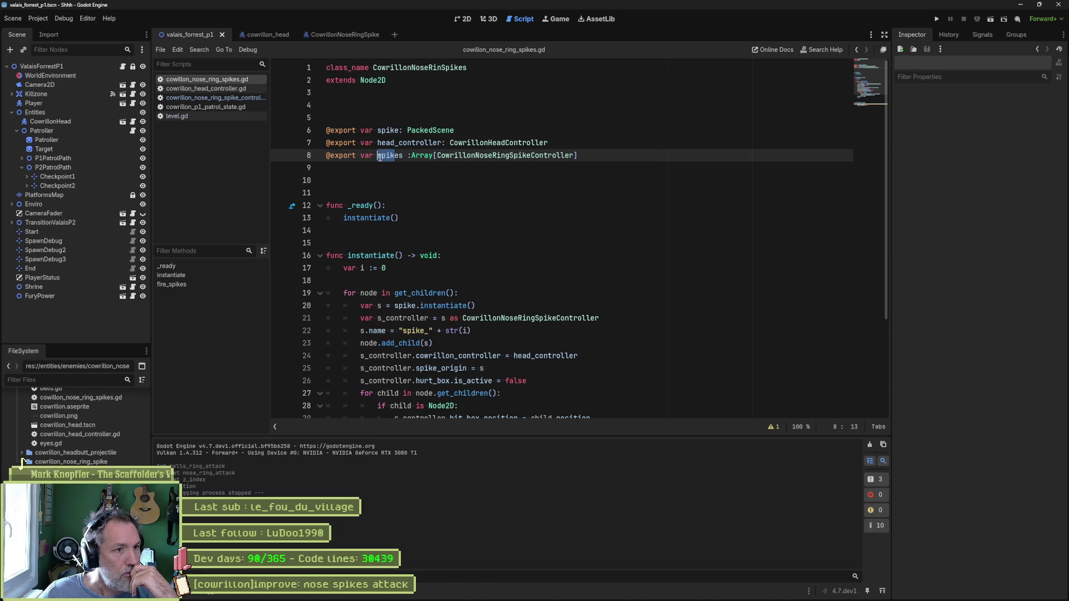
scroll(543, 231, down, 4)
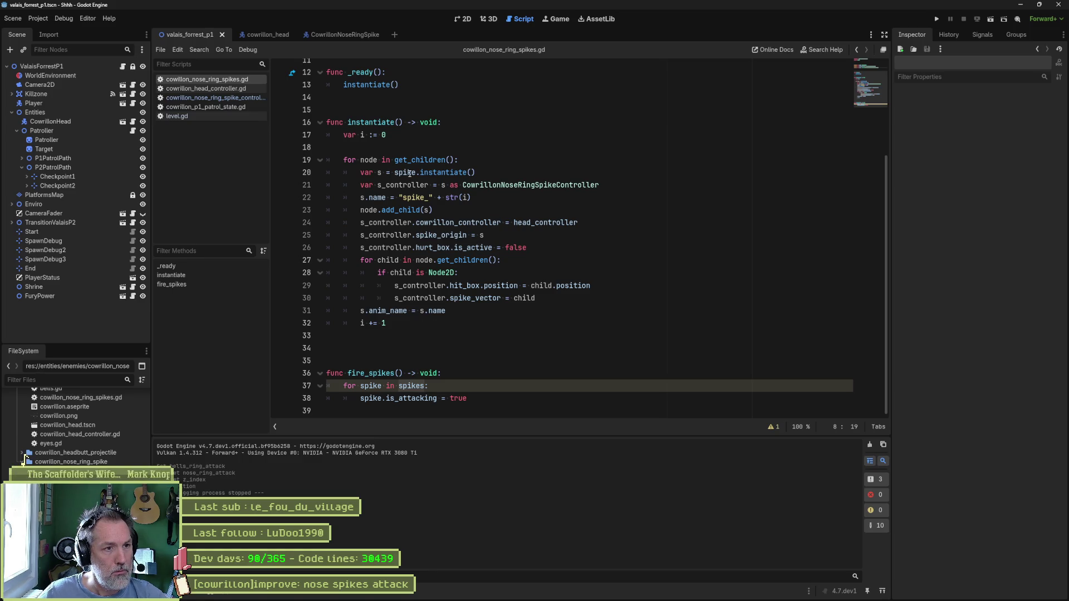
scroll(472, 192, up, 3)
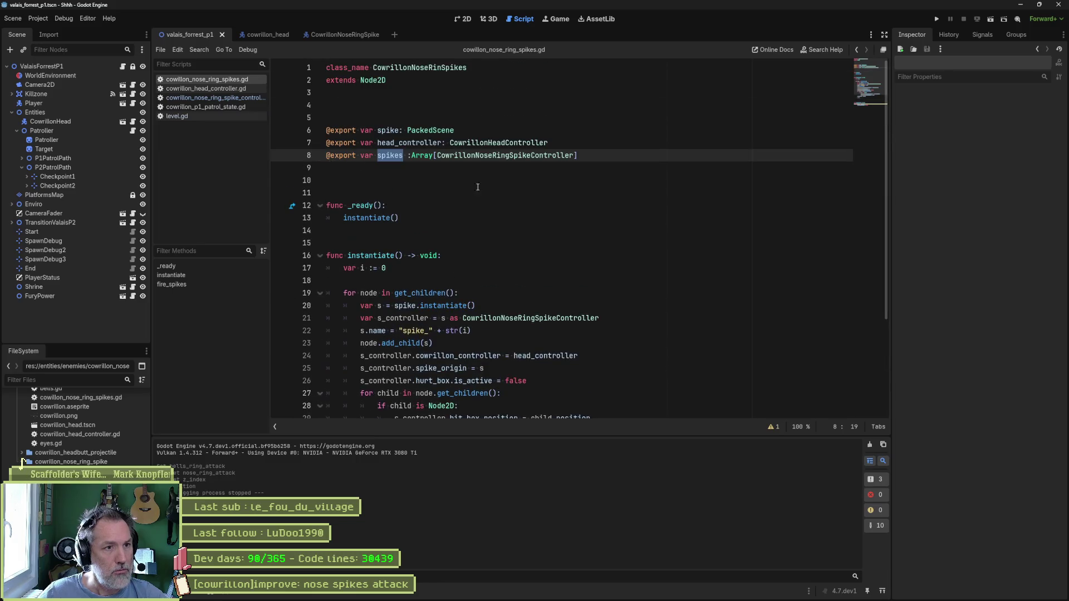
double_click(391, 318)
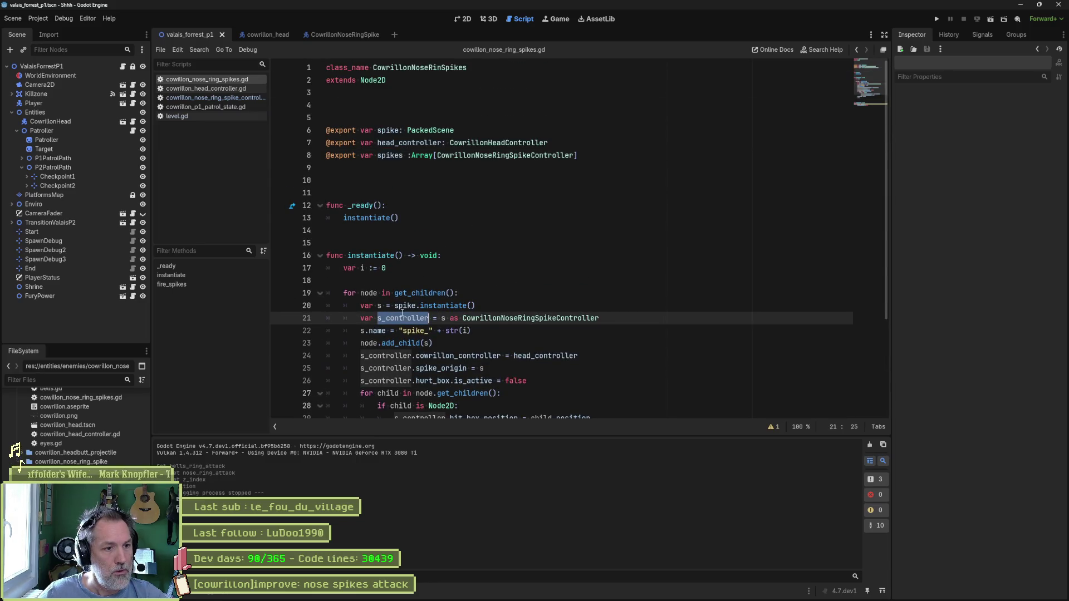
scroll(465, 312, down, 2)
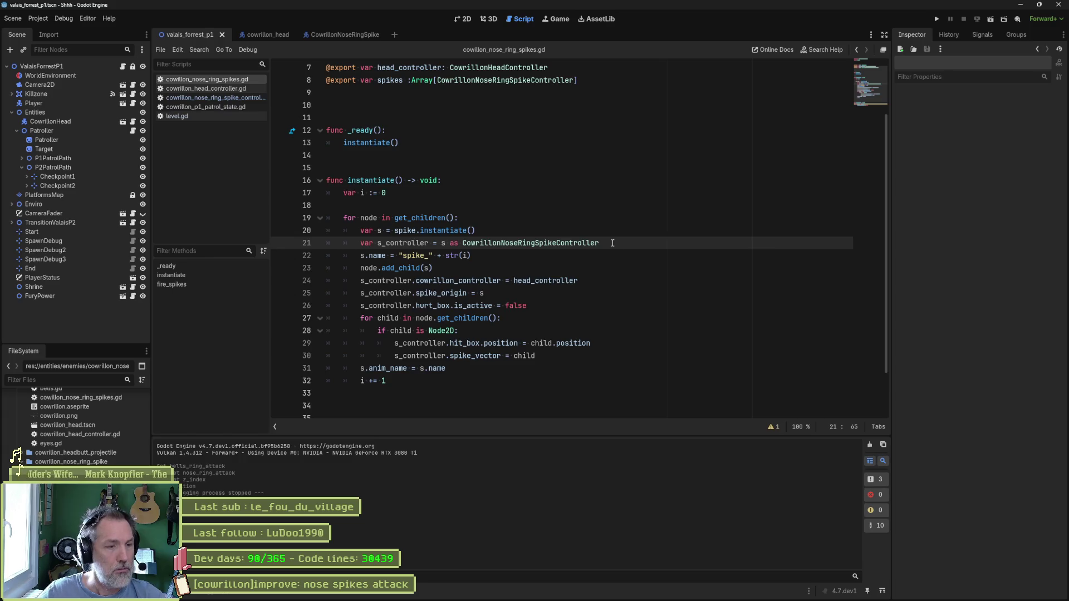
Add spikes.append(s_controller) after line 21, save, and run the game with F5.
key(Return)
text(spikes.a)
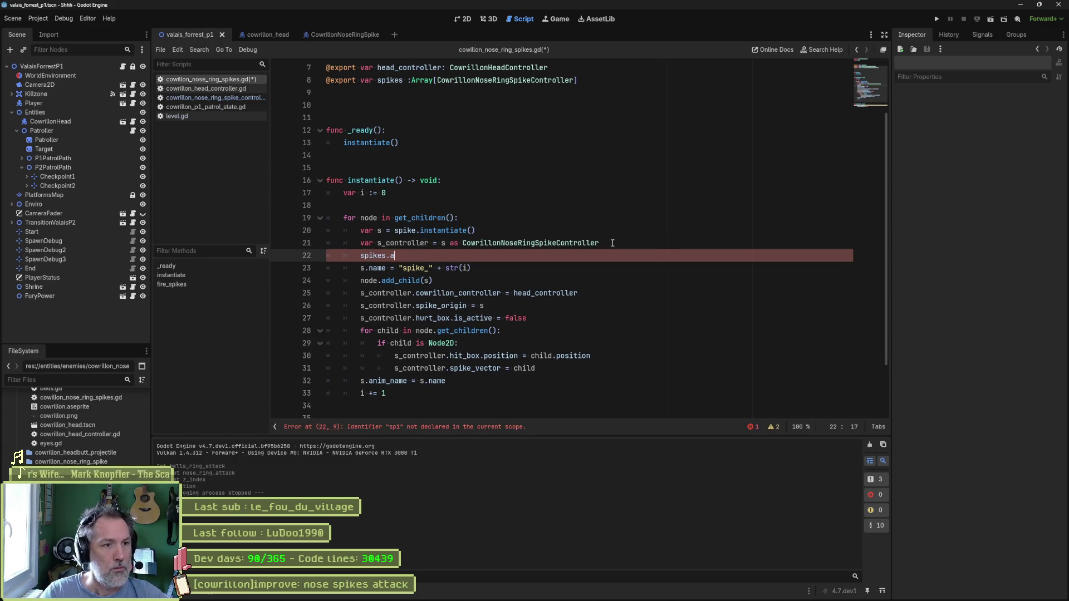
text(ppend(s_controller)
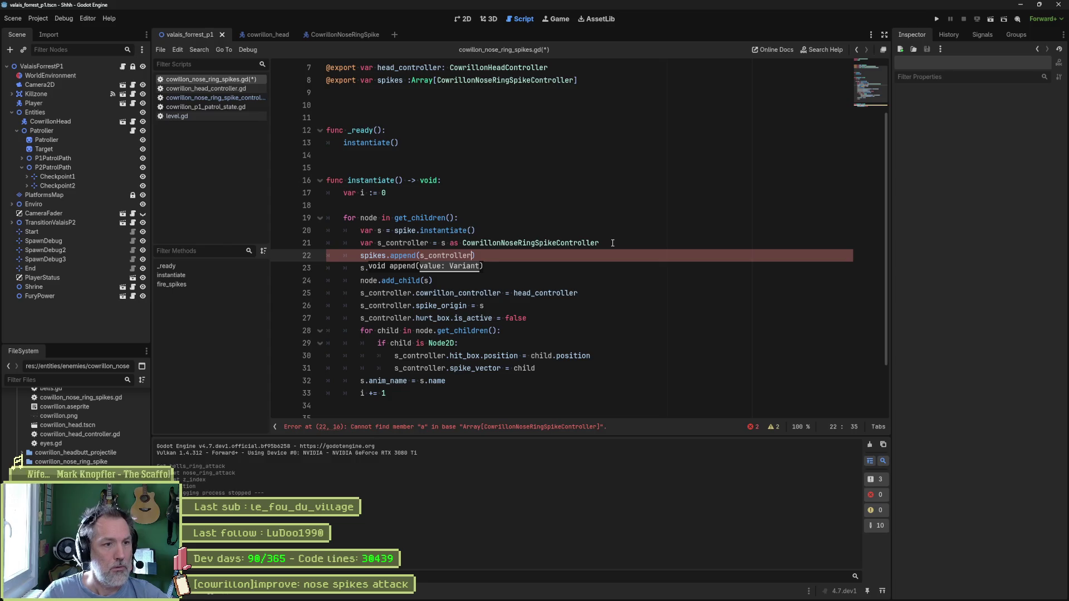
key(ctrl+s)
key(F5)
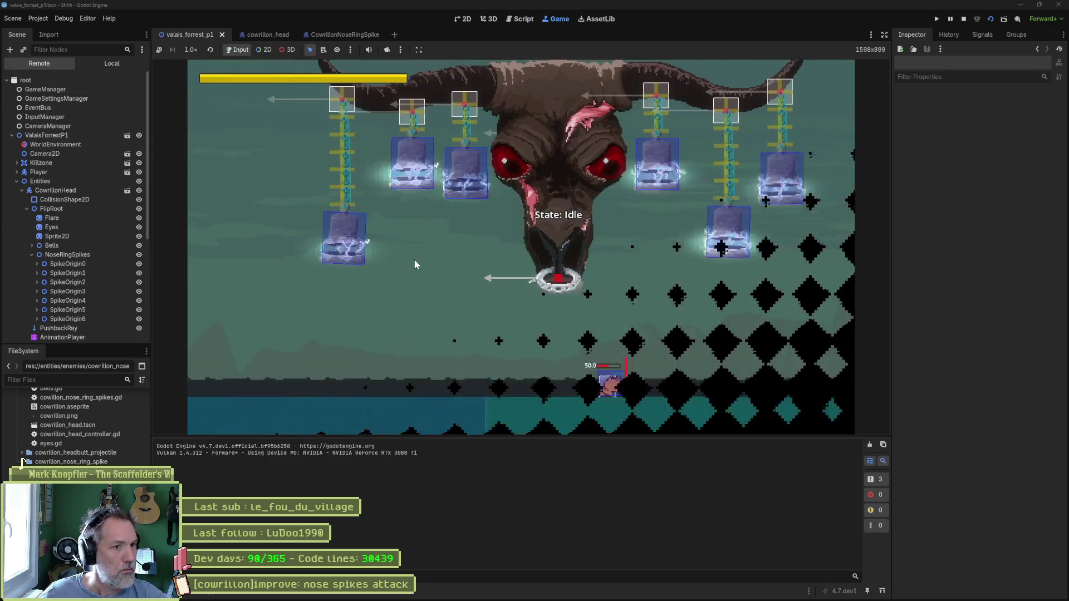
Select the running NoseRingSpikes and expand its Spikes array to see its seven entries.
click(77, 258)
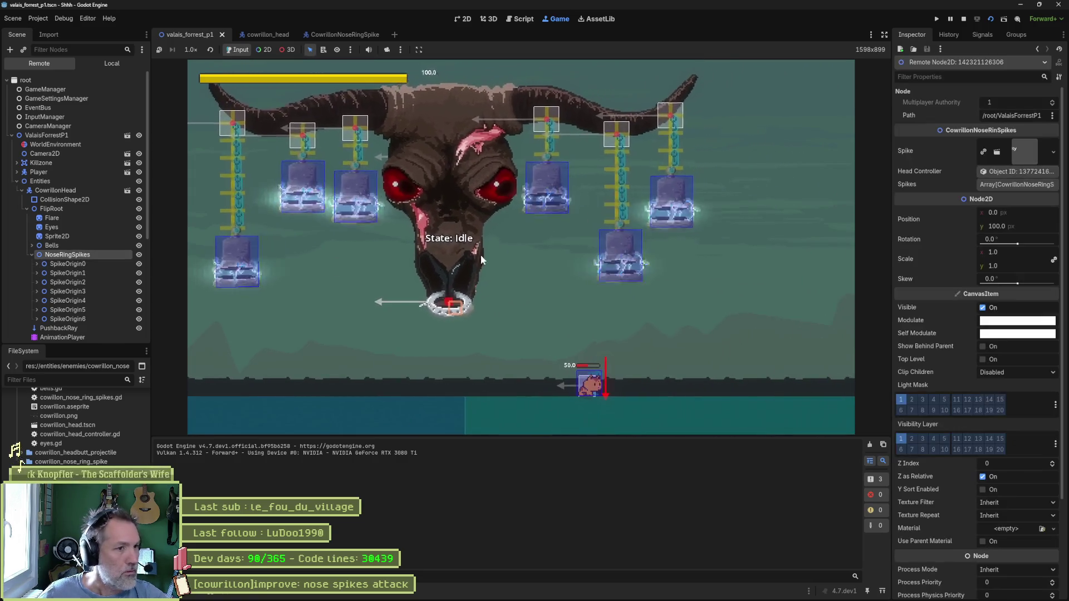
click(1004, 184)
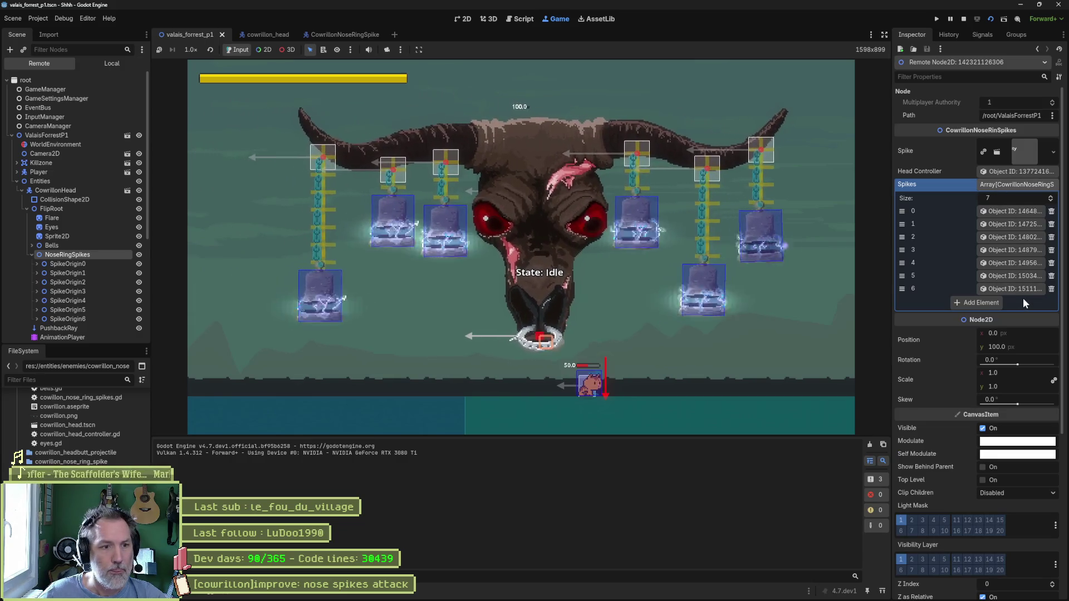
click(1020, 186)
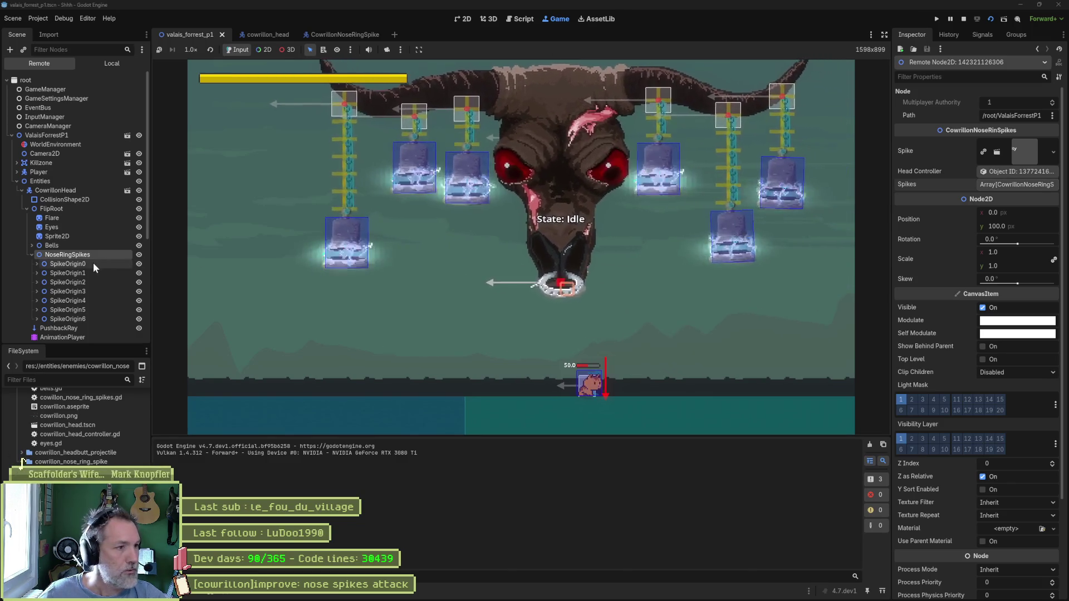
Inspect SpikeOrigin0, SpikeOrigin1 and the spawned spike_1, then stop the game.
click(60, 265)
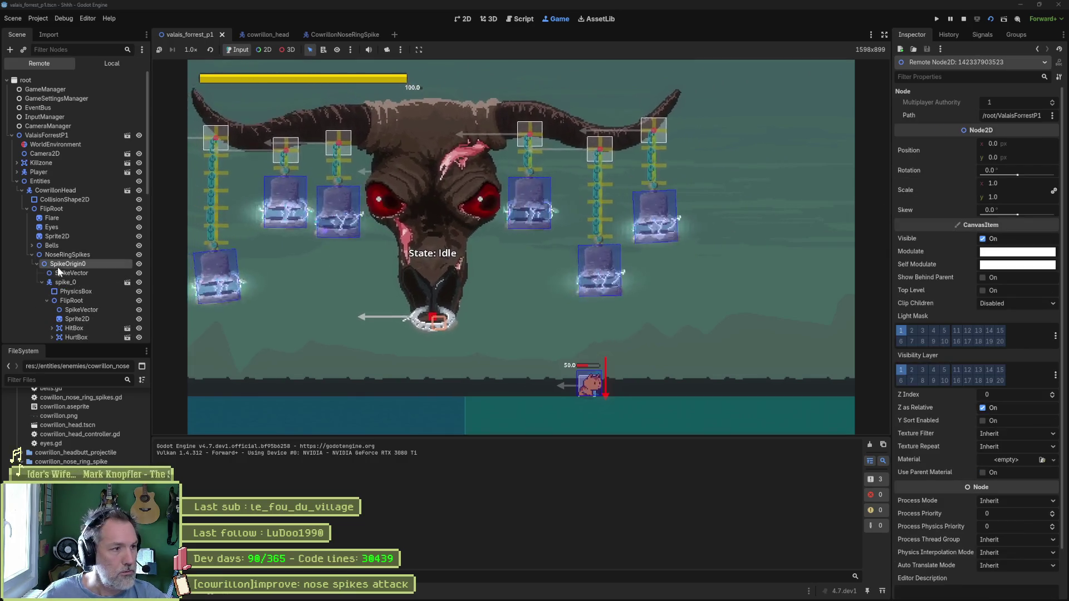
click(37, 264)
click(47, 273)
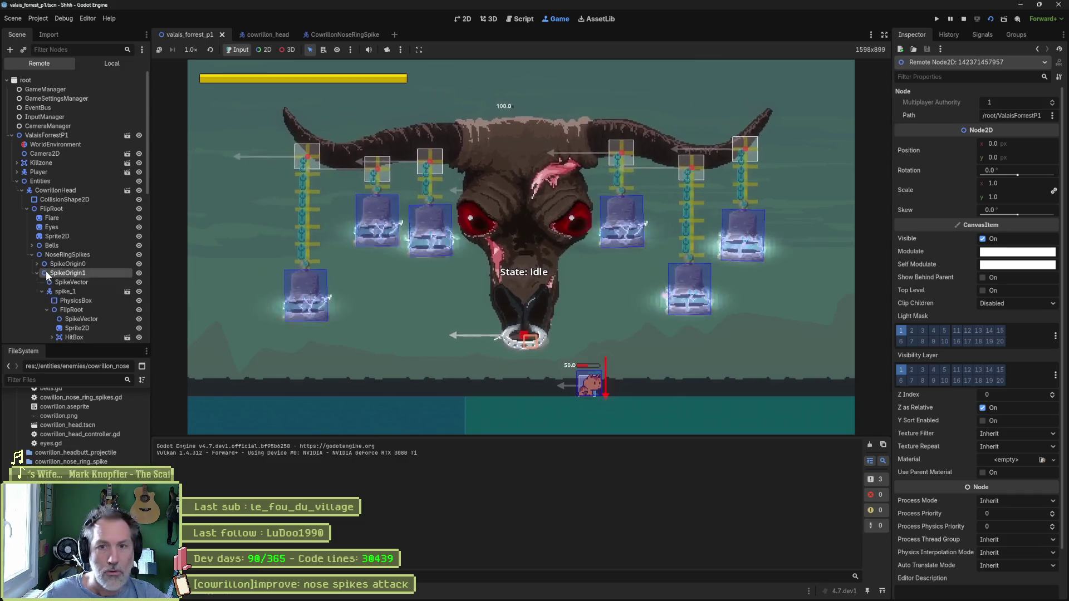
click(66, 291)
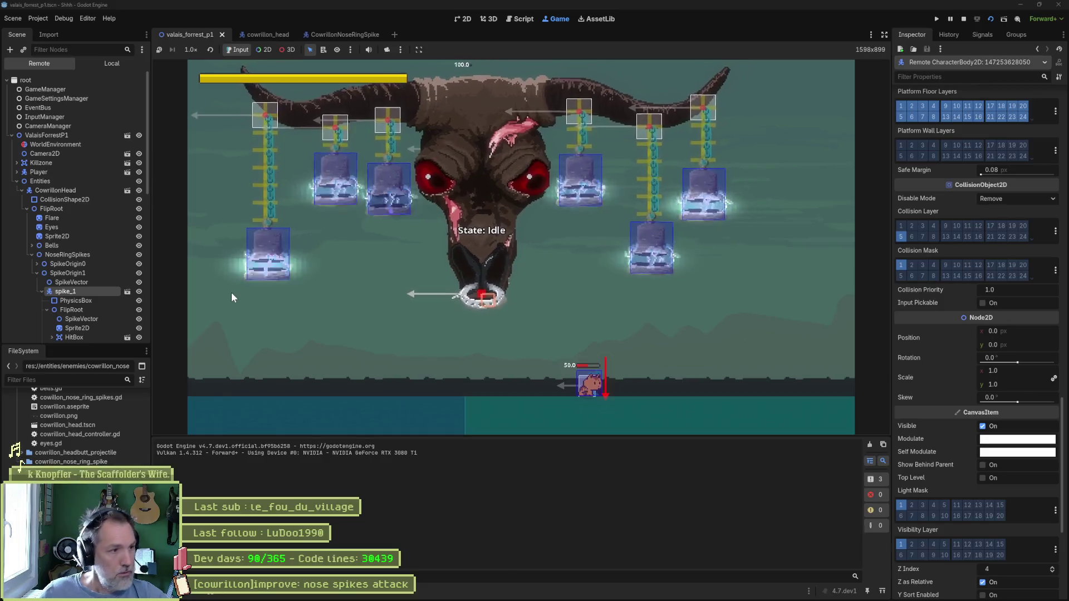
key(F8)
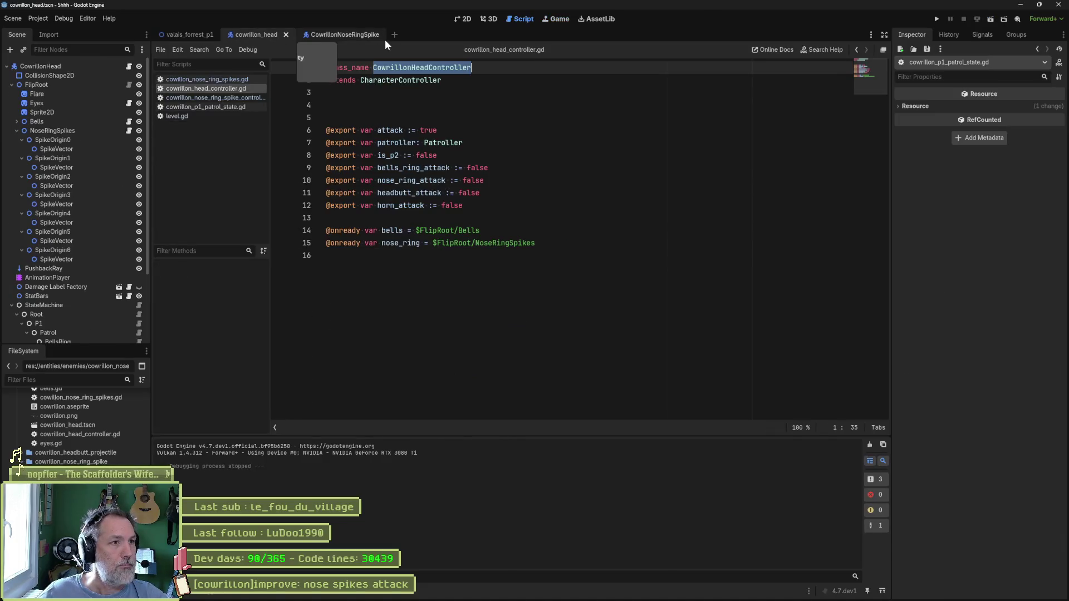
Glance at CowrillonNoseRingSpike, then reopen cowrillon_nose_ring_spikes.gd in cowrillon_head at the spike setup lines.
click(353, 35)
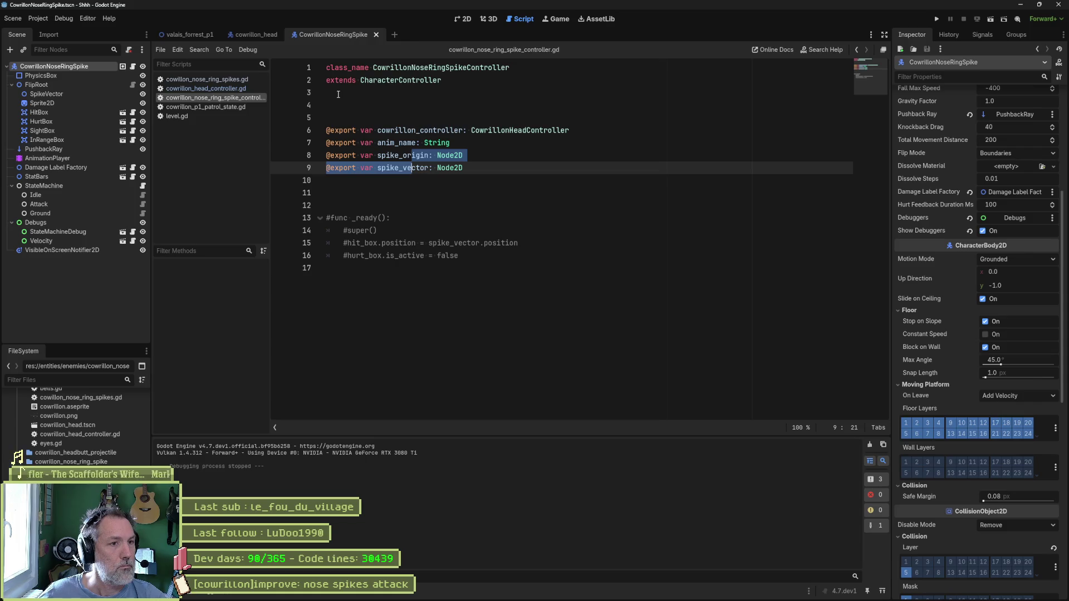
click(241, 34)
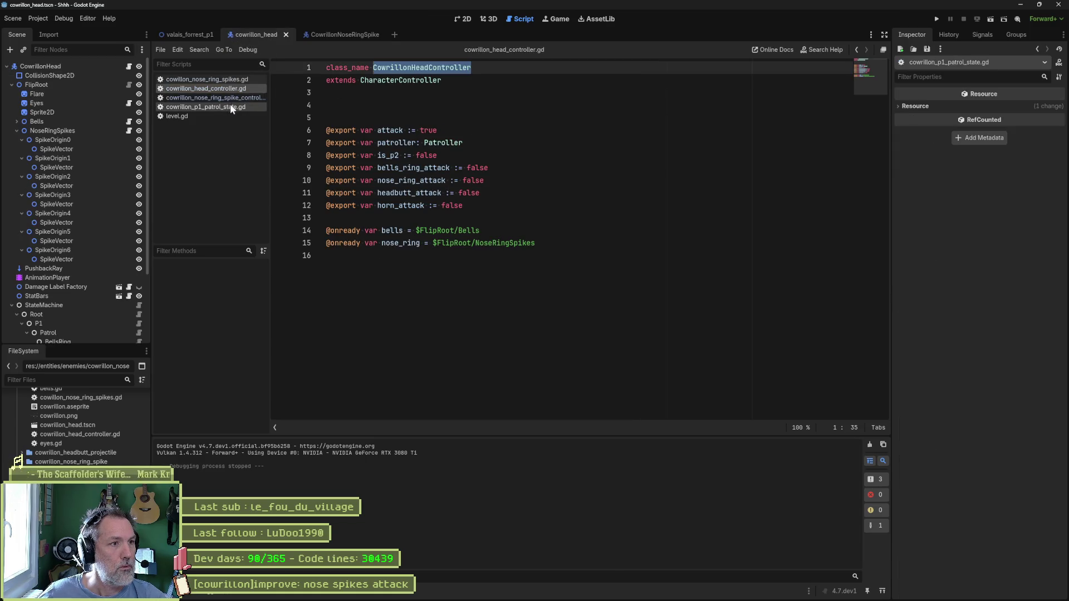
click(236, 80)
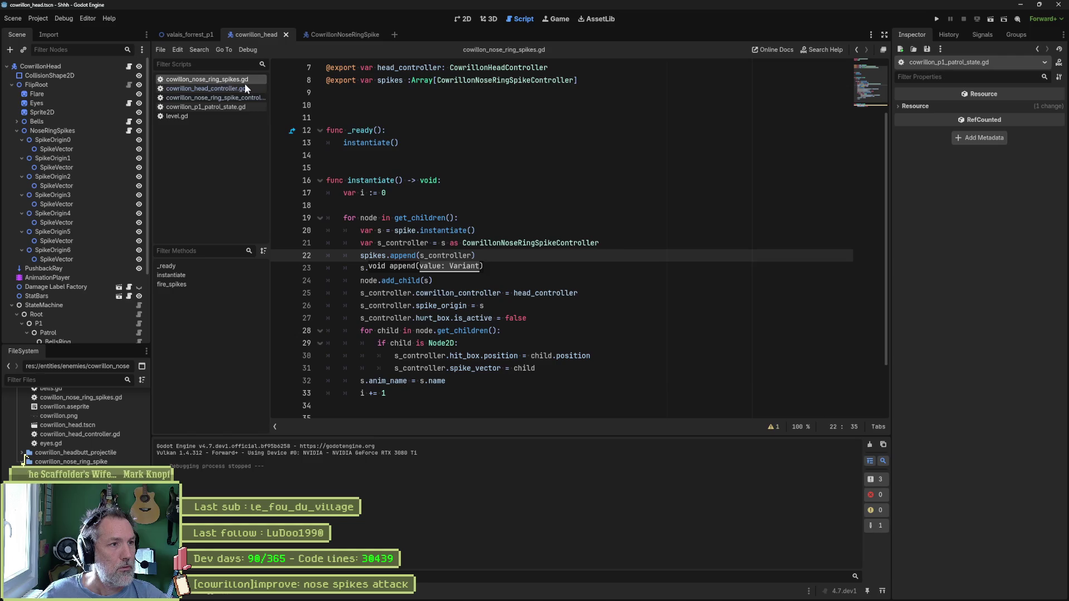
click(436, 293)
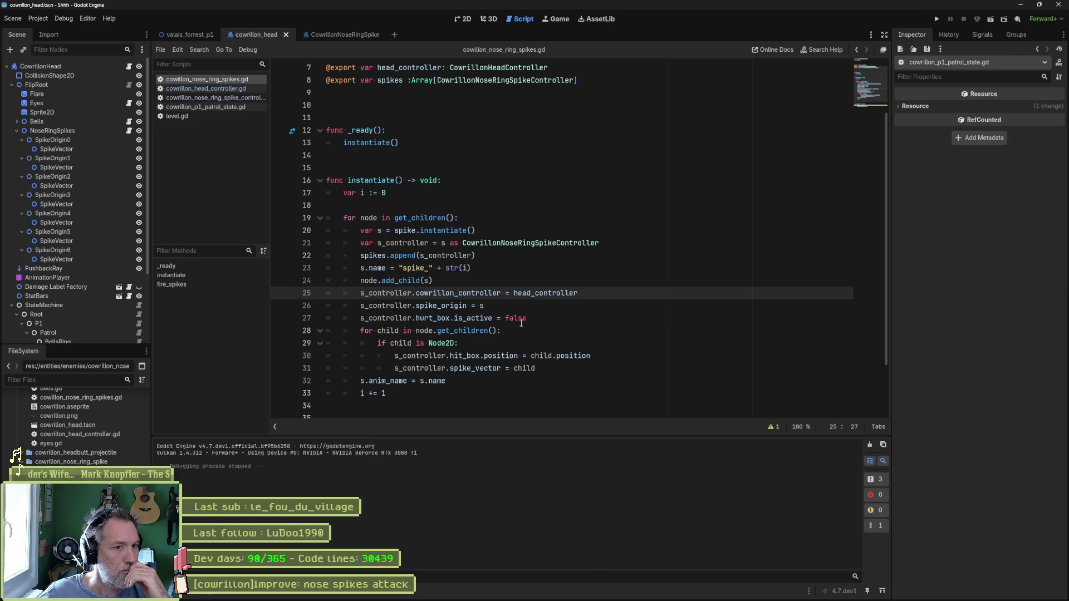
Start a new line 27 after line 26 reading 's.position ='.
key(Down)
key(End)
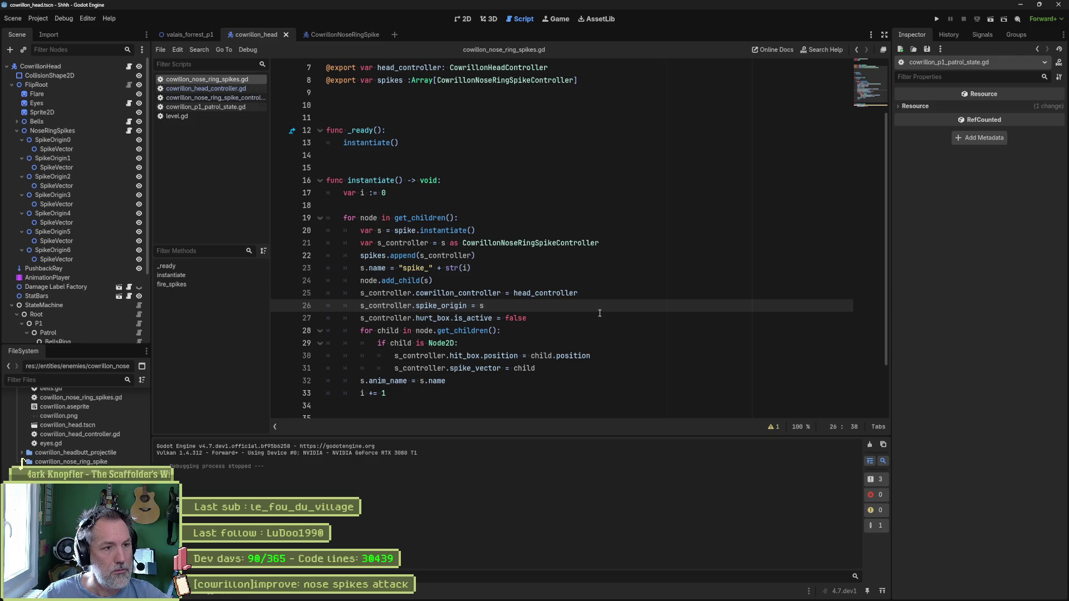
key(Return)
text(s.p)
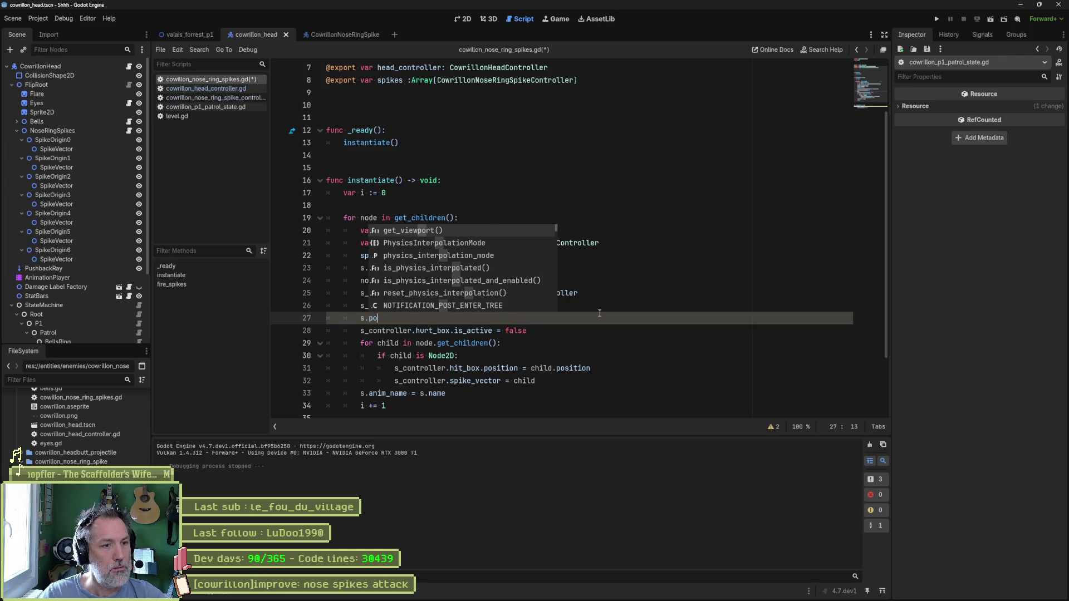
click(622, 268)
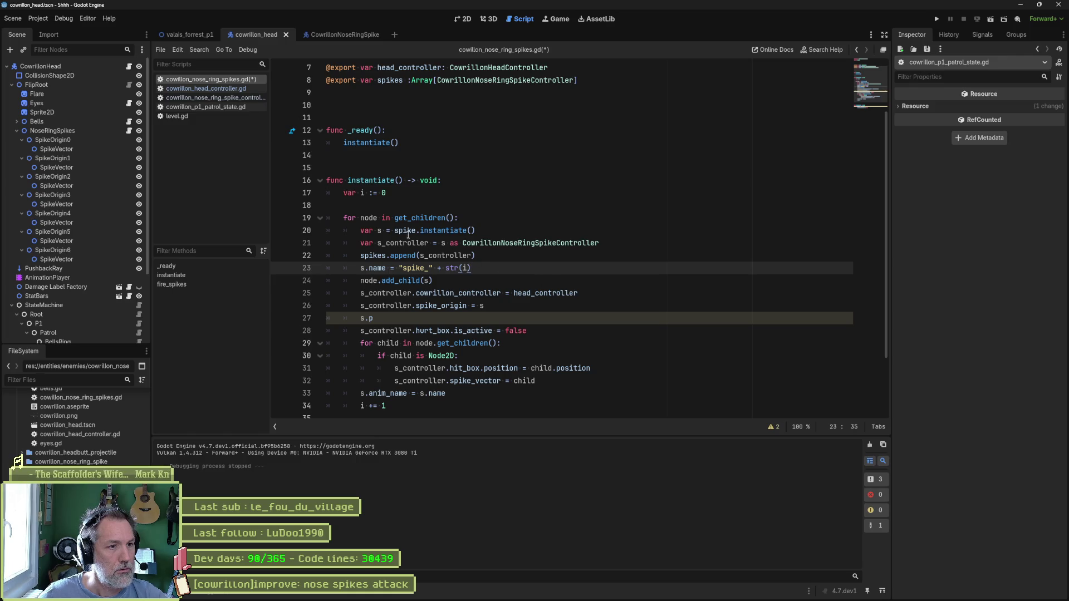
mouse_move(464, 232)
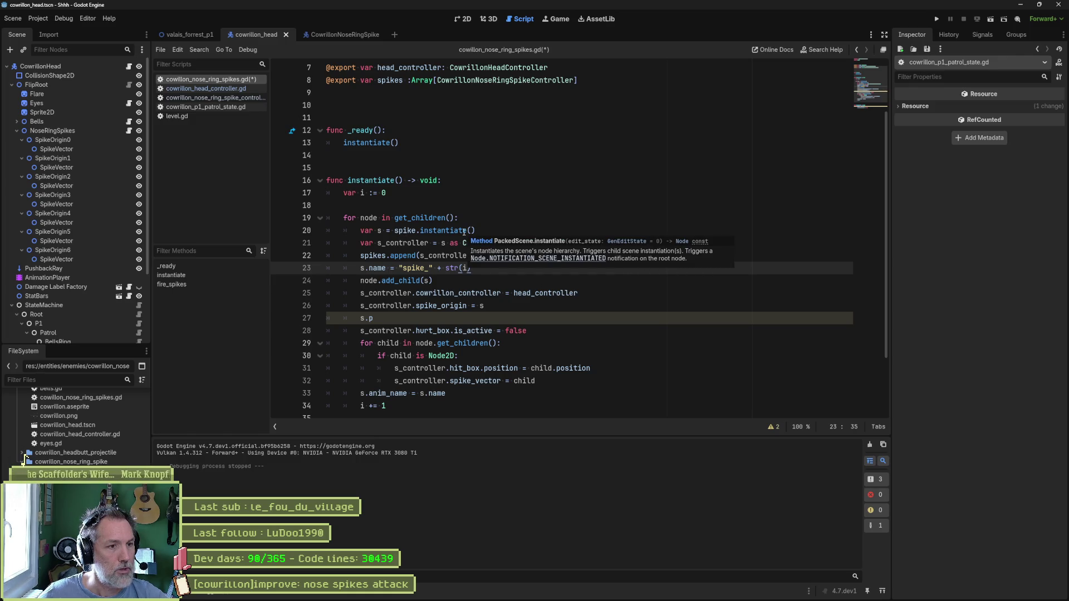
click(430, 316)
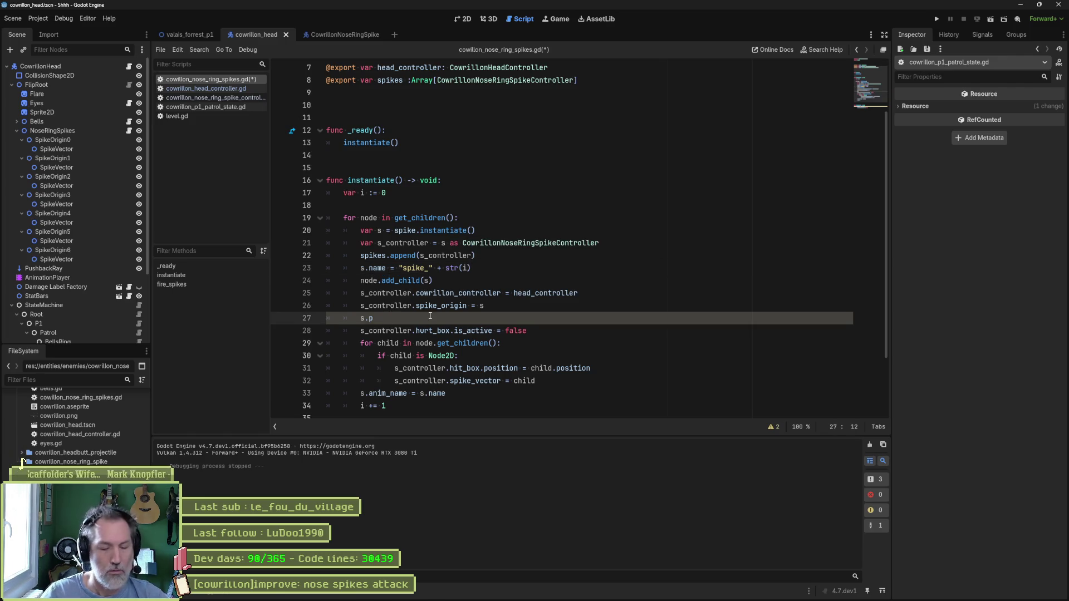
text(n)
key(Return)
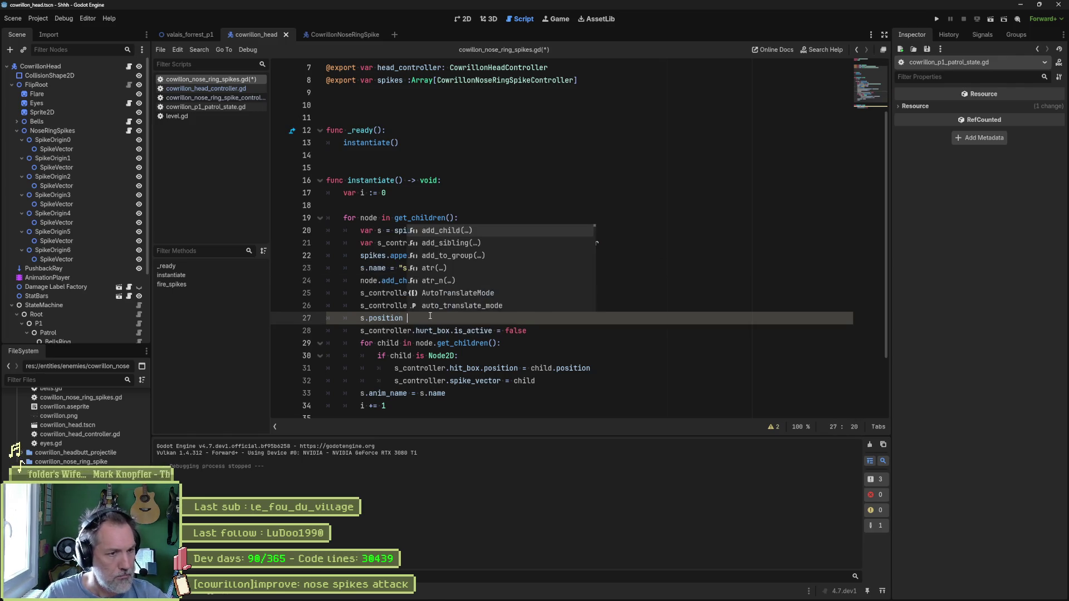
text(=)
Copy s_controller.spike_origin from line 26 into line 27, then save and run the game.
click(400, 259)
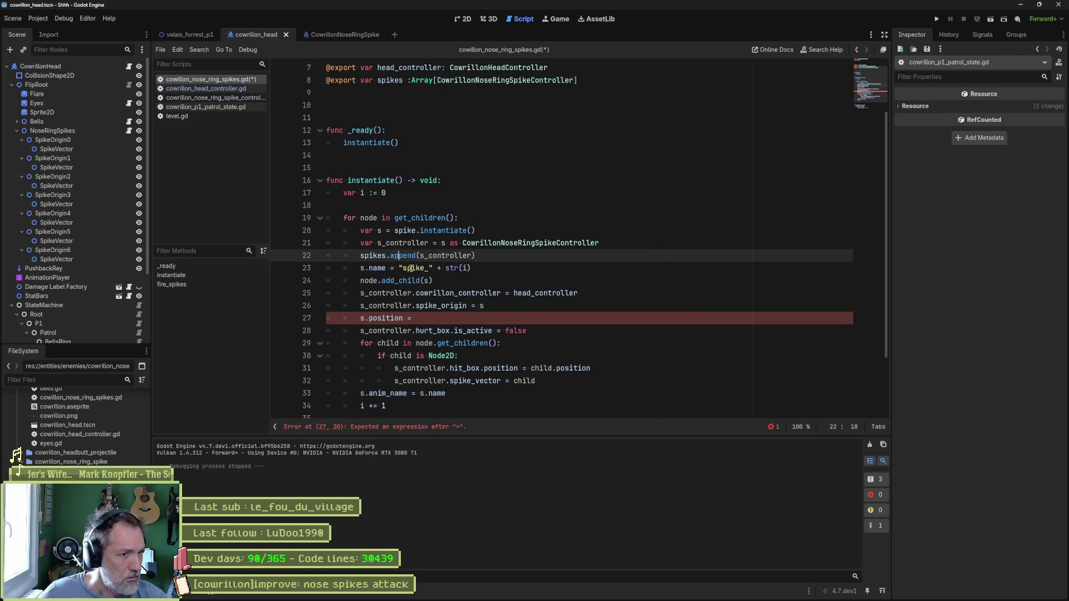
drag(363, 306, 439, 305)
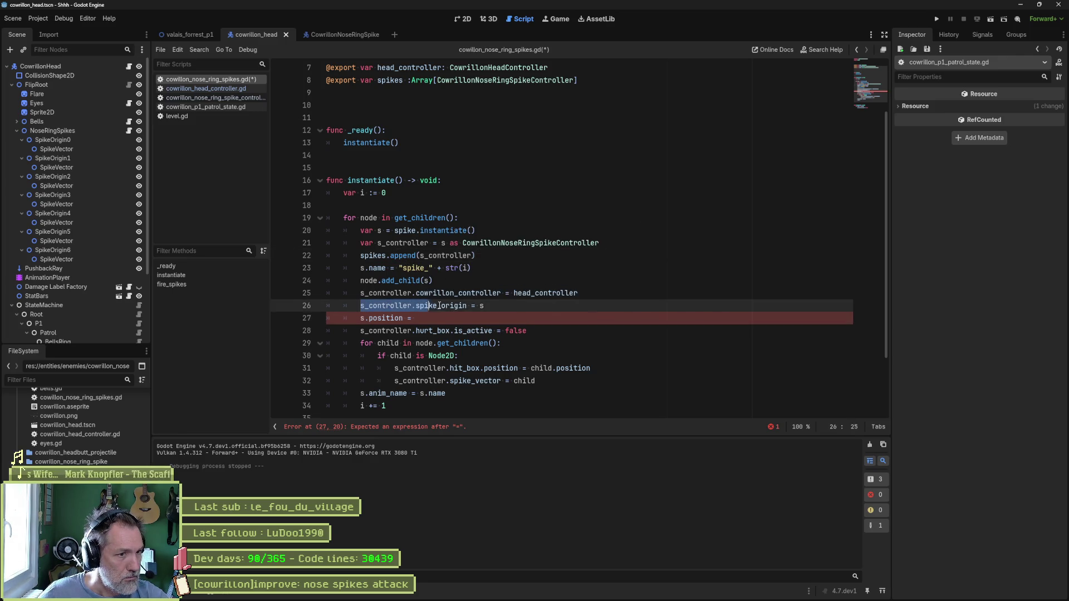
click(466, 321)
text(s_controller.spike_origin)
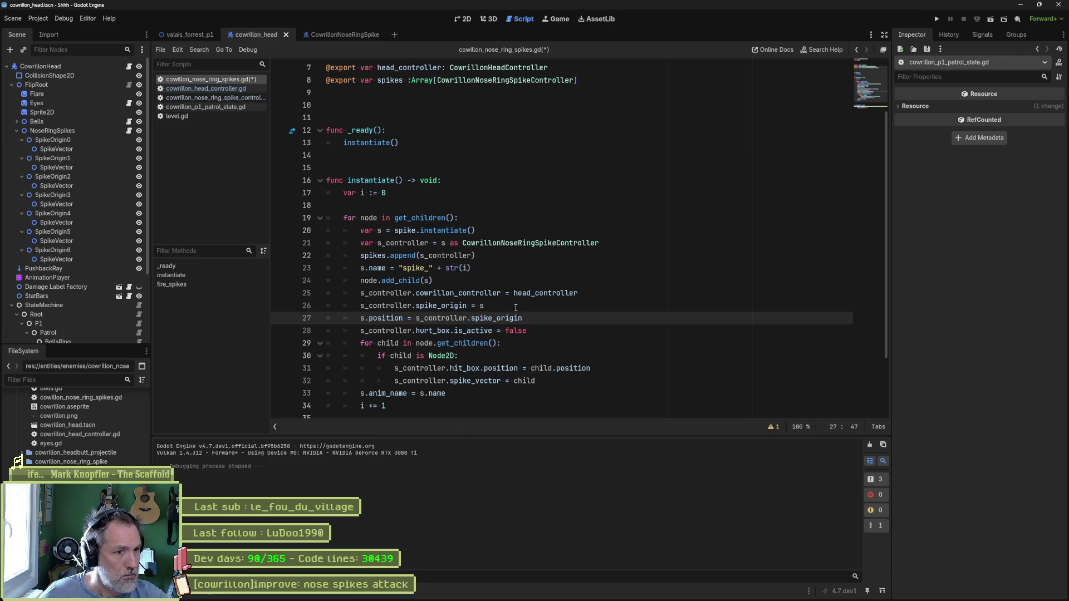
key(F6)
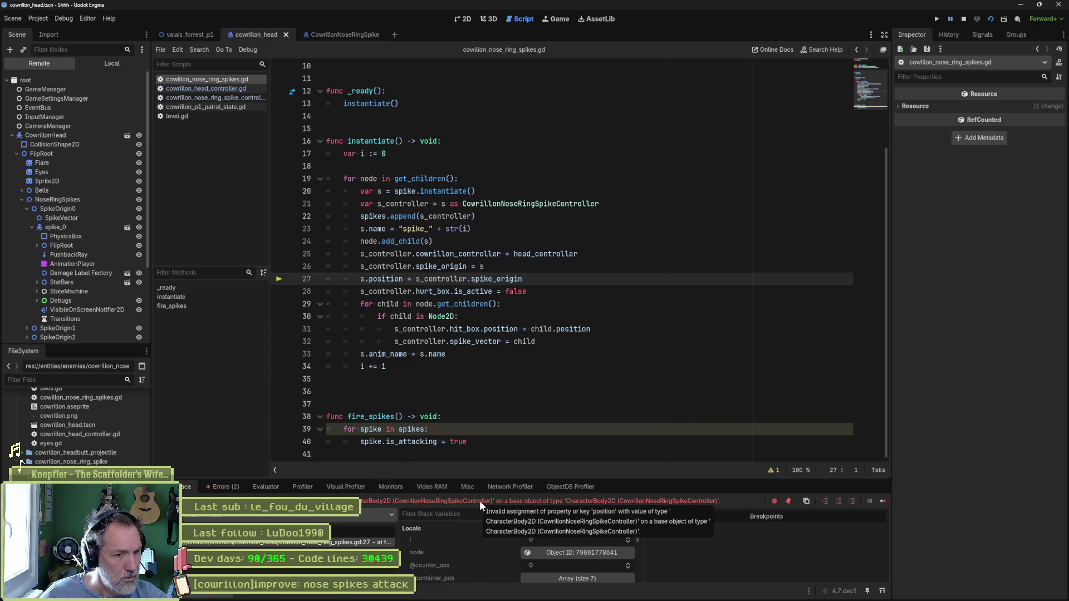
Stop the debug session, rewrite line 27 to use s_controller, and test-run the scene.
key(F8)
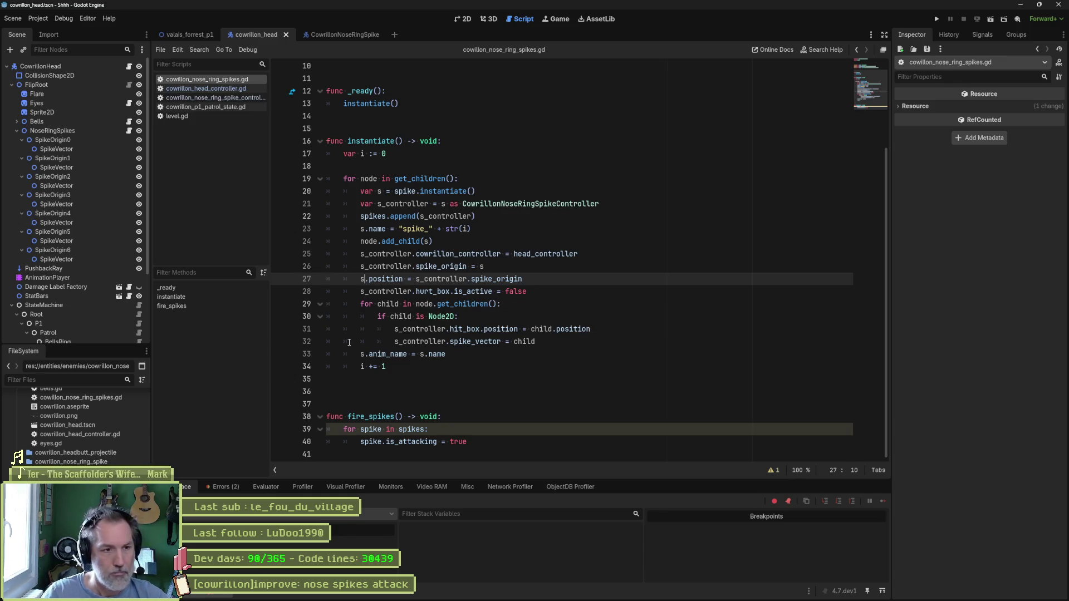
text(_controller)
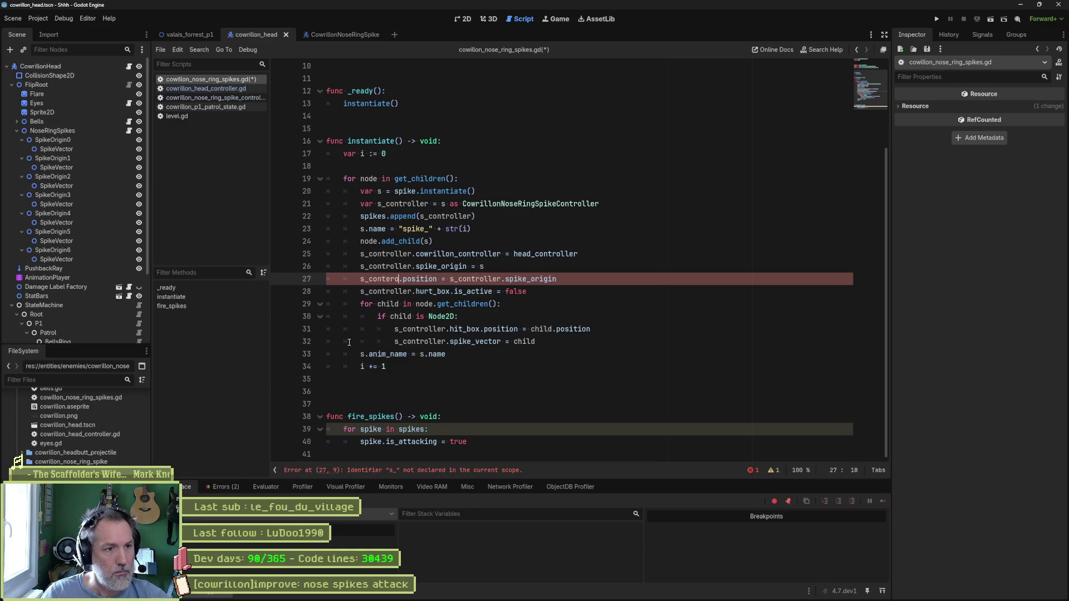
key(ctrl+BackSpace)
text(s_controller)
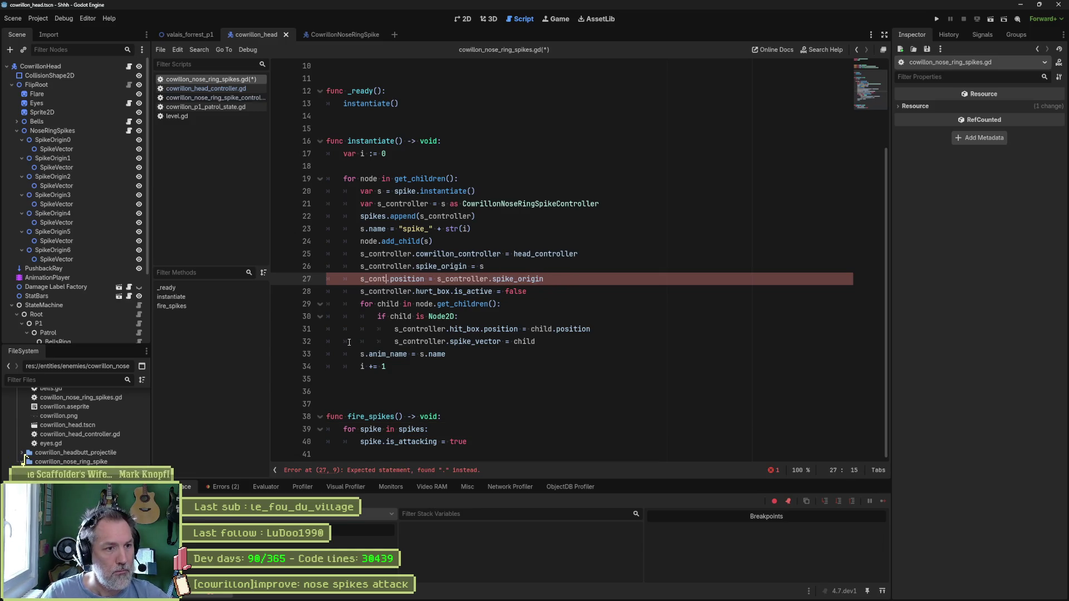
key(F6)
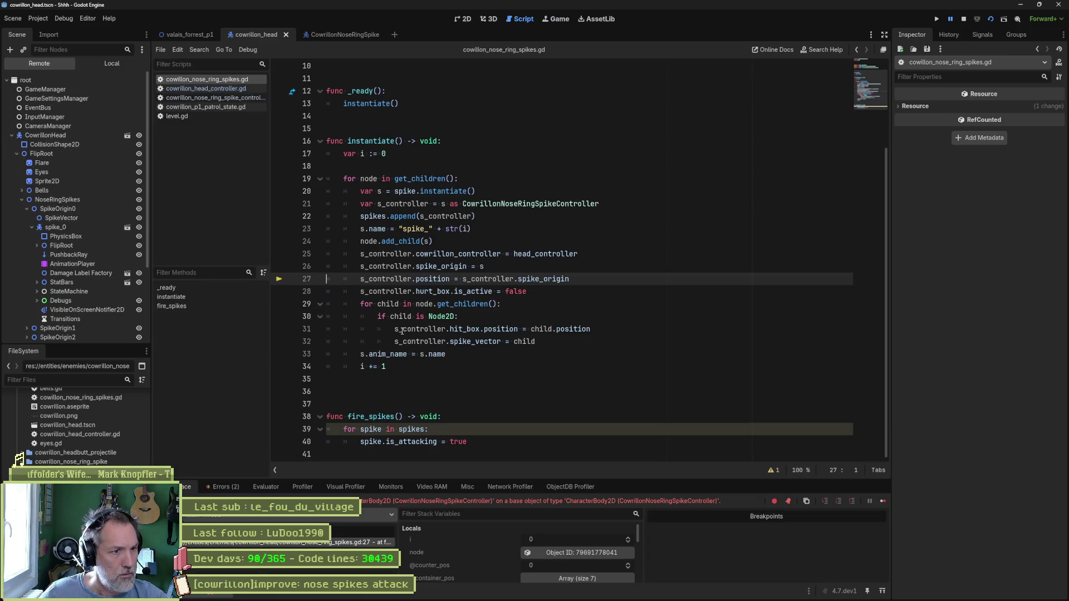
mouse_move(402, 331)
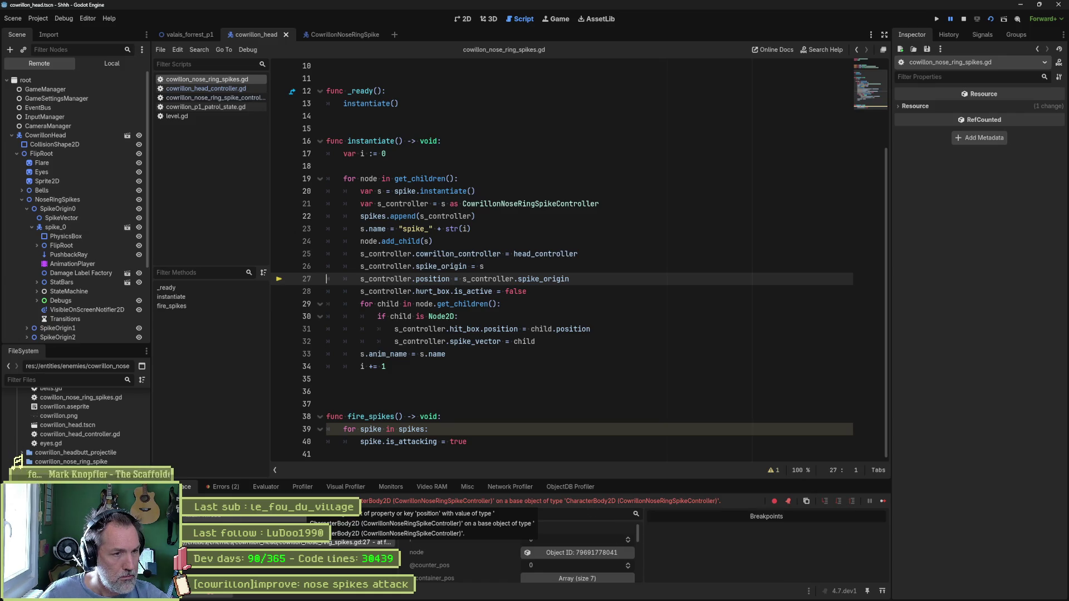
Insert cowrillon_controller into line 27's position assignment and run the scene again.
key(F8)
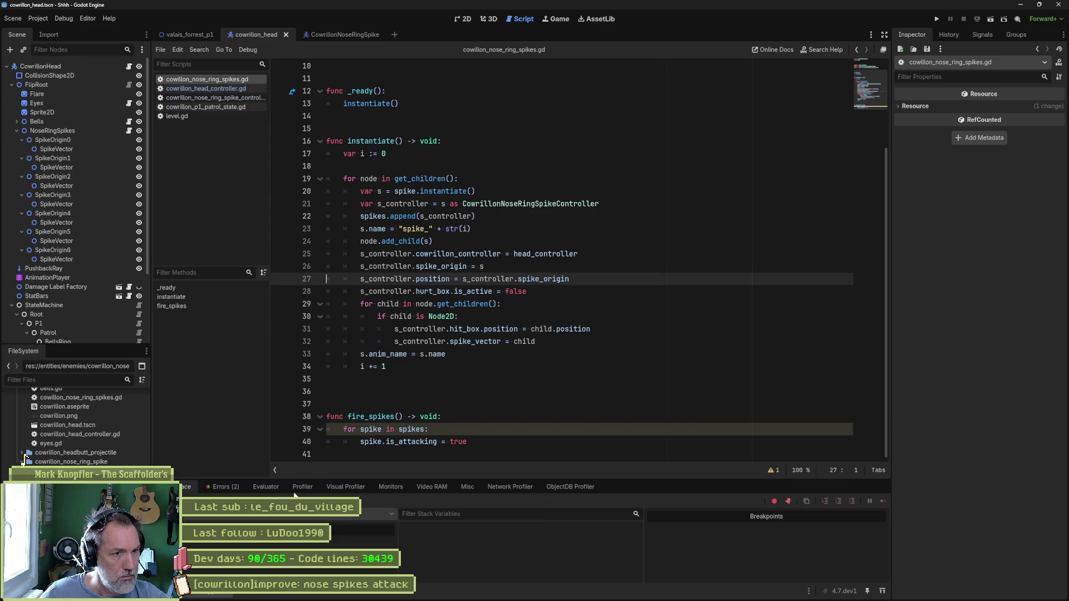
double_click(434, 255)
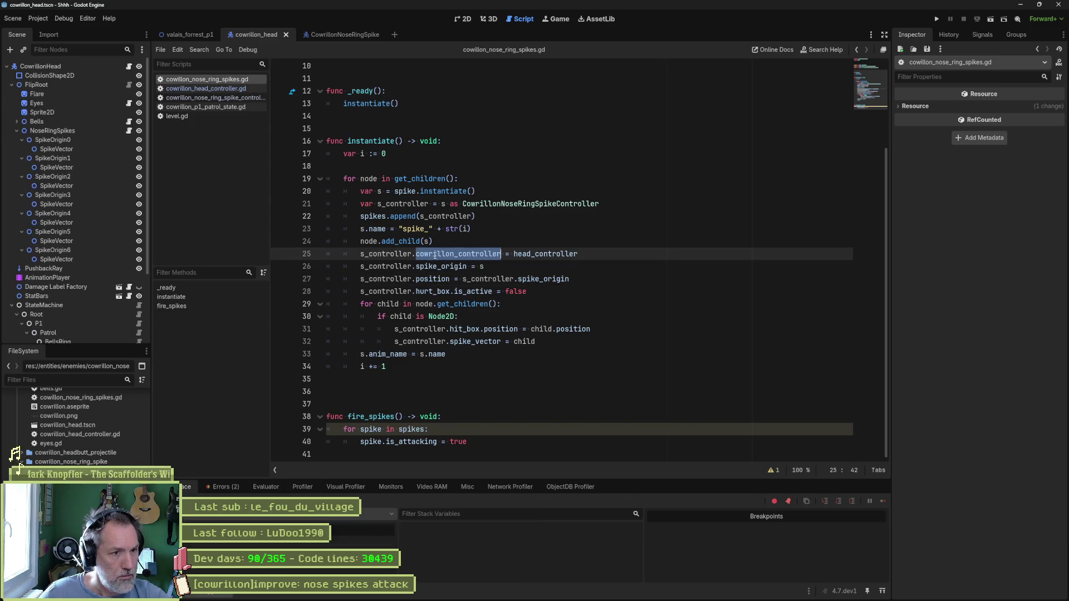
click(414, 279)
text(cowrillon_controller)
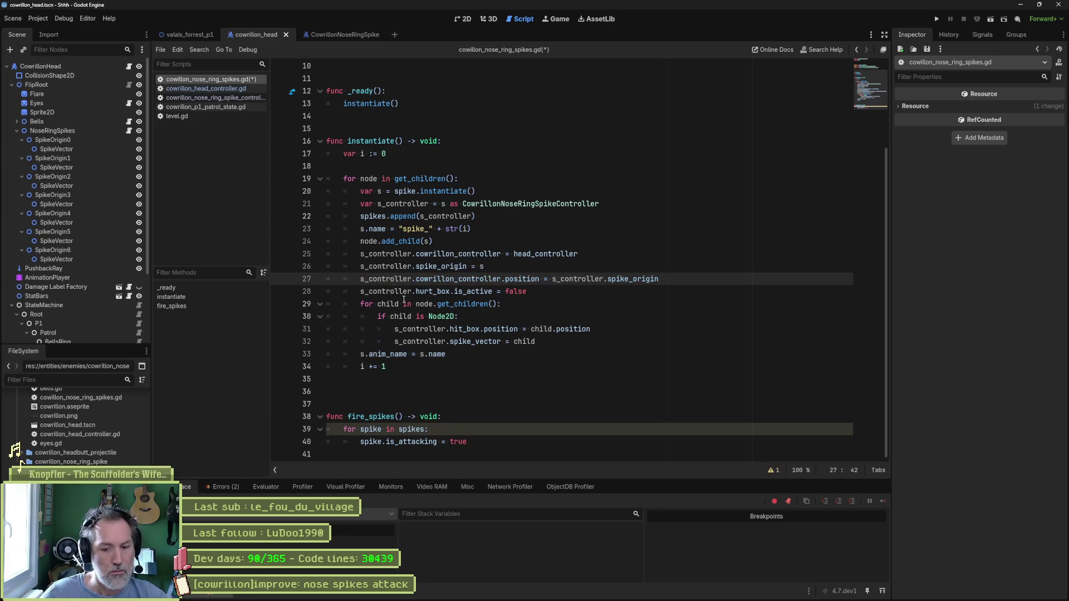
key(F6)
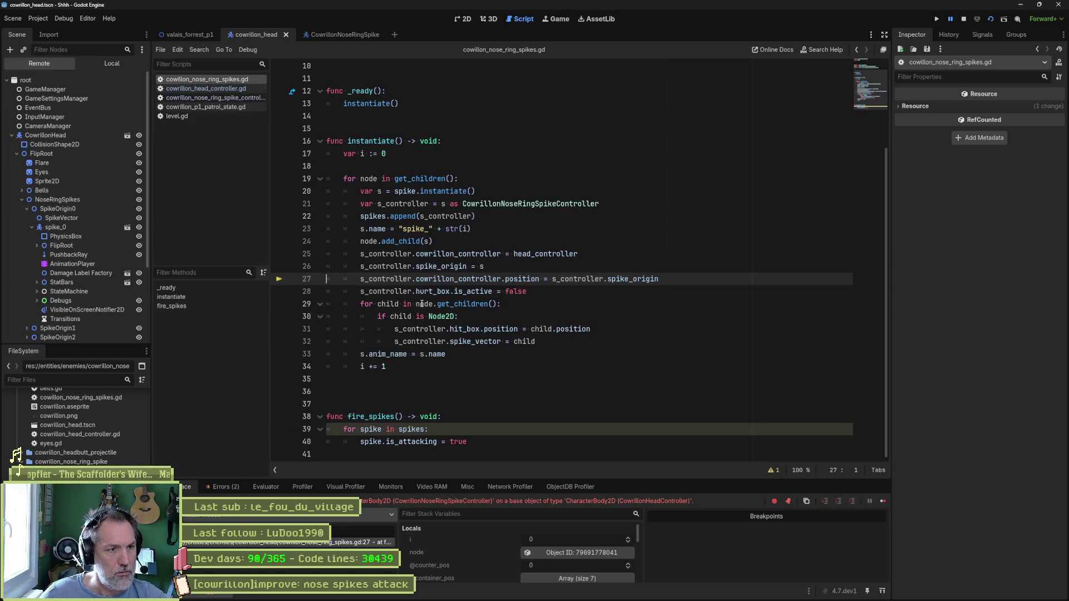
Change line 27's assignee to node so it sets node.position, then rerun.
key(F8)
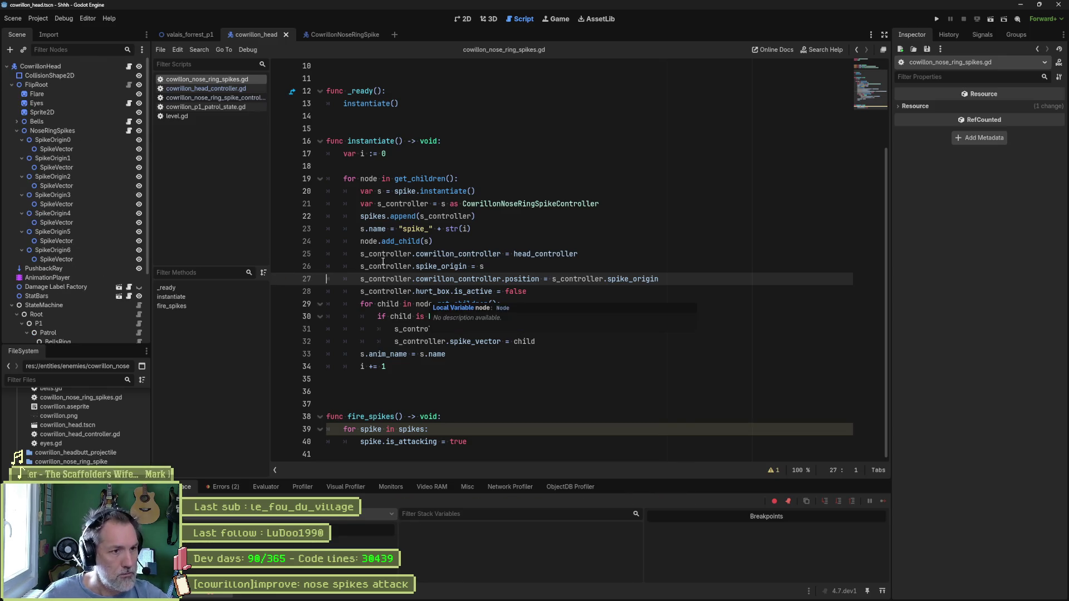
double_click(385, 254)
double_click(374, 241)
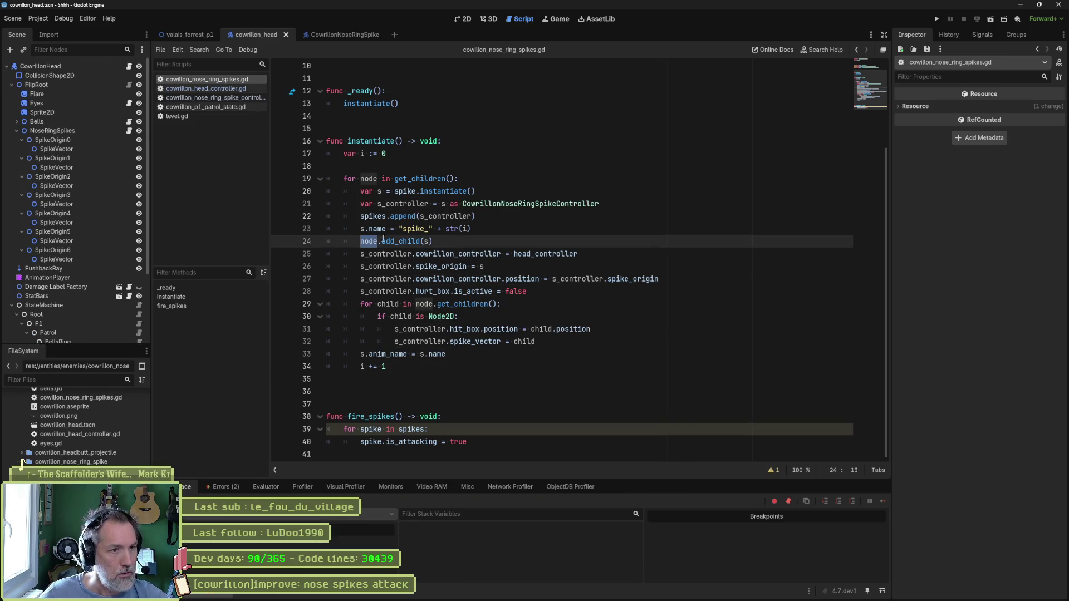
double_click(393, 279)
text(node)
key(ctrl+Delete)
key(ctrl+Delete)
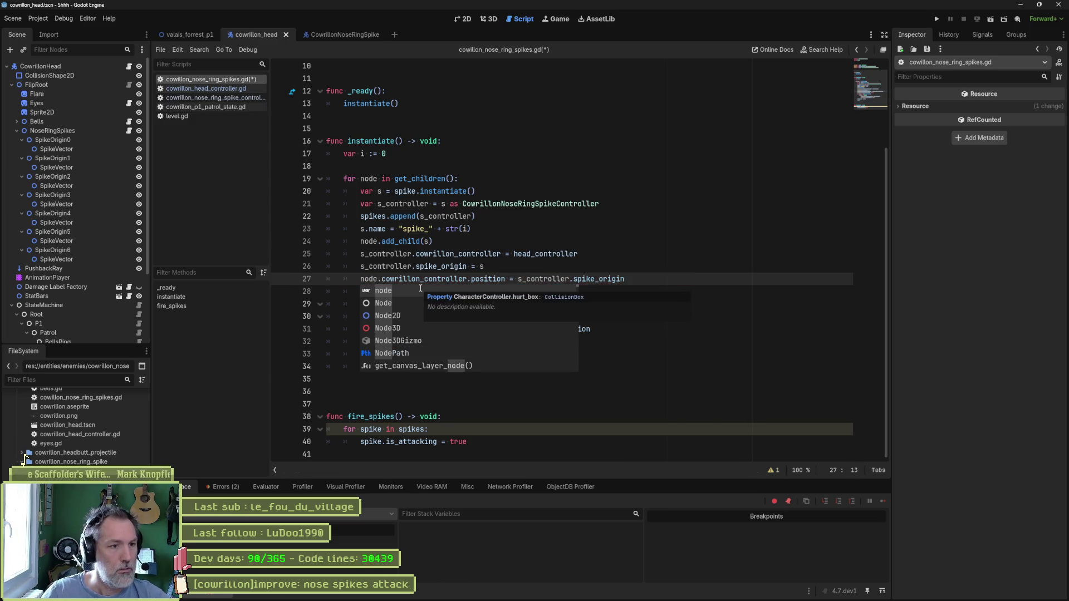
key(F6)
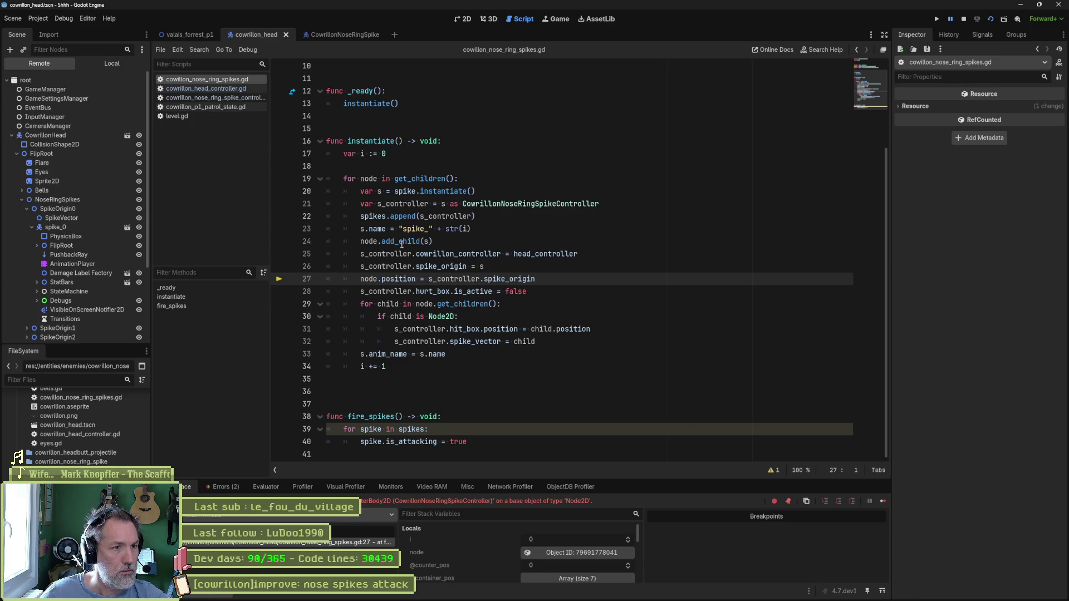
Check the Errors list, append .position to line 27's spike_origin, and run the head scene.
key(F8)
mouse_move(401, 244)
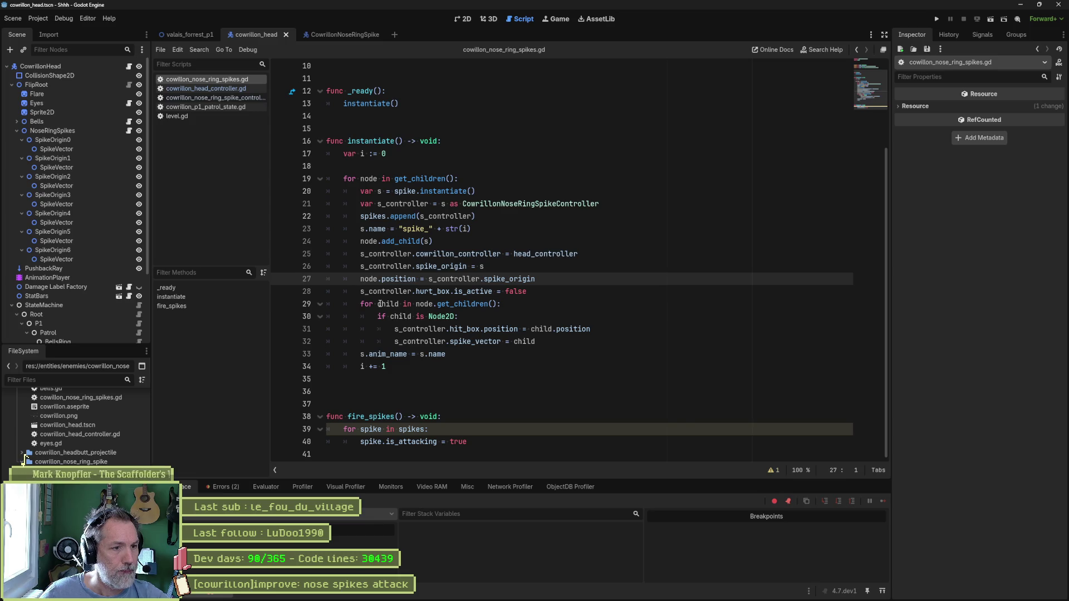
click(223, 486)
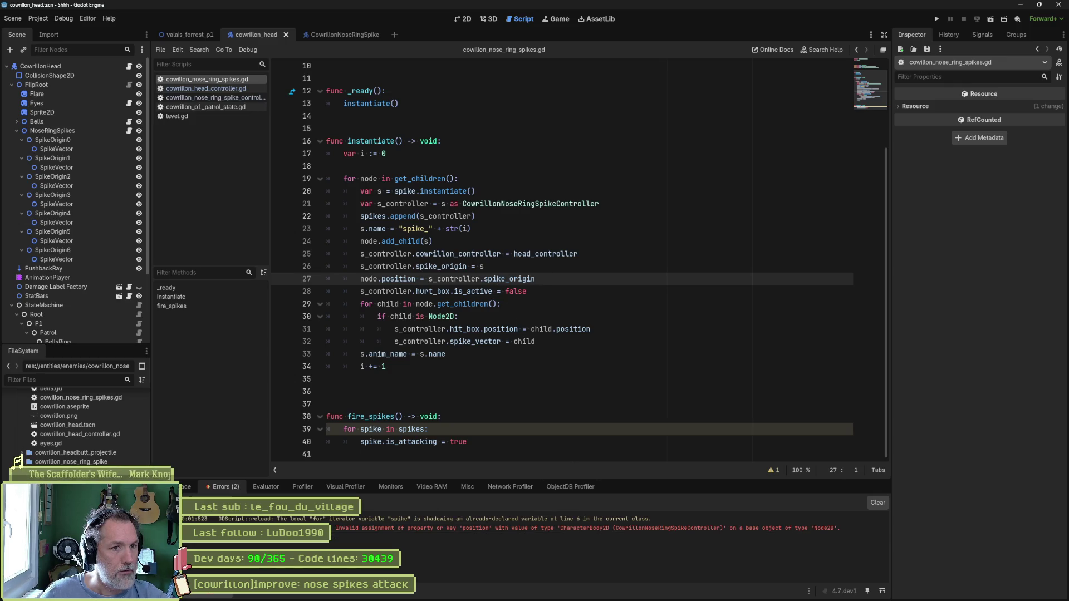
mouse_move(528, 278)
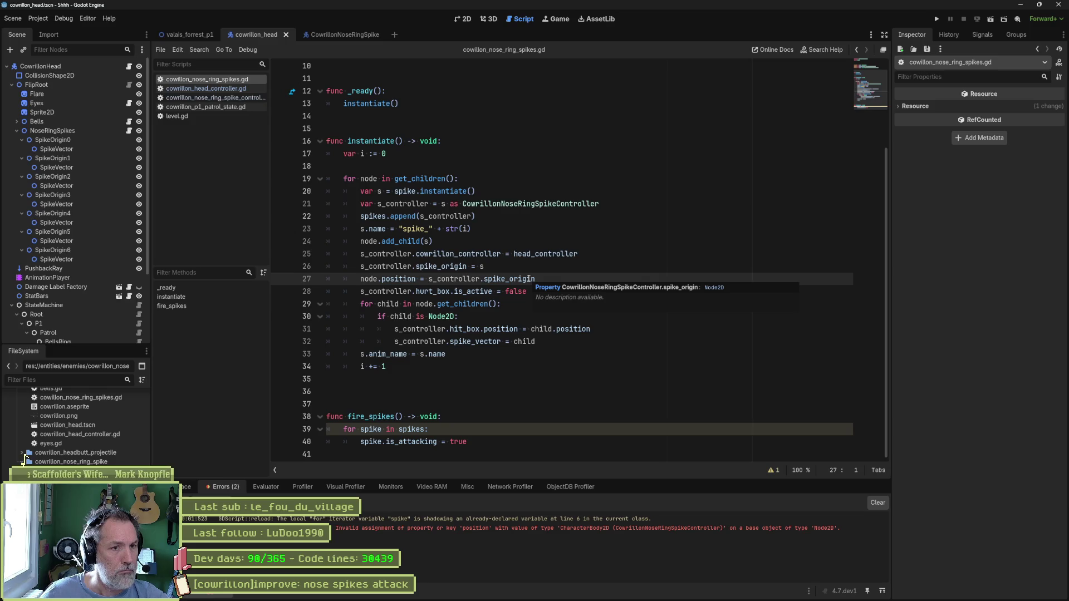
click(549, 279)
text(.p)
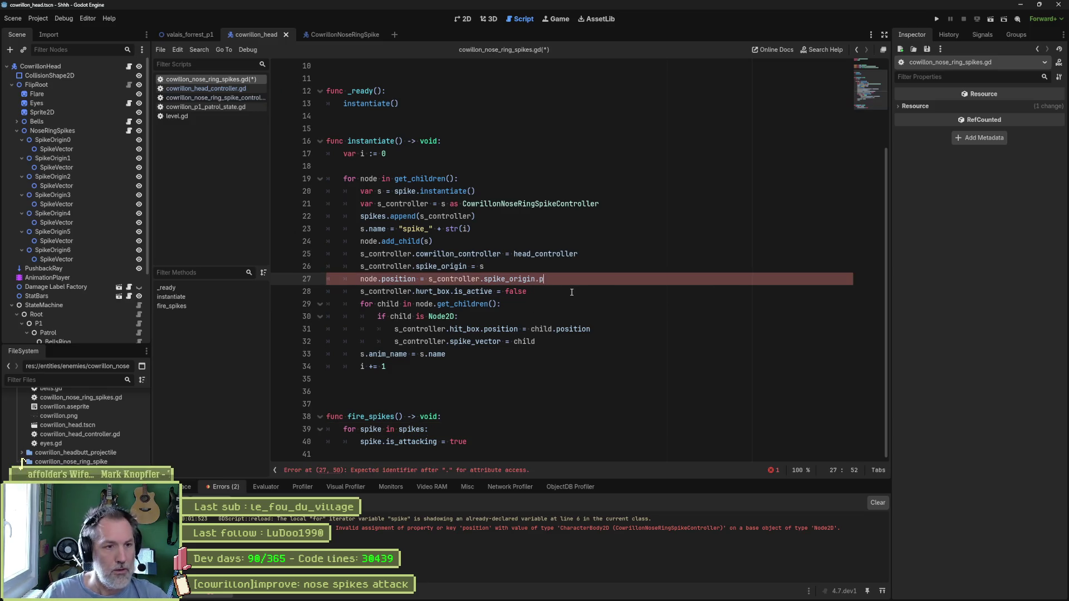
text(osition)
key(F6)
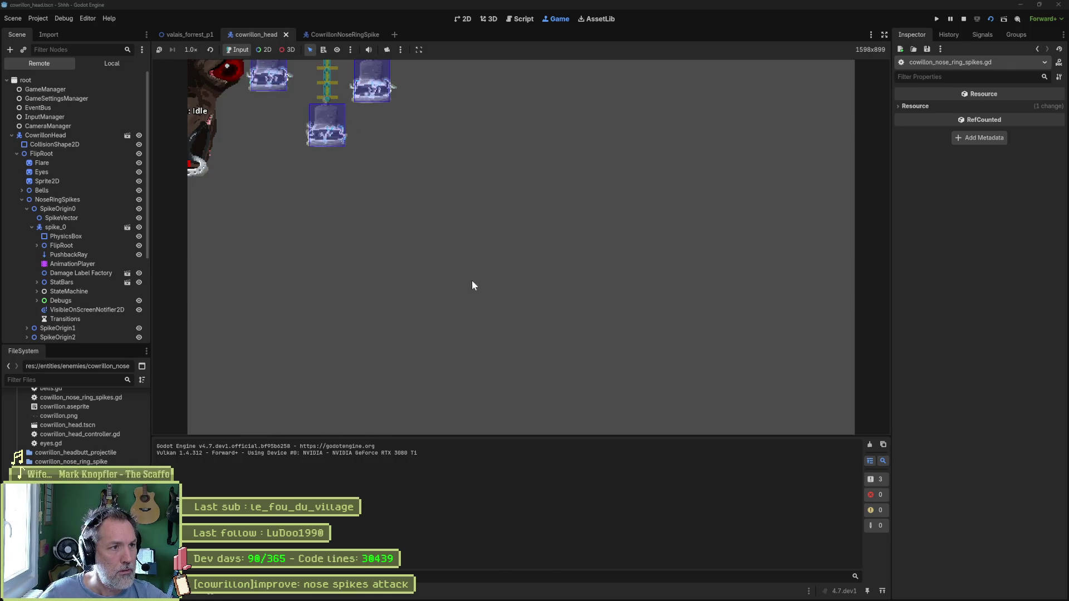
Run the valais_forrest_p1 level and inspect SpikeOrigin0, SpikeOrigin1, spike_0 and spike_1 live.
key(F8)
click(189, 32)
key(F6)
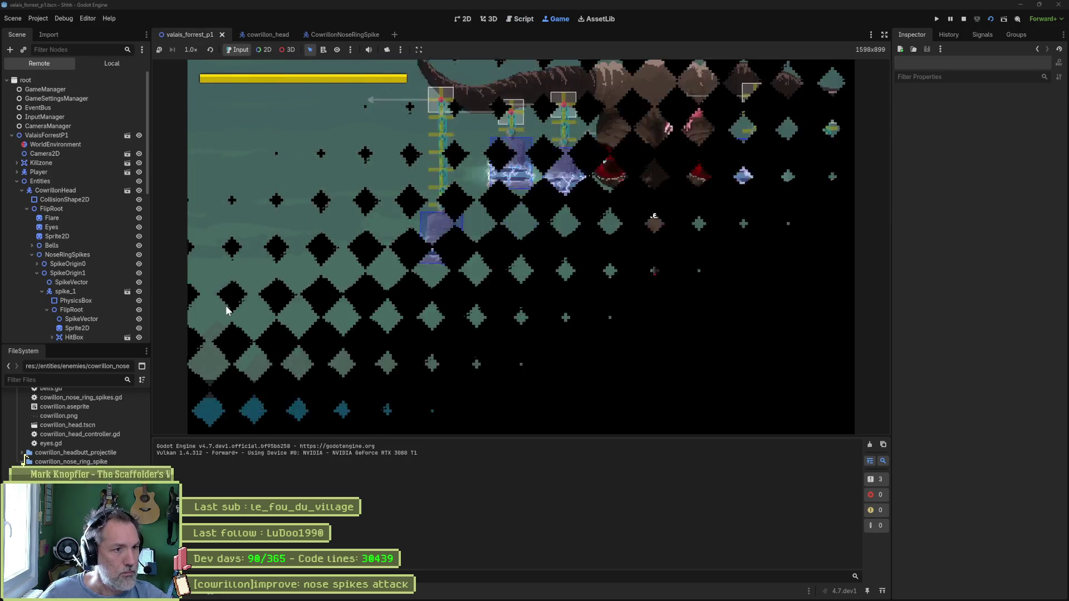
click(85, 265)
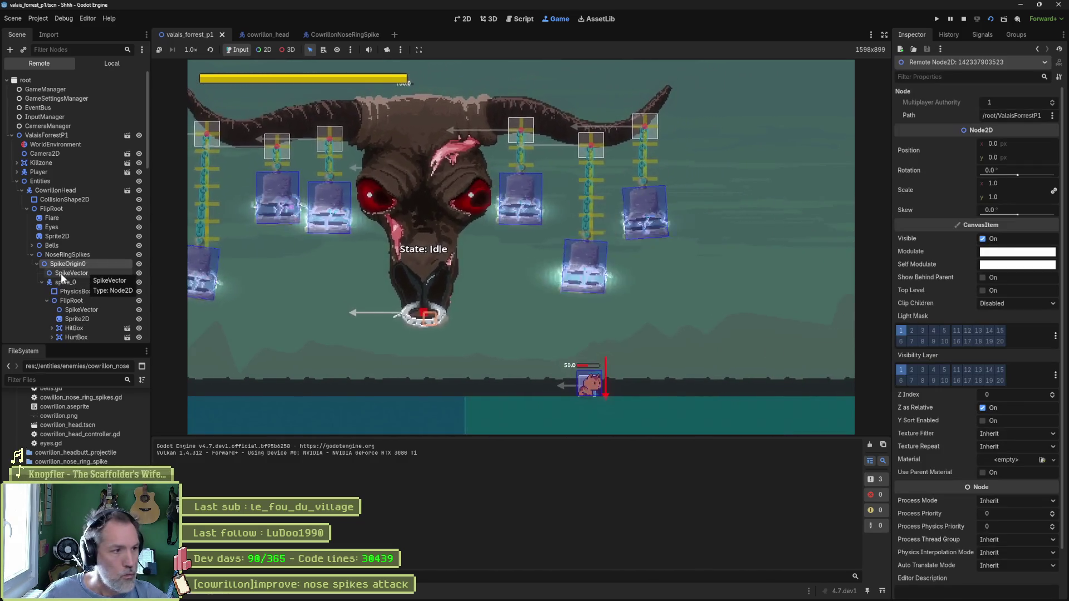
scroll(62, 273, down, 5)
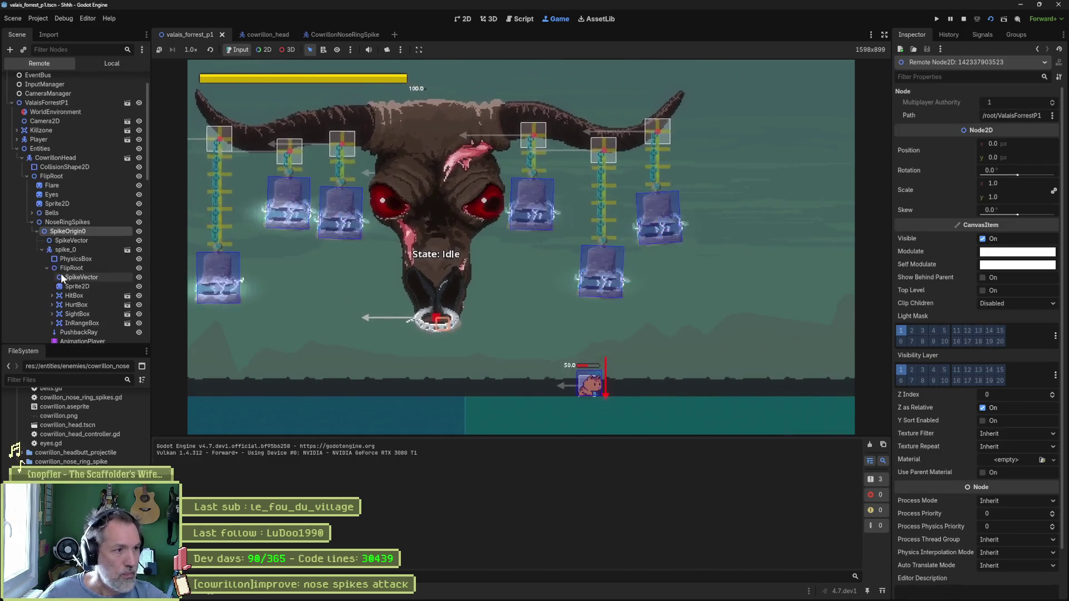
click(62, 275)
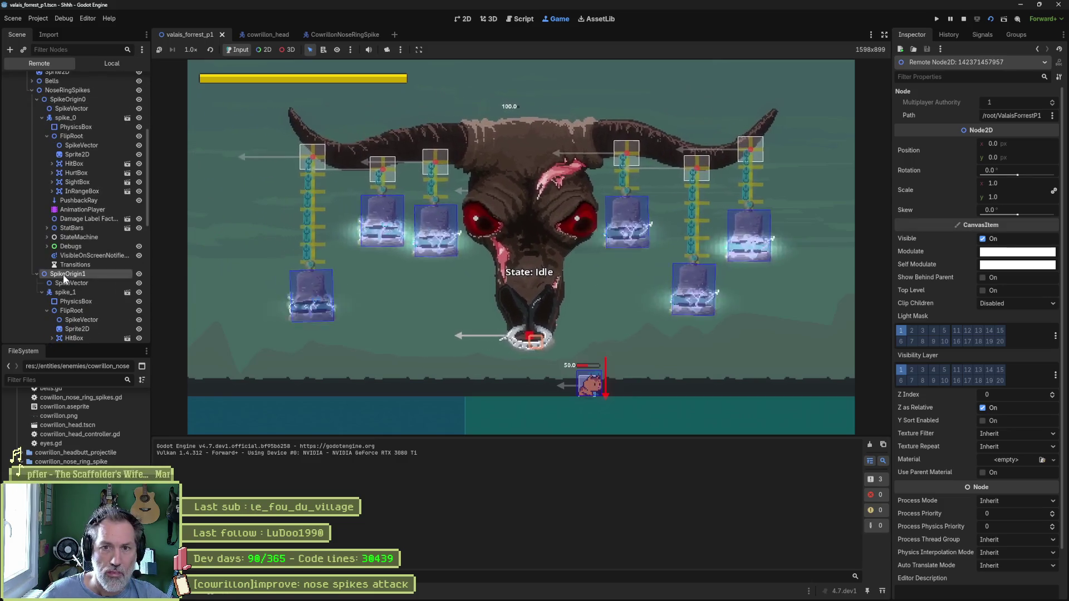
click(80, 118)
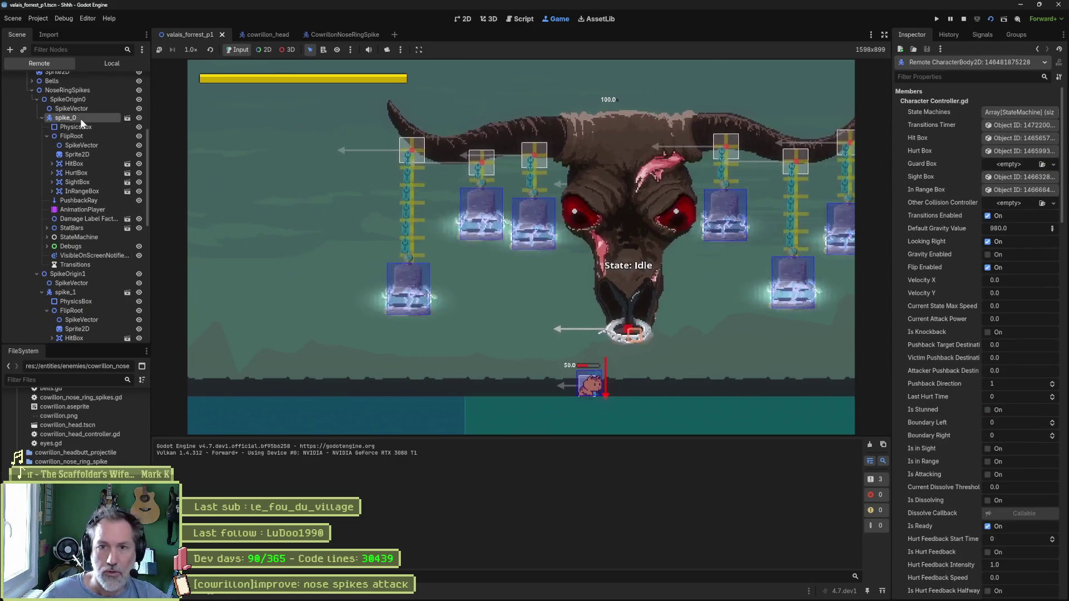
scroll(955, 390, down, 15)
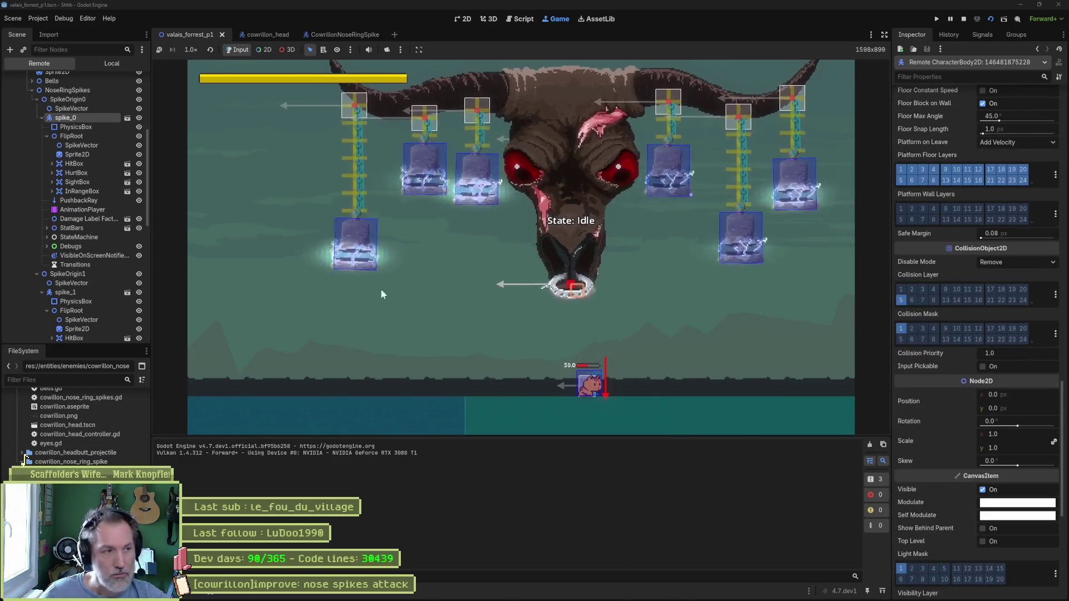
click(95, 291)
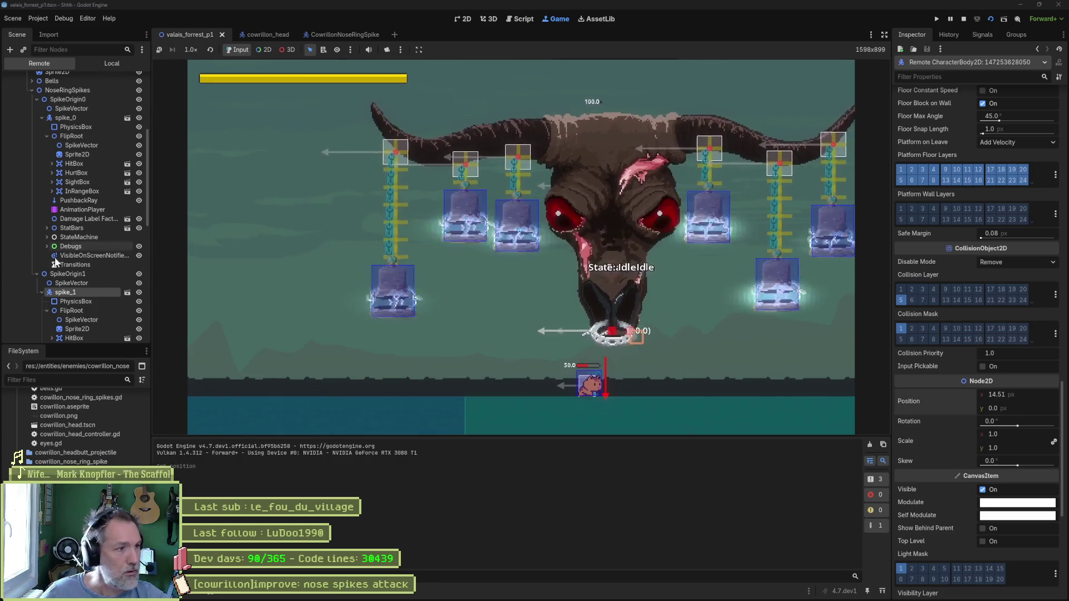
Expand SpikeOrigin2, shift spike_2's Position x rightward, then stop the game.
scroll(78, 279, down, 5)
double_click(68, 250)
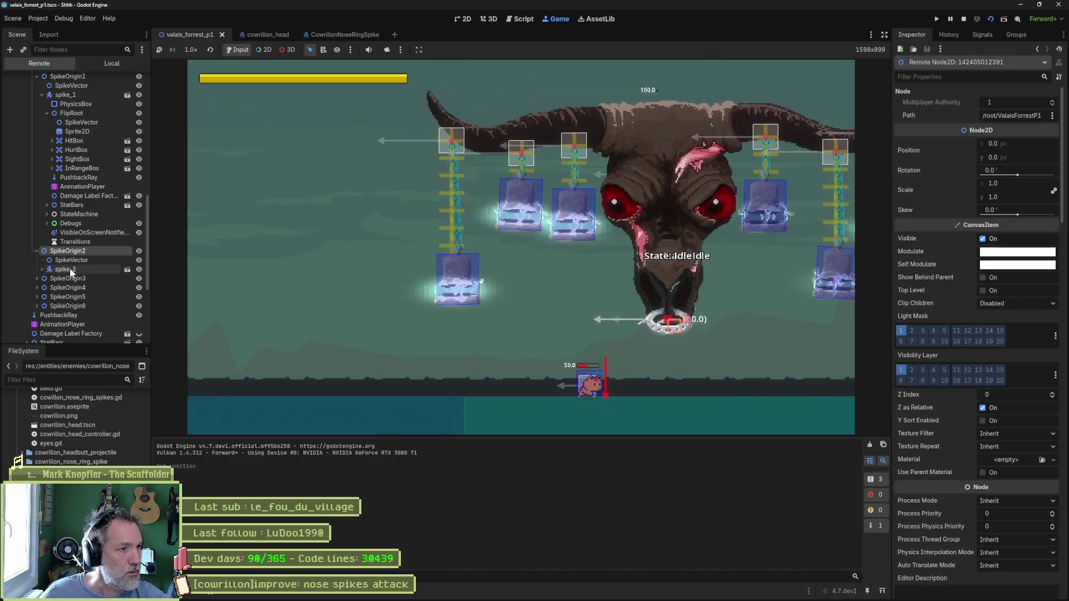
click(69, 268)
scroll(1007, 344, down, 15)
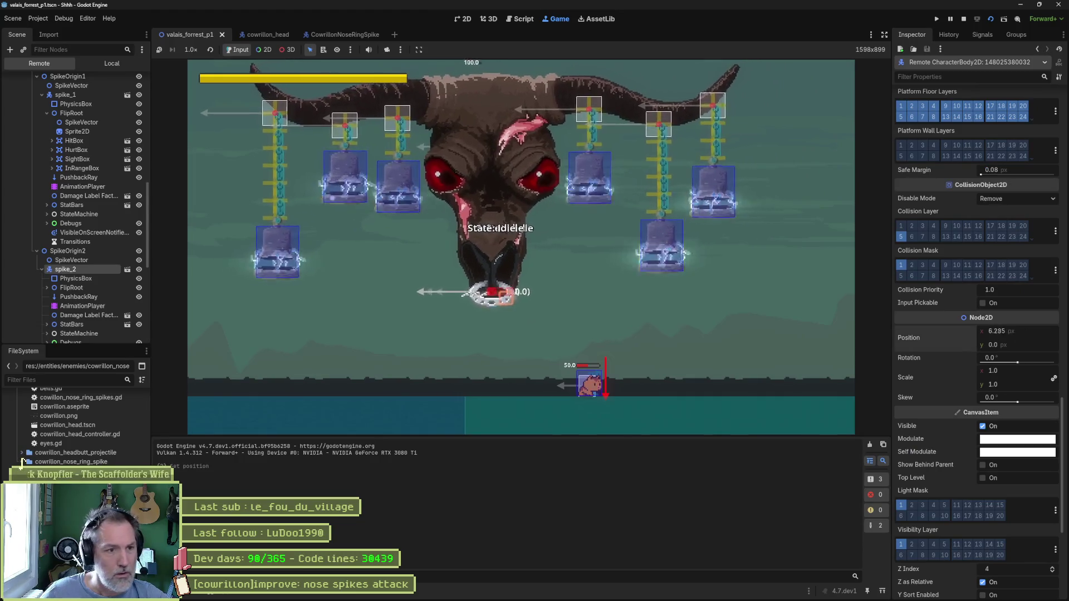
drag(997, 330, 1017, 333)
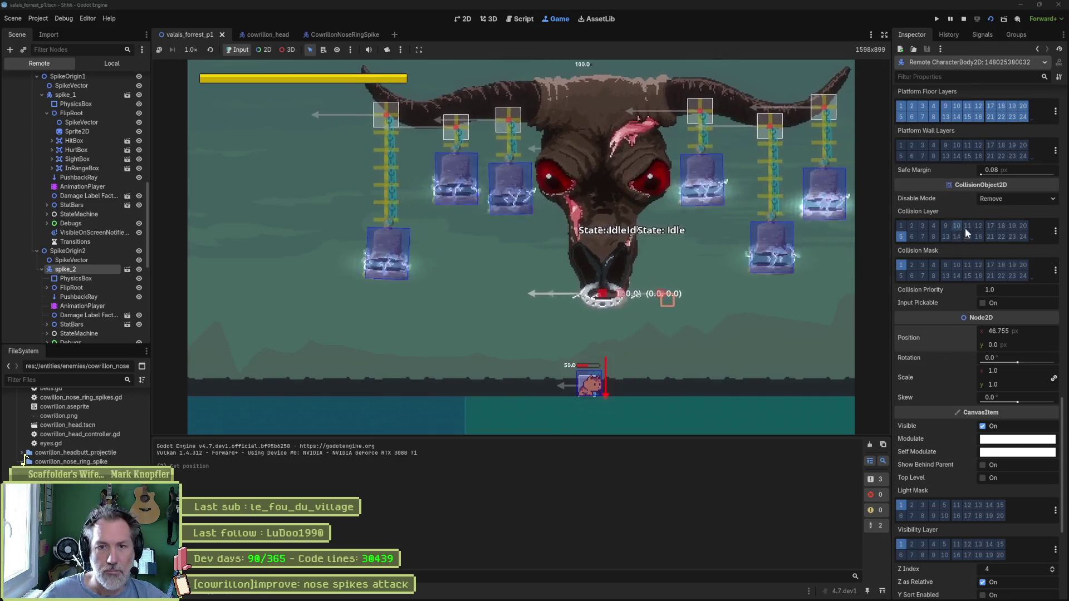
scroll(964, 228, up, 15)
scroll(967, 245, down, 5)
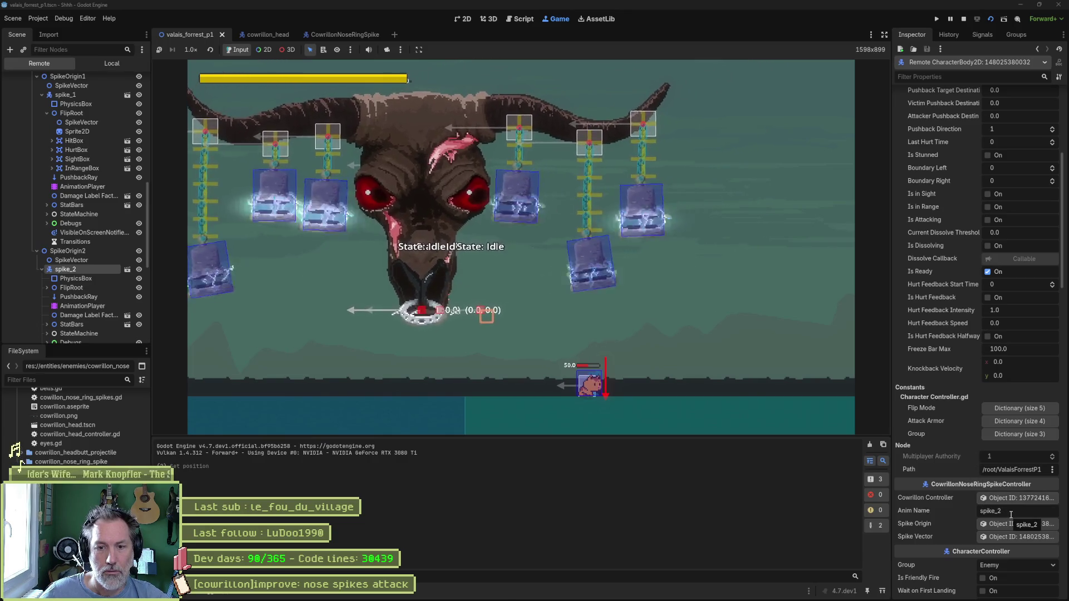
key(F8)
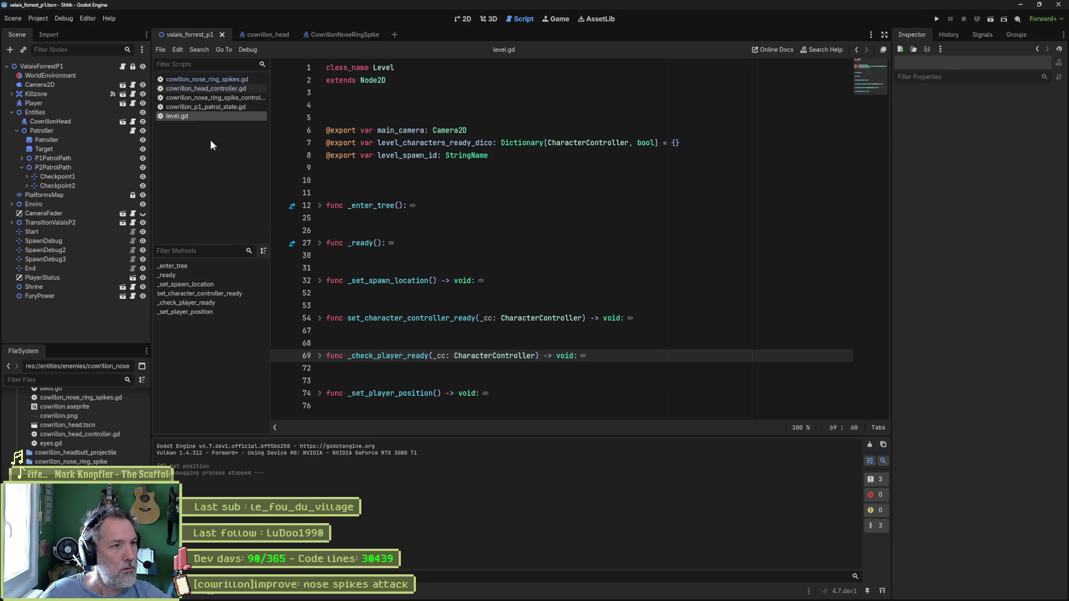
Select CowrillonNoseRingSpike's AnimationPlayer, preview the spike_1 animation, then switch back to spike_0.
click(343, 34)
click(47, 158)
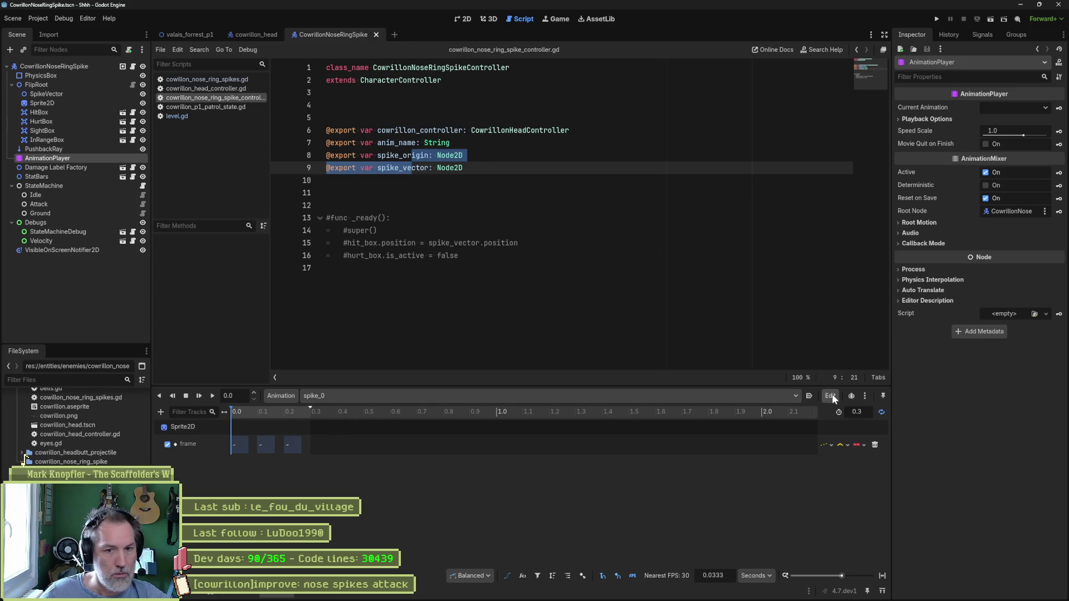
click(796, 395)
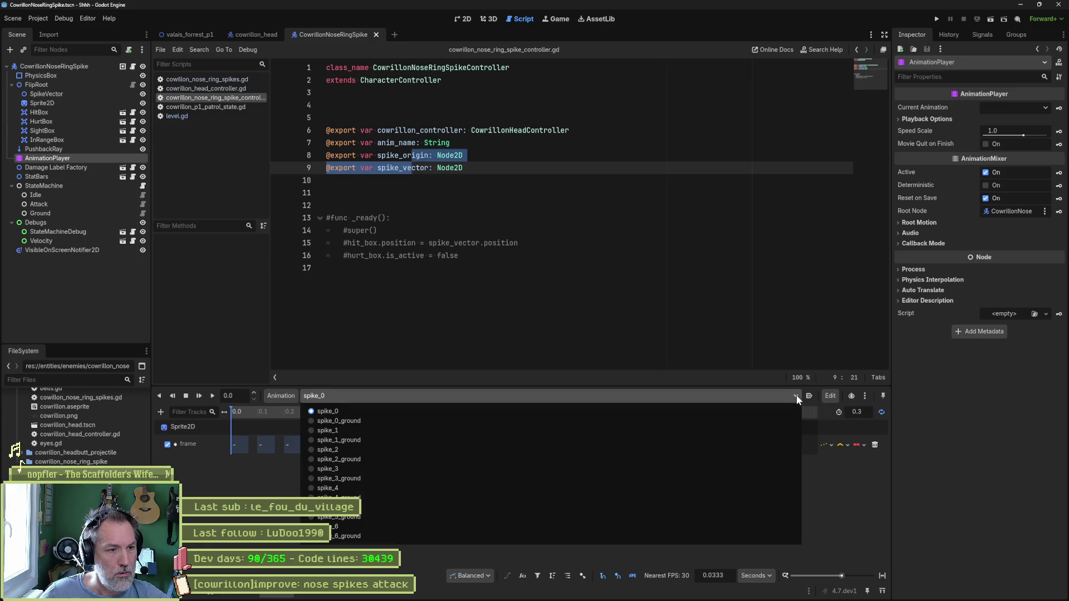
click(696, 243)
click(463, 18)
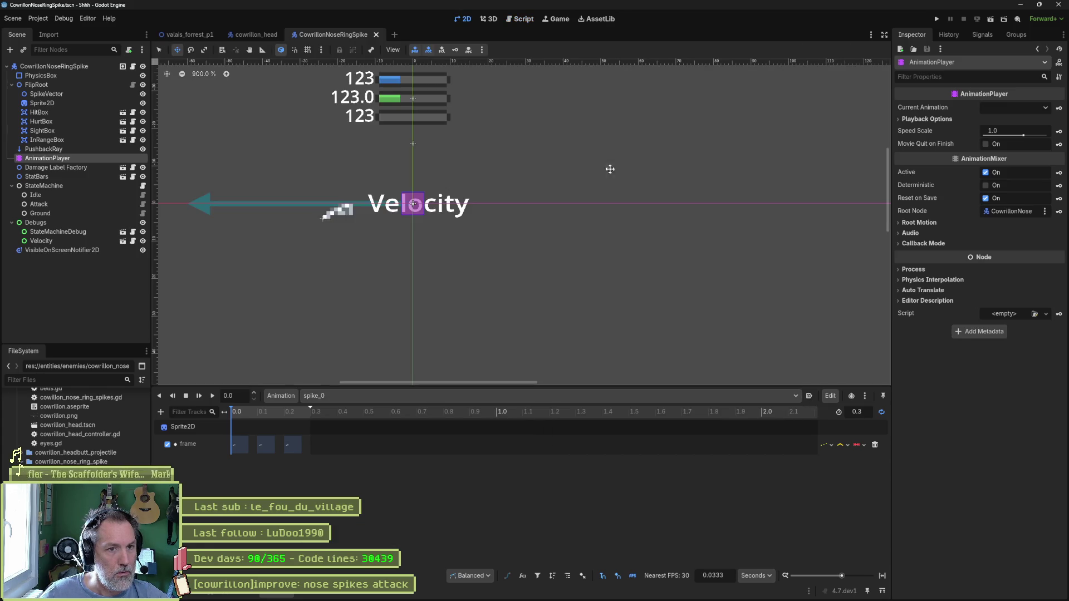
click(791, 396)
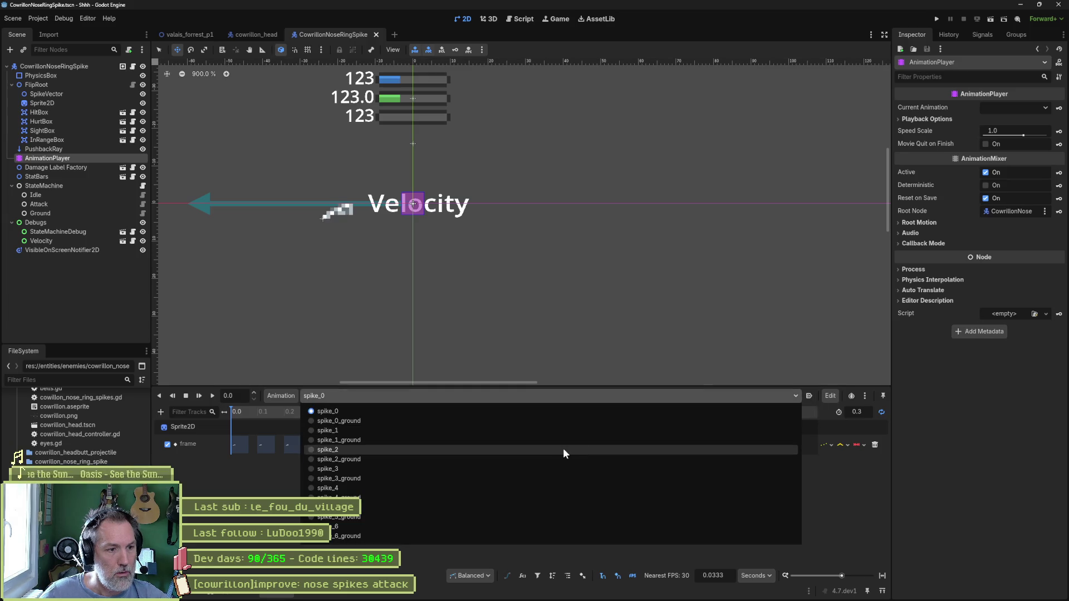
click(559, 433)
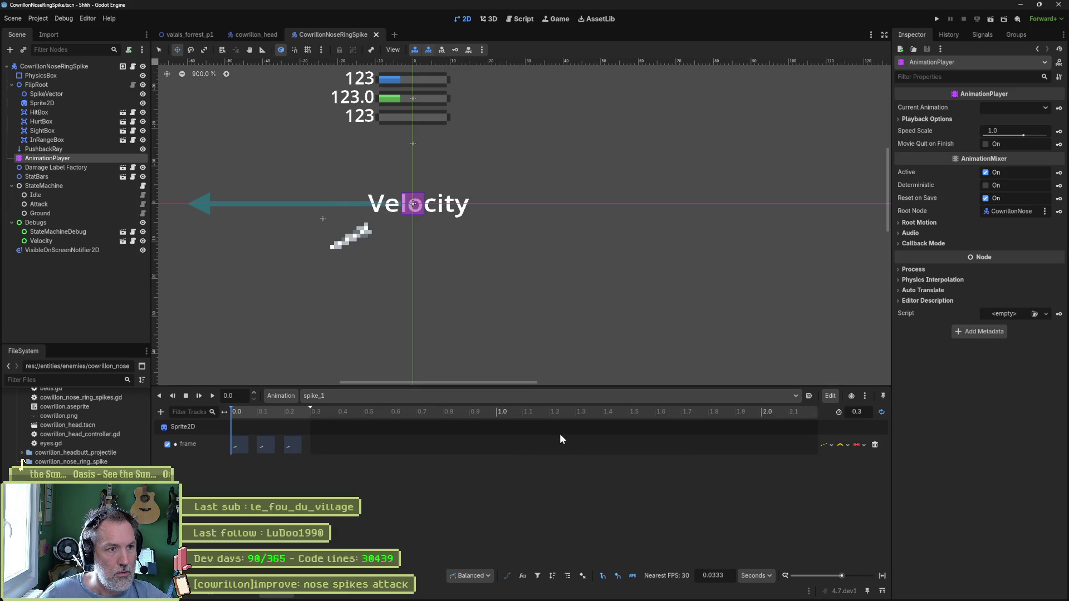
click(621, 394)
click(607, 414)
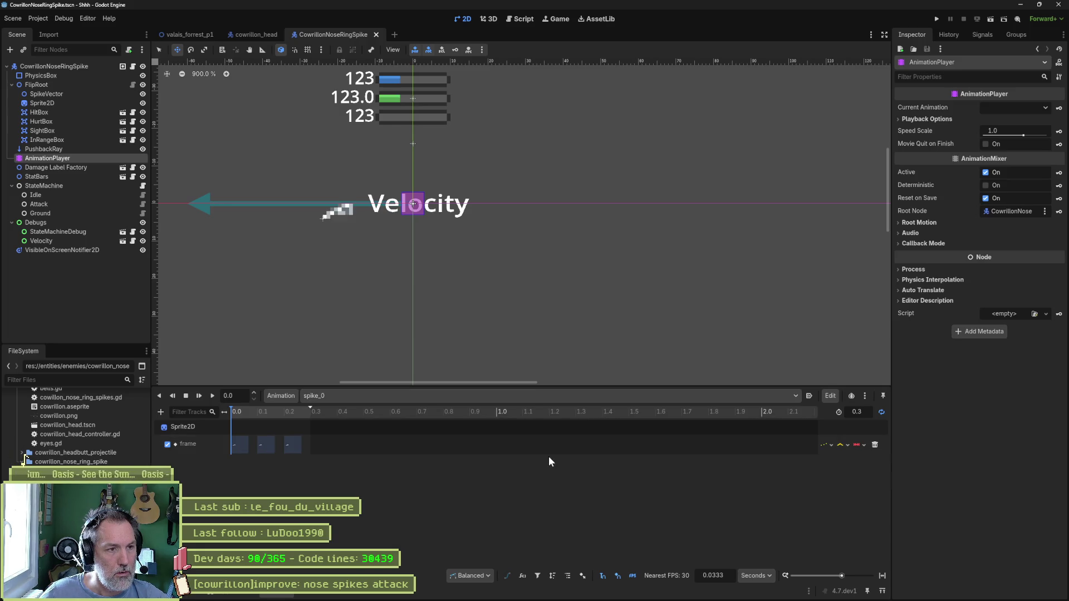
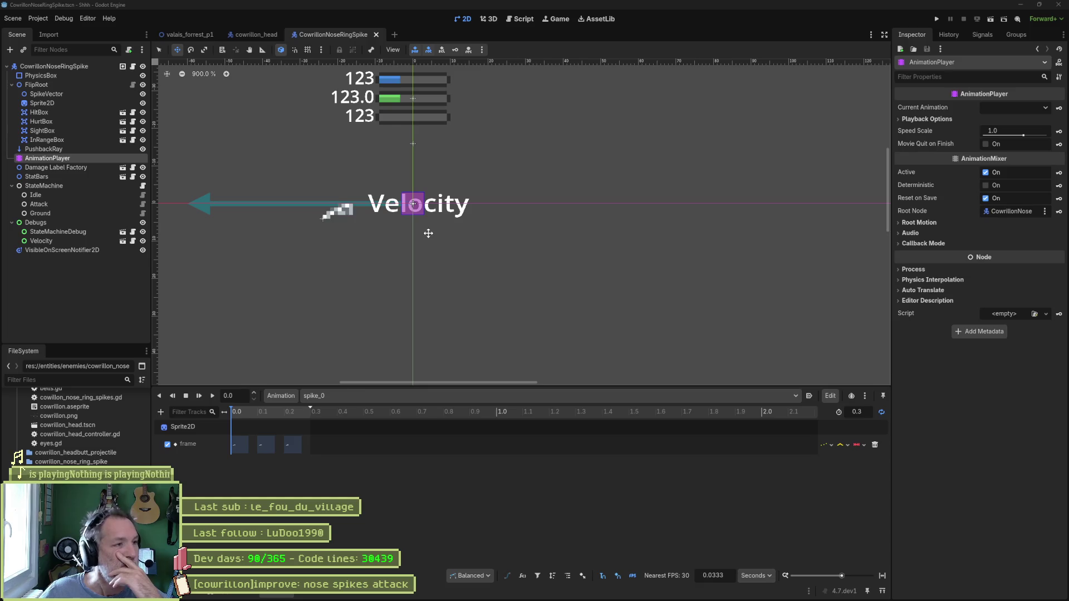
Review the anim_name declaration and the Idle state's enter_state code.
click(519, 21)
click(391, 175)
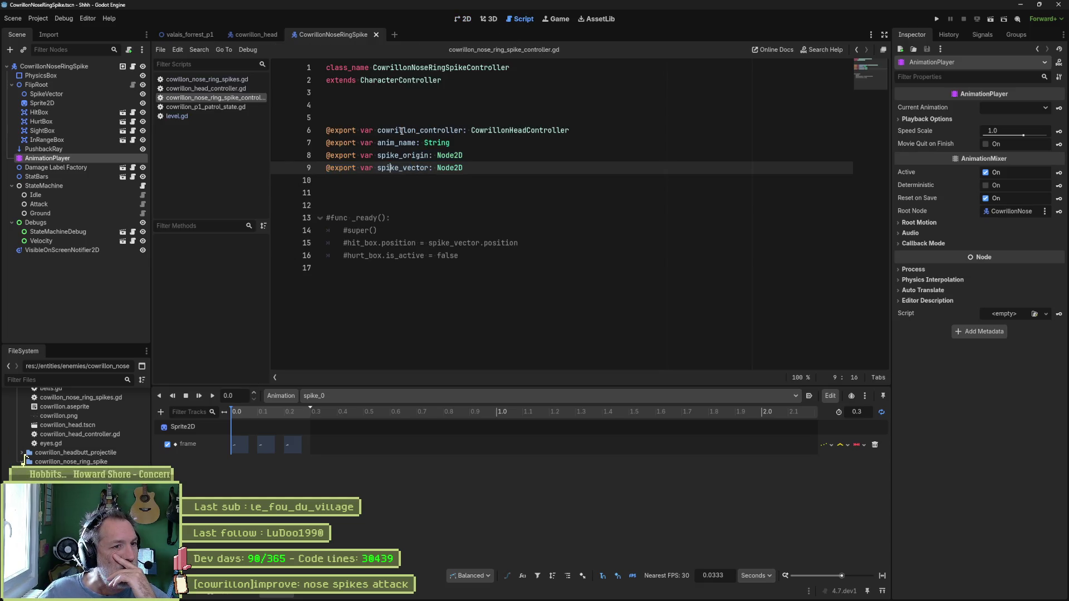
click(400, 143)
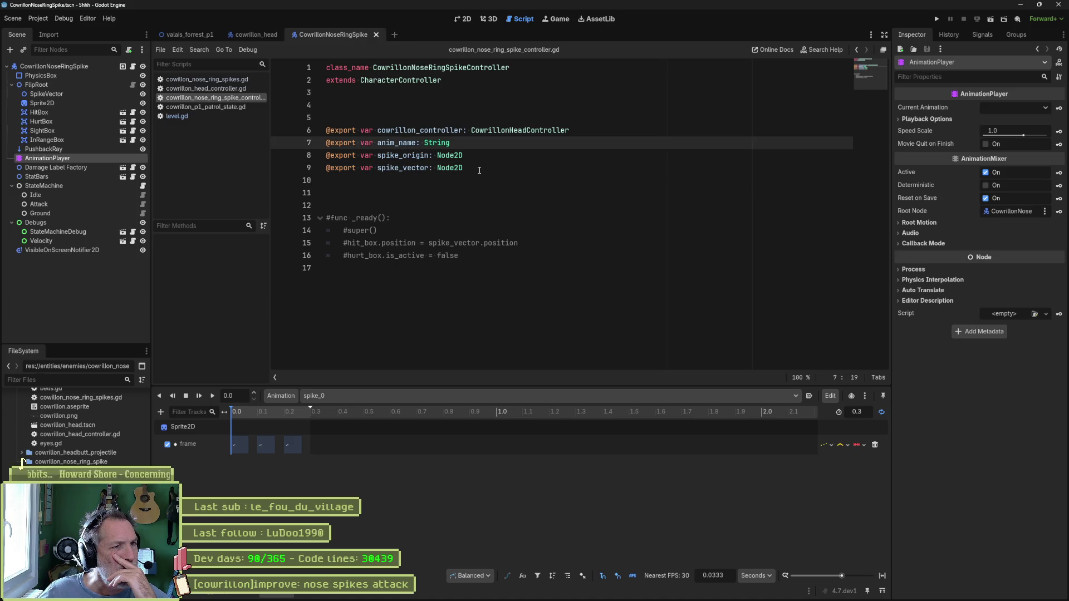
click(143, 196)
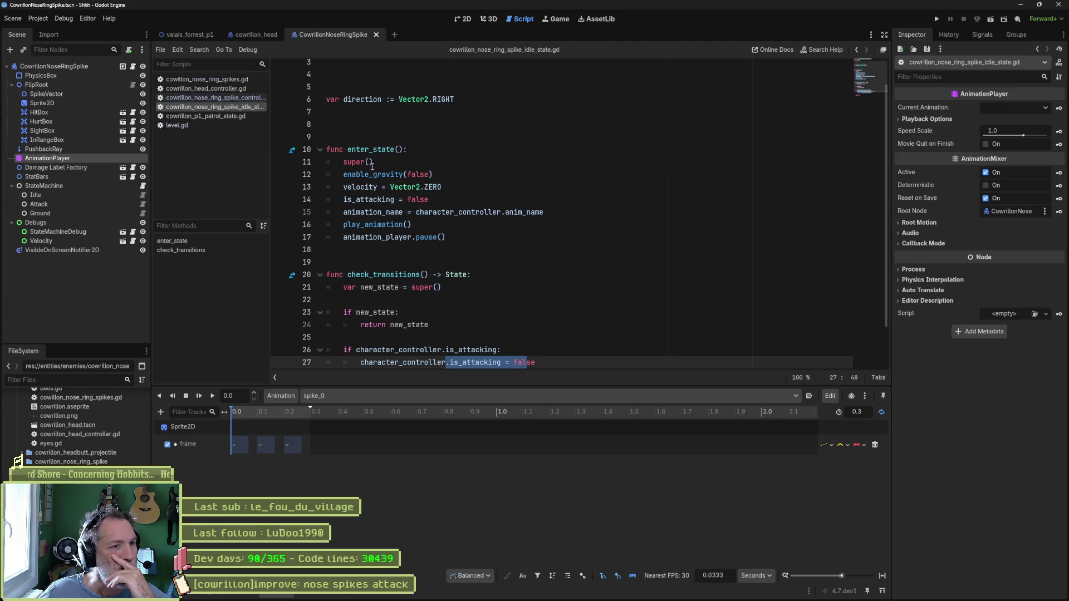
drag(377, 174, 369, 238)
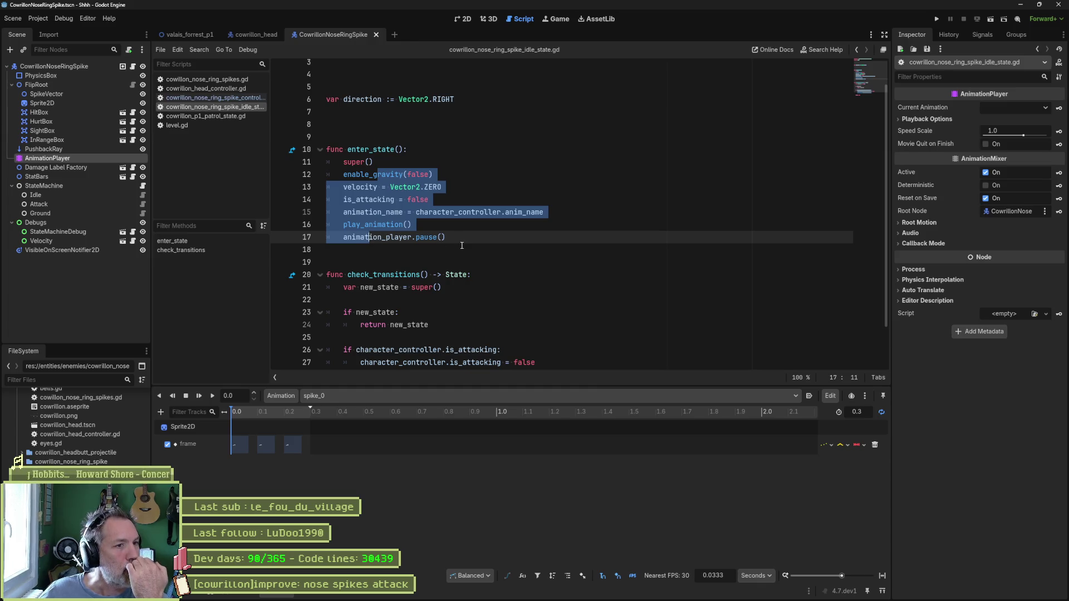
scroll(463, 246, down, 1)
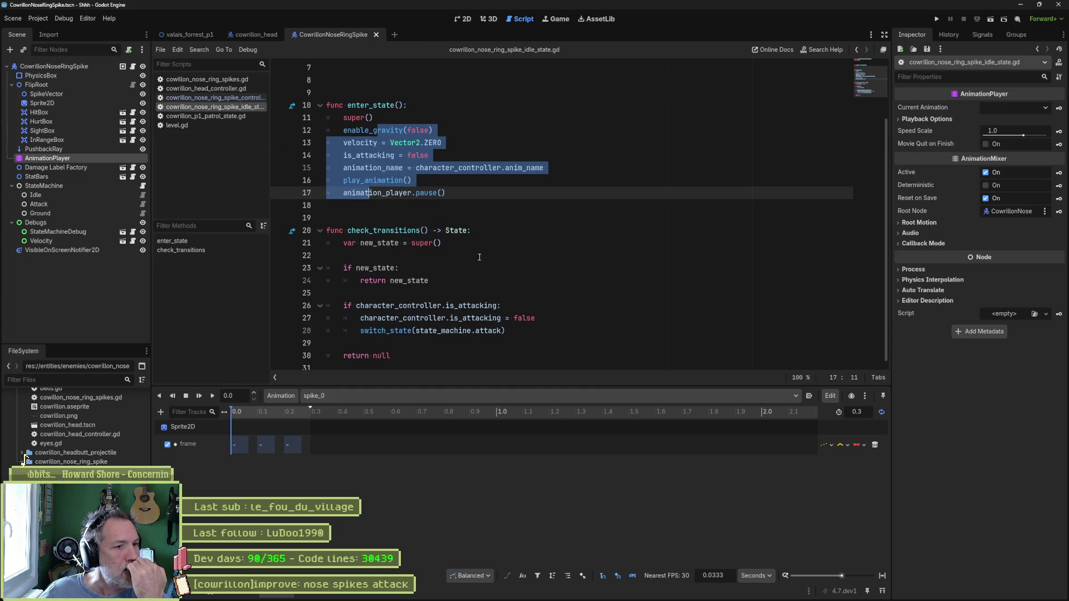
scroll(493, 328, up, 2)
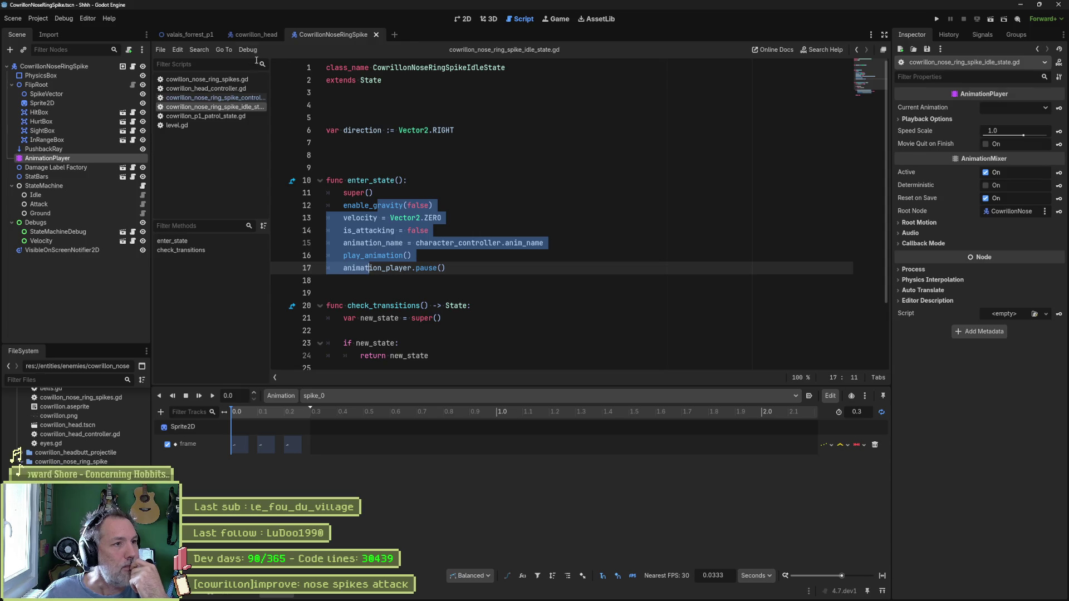
In the spike spawner script, change line 33's s.anim_name to s_controller.anim_name and run the game.
click(236, 79)
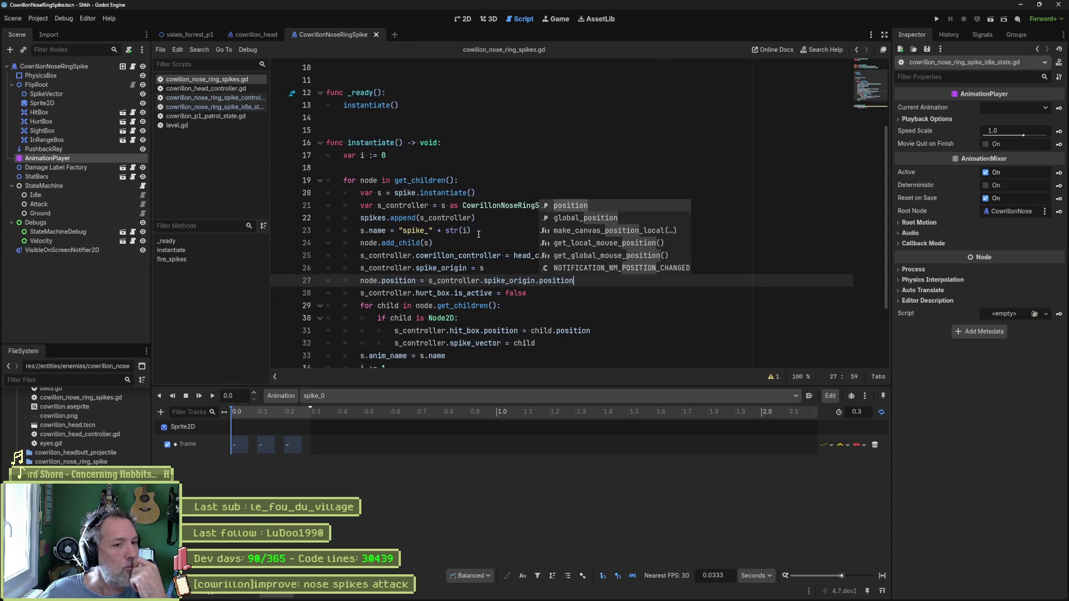
click(462, 239)
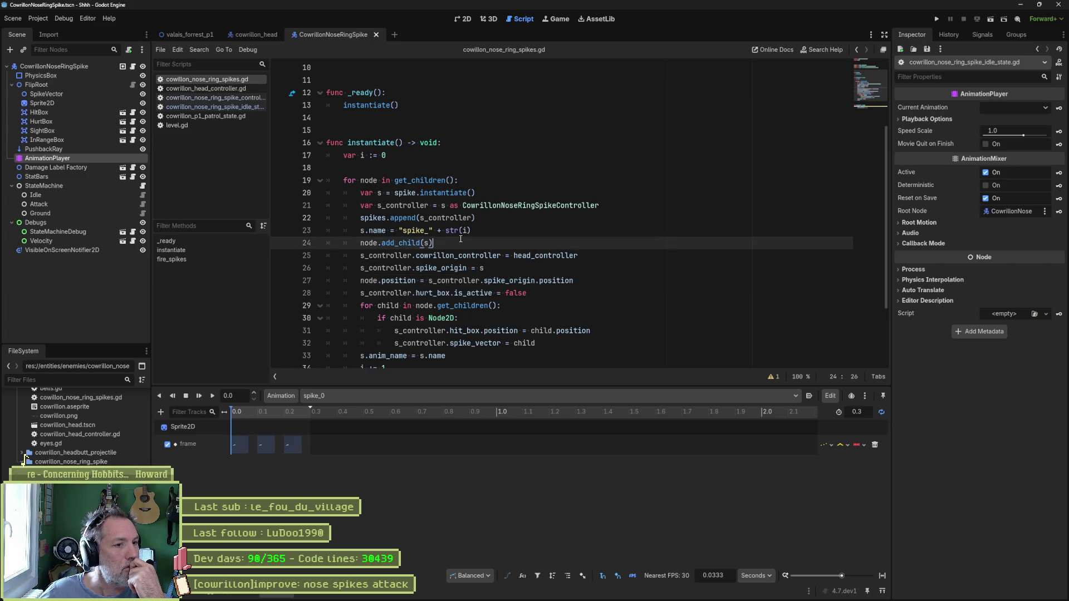
scroll(463, 244, down, 1)
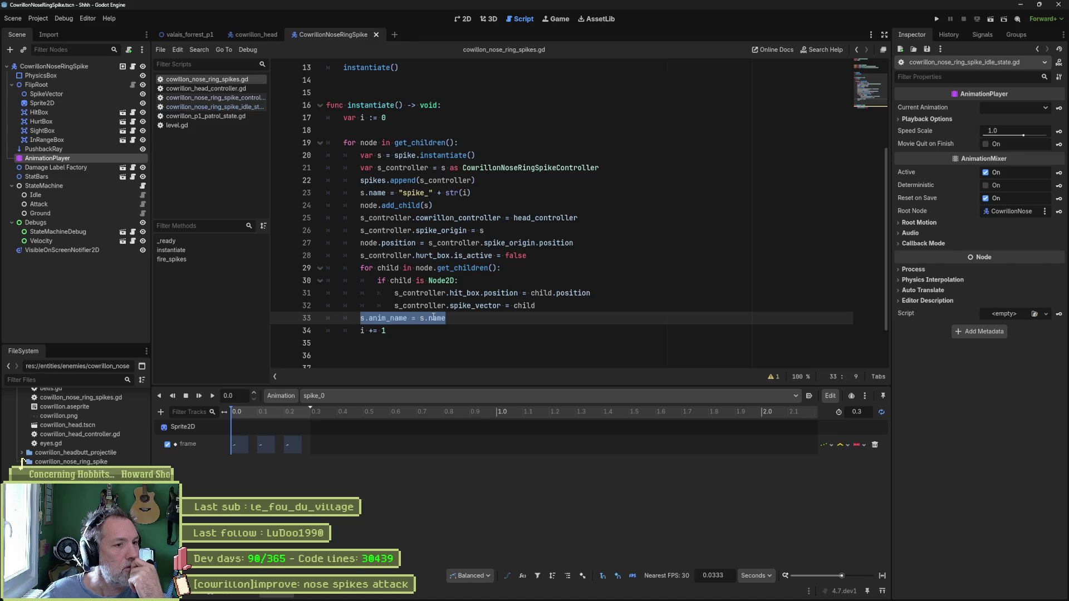
mouse_move(435, 317)
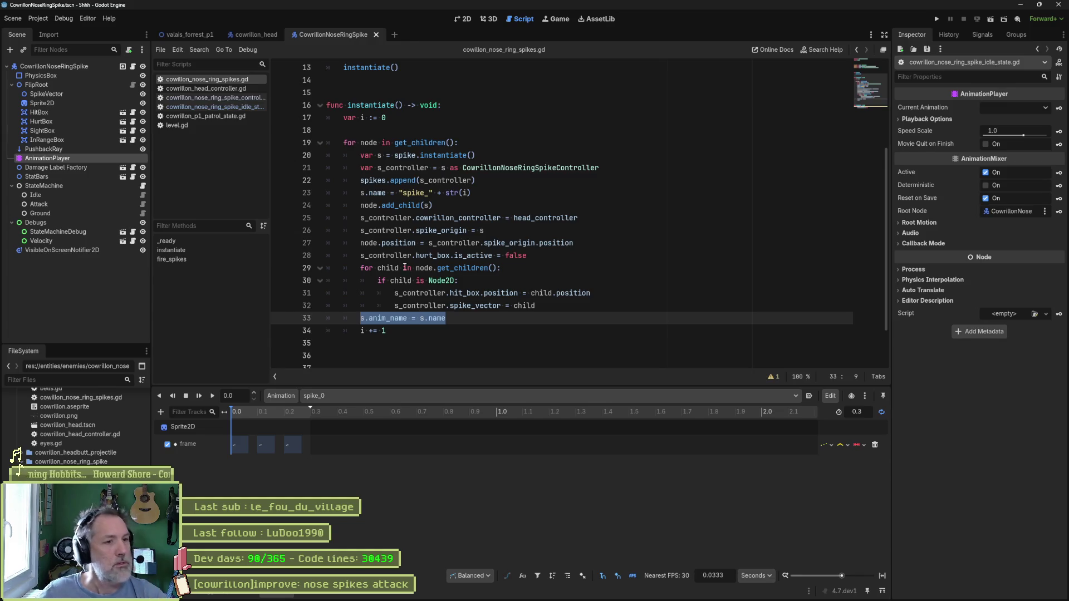
double_click(388, 230)
key(ctrl+c)
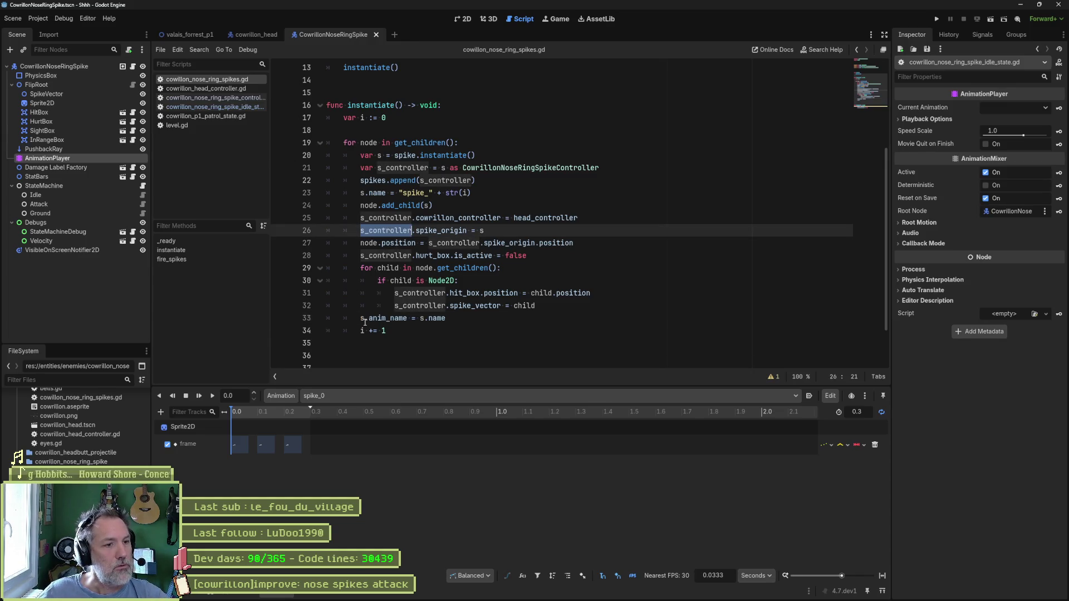
double_click(363, 317)
key(ctrl+v)
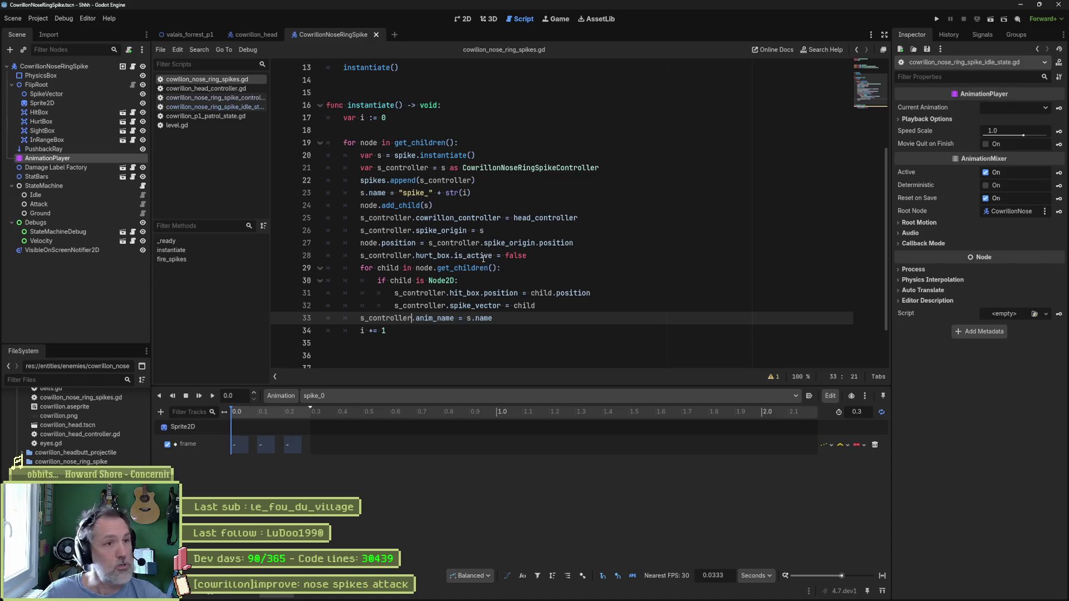
key(F6)
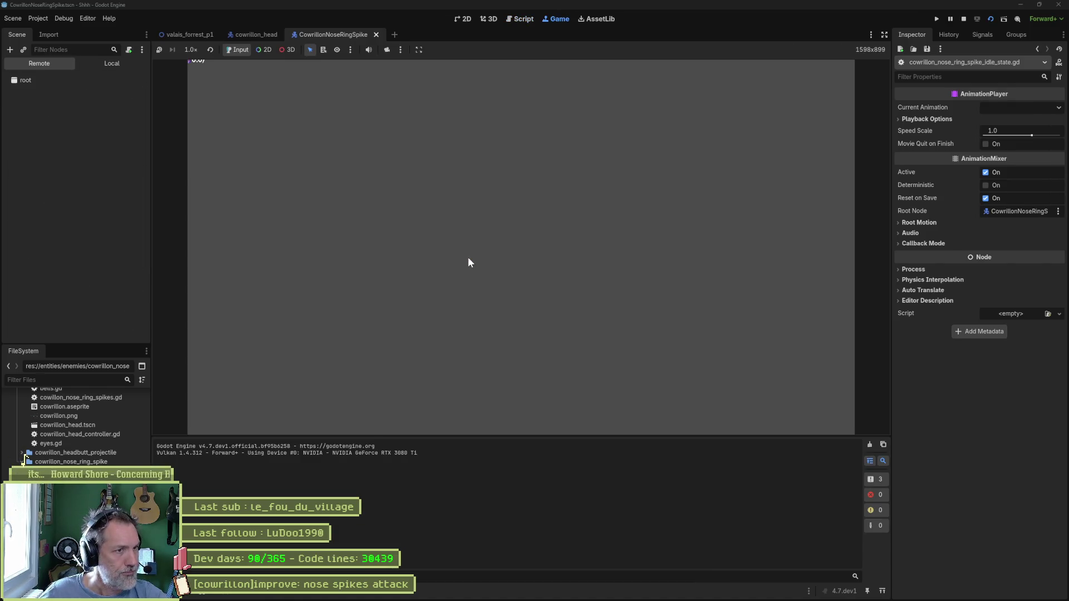
Restart the game and inspect the live spike_1 node, nudging its x position to 12.94.
key(F8)
click(186, 34)
key(F6)
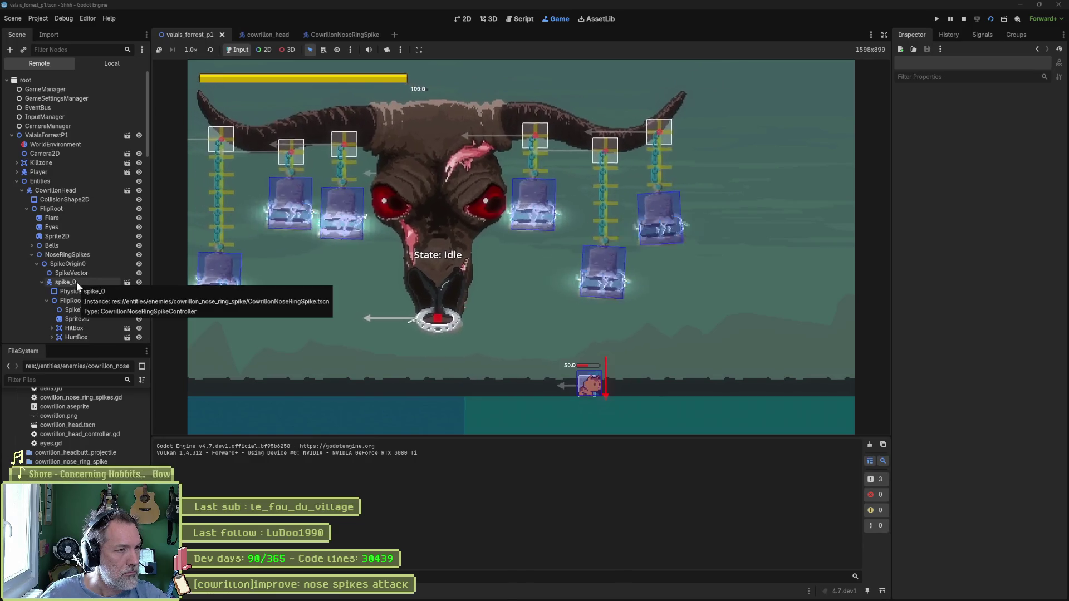
scroll(75, 283, down, 5)
click(86, 289)
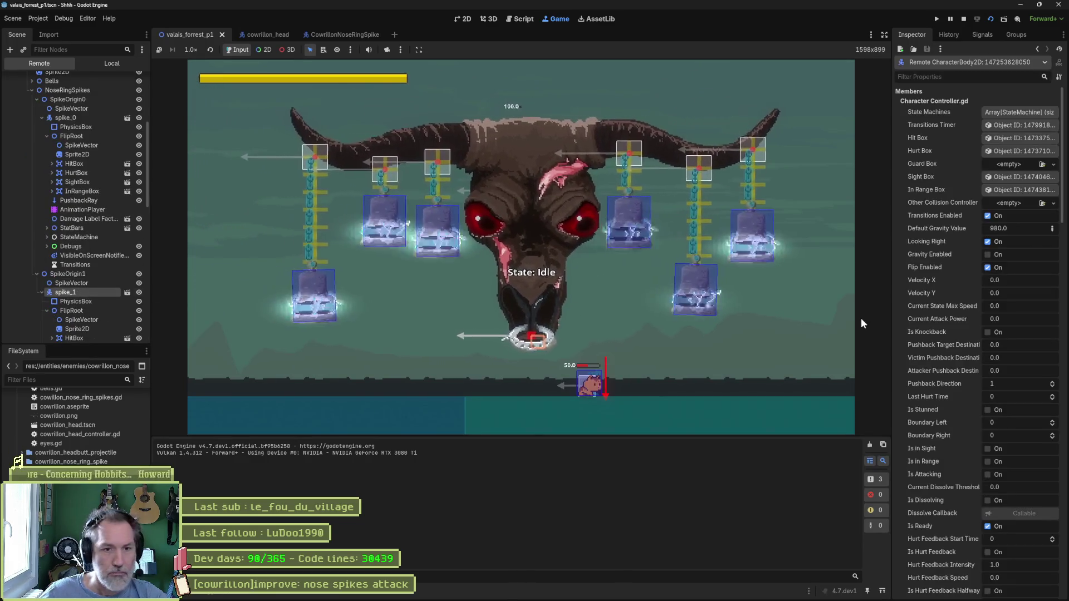
scroll(937, 378, down, 6)
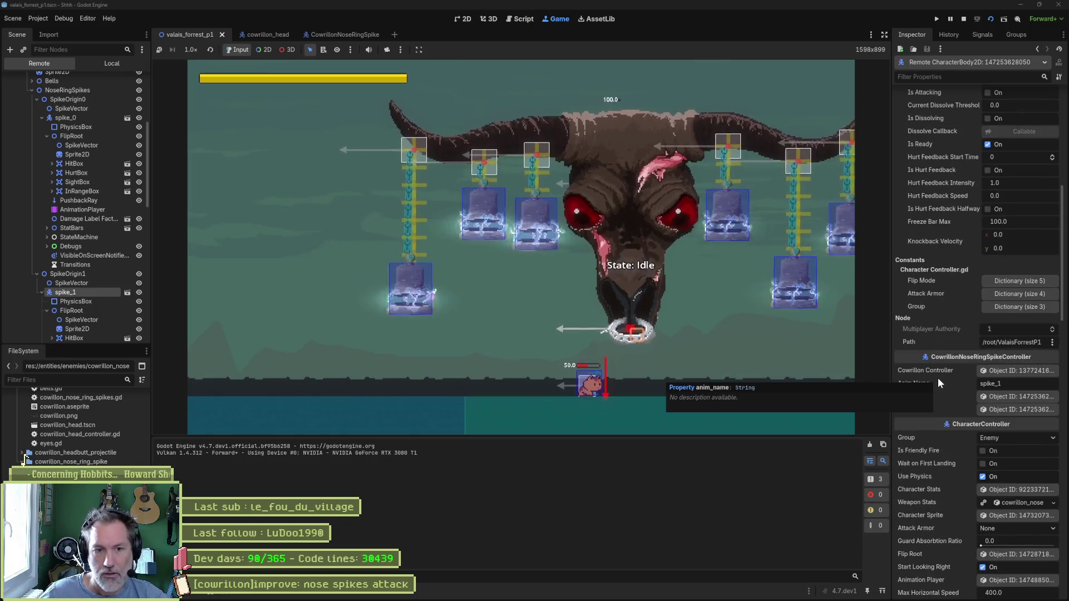
scroll(931, 383, down, 6)
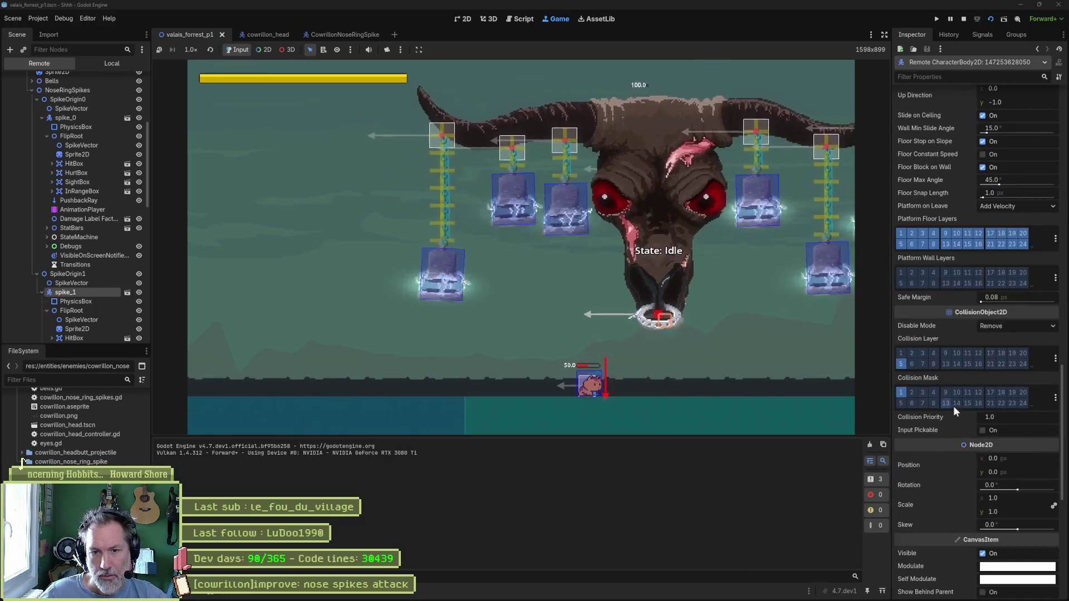
drag(1015, 458, 1019, 459)
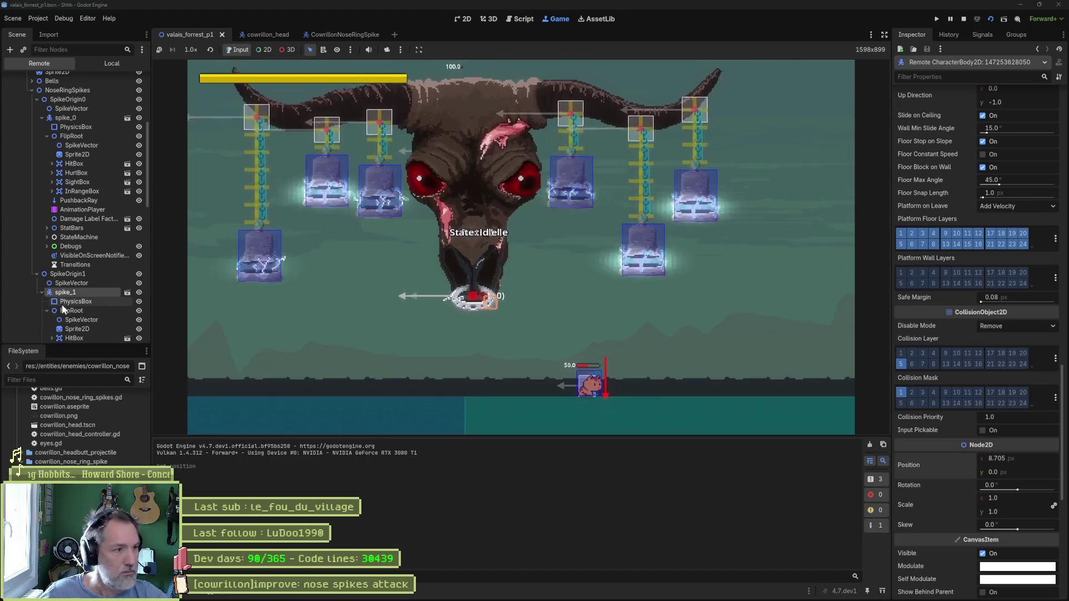
scroll(64, 300, down, 5)
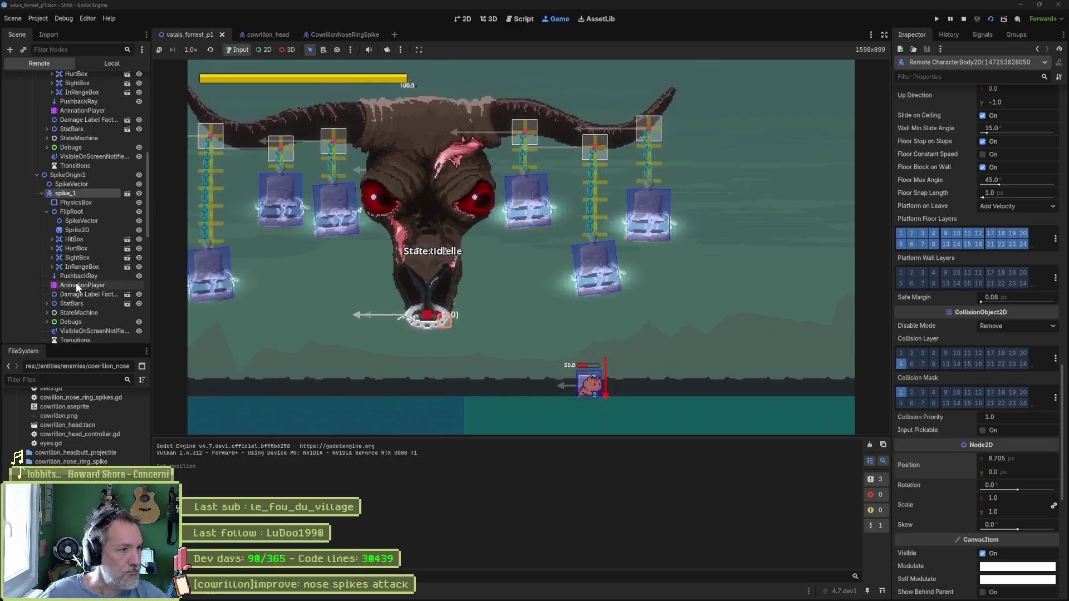
Confirm spike_1's Idle state Animation Name reads spike_0, then stop the game.
click(75, 284)
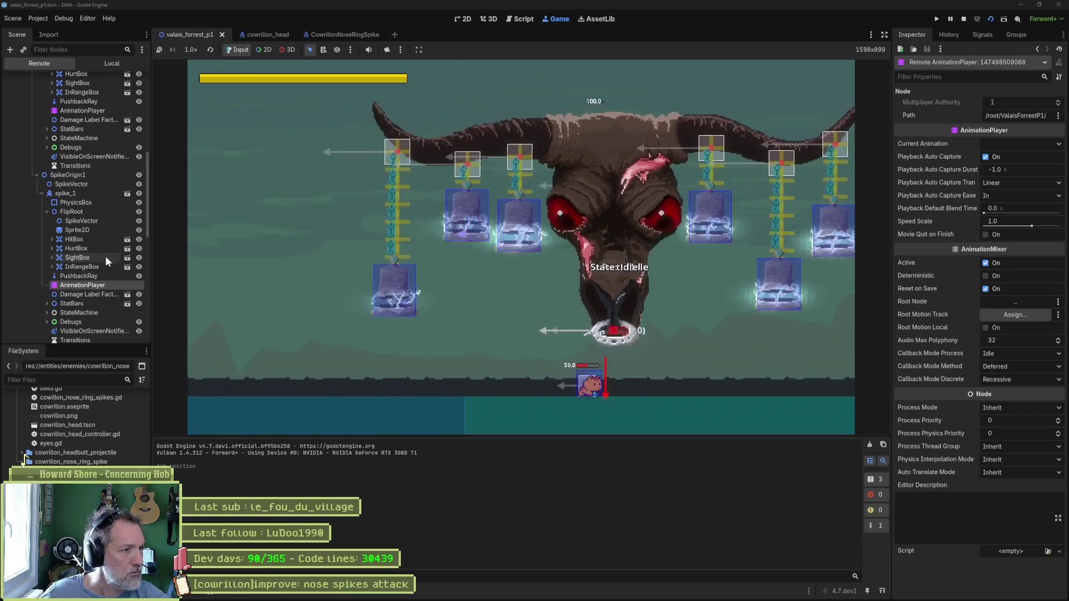
click(72, 312)
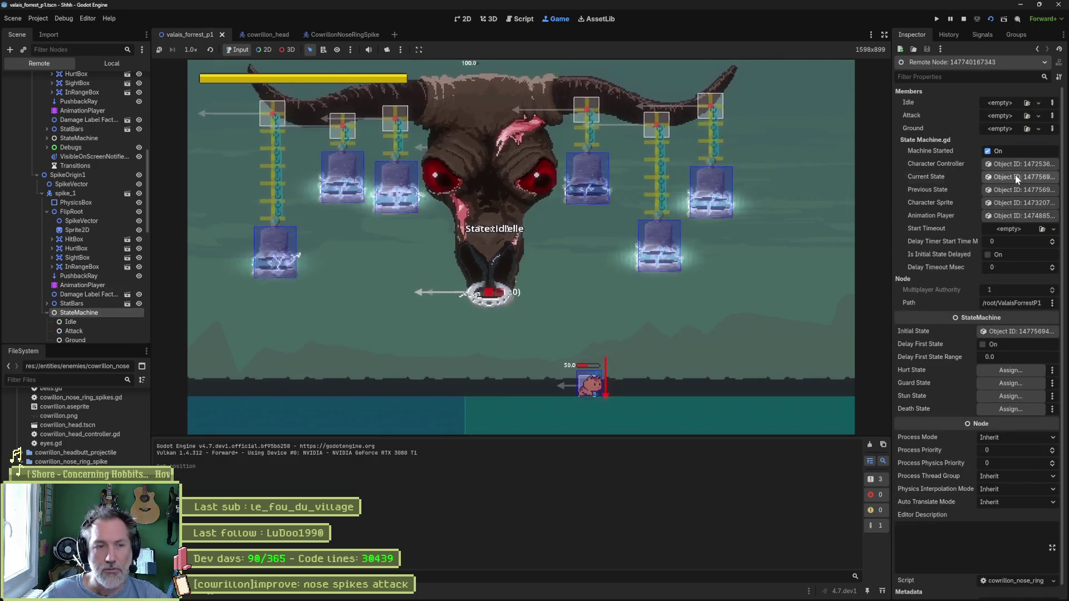
click(1014, 177)
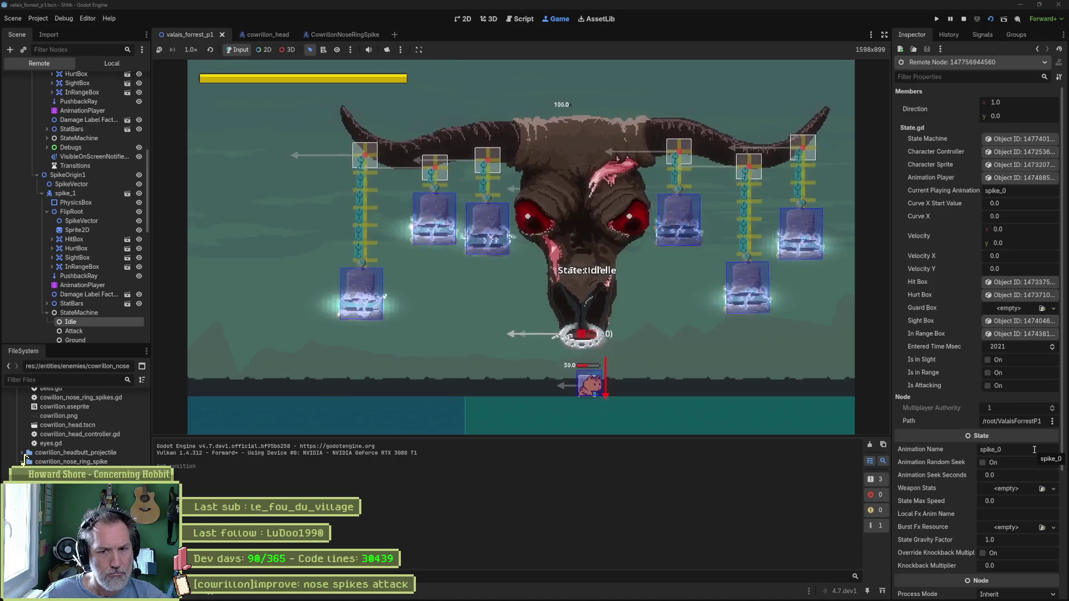
key(F8)
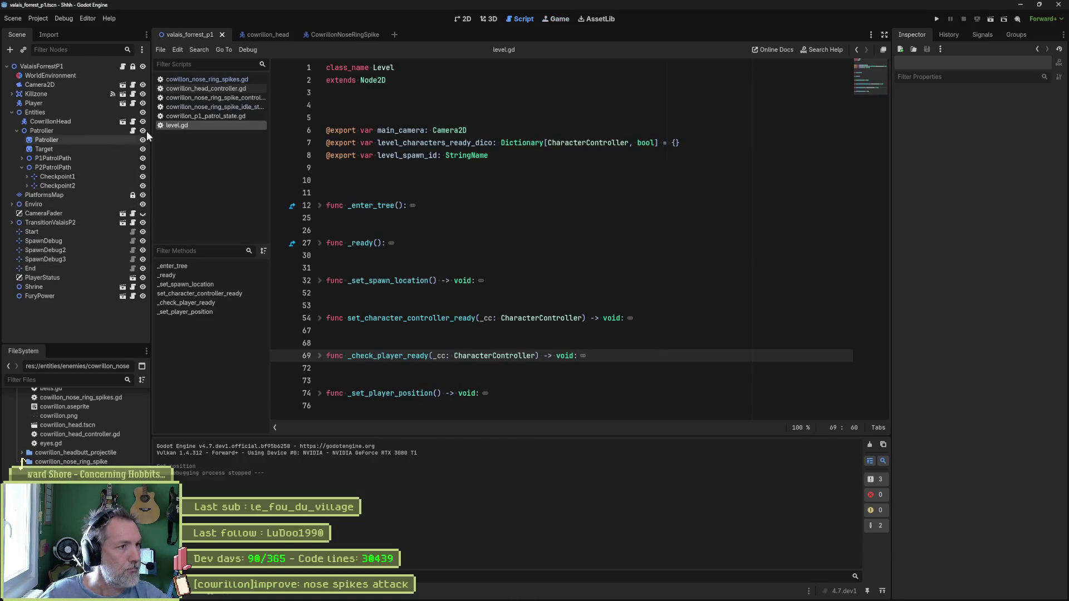
Open the spike spawner script from the CowrillonNoseRingSpike scene and find s_controller.anim_name on line 33.
click(328, 34)
click(84, 195)
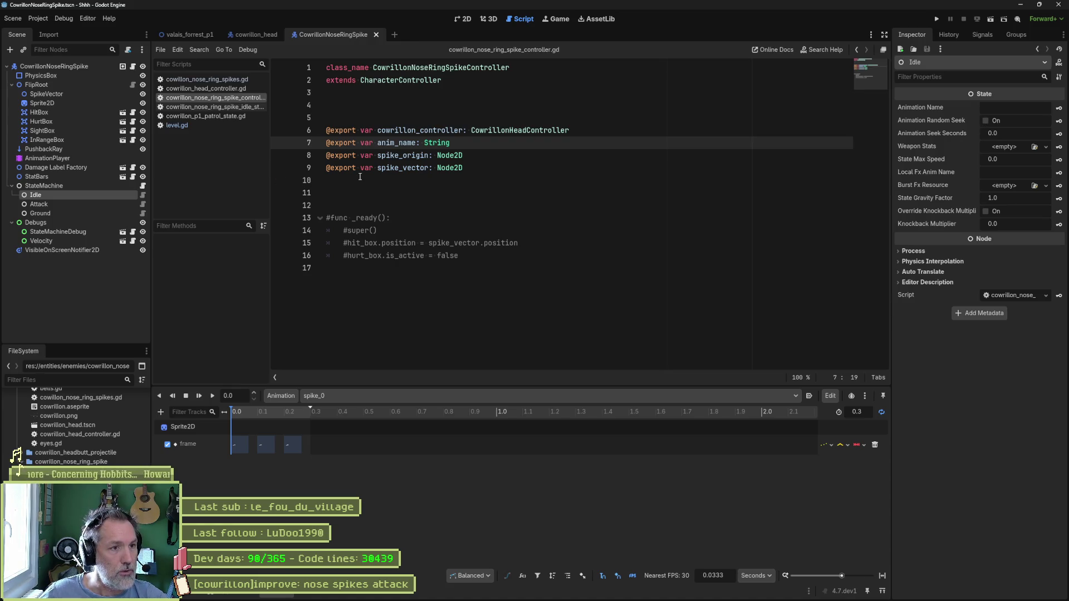
click(215, 80)
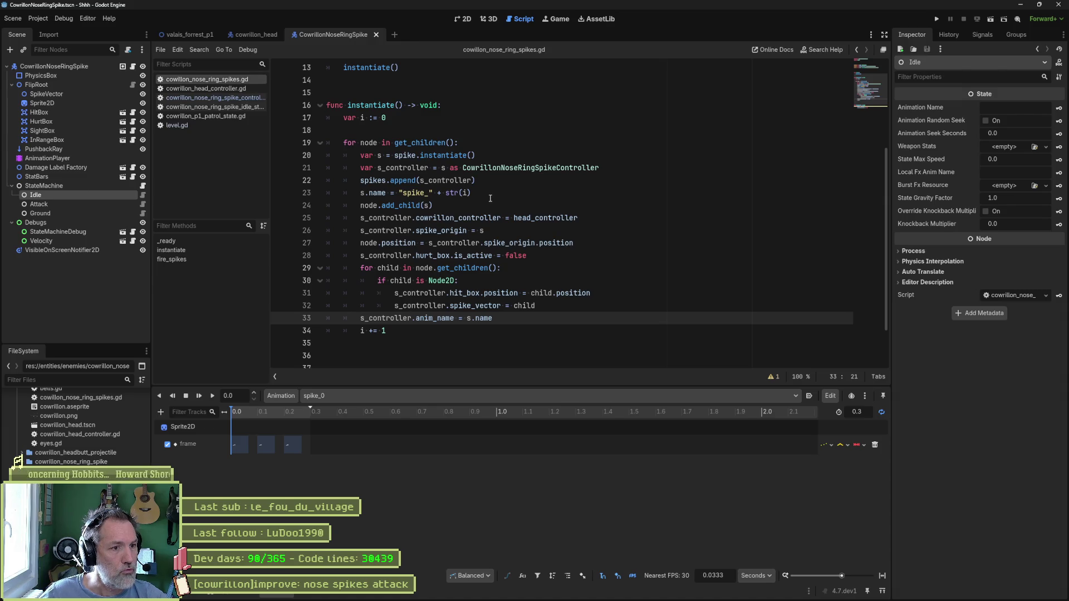
double_click(429, 318)
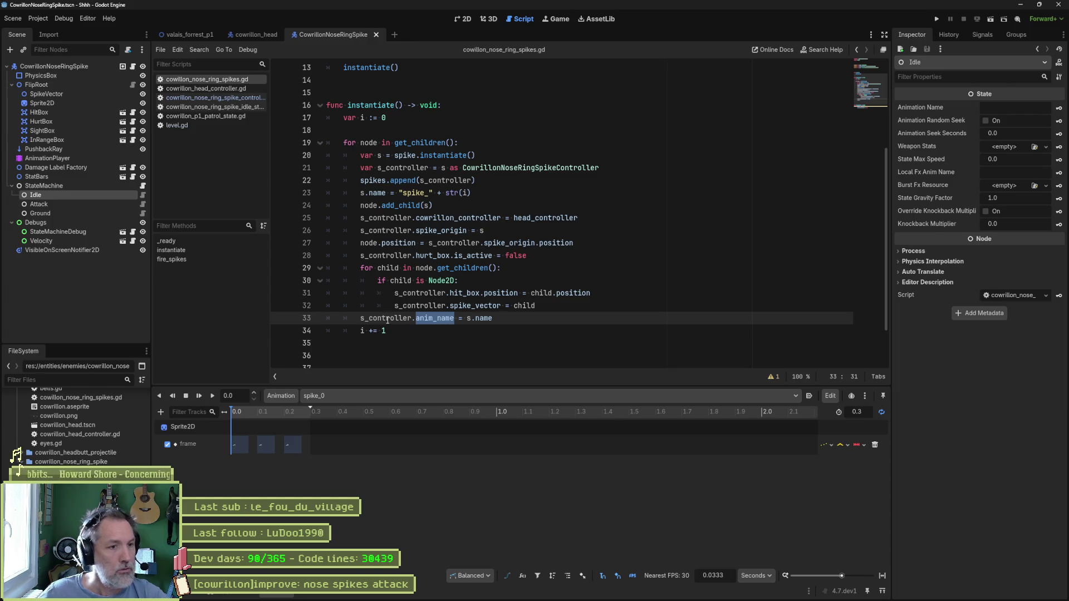
drag(360, 318, 455, 318)
Add print_debug(self, " s_controller.anim_name: ", s_controller.anim_name) below line 33 and run the scene.
click(499, 318)
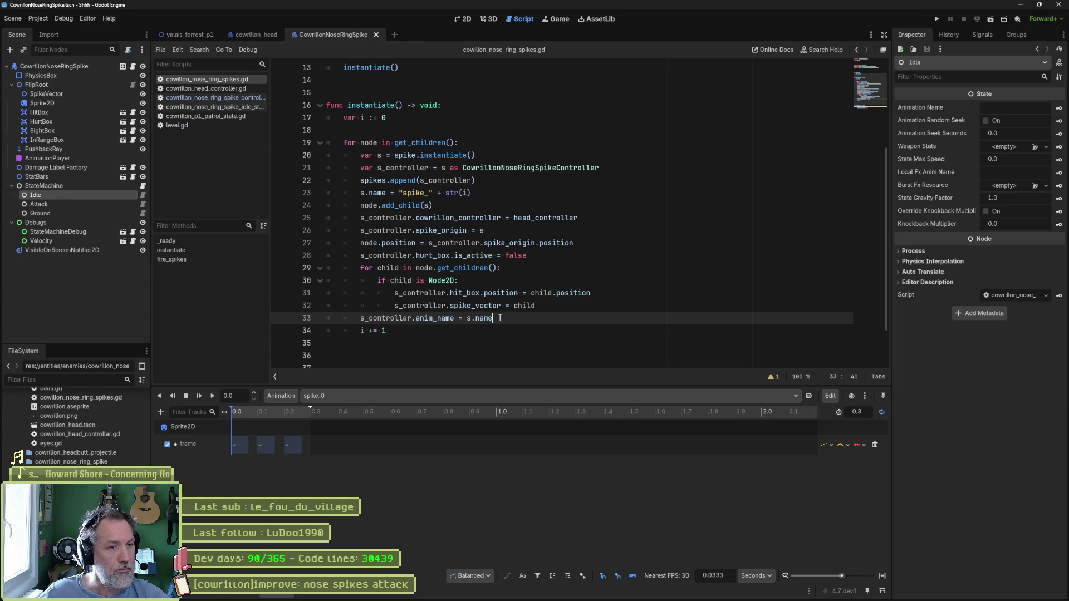
key(Return)
text(print_debug())
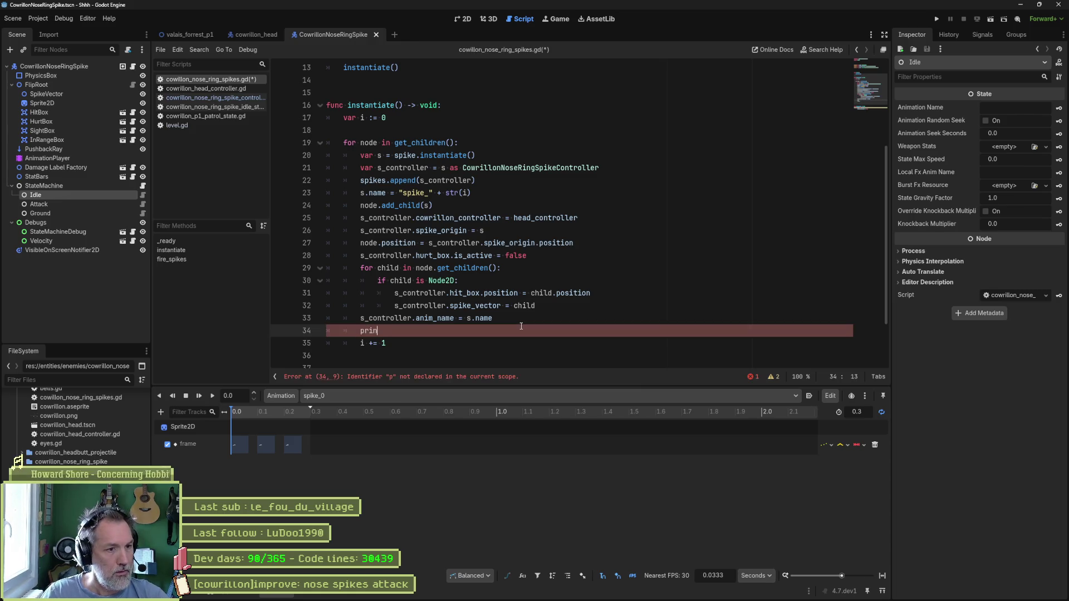
key(Left)
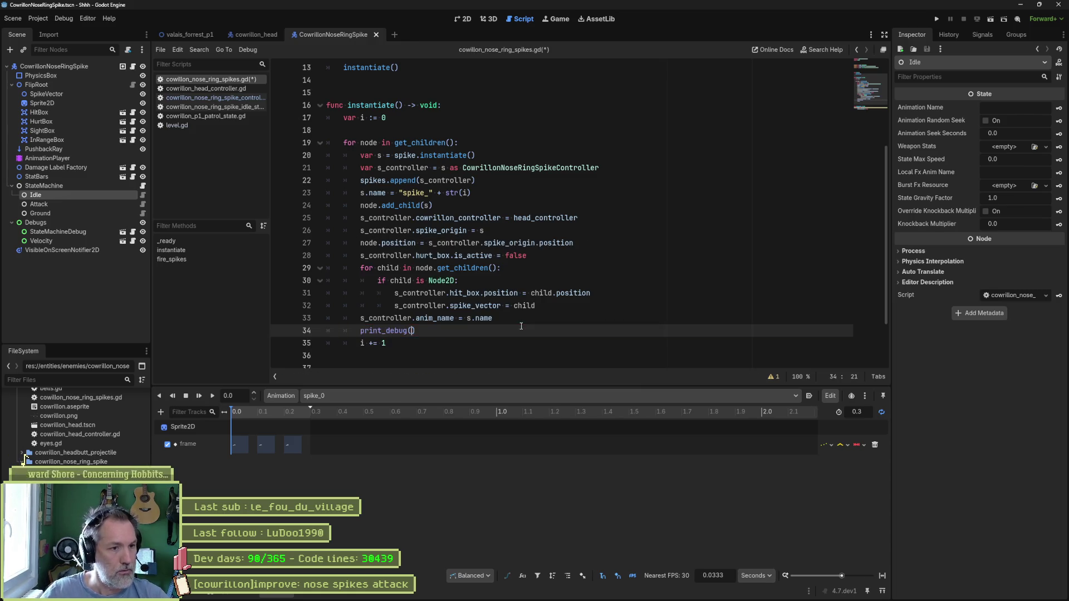
text(self, " s_controller.anim_name: )
text(", s_controller.anim_name)
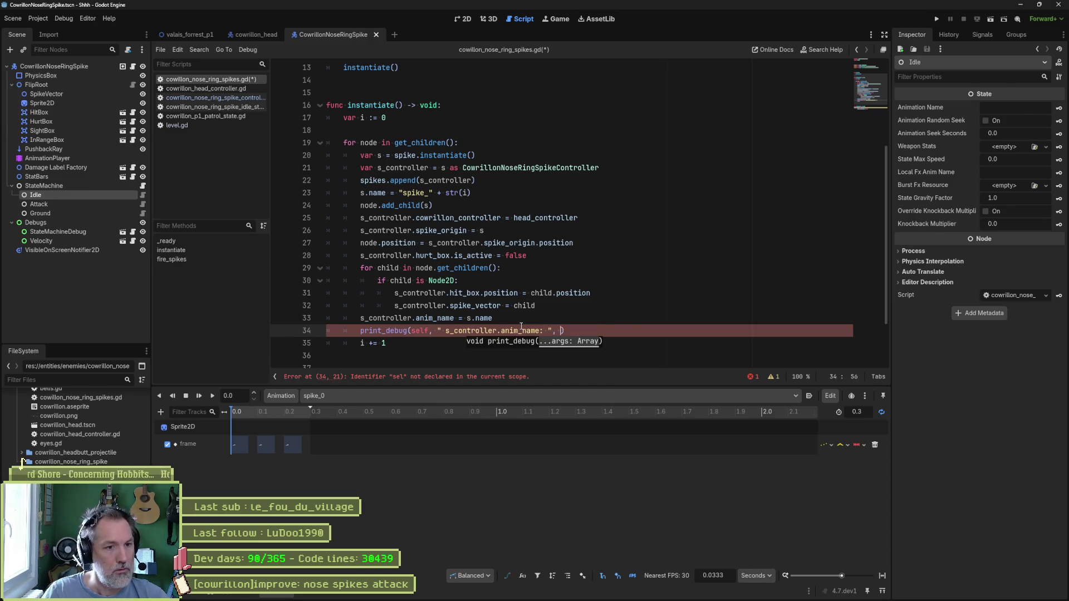
key(F6)
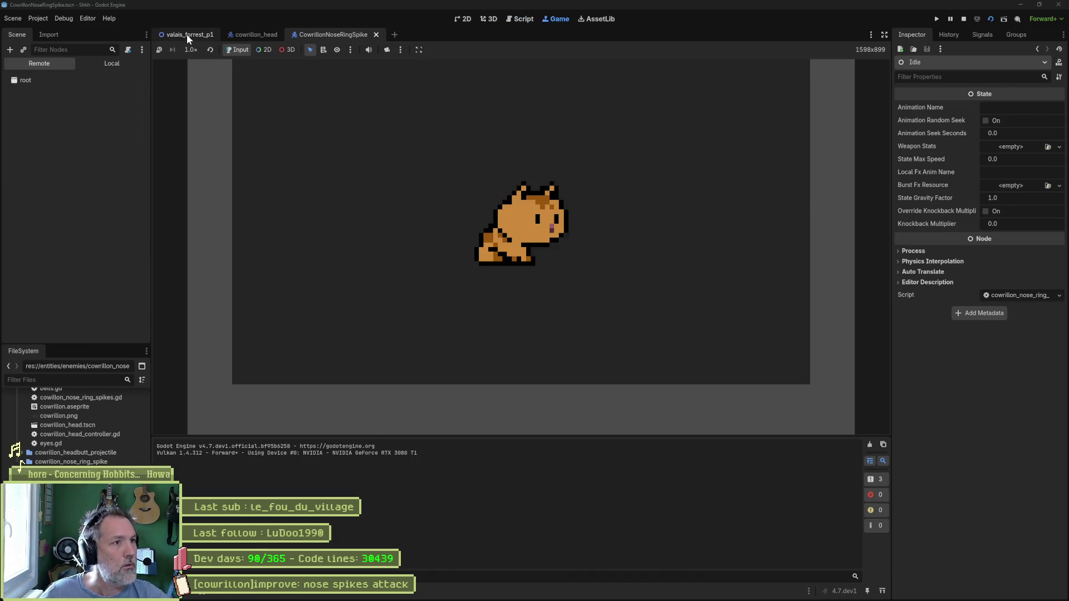
Run the valais_forrest_p1 level to log spike_0 through spike_6, then stop it.
click(186, 35)
key(F6)
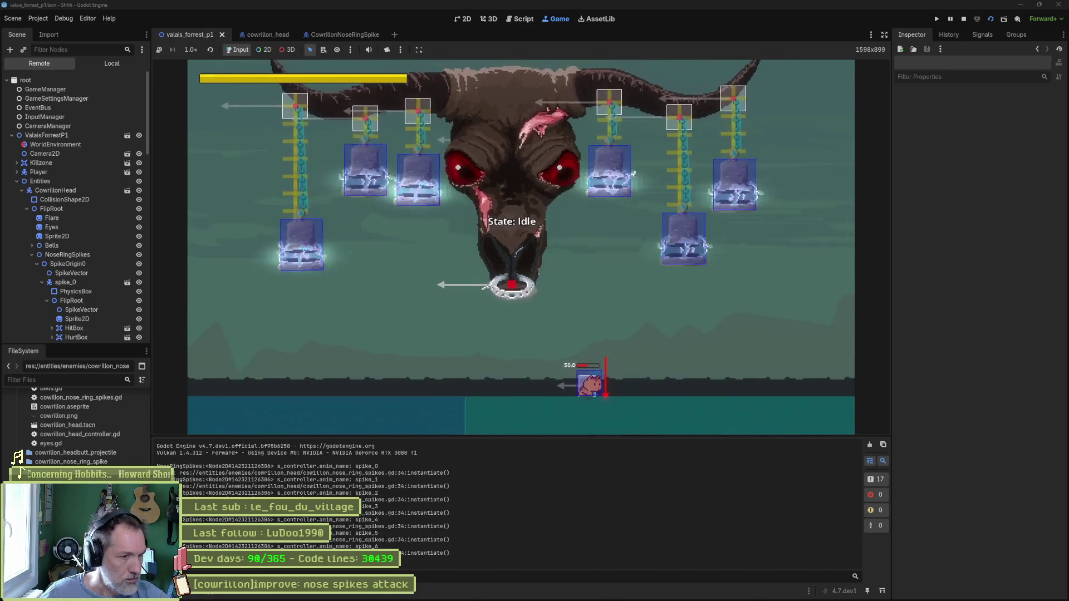
key(F8)
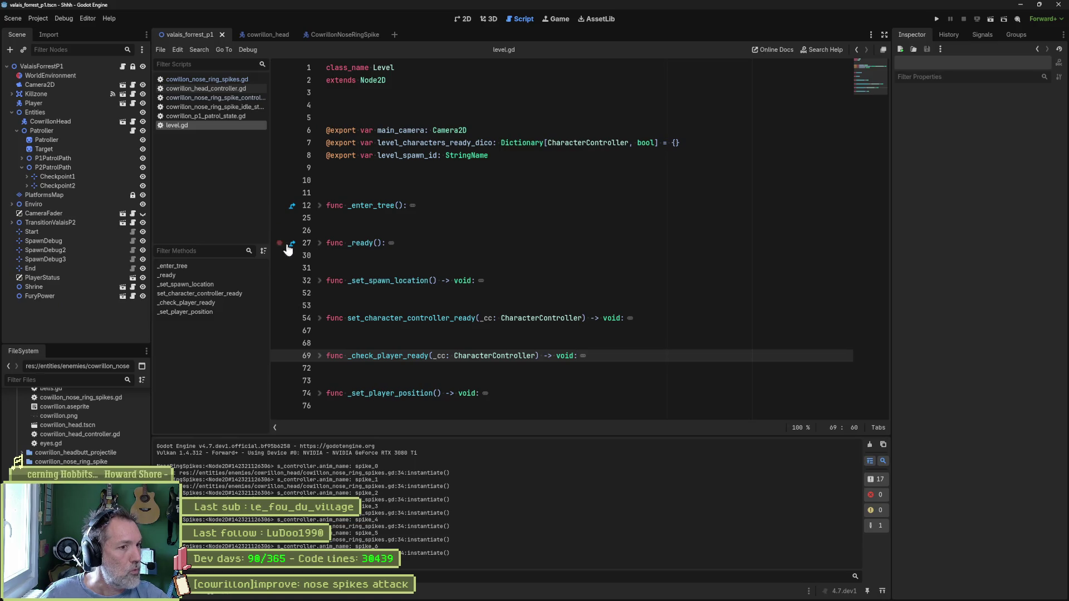
Open cowillon_nose_ring_spikes.gd, highlight s_controller uses, and switch to the CowrillonNoseRingSpike scene.
click(225, 79)
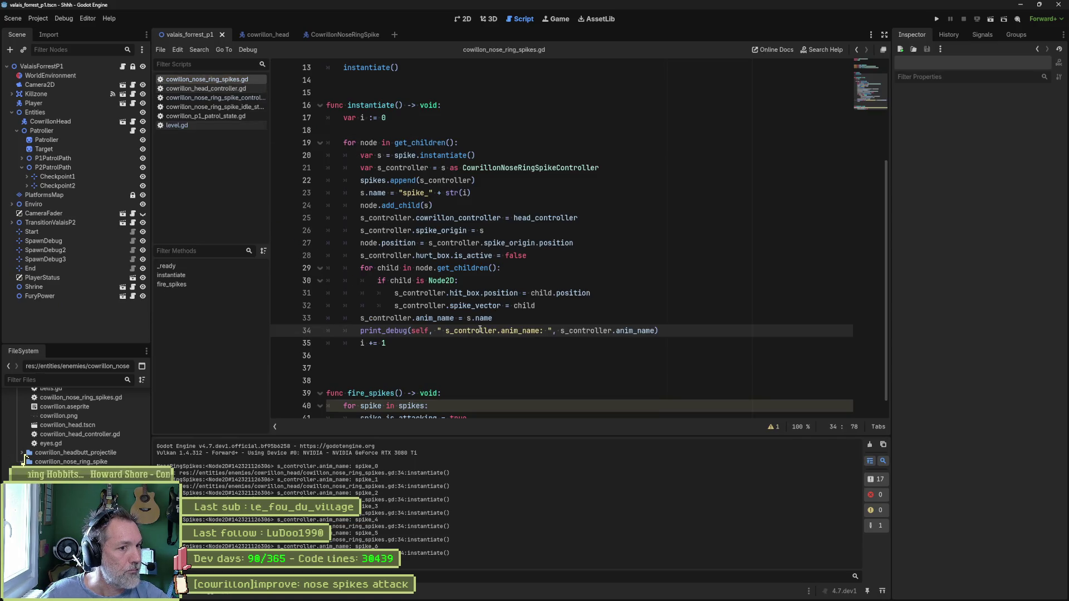
double_click(387, 318)
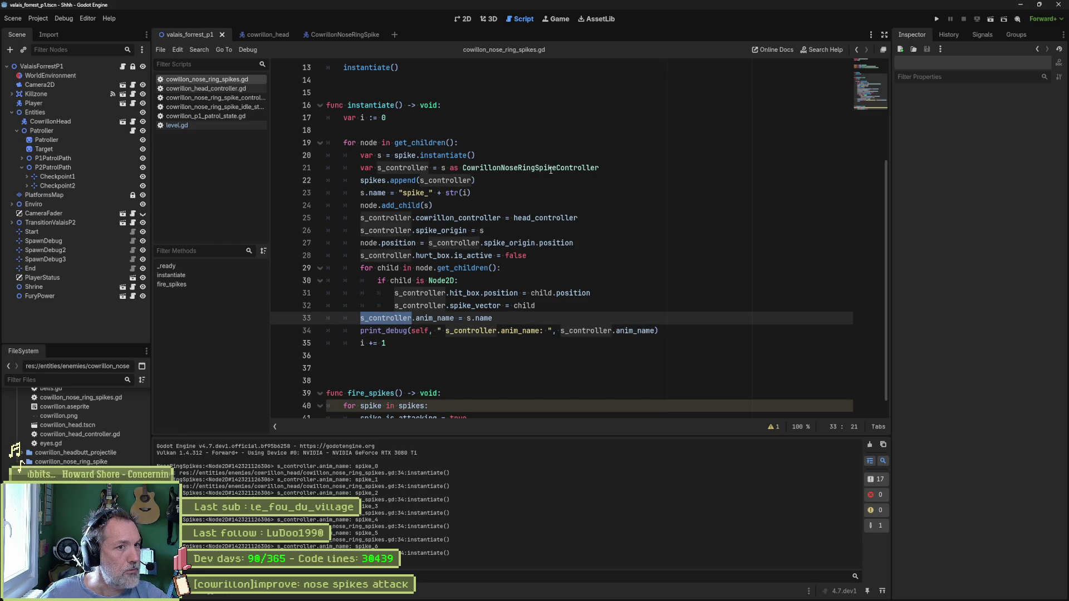
click(360, 34)
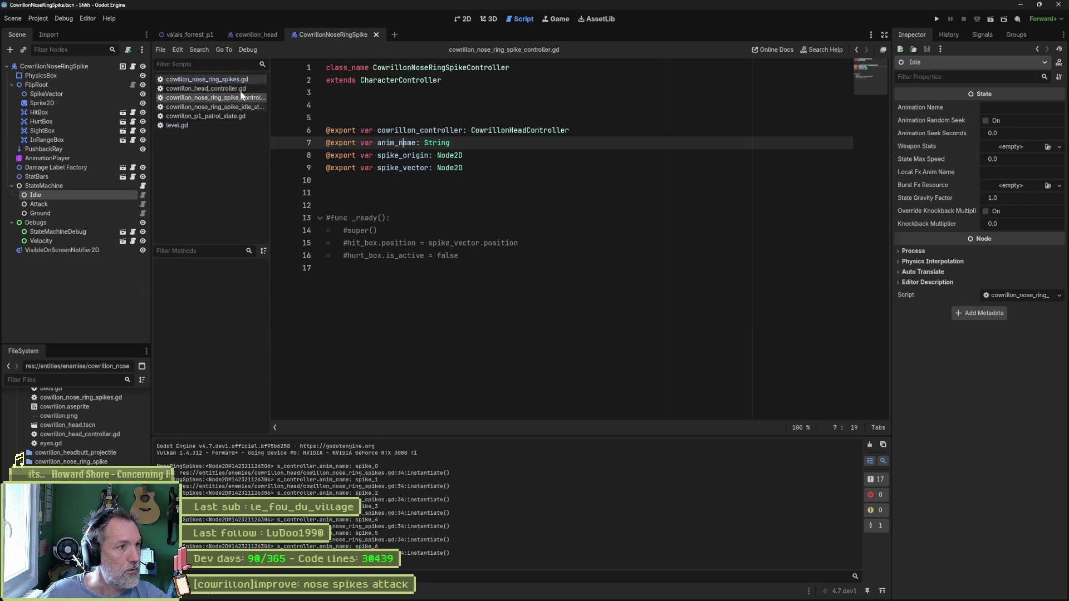
Open the spike's idle state script and locate the animation_name assignment on line 15.
click(76, 65)
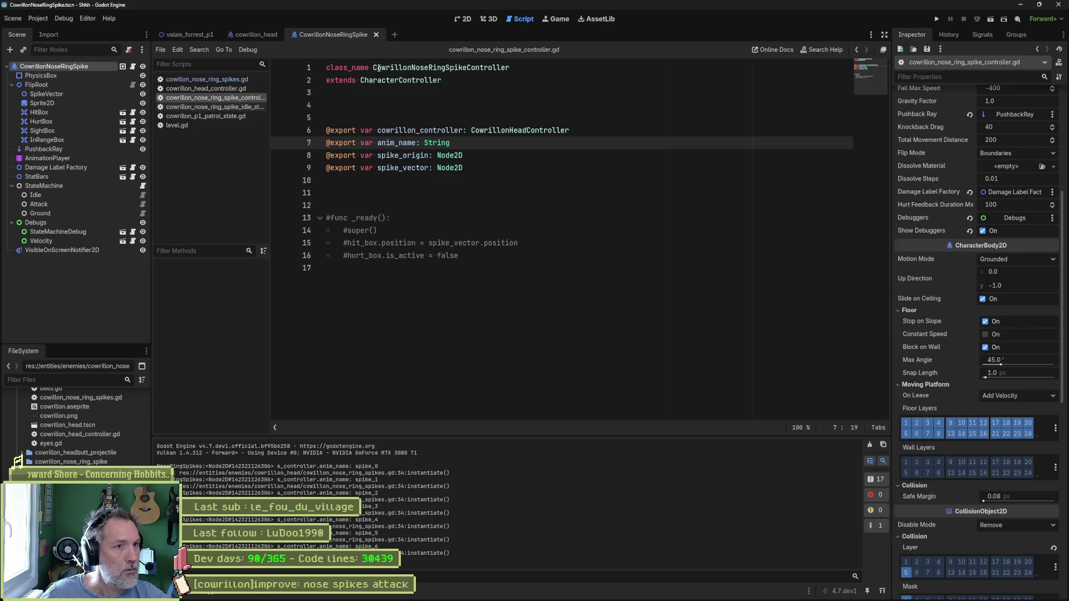
double_click(402, 142)
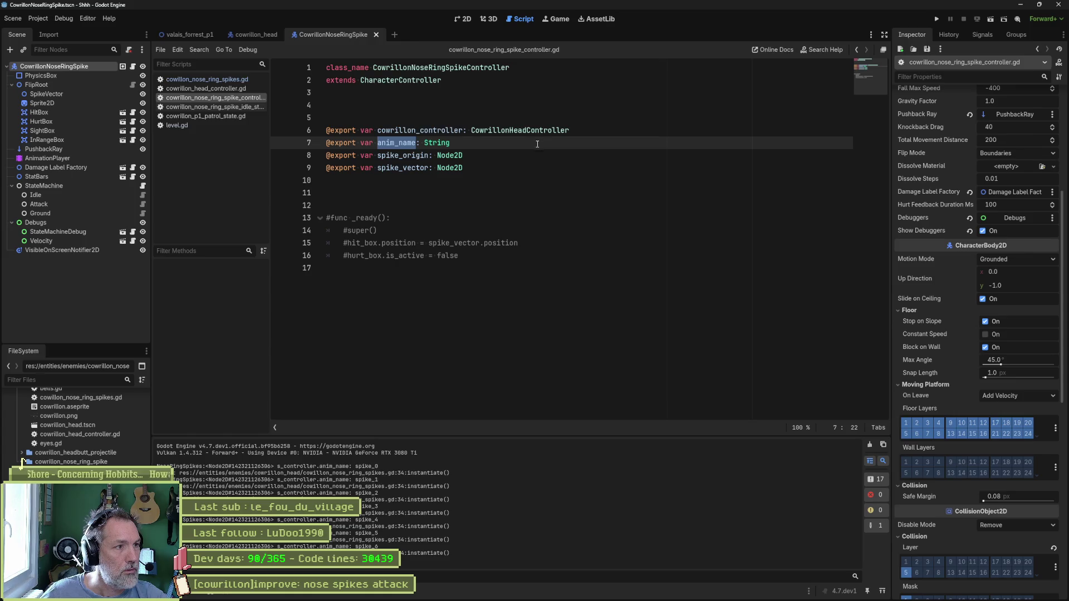
click(143, 195)
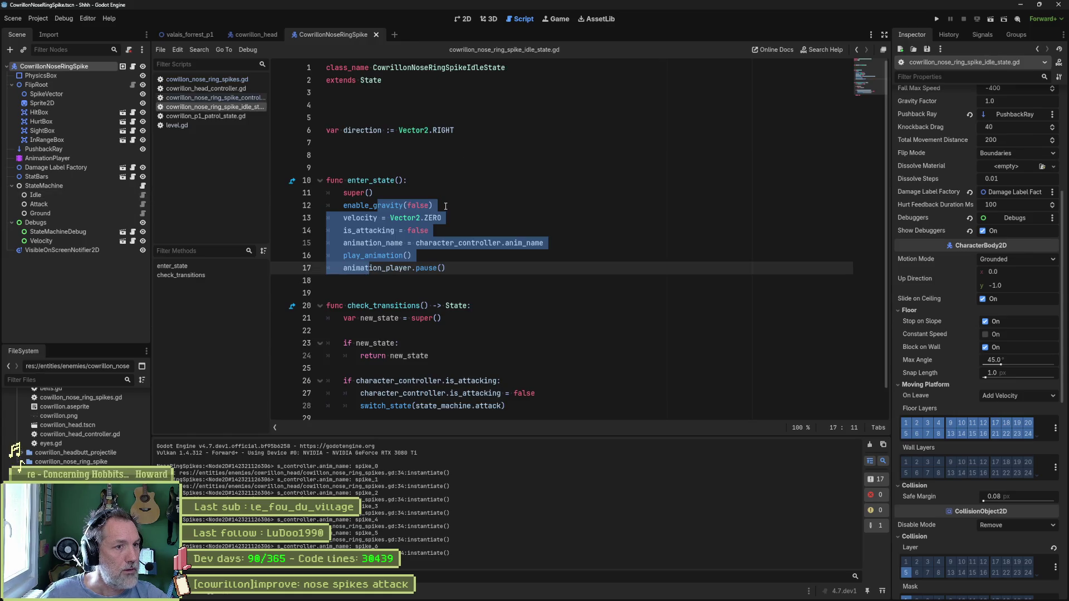
click(394, 218)
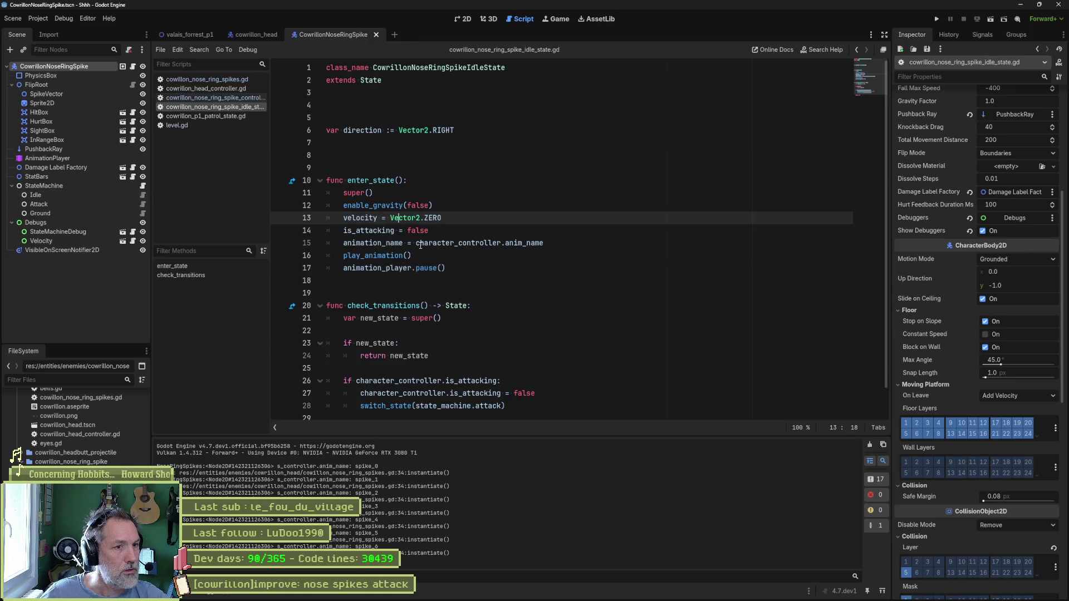
drag(418, 243, 545, 243)
double_click(399, 242)
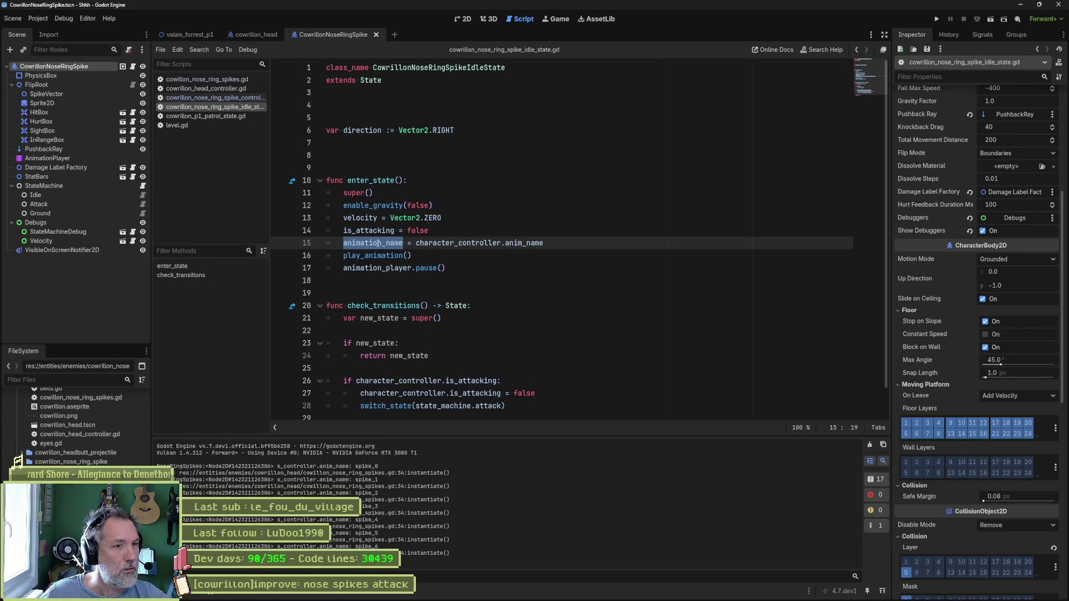
Add print_debug(self, " setting anim name with ", animation_name) below line 15.
click(548, 243)
key(Return)
text(print_Dwe)
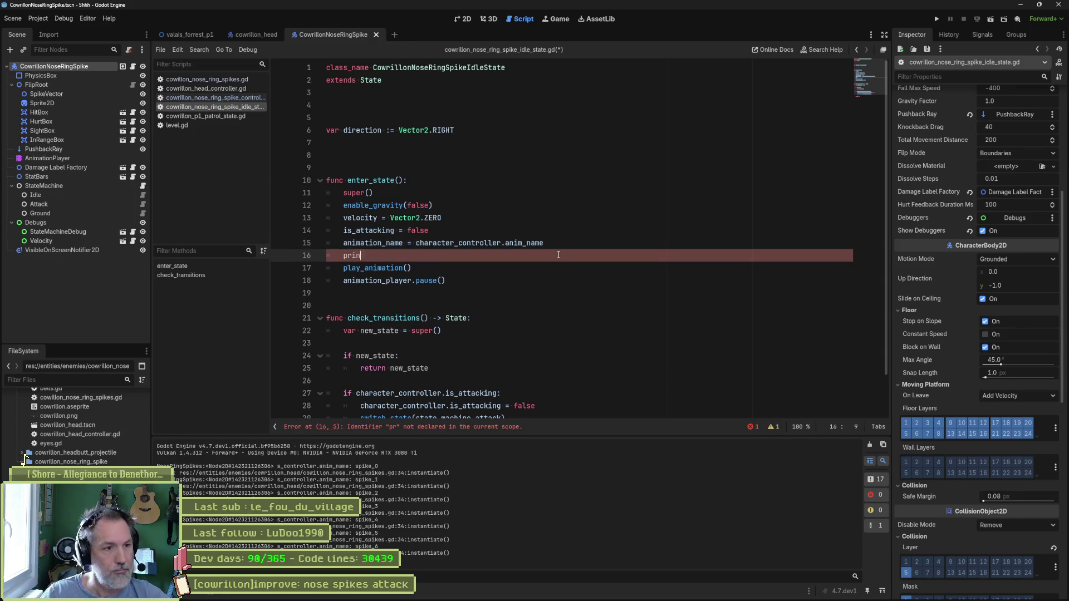
text(b)
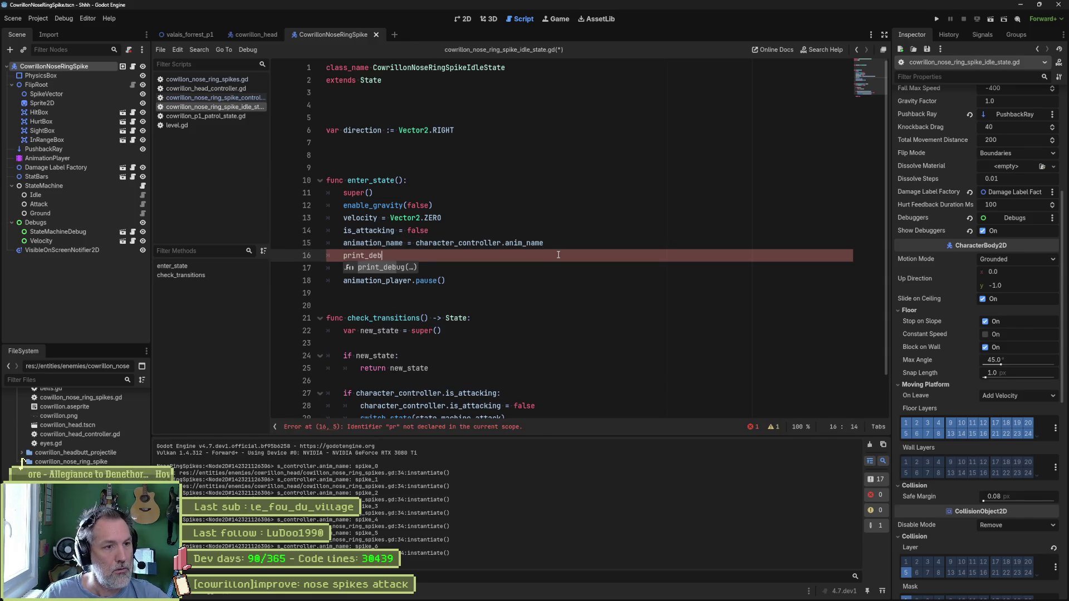
key(Return)
text(self, " set)
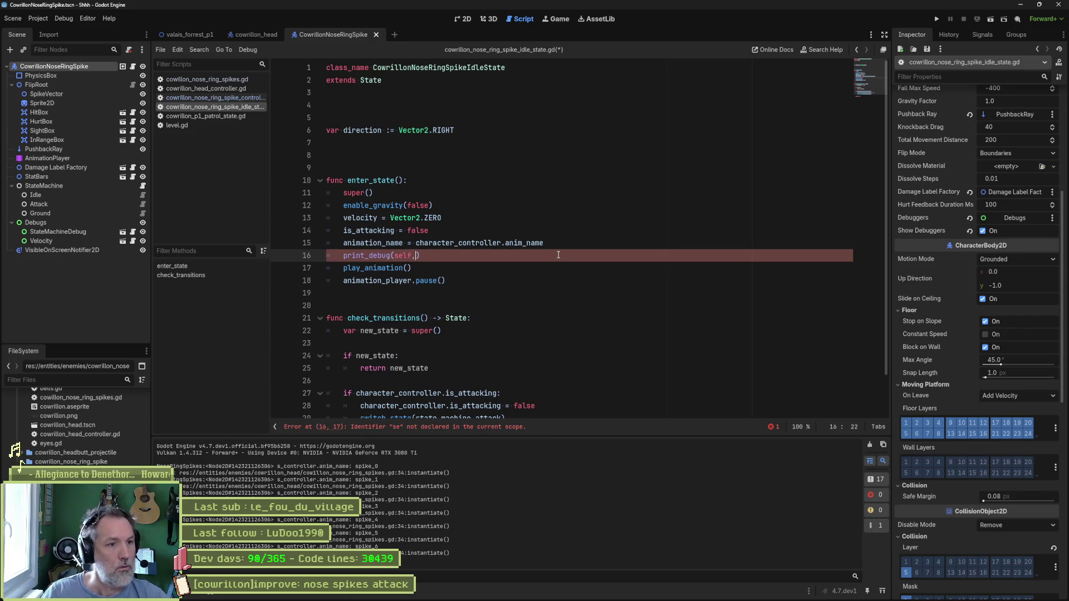
text(ting anim name)
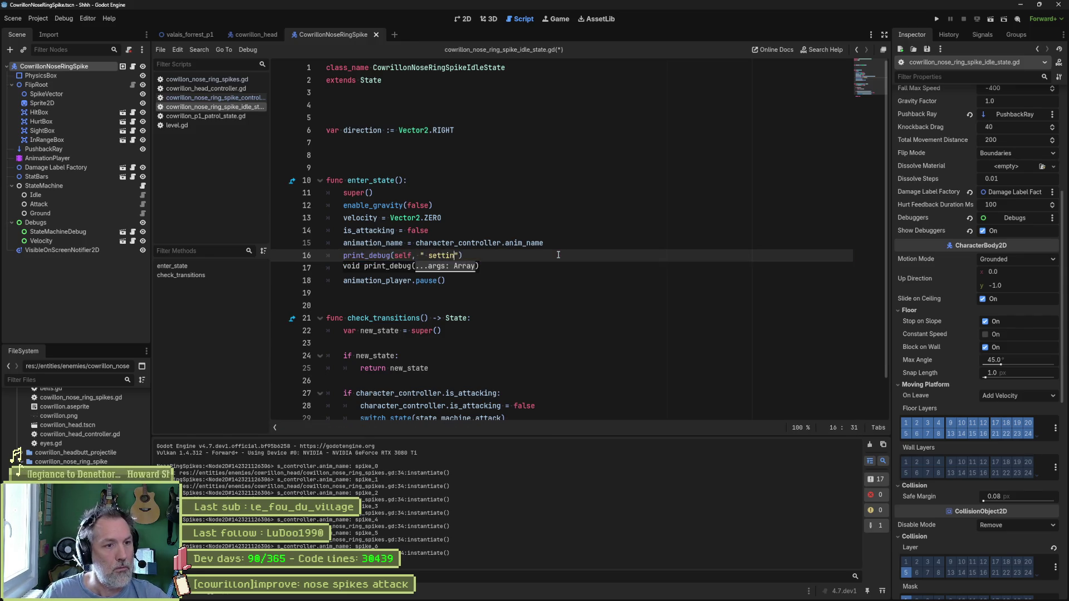
text( with ", )
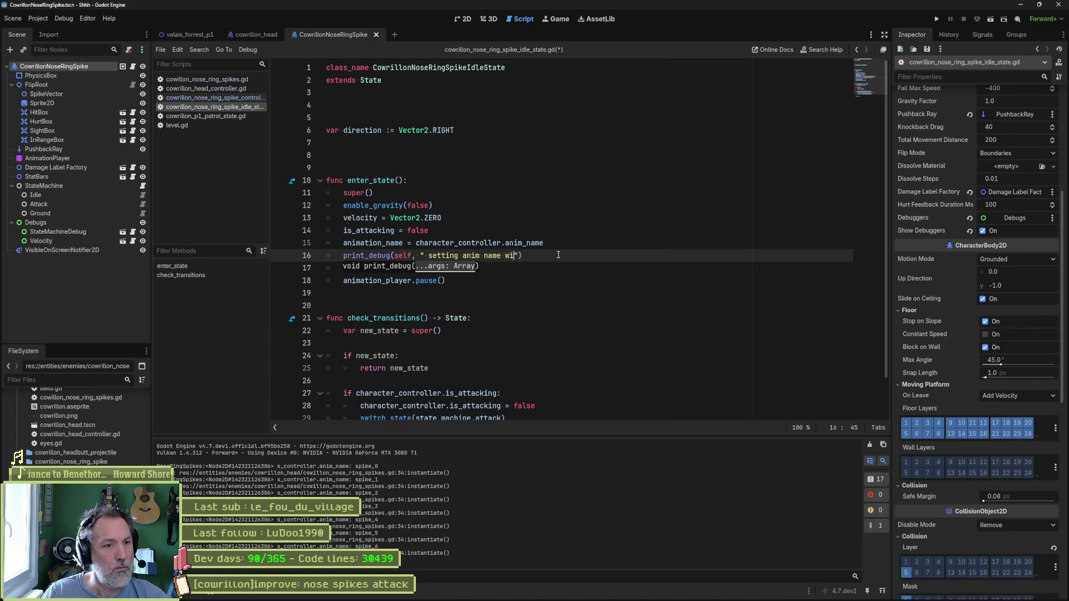
text(animation_name)
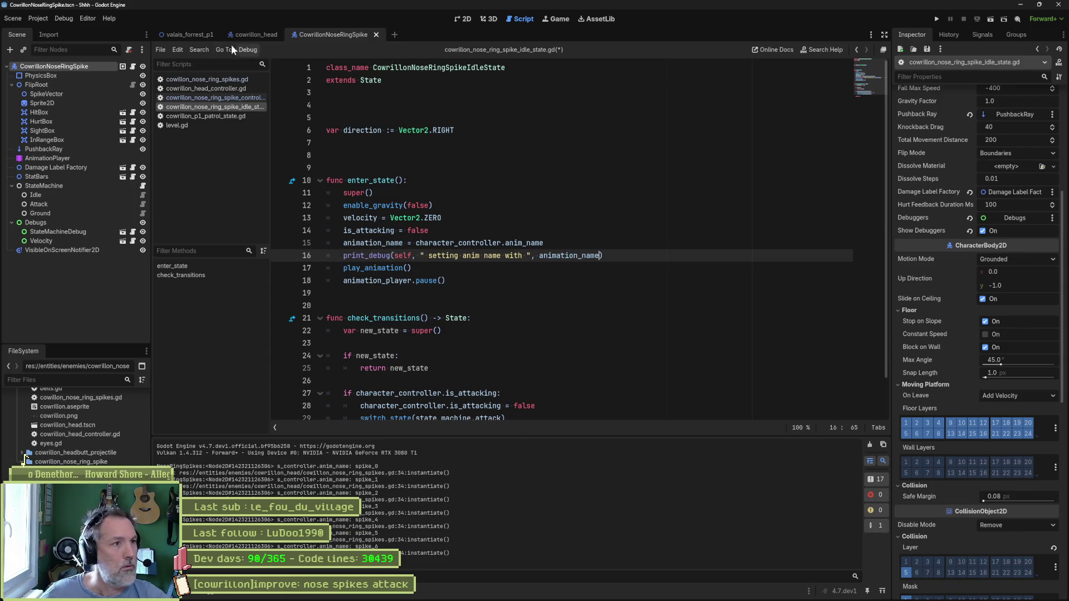
Run the project to see "setting anim name with spike_0" in the Output, then stop it.
key(F5)
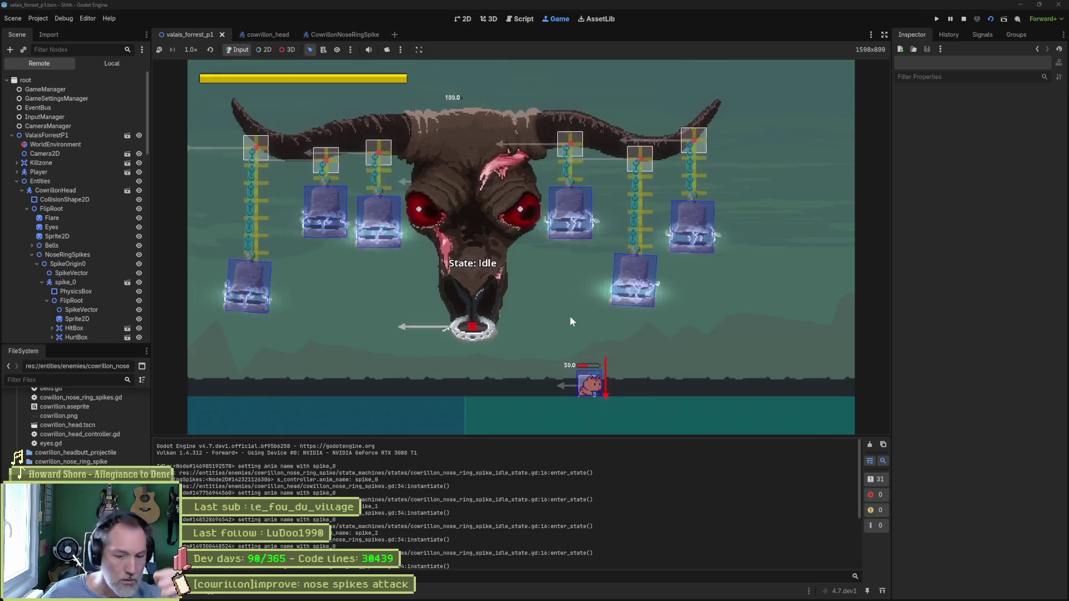
key(F8)
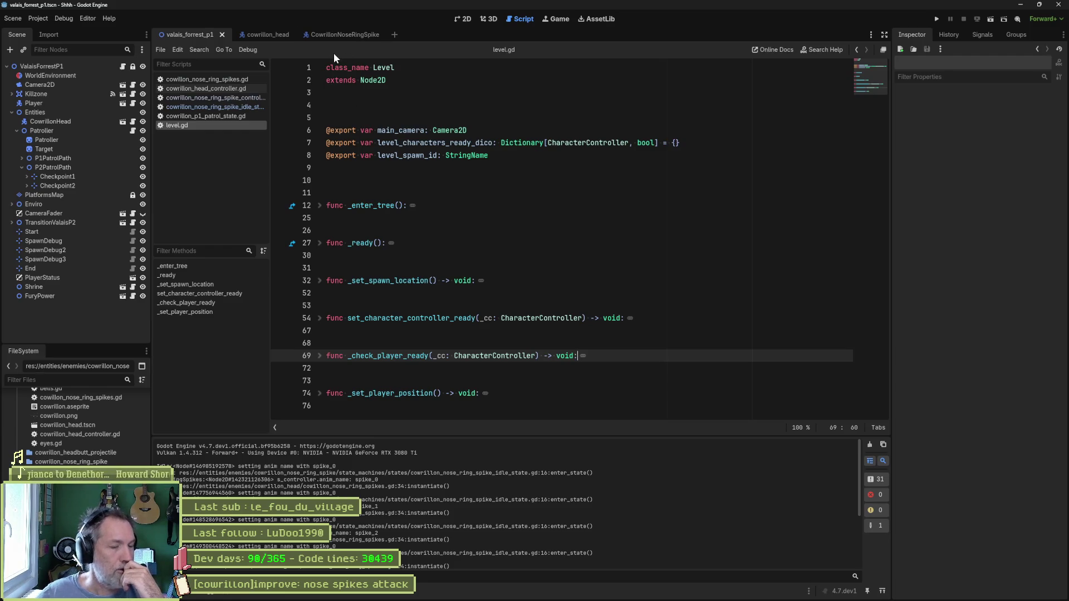
Review the instantiate call and anim_name uses in the nose ring spikes script.
click(254, 79)
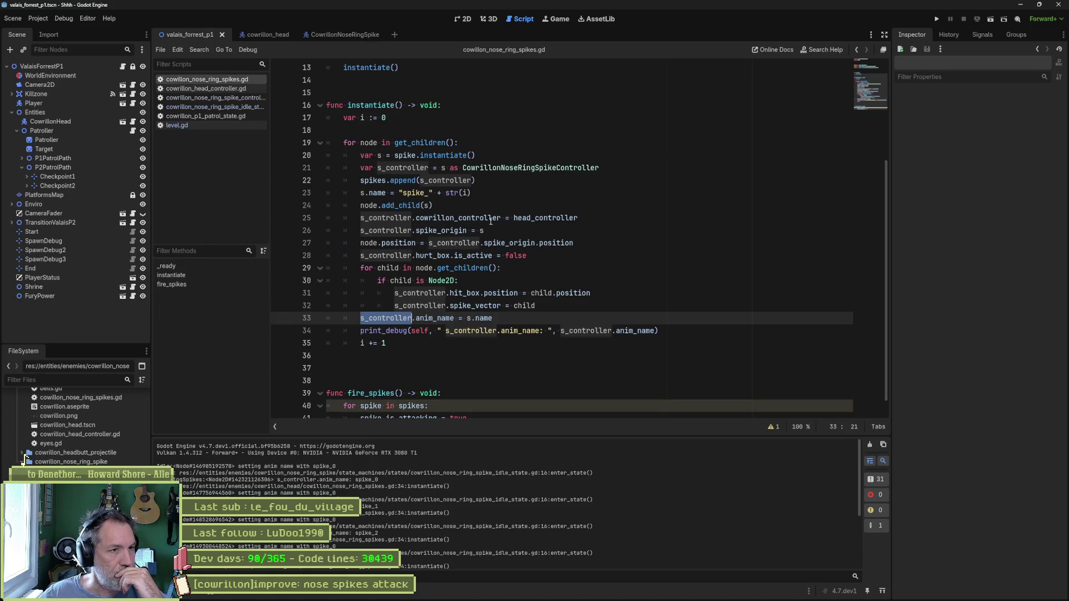
scroll(490, 222, up, 3)
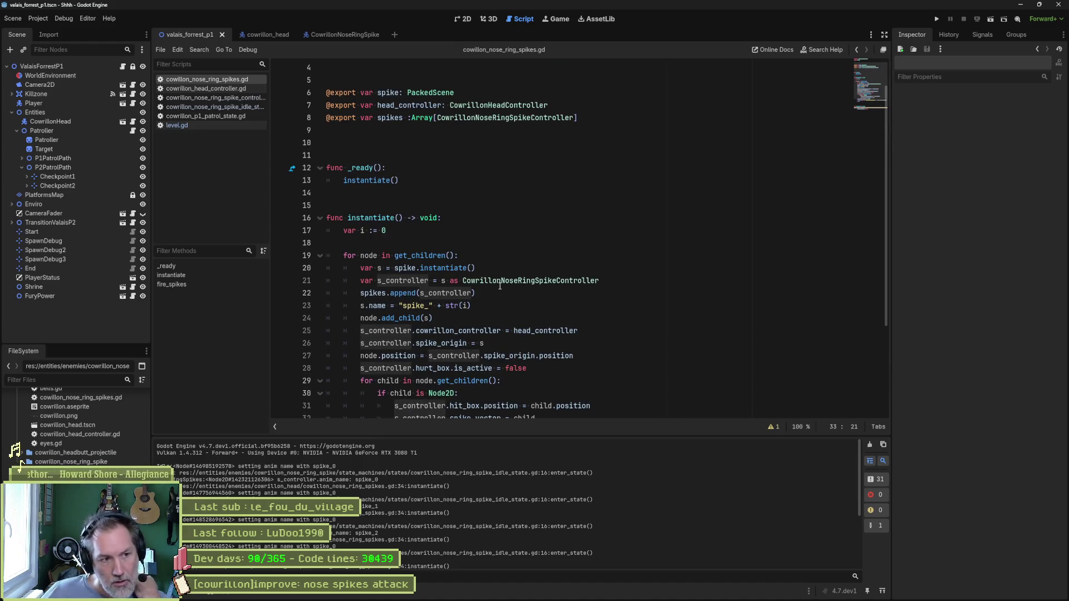
scroll(490, 288, down, 1)
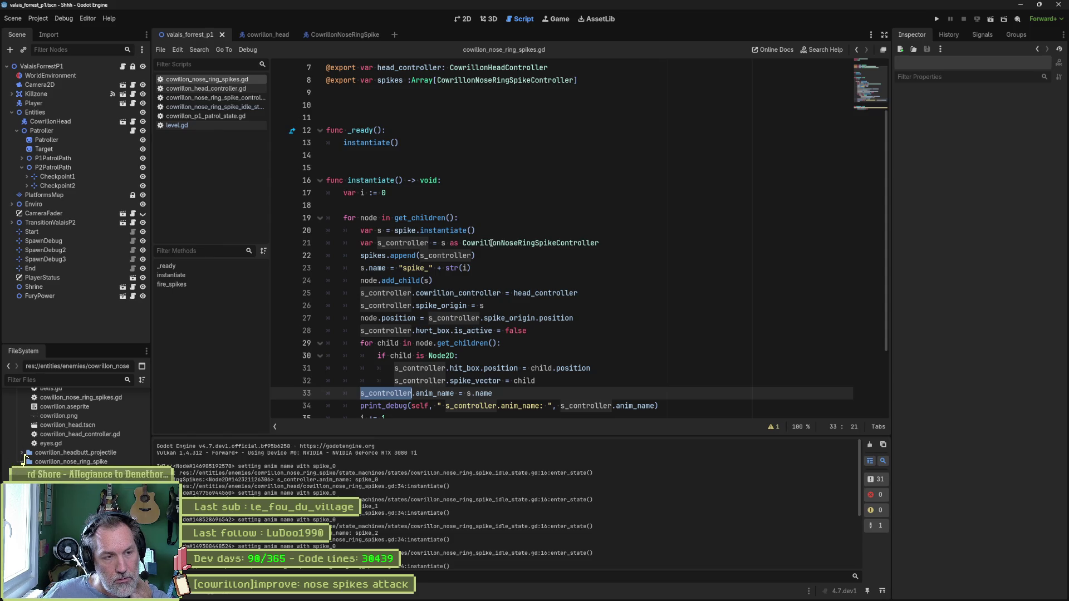
scroll(490, 243, down, 1)
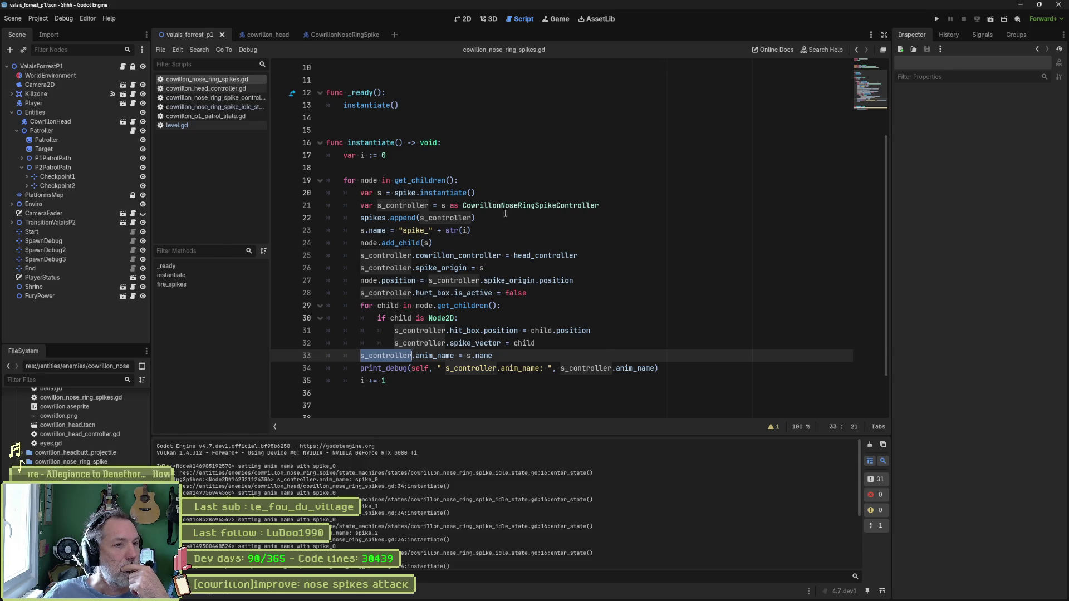
click(459, 192)
double_click(459, 193)
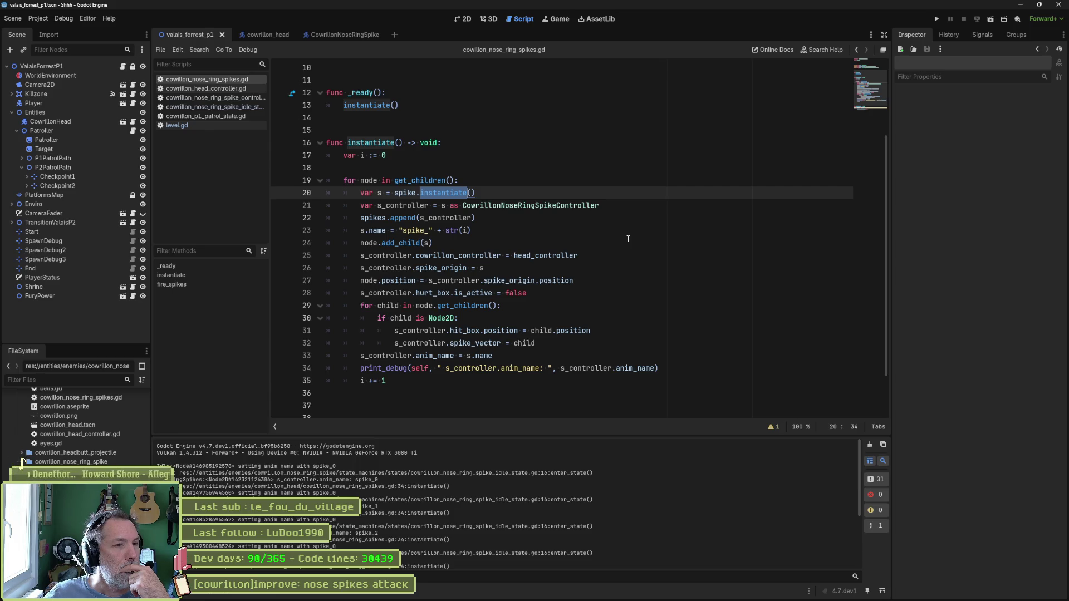
click(429, 356)
double_click(429, 356)
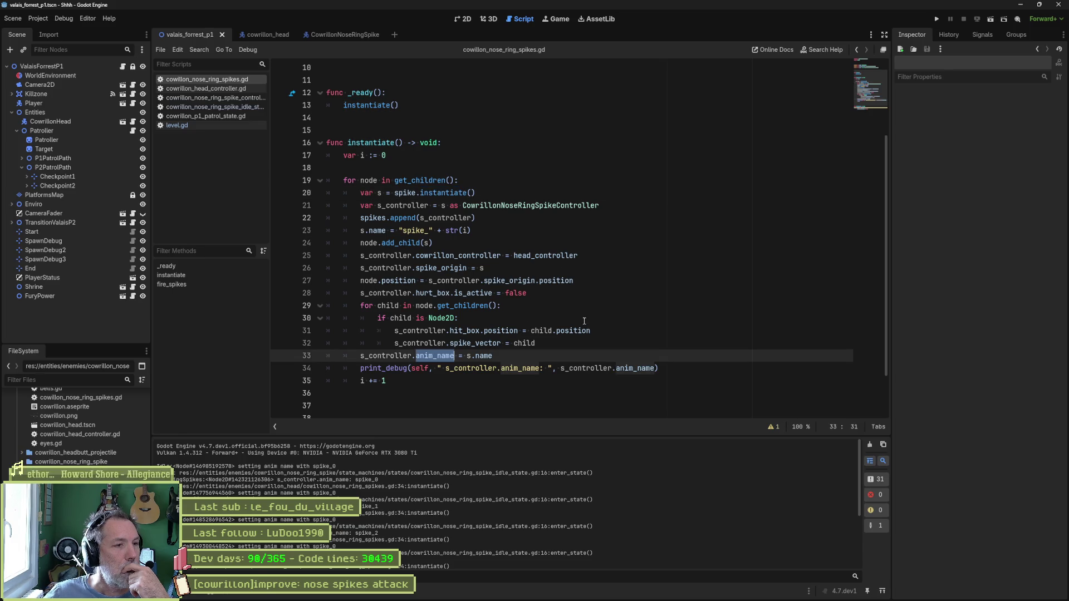
Close the head controller script and open cowrillon_nose_ring_spike_controller.gd.
middle_click(226, 89)
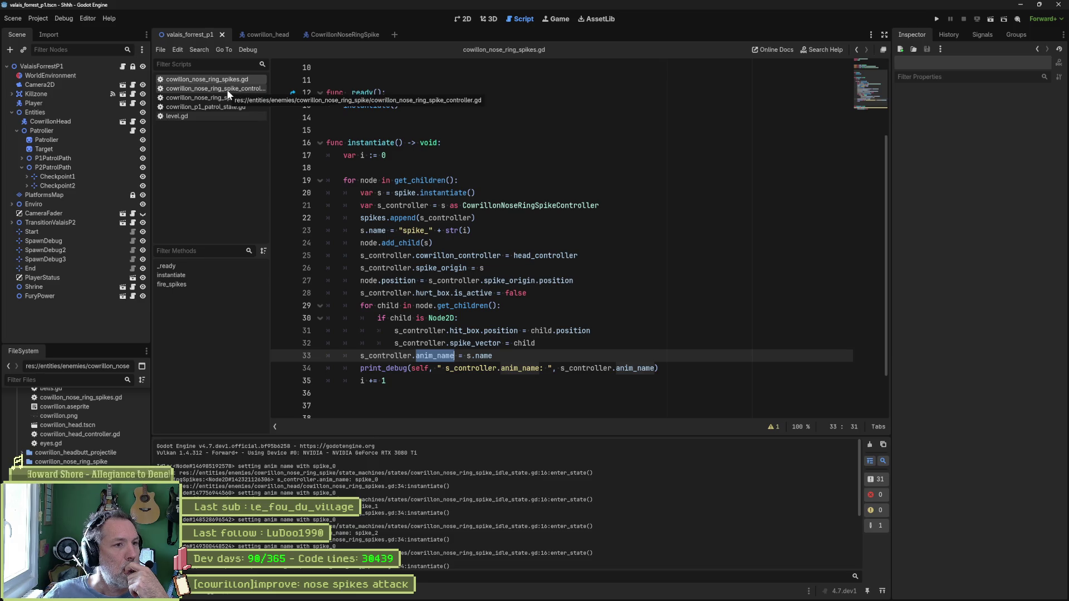
scroll(480, 152, up, 3)
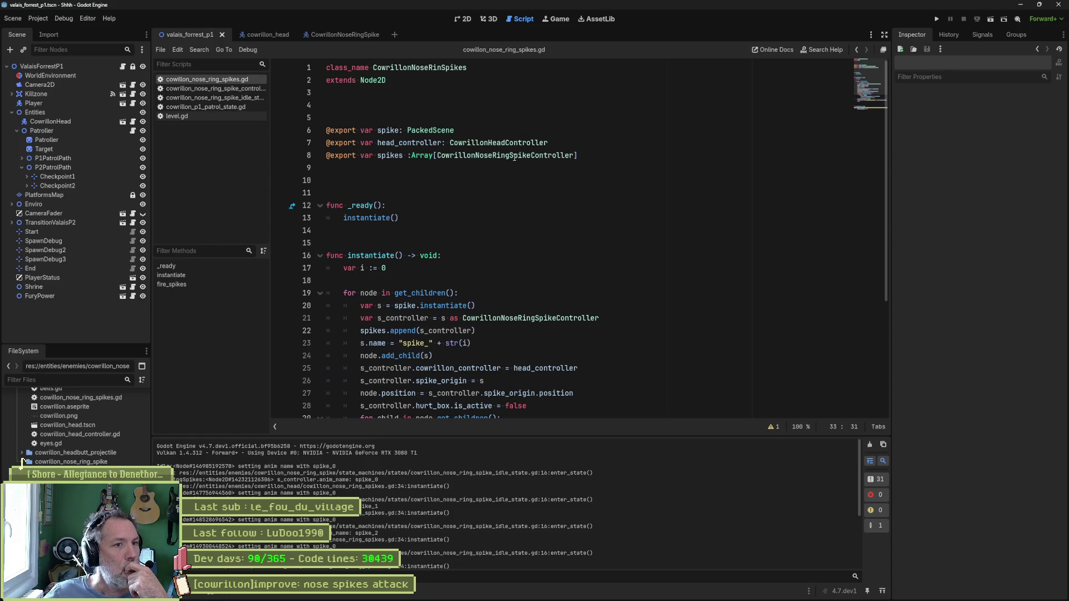
click(228, 89)
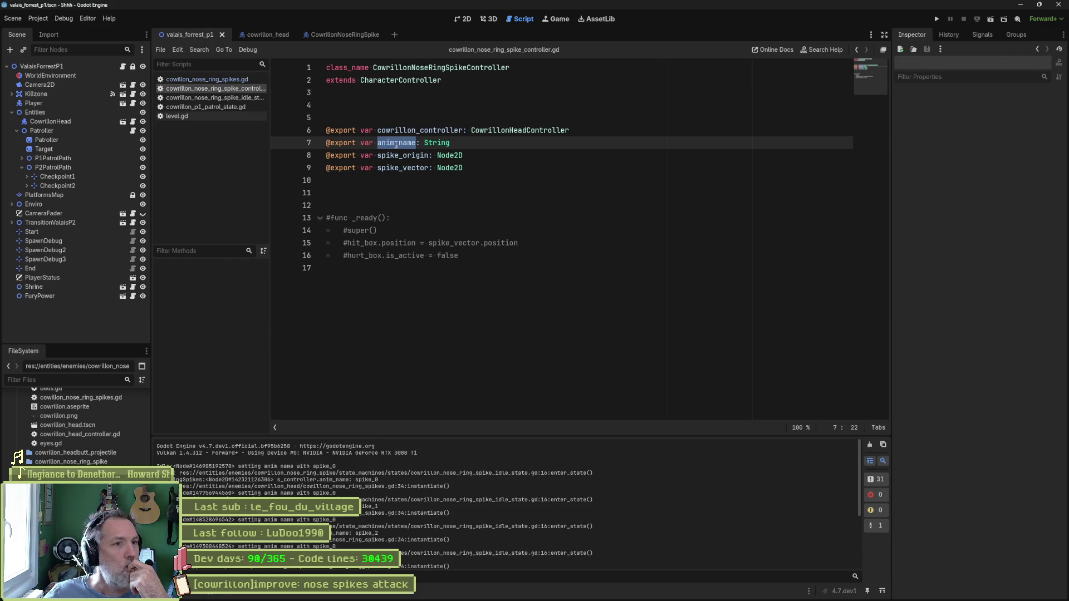
Give the anim_name String a set(value) setter that assigns anim_name = value.
click(460, 144)
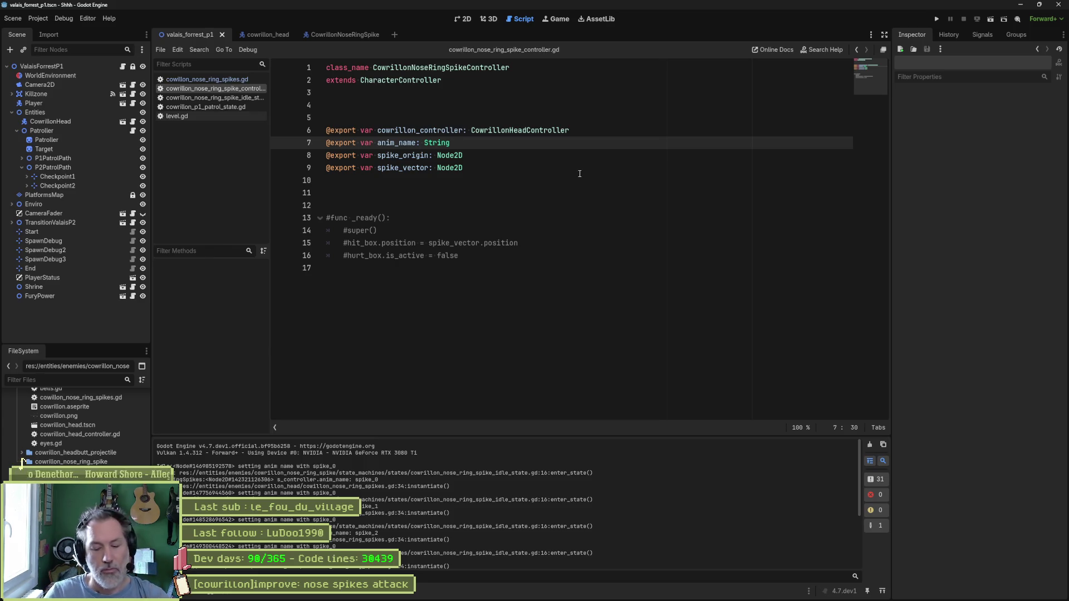
text(:)
key(Return)
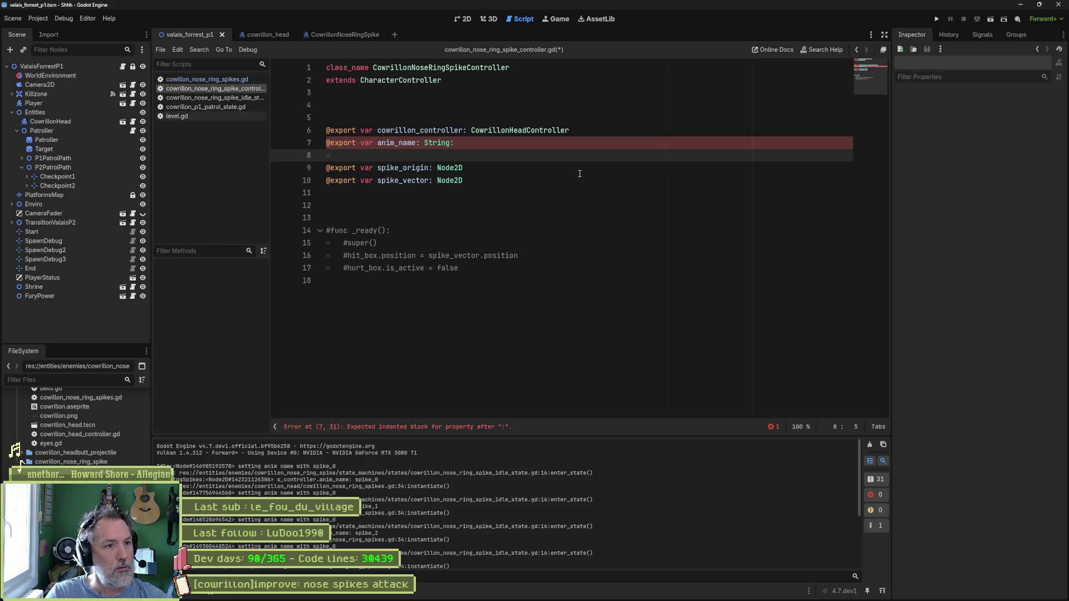
text(set(value):)
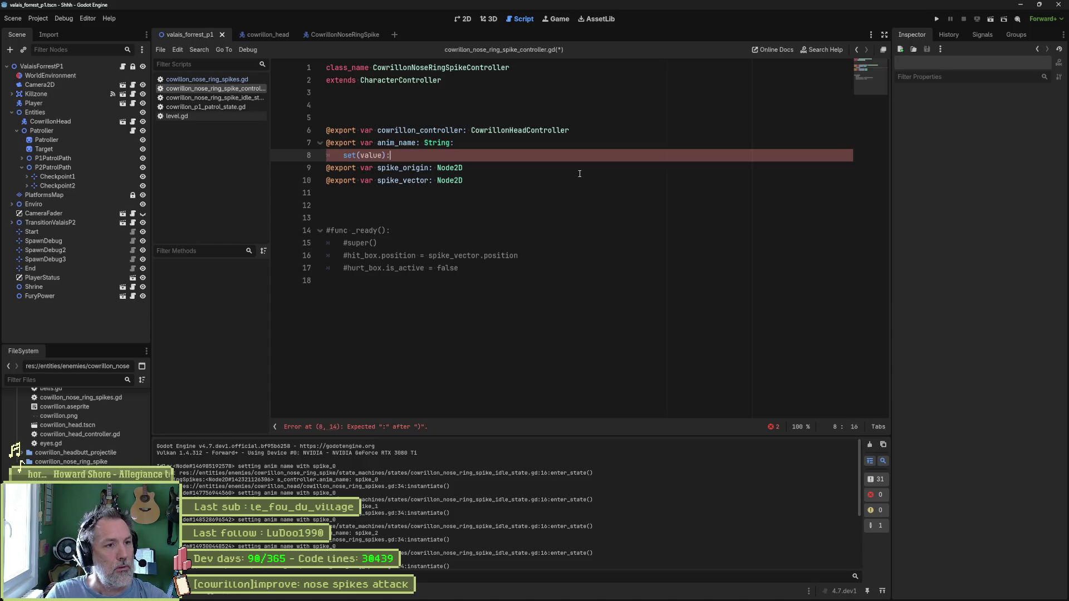
key(Return)
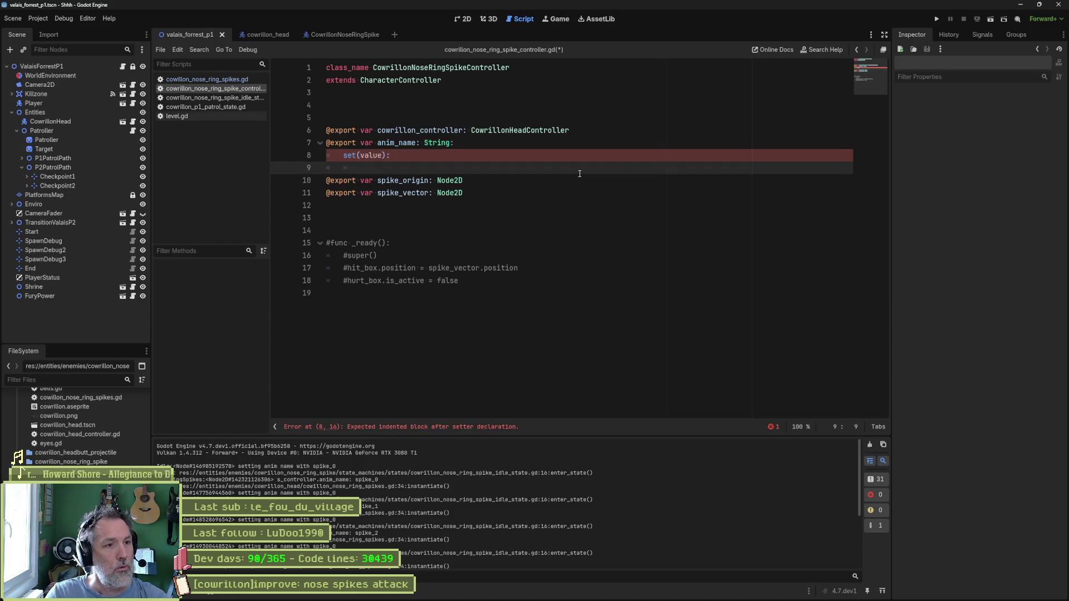
text(anim_name = )
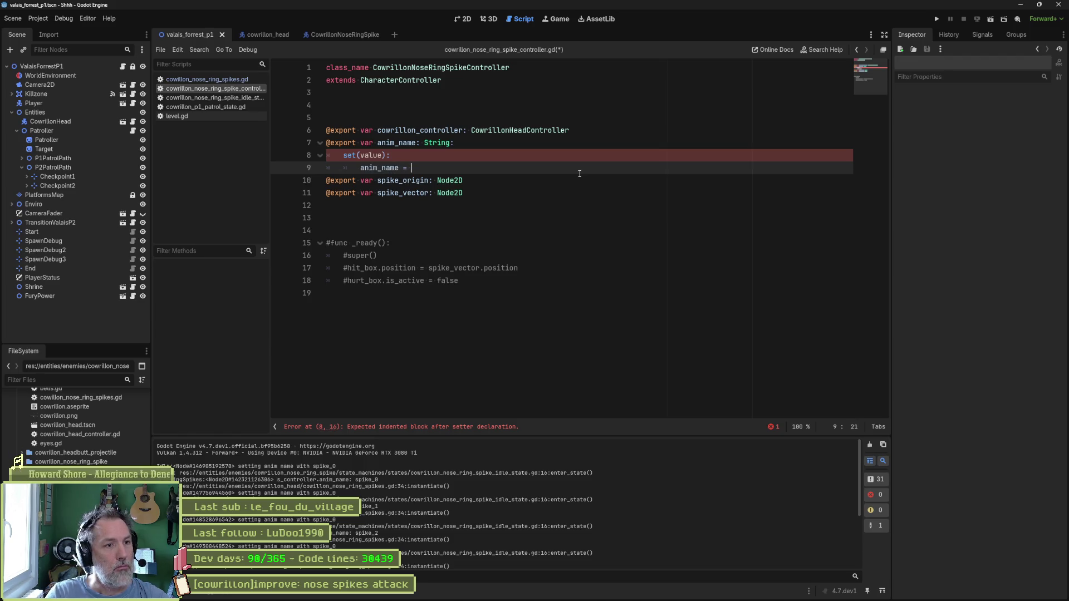
text(value)
key(Escape)
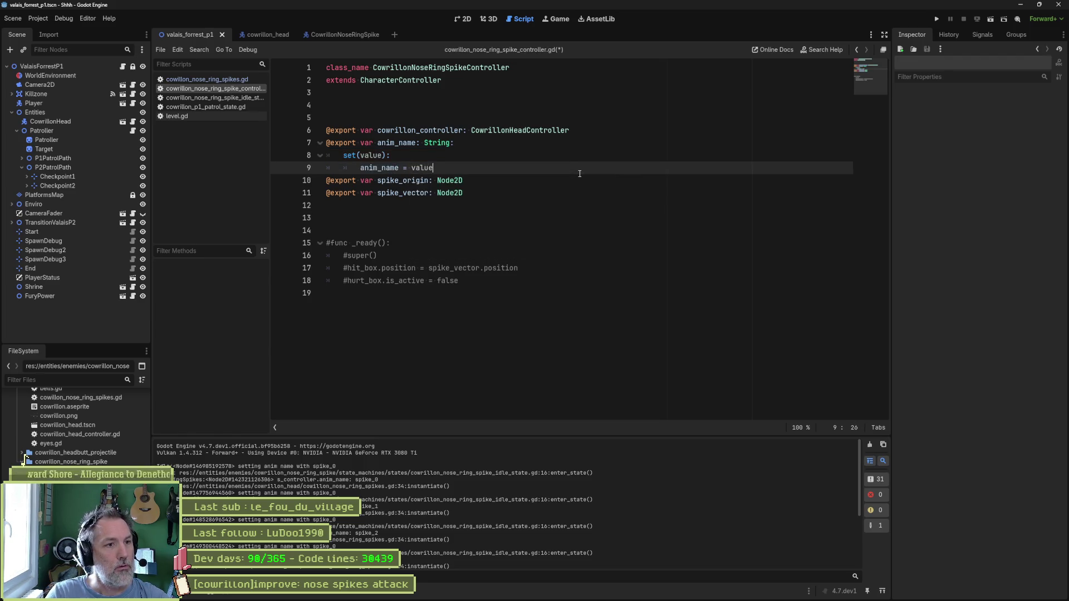
text(c)
key(Return)
key(BackSpace)
key(BackSpace)
key(BackSpace)
key(Return)
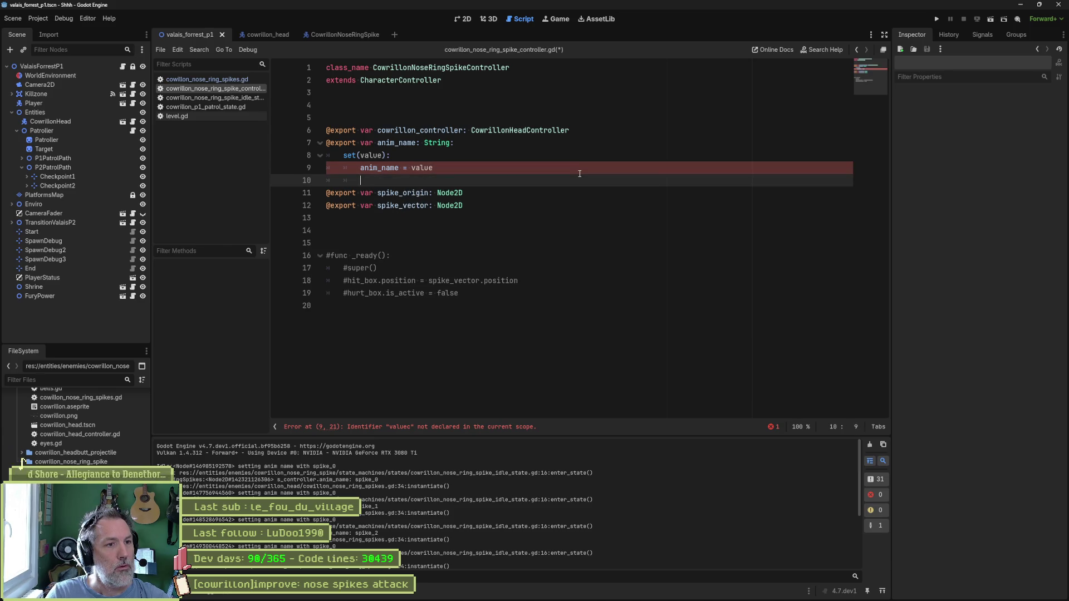
Start a second setter line calling animation_player.
text(char)
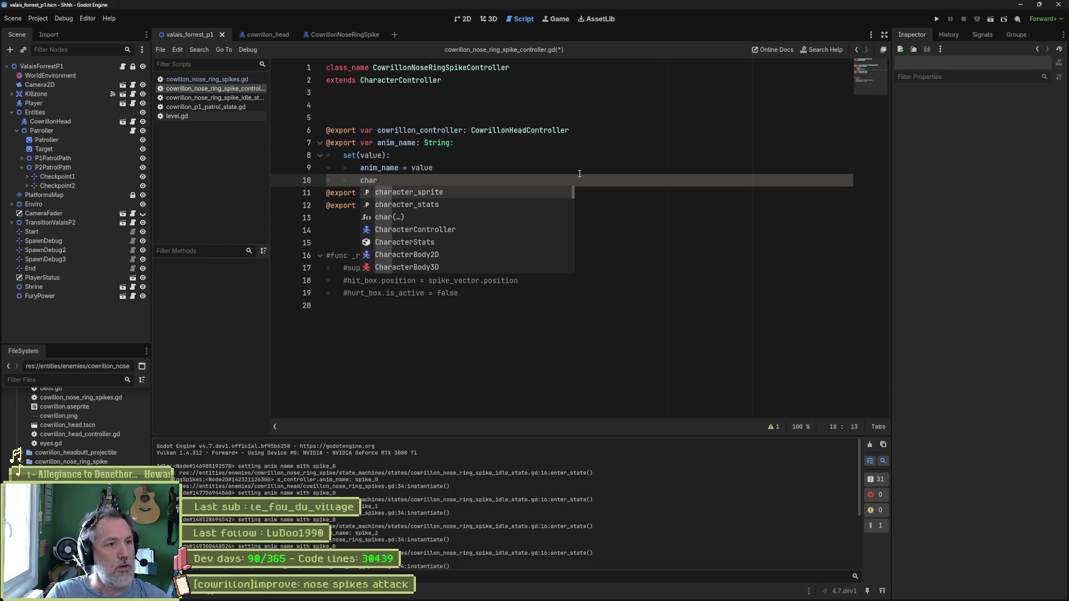
key(BackSpace)
key(BackSpace)
key(BackSpace)
text(anim)
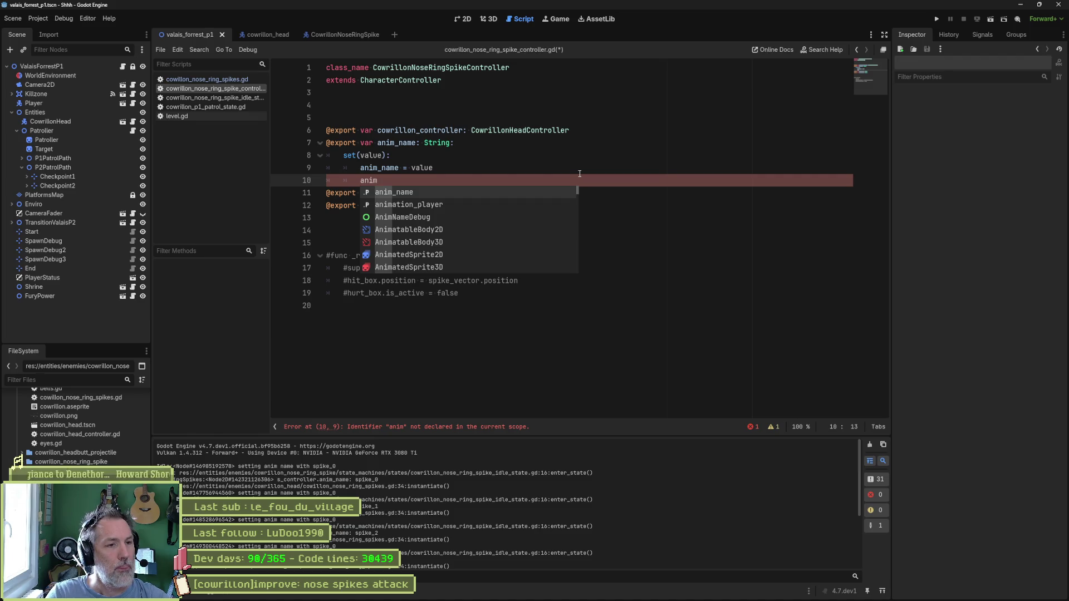
key(Down)
key(Return)
text(.a)
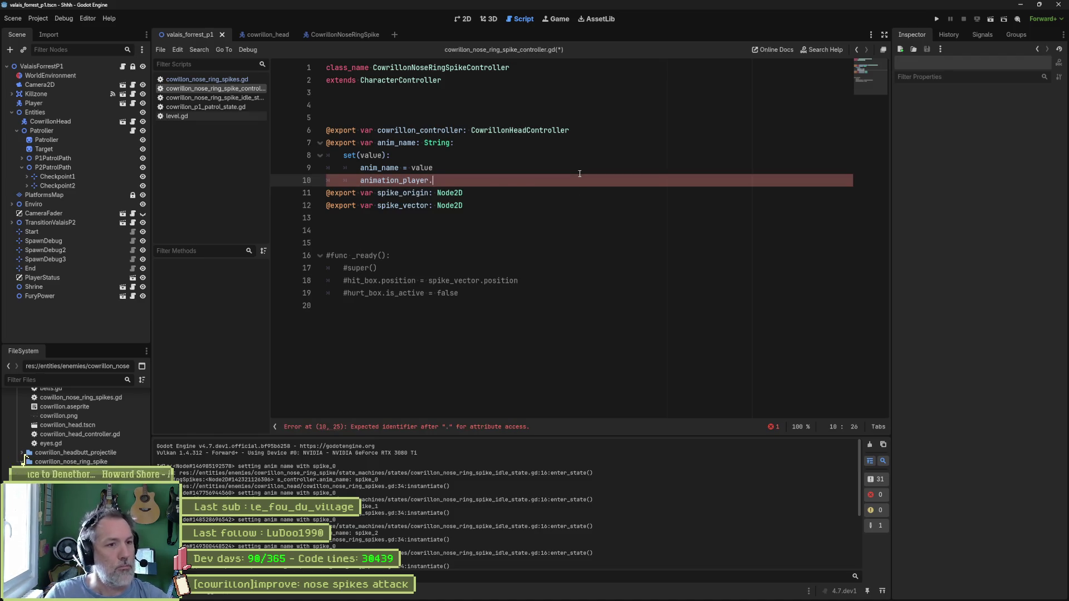
text(nimation_)
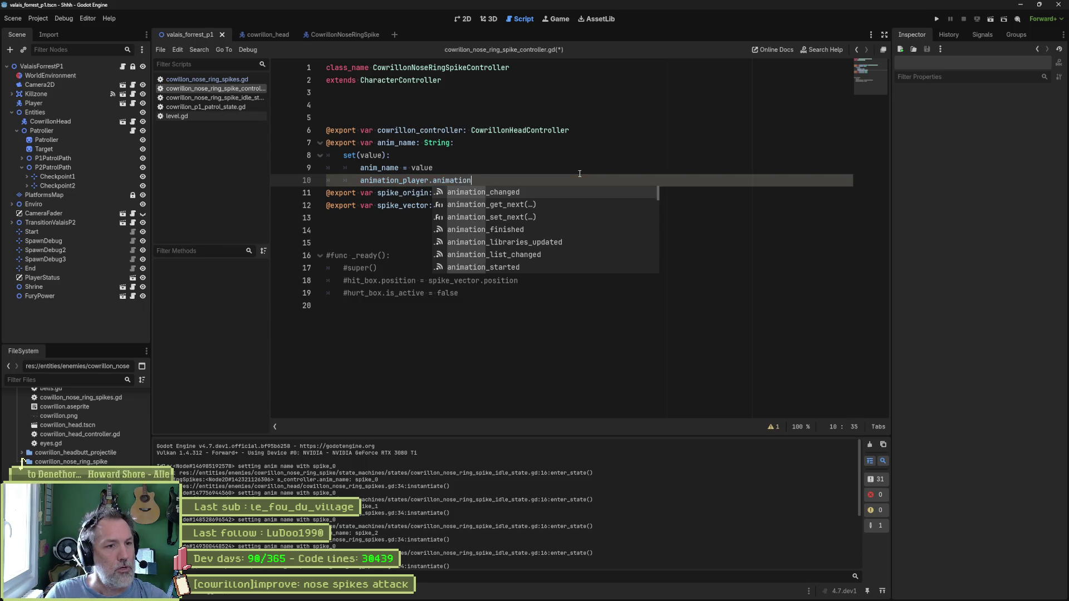
text(na)
key(BackSpace)
key(BackSpace)
key(BackSpace)
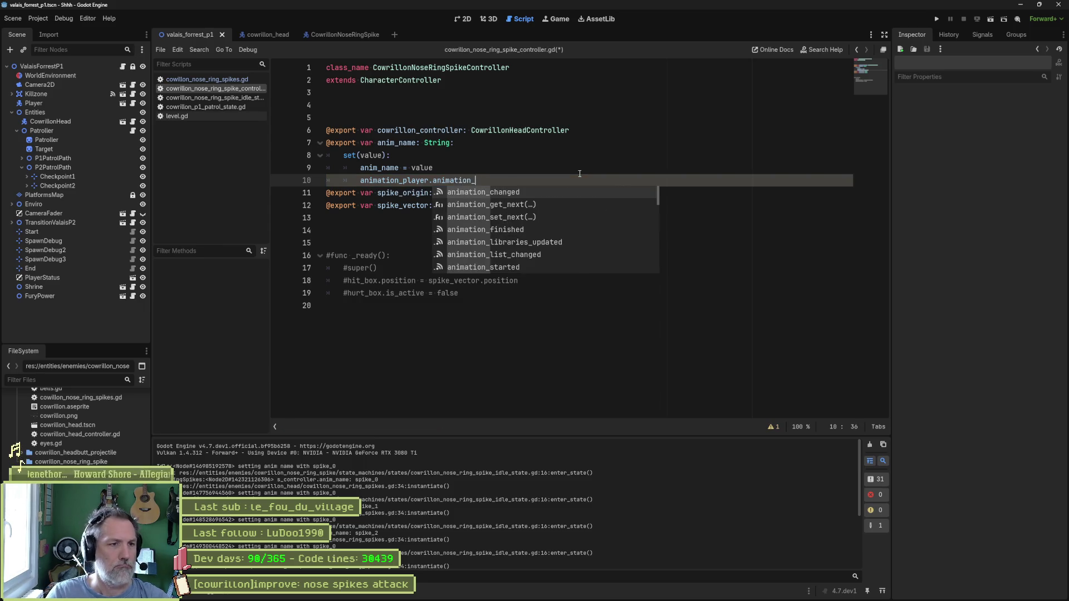
key(BackSpace)
key(BackSpace)
key(BackSpace)
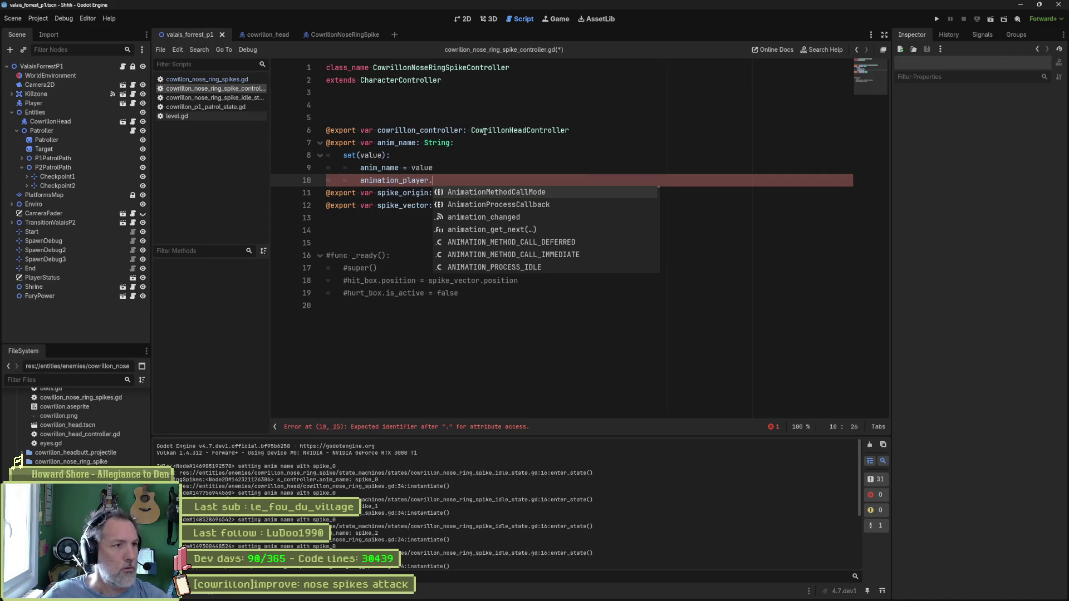
Check play_animation in the base state script, then finish animation_player.play_animation() and run the scene.
click(204, 97)
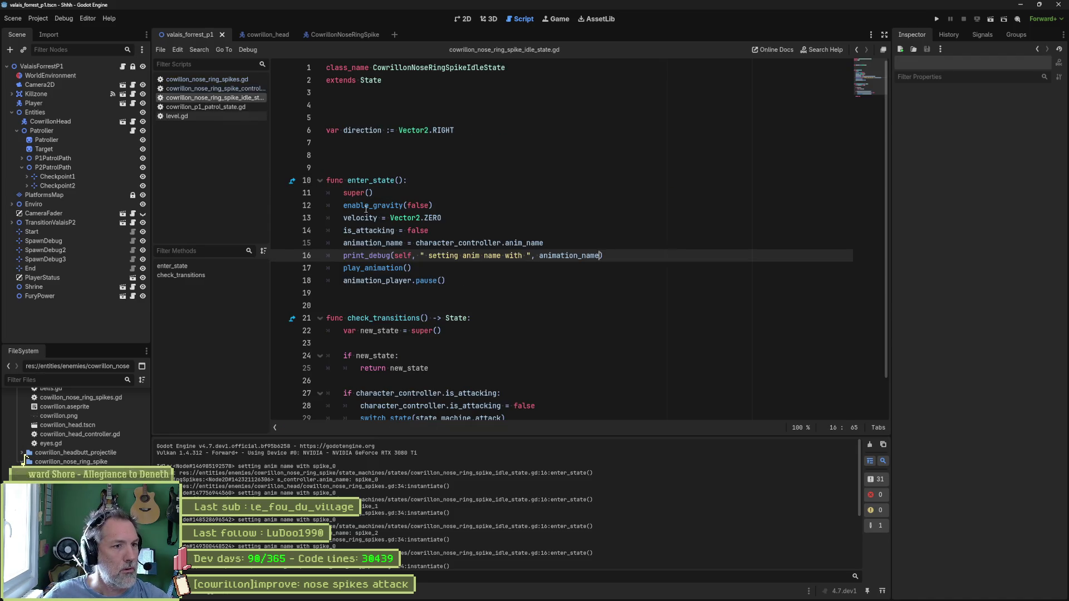
click(292, 179)
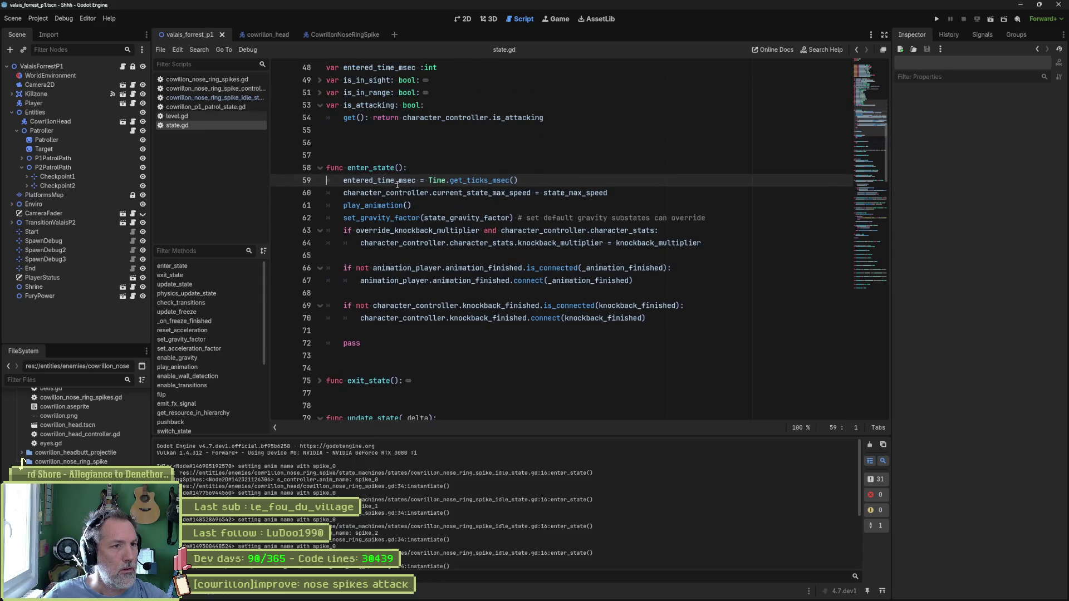
click(395, 205)
ctrl+click(396, 205)
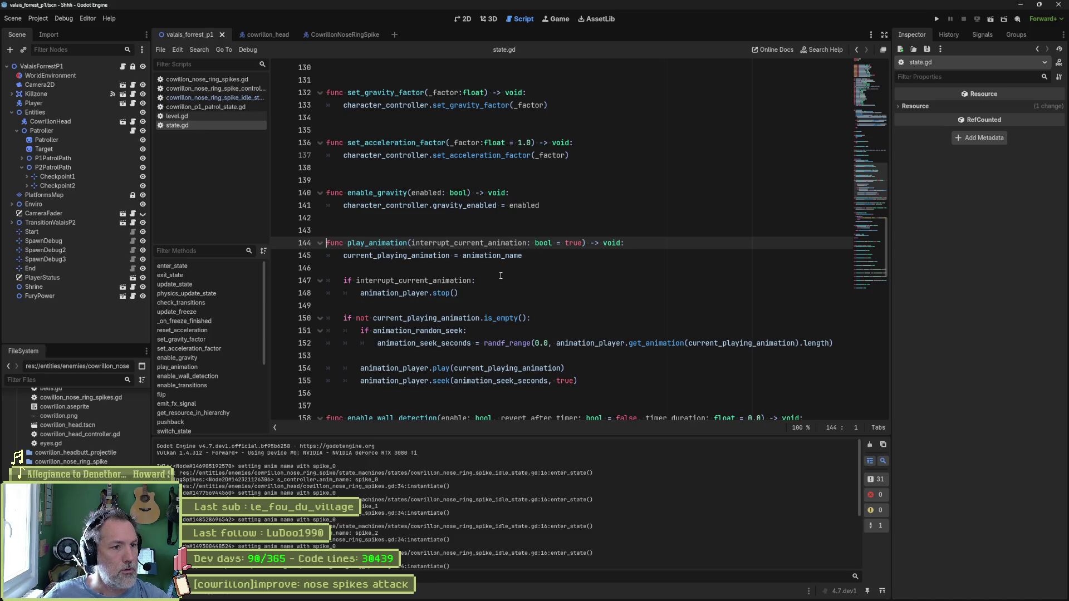
click(217, 88)
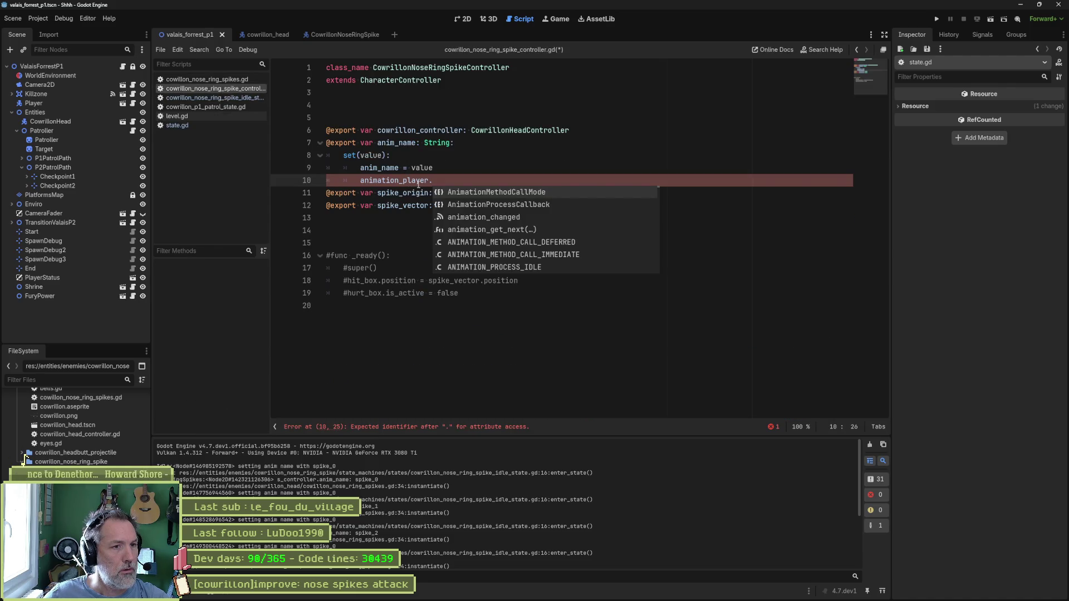
text(pla)
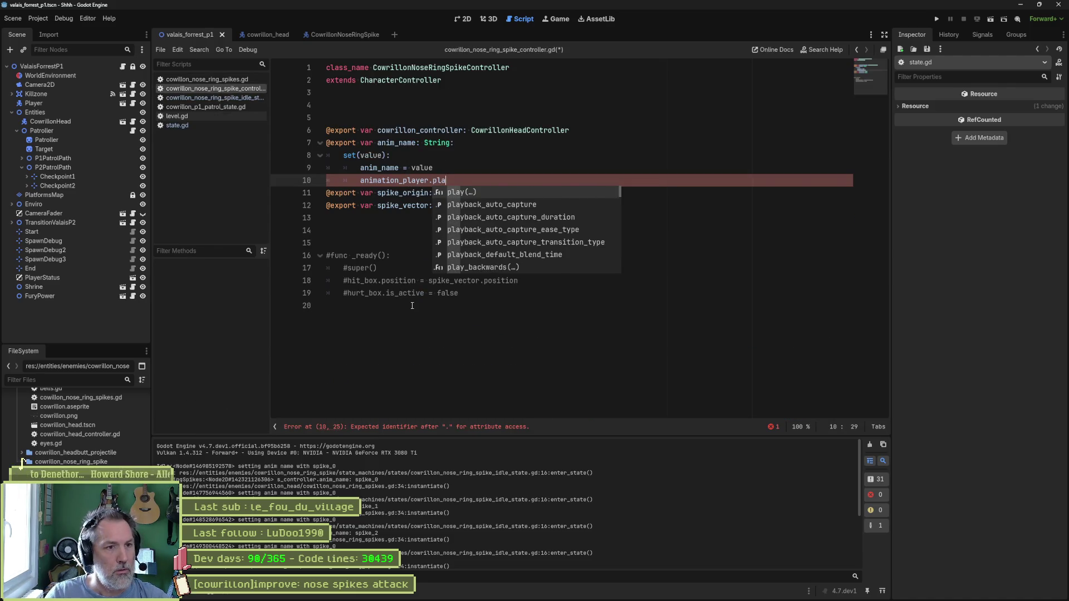
text(y_animati)
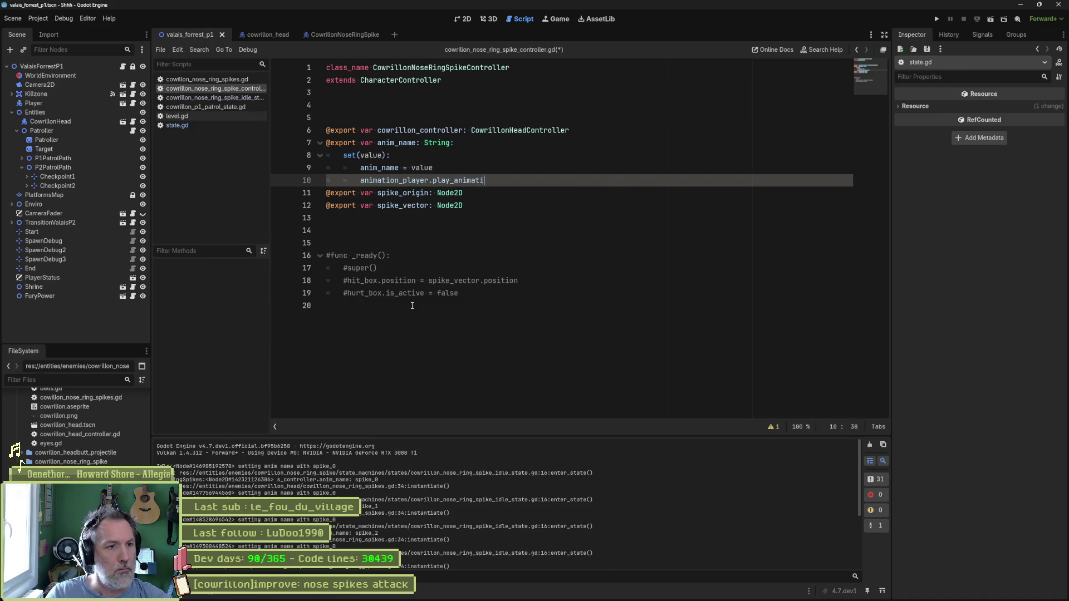
text(on())
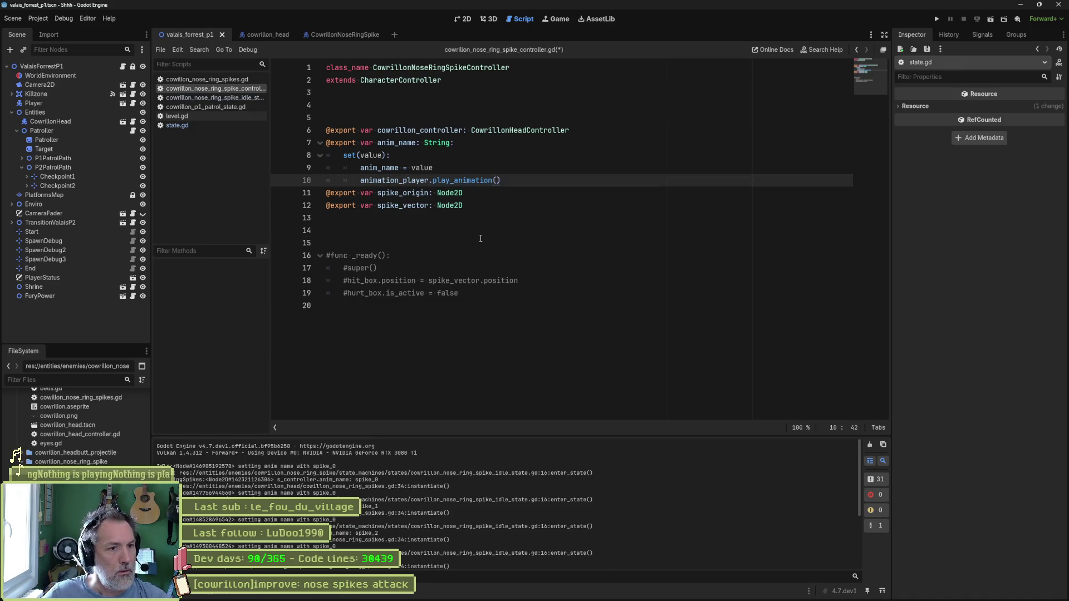
key(F6)
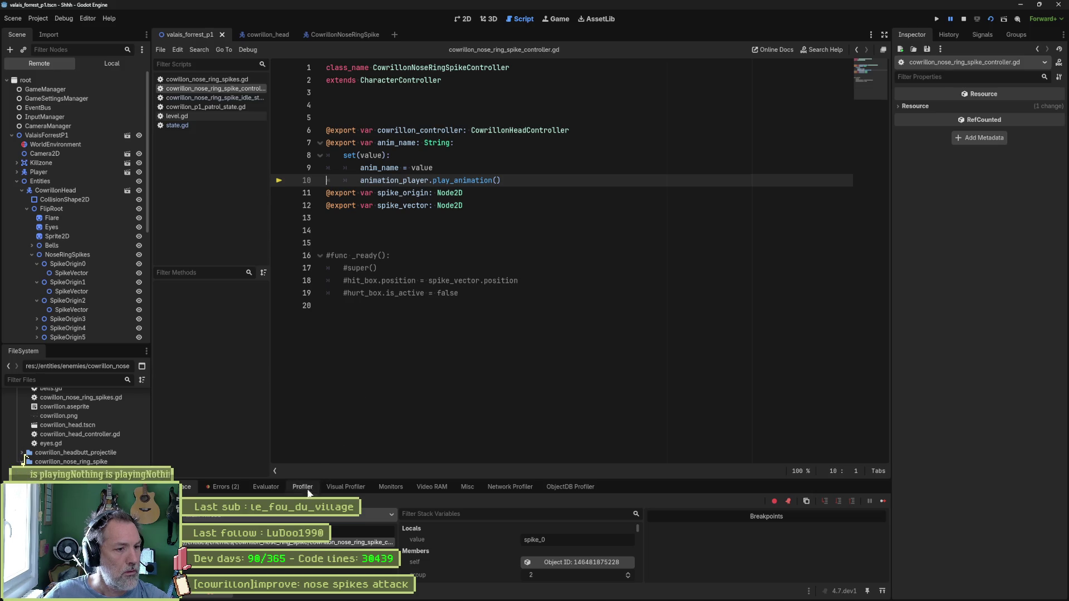
Stop the game, delete the lines 7–10 setter block, and project-search for spike_origin.
key(F8)
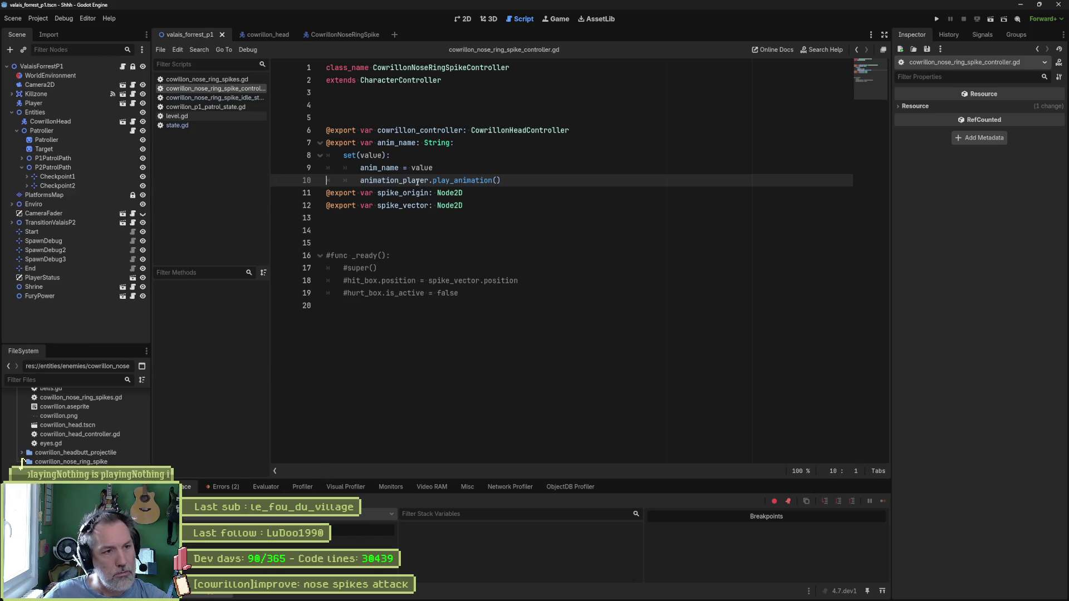
double_click(417, 182)
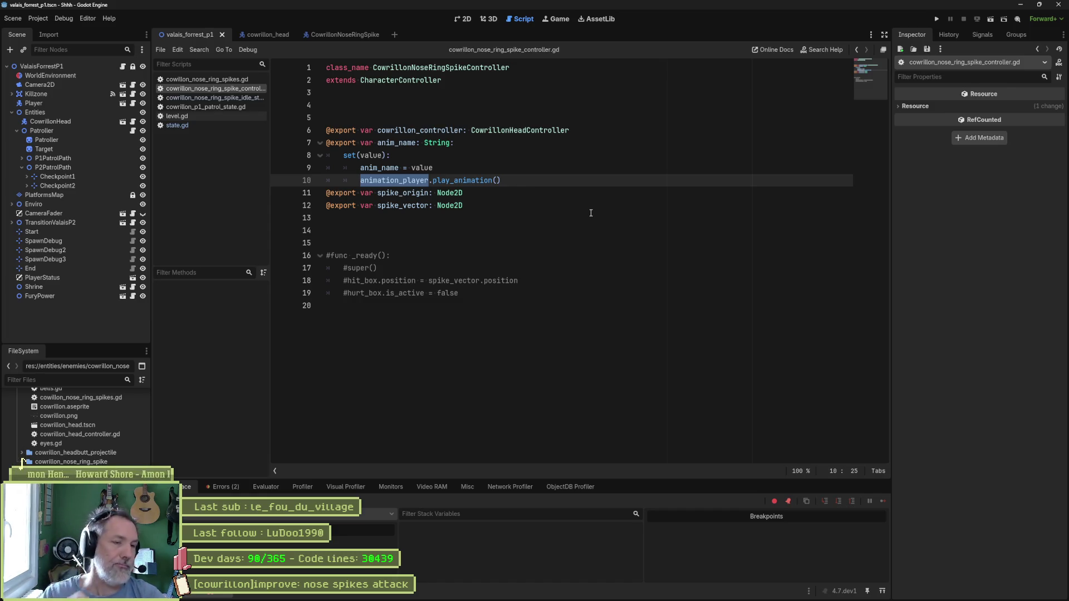
mouse_move(562, 181)
mouse_down()
mouse_move(345, 155)
mouse_move(452, 143)
mouse_up()
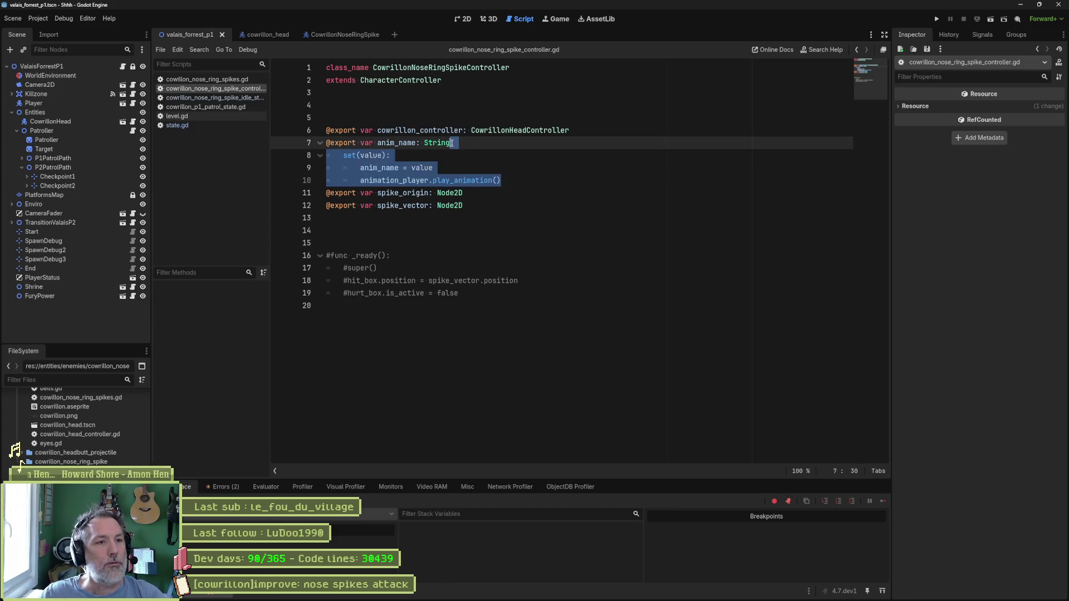
key(Delete)
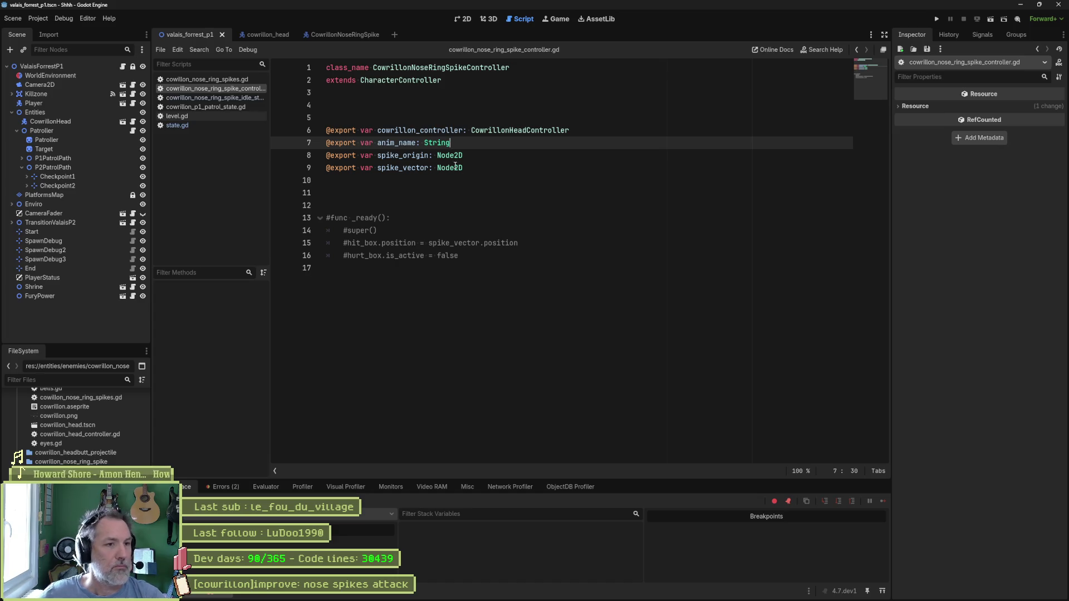
double_click(415, 156)
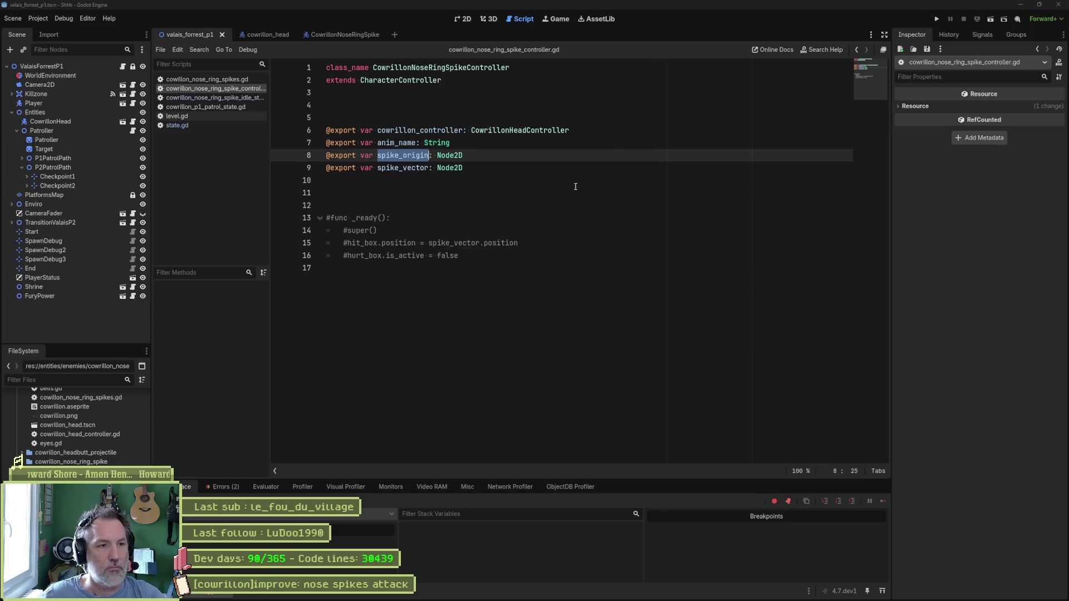
key(ctrl+shift+f)
Run the spike_origin search and jump to the node.position line in the spikes script.
click(528, 345)
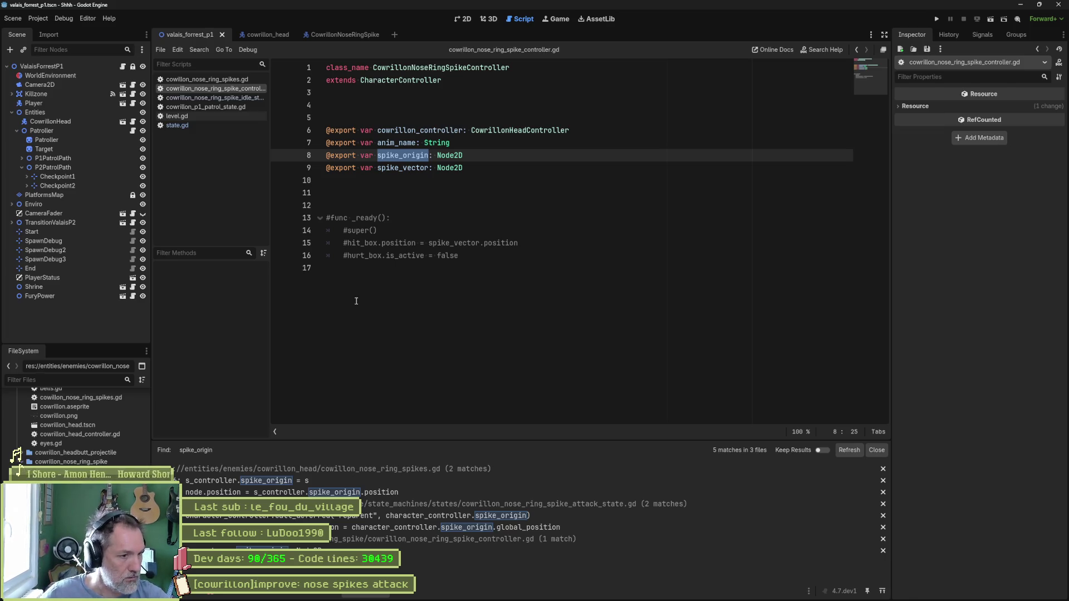
click(289, 492)
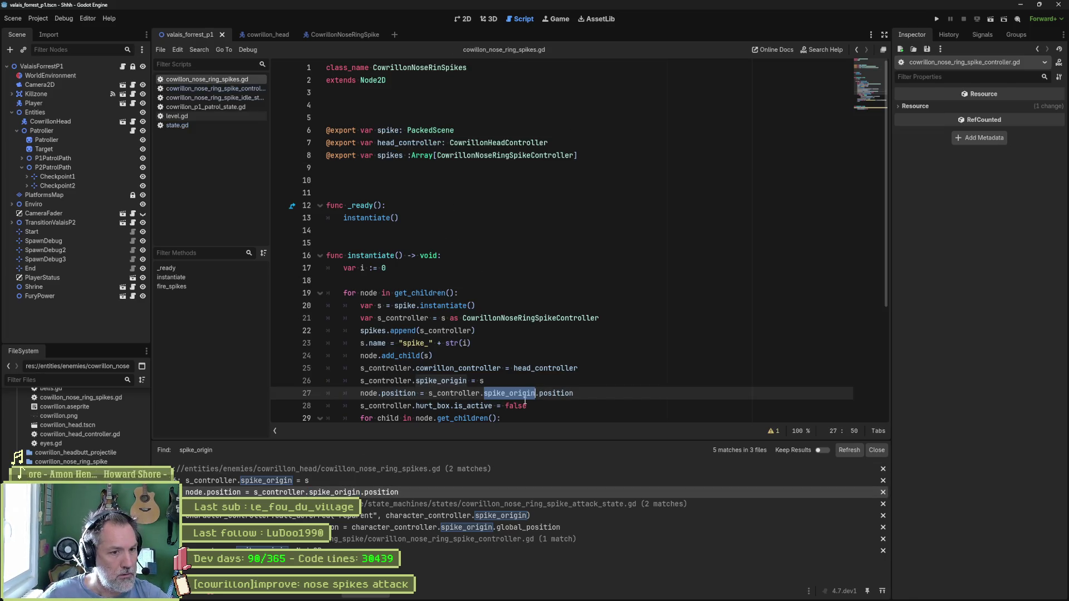
click(361, 344)
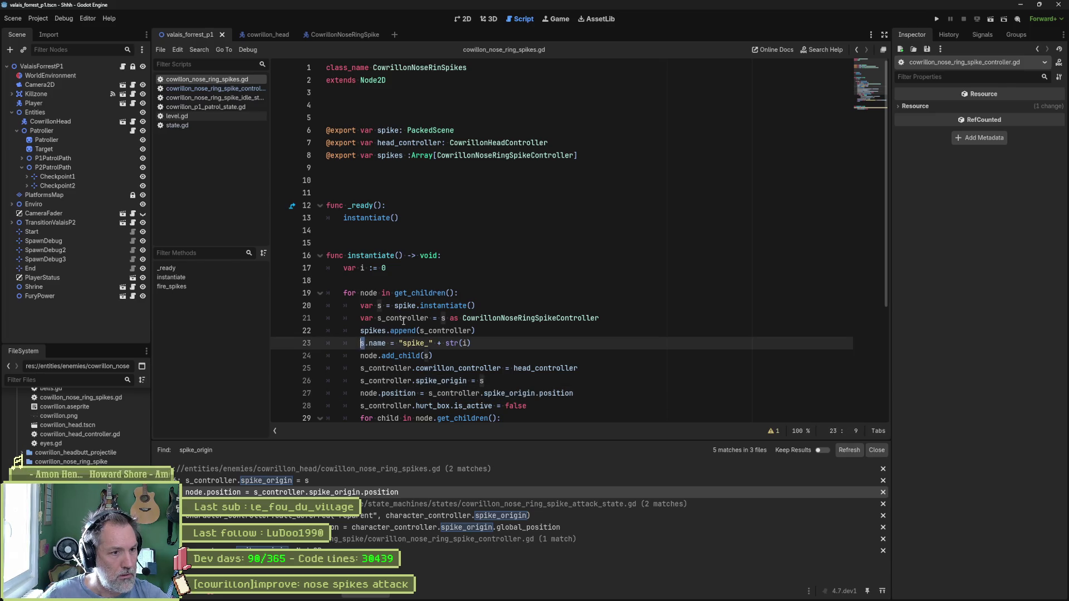
mouse_move(400, 325)
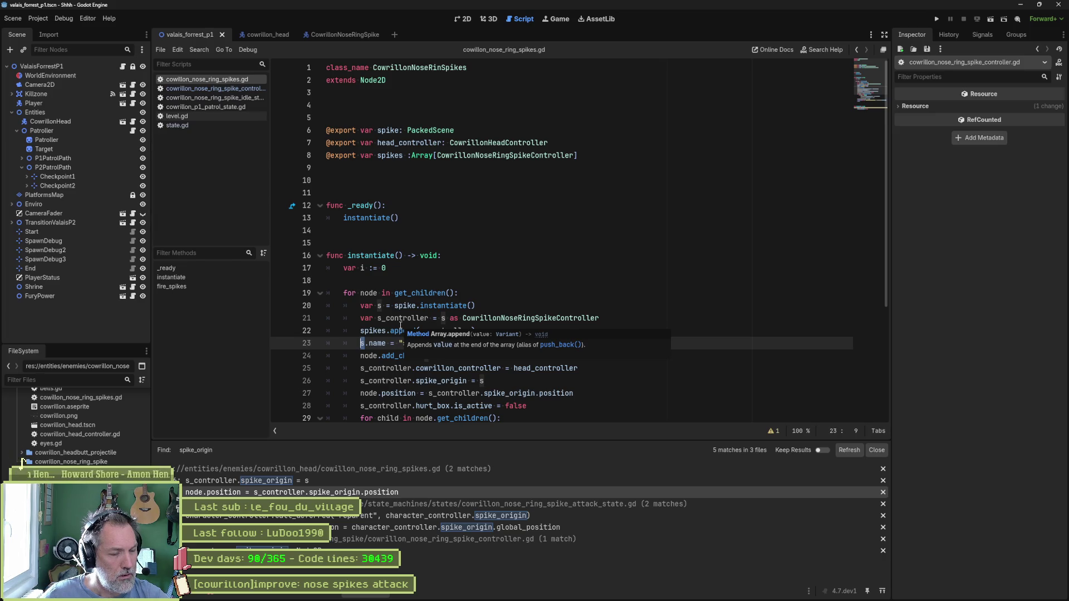
scroll(515, 383, down, 2)
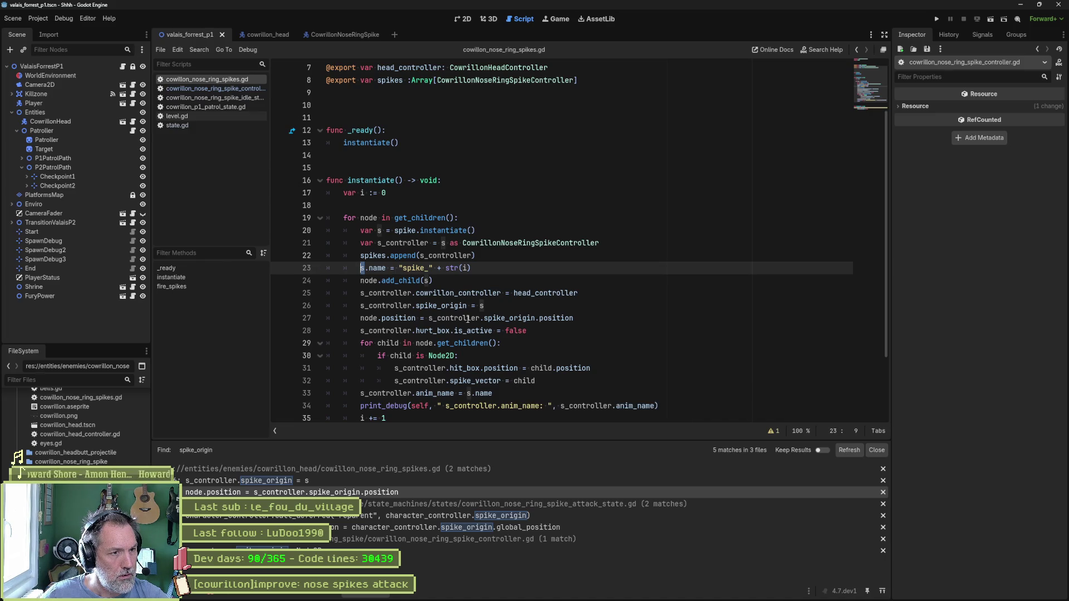
mouse_move(468, 269)
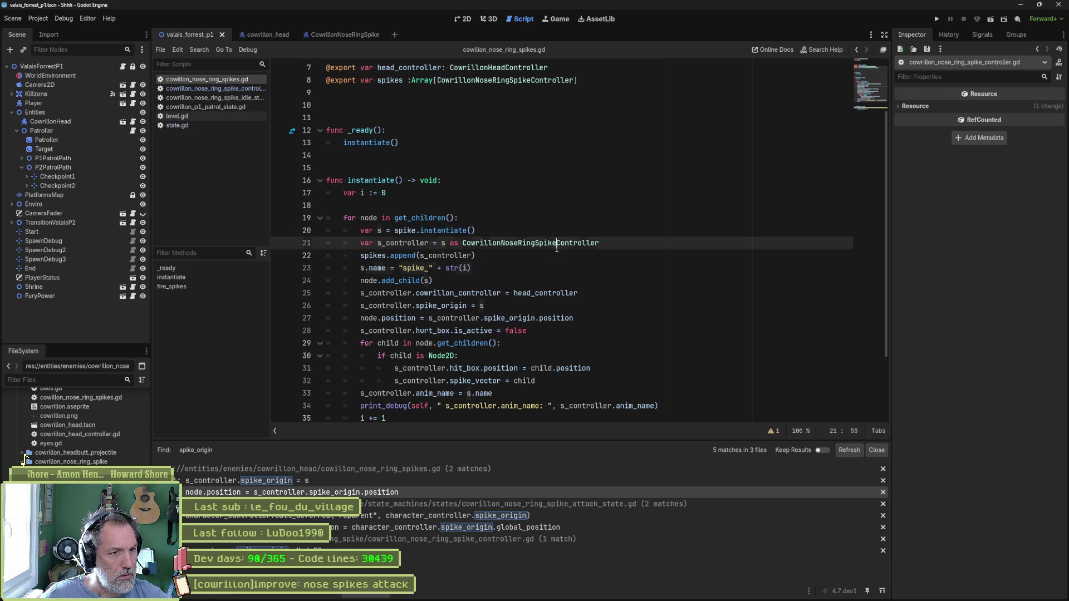
Move the node.position line from line 27 into the if block below spike_vector.
click(581, 318)
drag(581, 318, 578, 311)
key(ctrl+c)
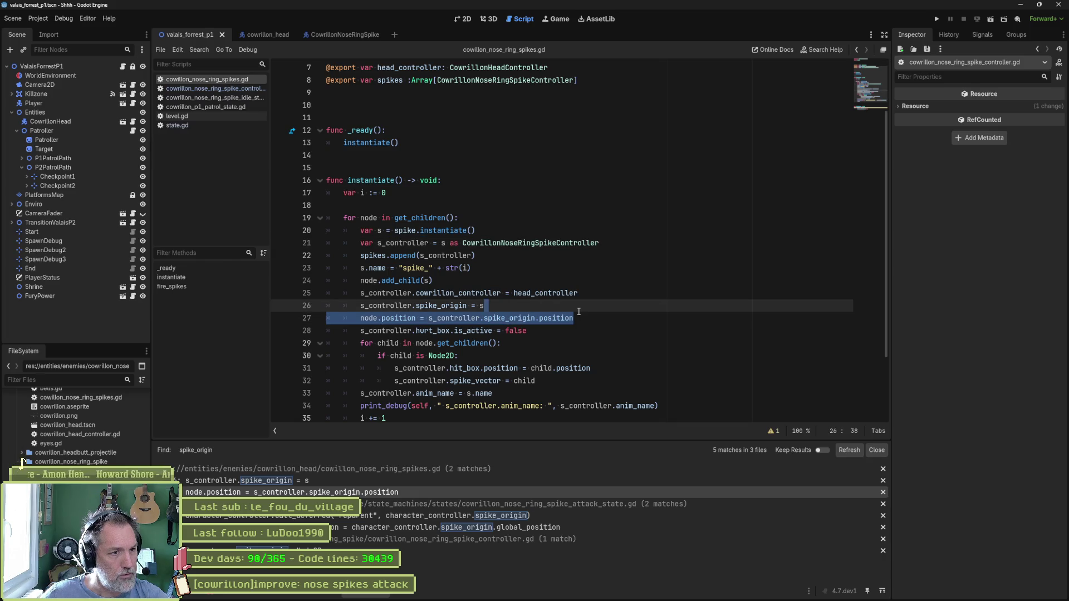
key(BackSpace)
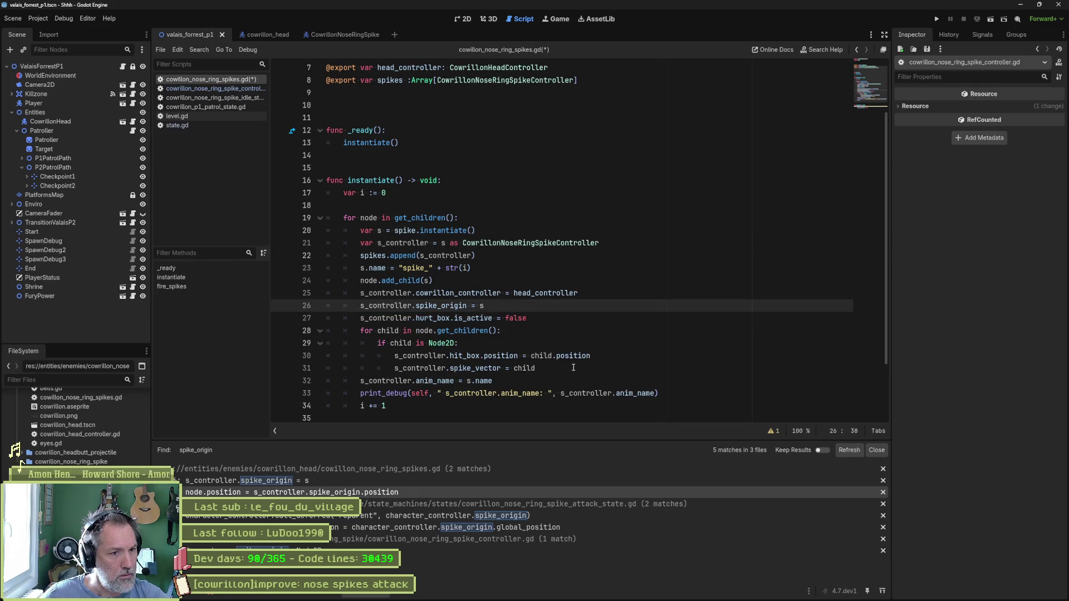
click(572, 368)
key(ctrl+v)
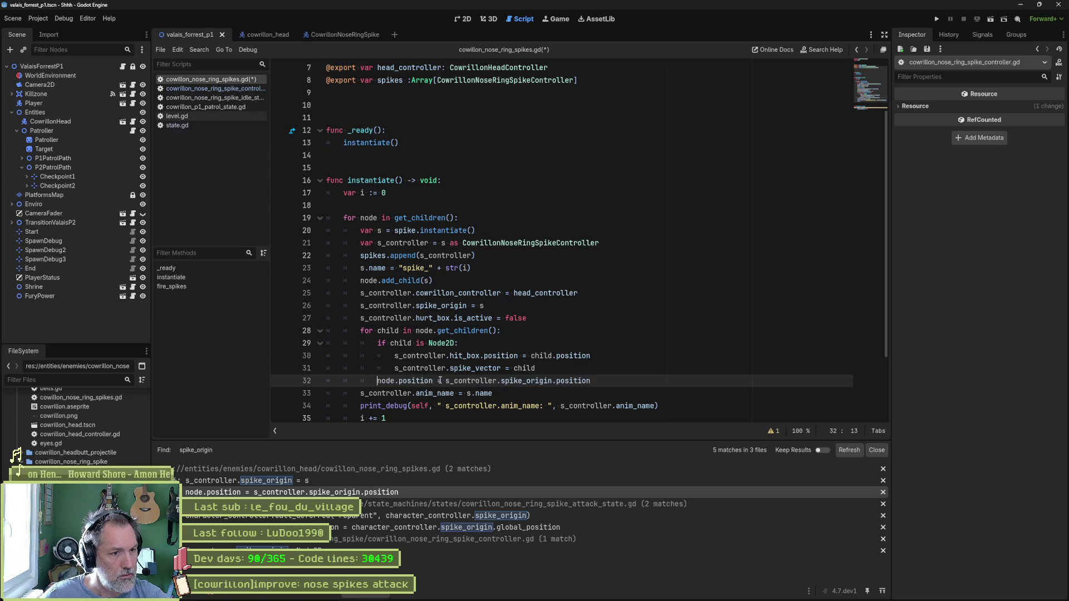
key(Tab)
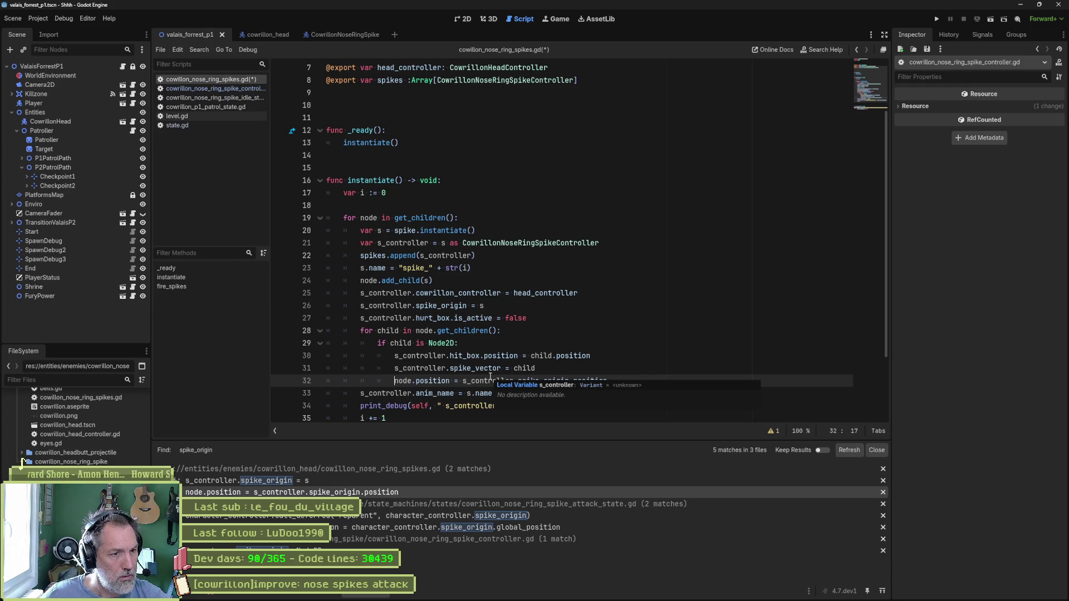
Change it to node.position = child.position above spike_vector, save, and run the game.
click(400, 343)
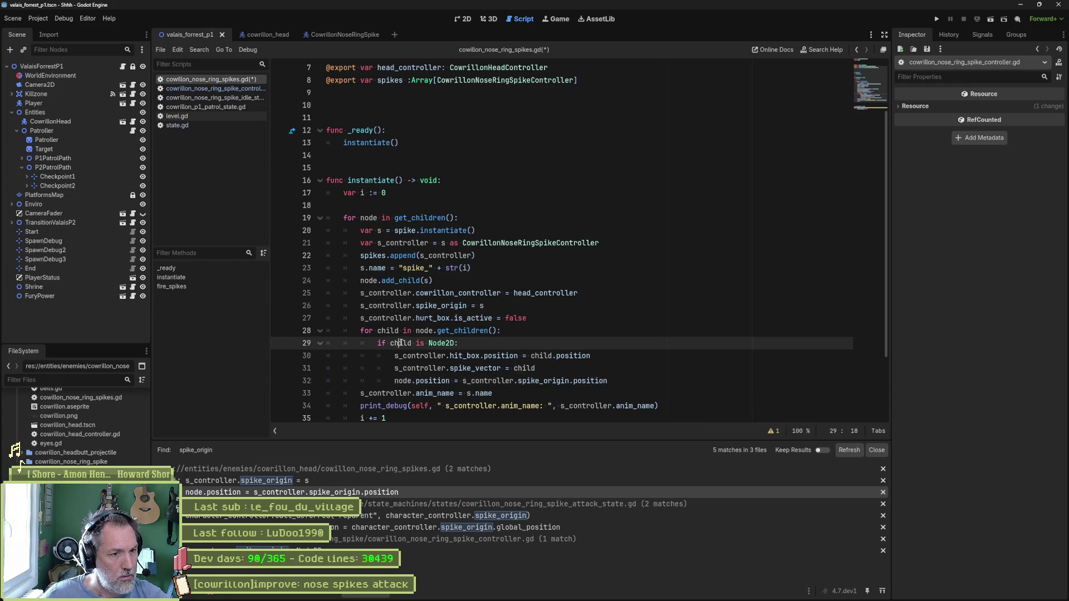
double_click(399, 343)
drag(462, 380, 569, 381)
text(child)
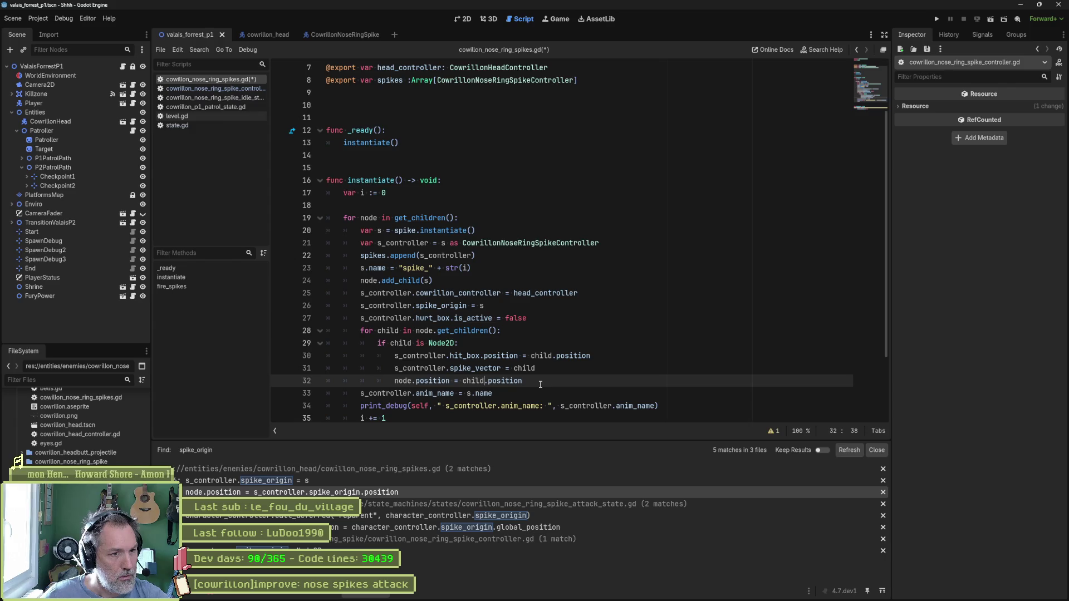
key(alt+Up)
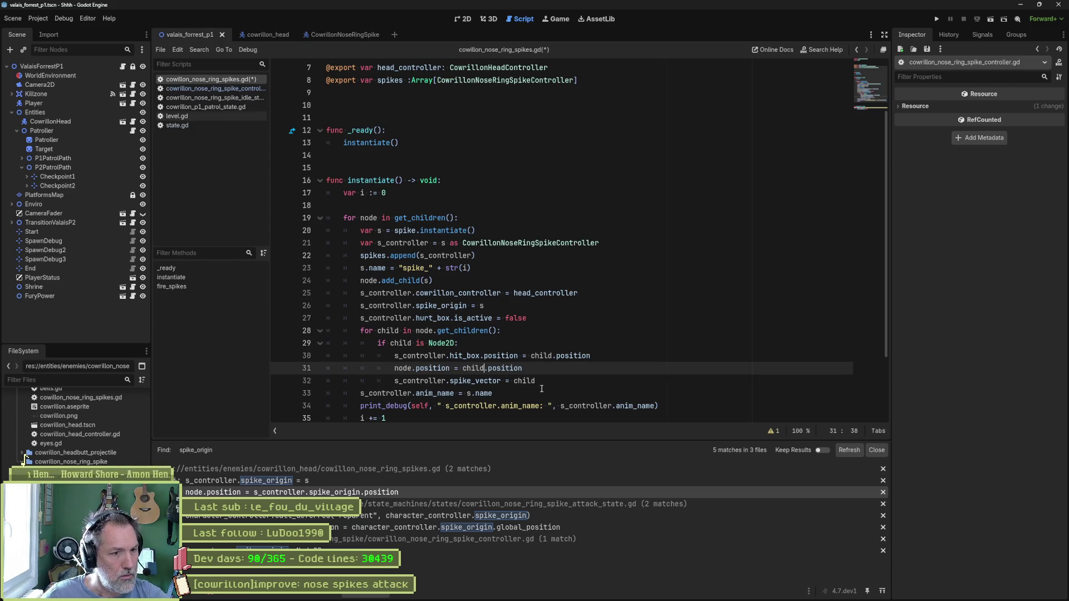
key(ctrl+s)
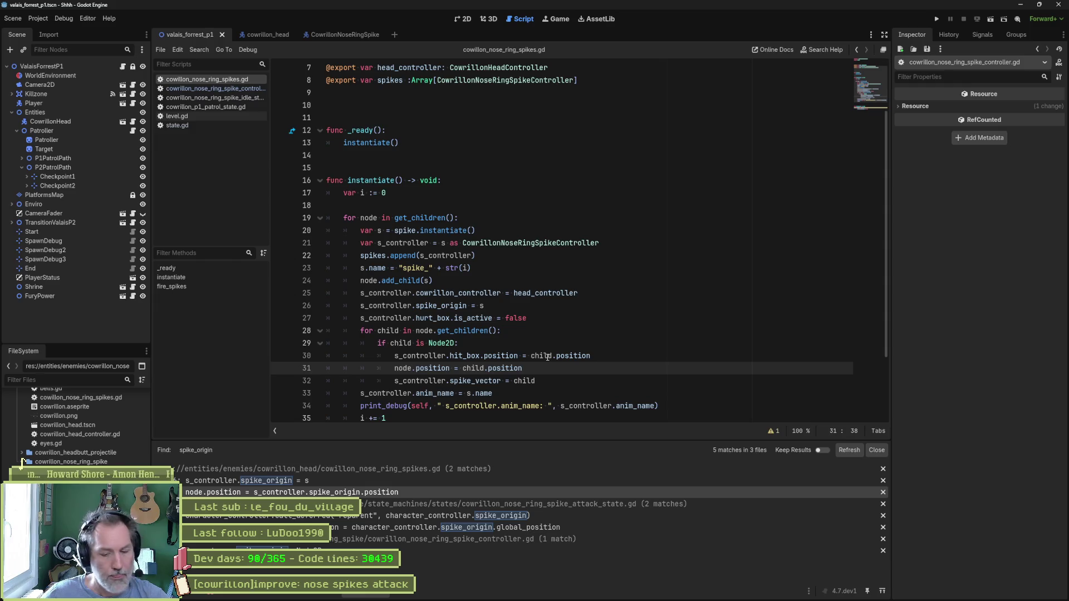
key(F6)
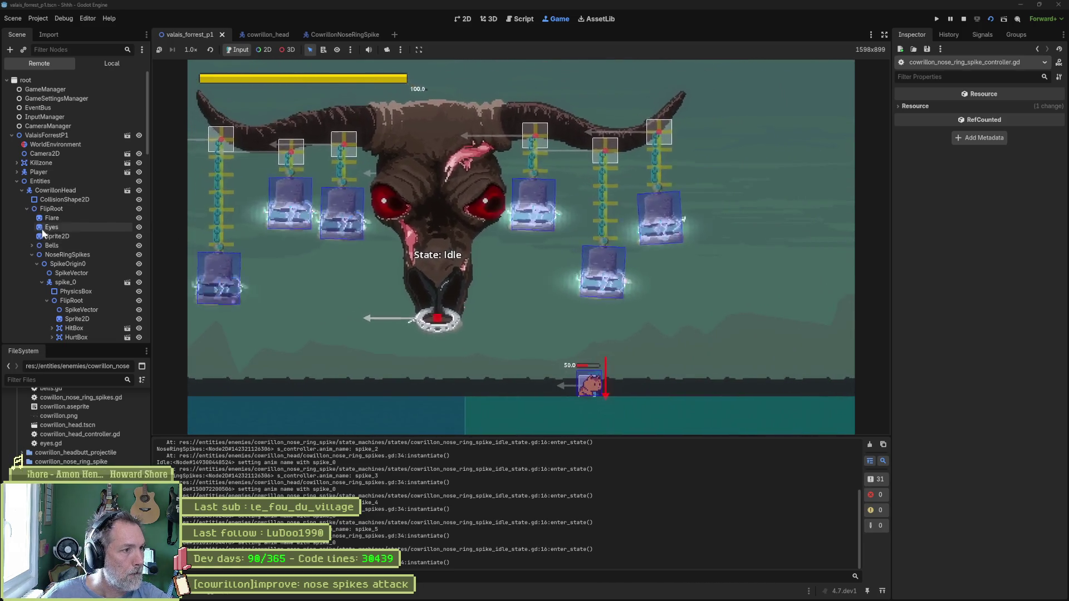
Inspect the live positions of spike_0, SpikeOrigin1 and spike_1 in the Remote scene tree.
scroll(35, 259, down, 5)
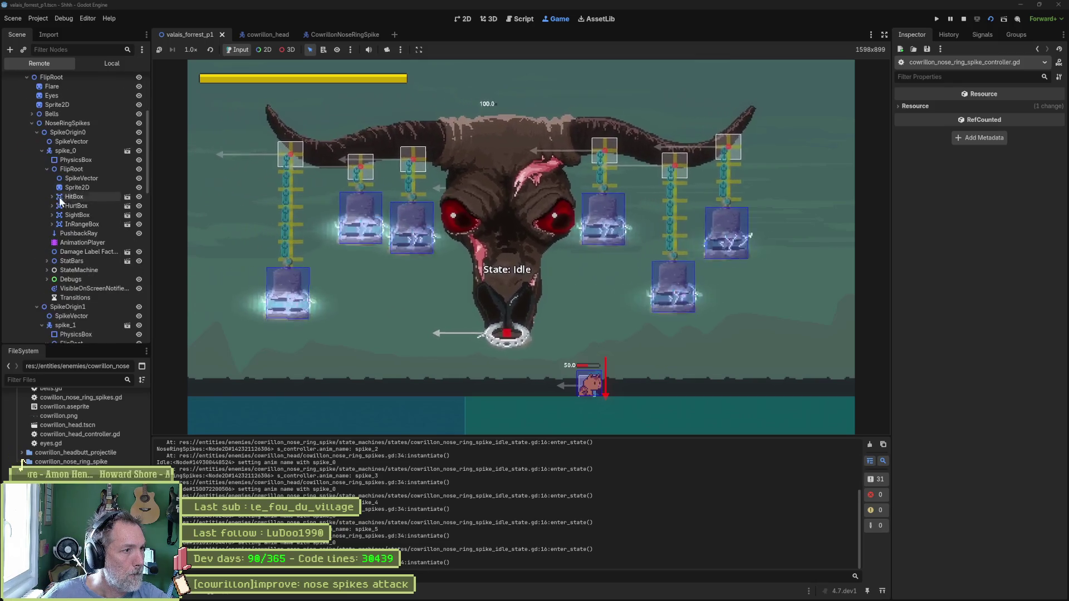
click(66, 150)
scroll(994, 434, down, 10)
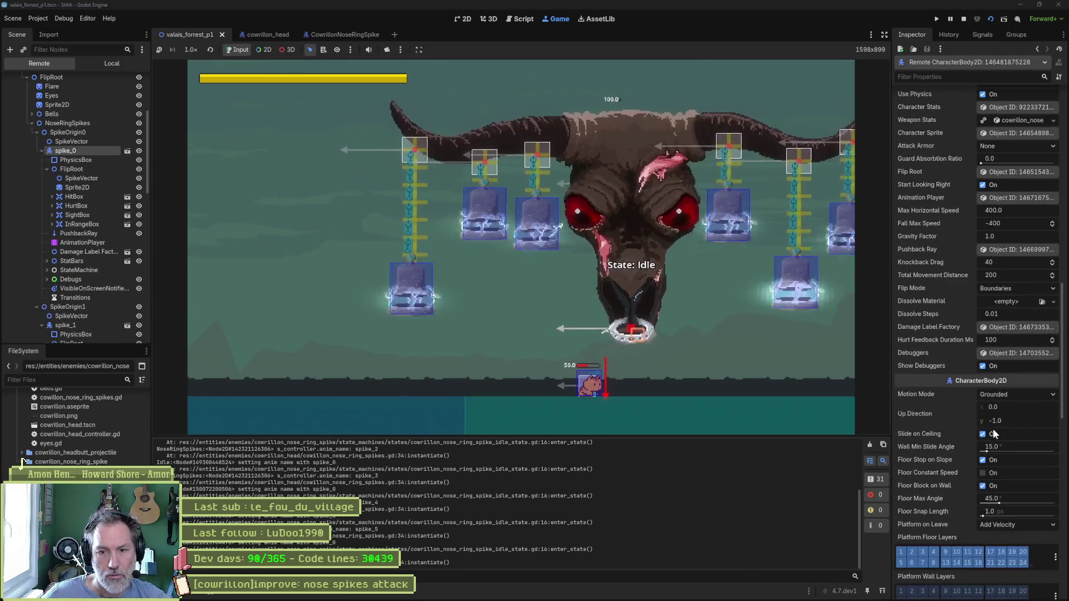
click(67, 307)
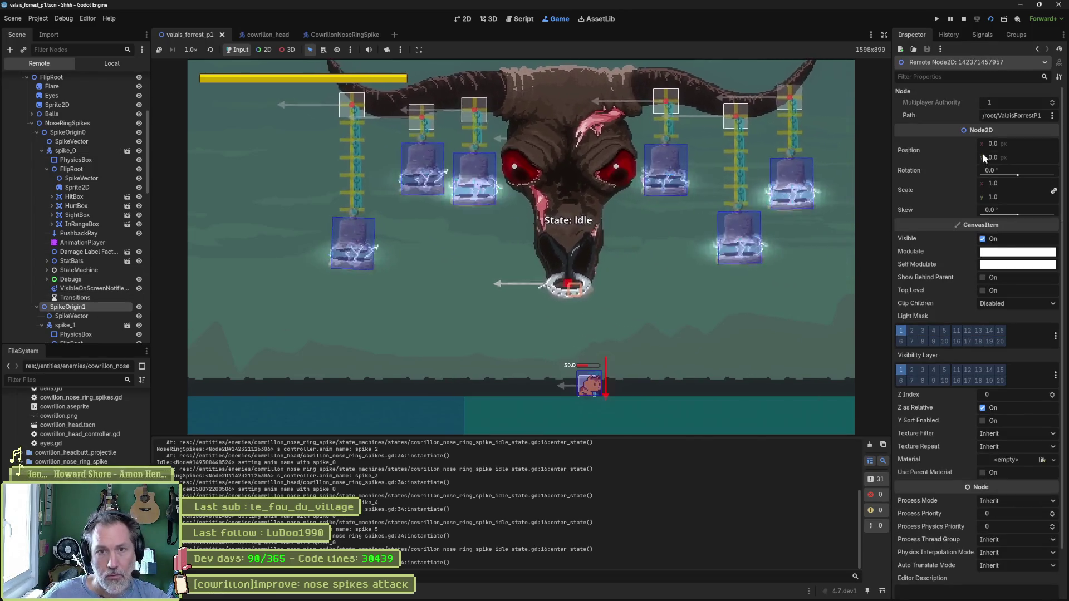
click(78, 324)
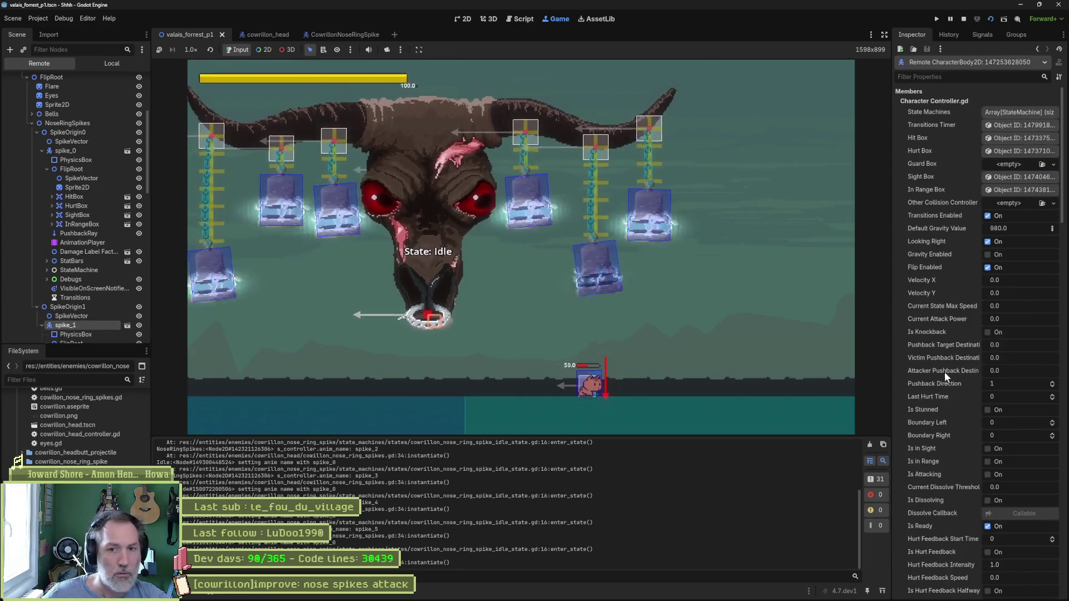
Compare spike_0's and spike_1's position values again, then stop the running game.
scroll(968, 394, down, 5)
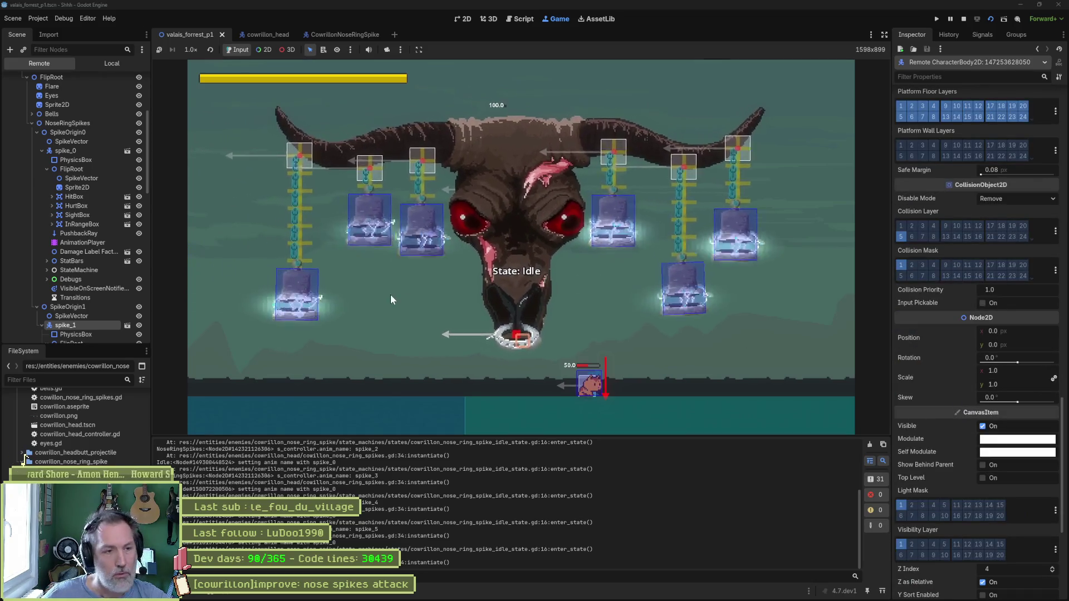
click(65, 151)
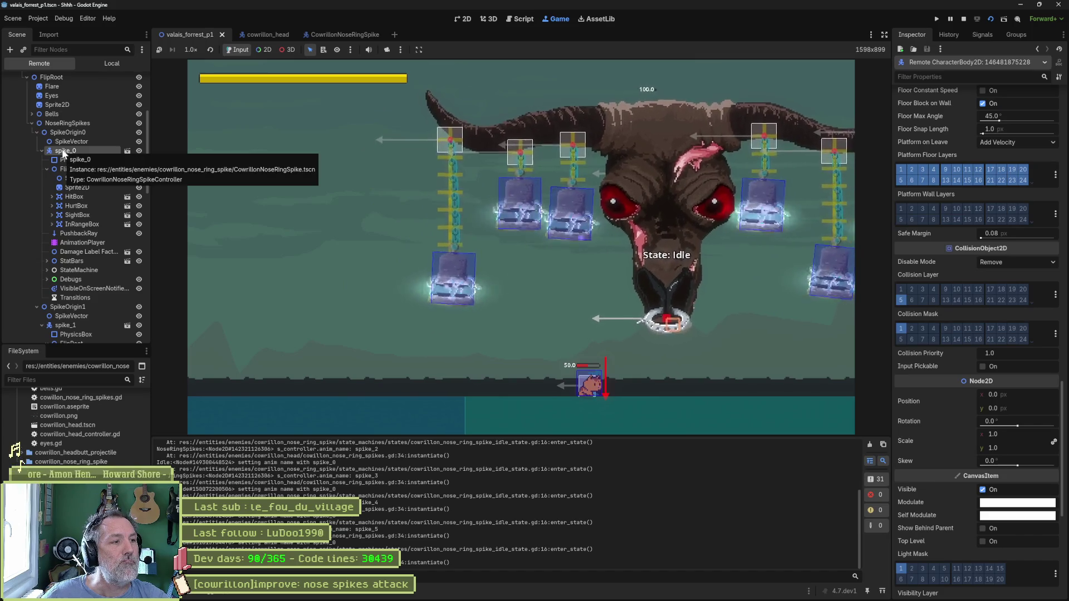
click(65, 325)
scroll(980, 390, down, 3)
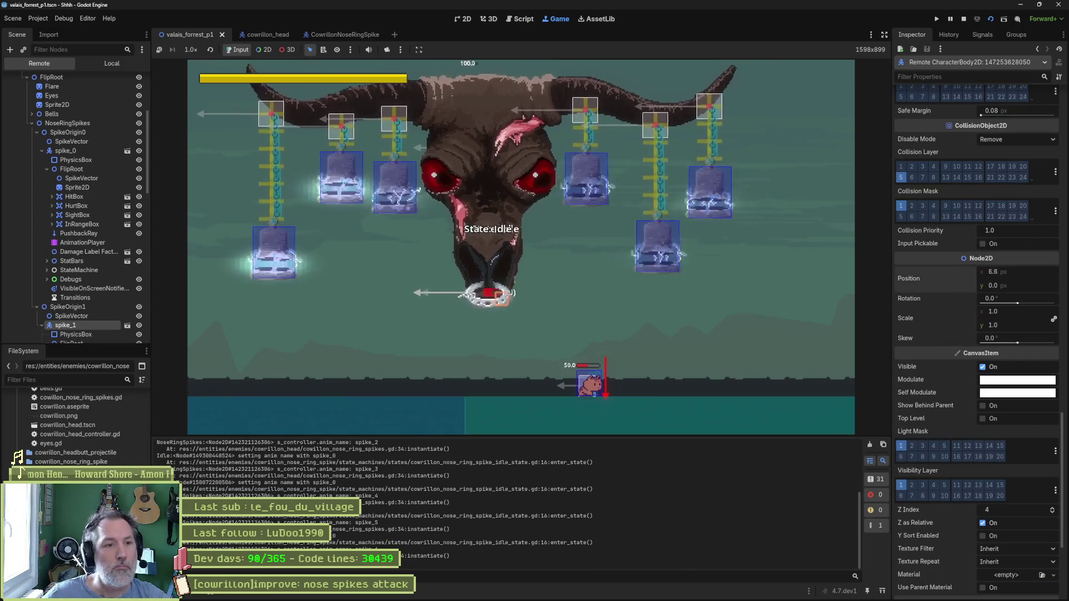
key(F8)
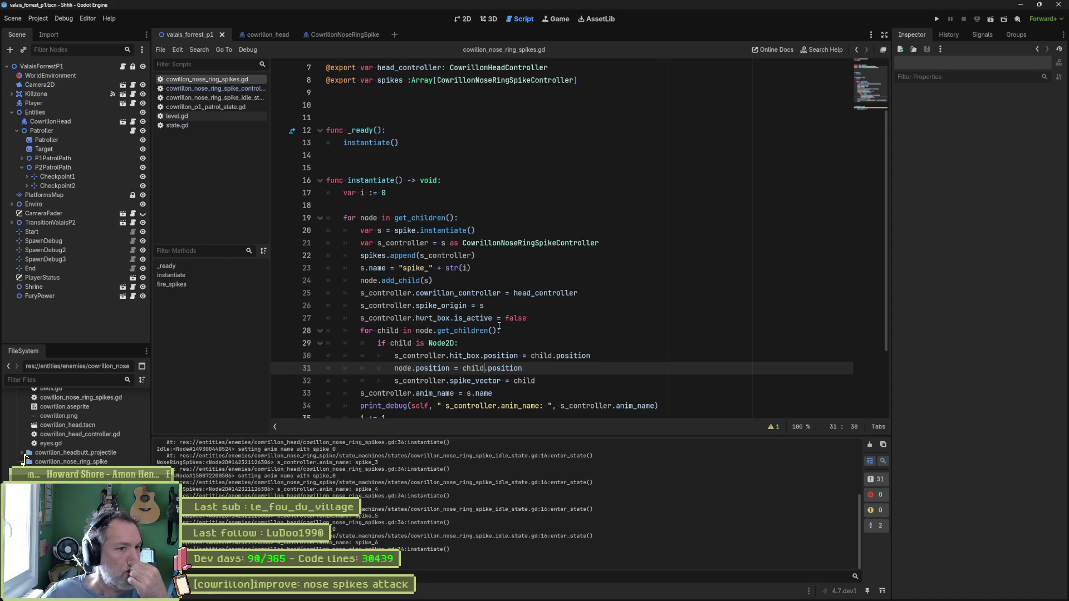
Highlight 'instantiate' on line 20 and switch to the CowrillonNoseRingSpike scene.
mouse_move(444, 313)
double_click(442, 230)
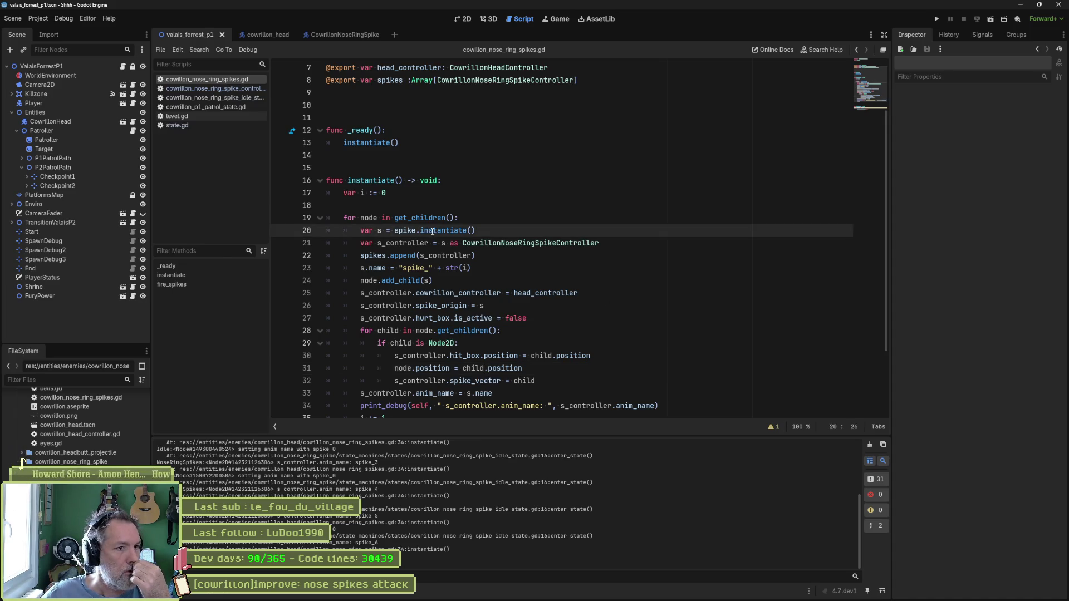
click(357, 34)
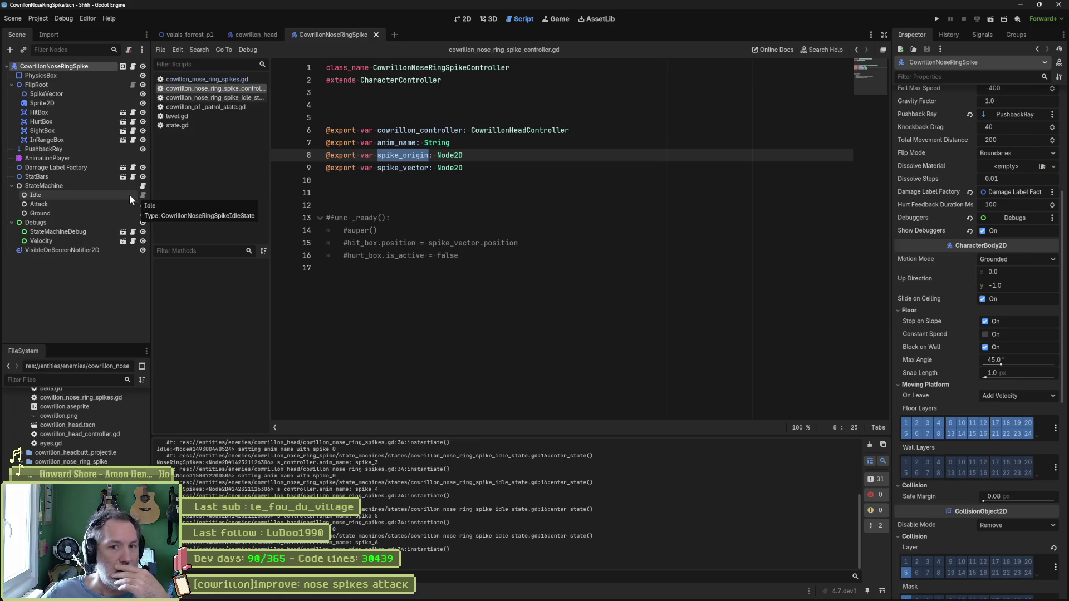
Delete the commented-out _ready function from the spike controller script and save it.
click(129, 195)
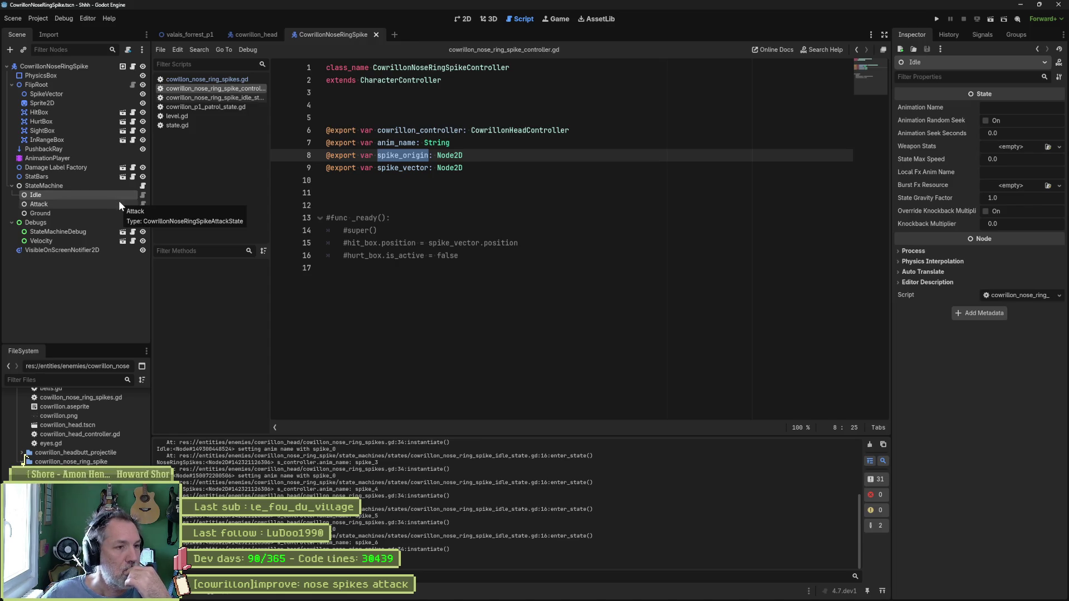
drag(463, 258, 509, 178)
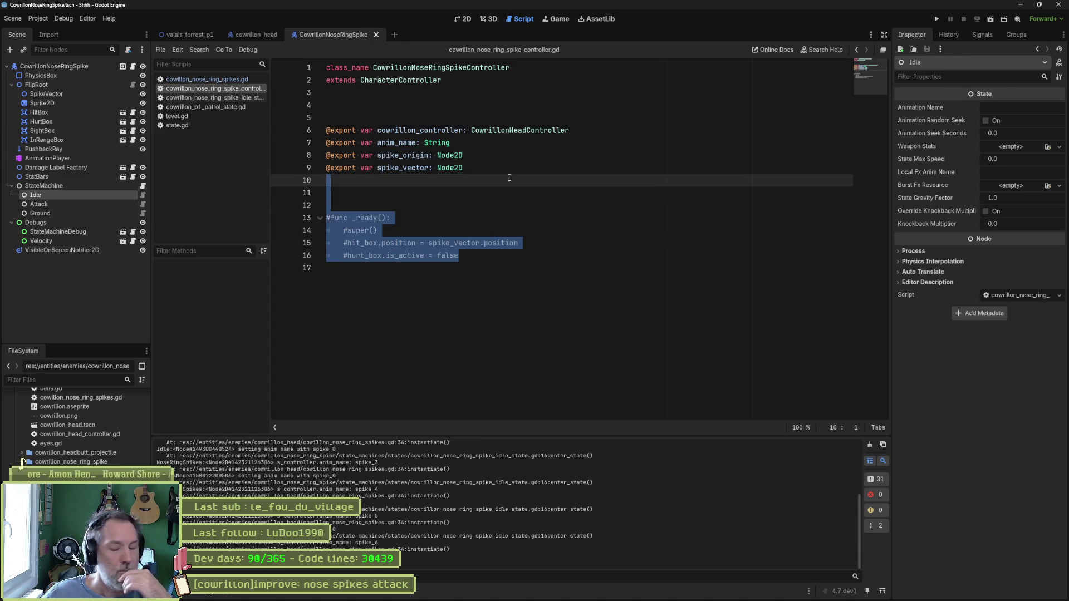
key(BackSpace)
key(BackSpace)
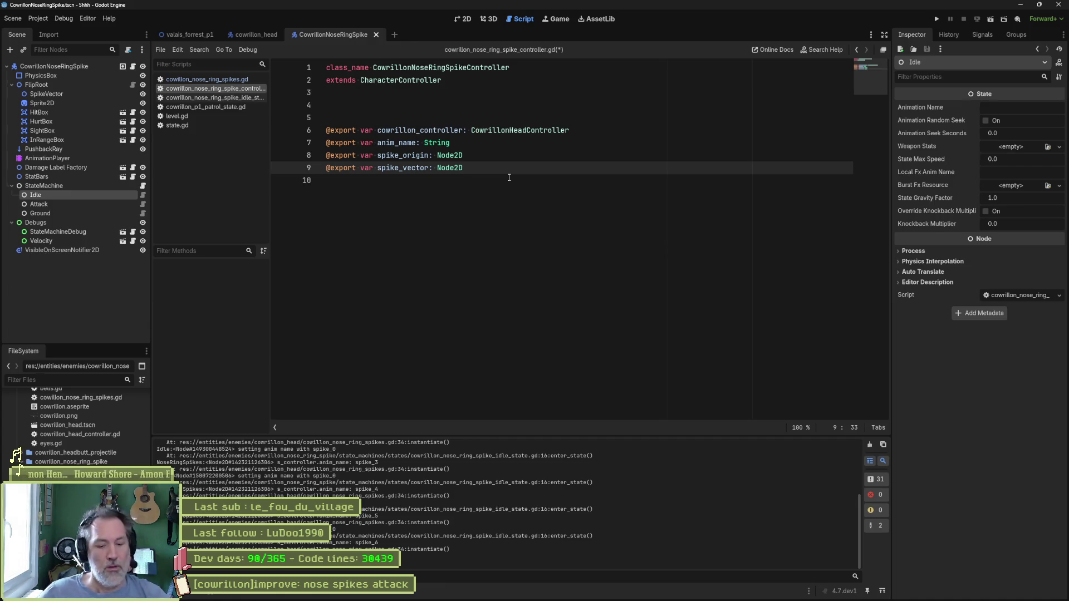
key(ctrl+s)
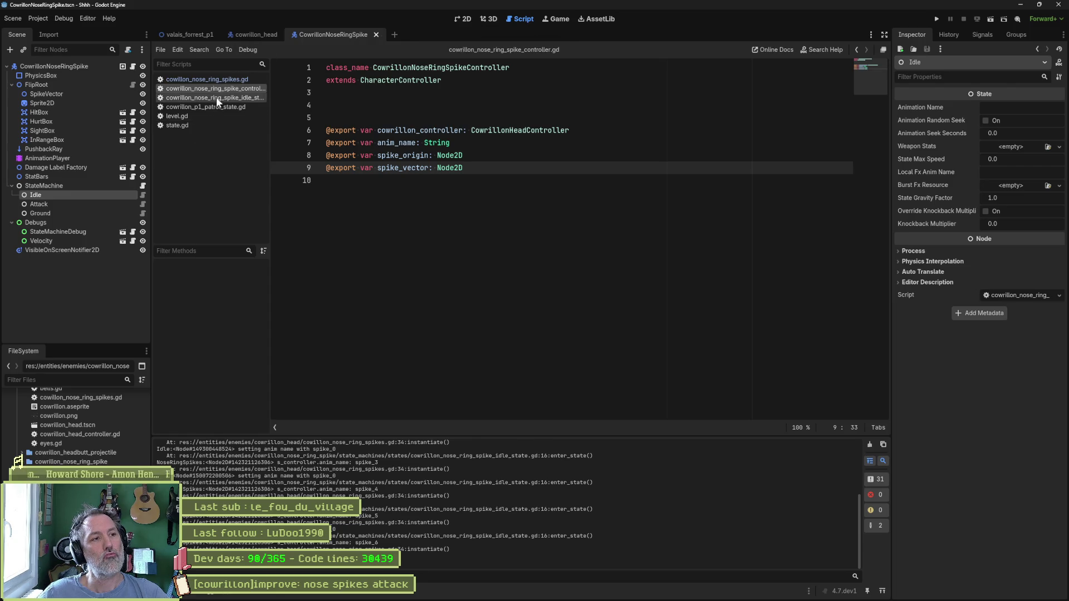
Close state.gd, level.gd and cowrillon_p1_patrol_state.gd from the open scripts list.
middle_click(192, 123)
middle_click(193, 113)
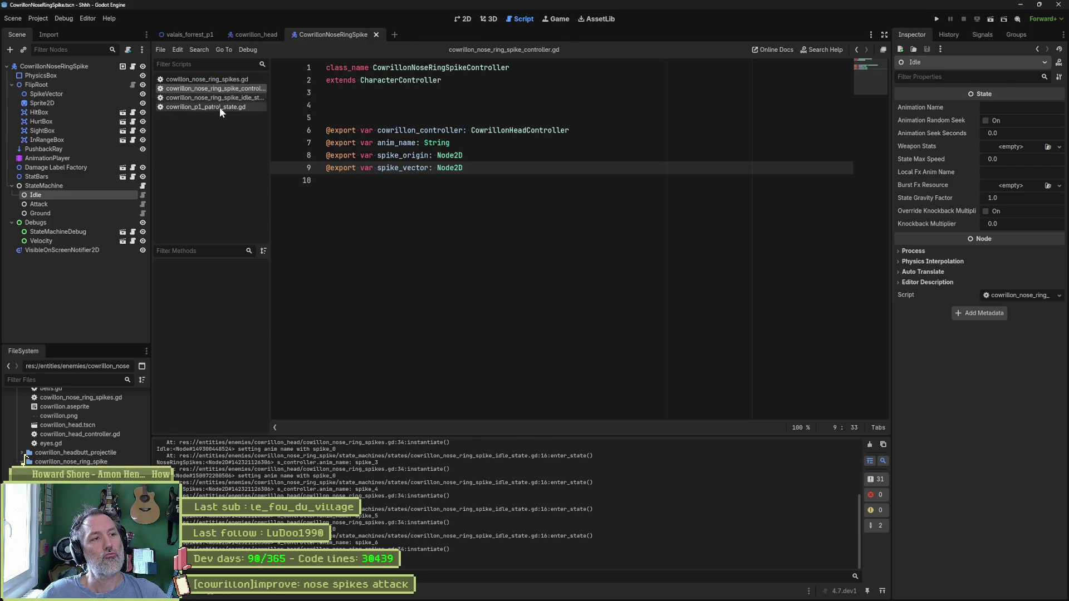
click(220, 107)
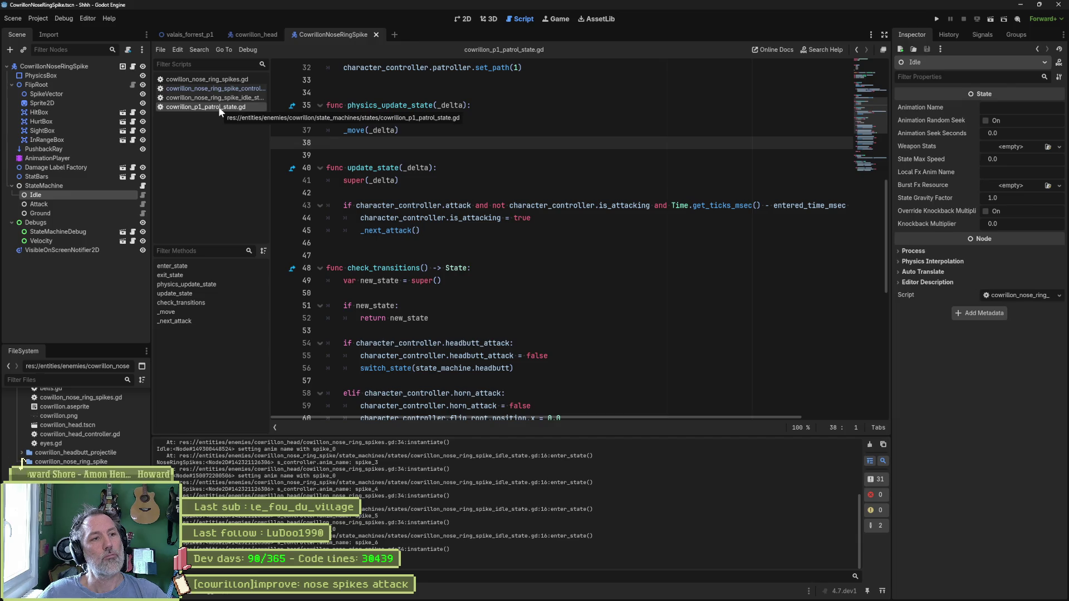
middle_click(220, 108)
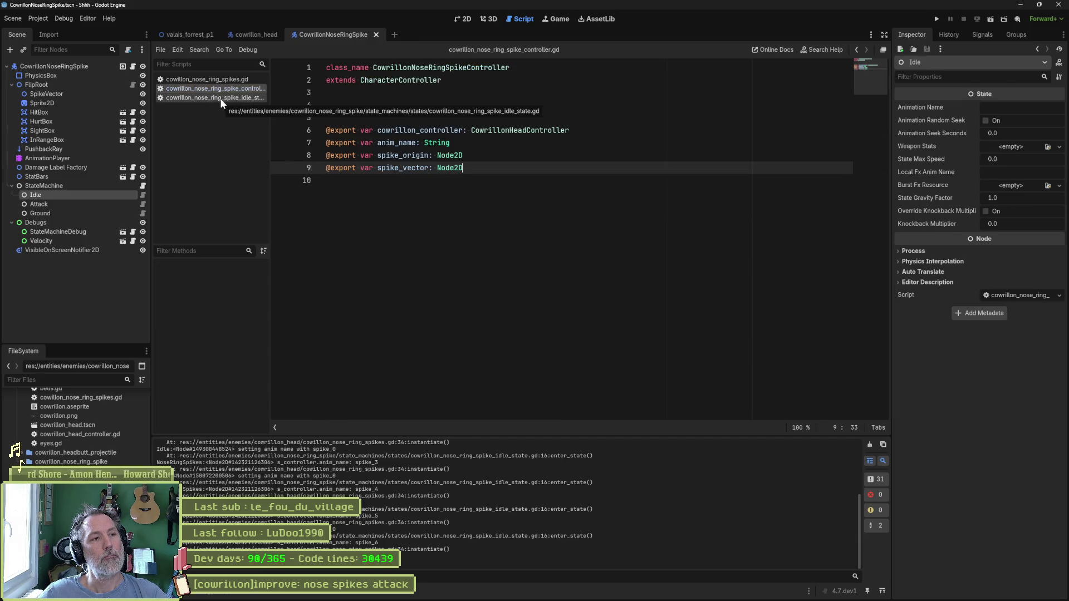
Review character_controller uses in the spike idle state script, then run valais_forrest_p1 with F6.
click(229, 99)
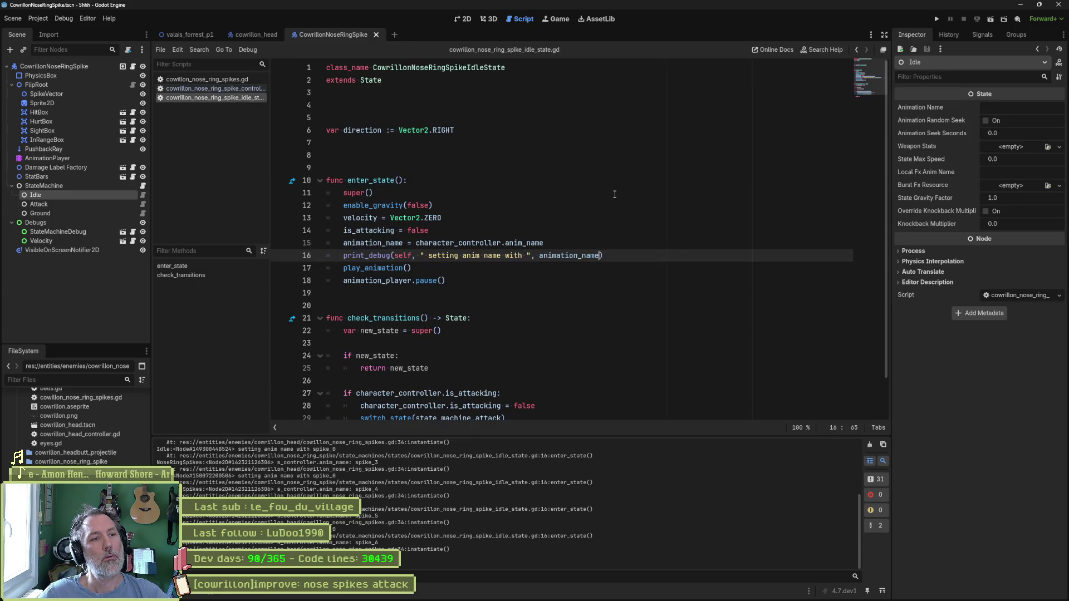
double_click(458, 243)
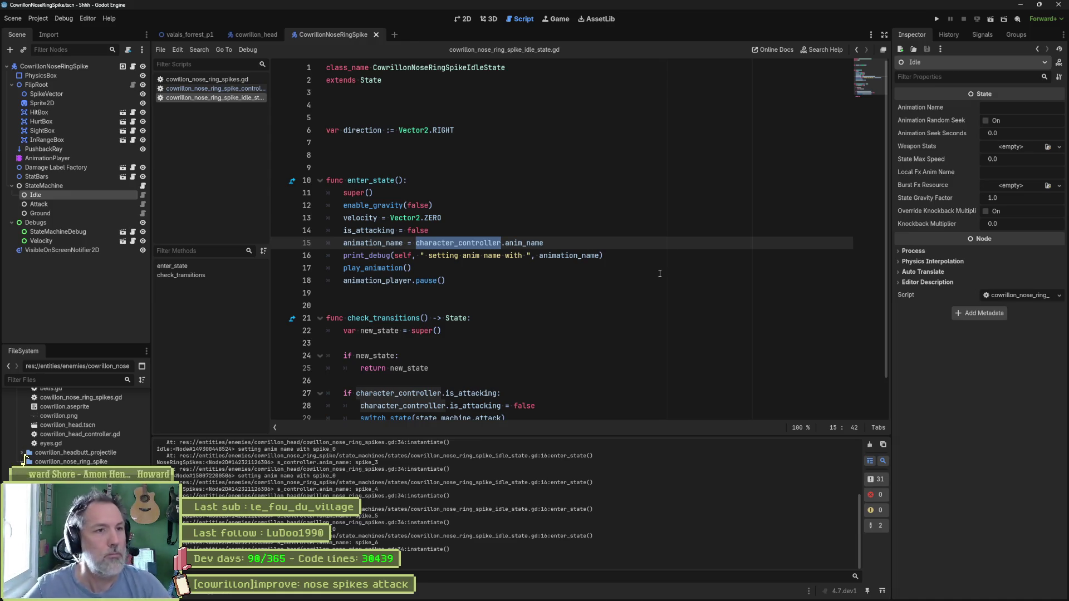
click(175, 36)
key(F6)
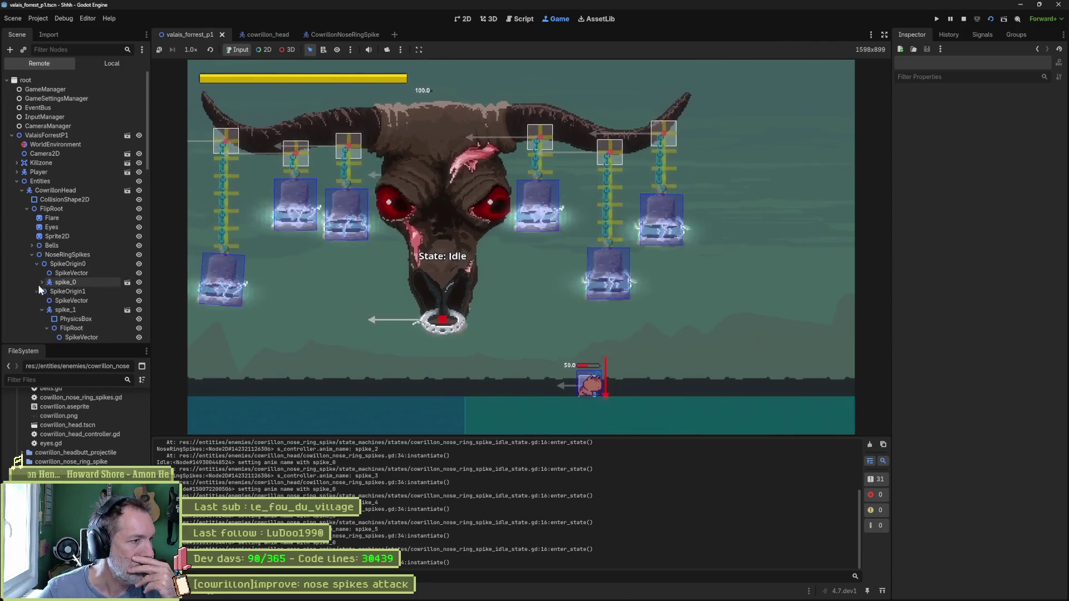
Compare the live positions of SpikeOrigin0 and SpikeOrigin1 in the Remote scene tree.
click(36, 264)
click(62, 275)
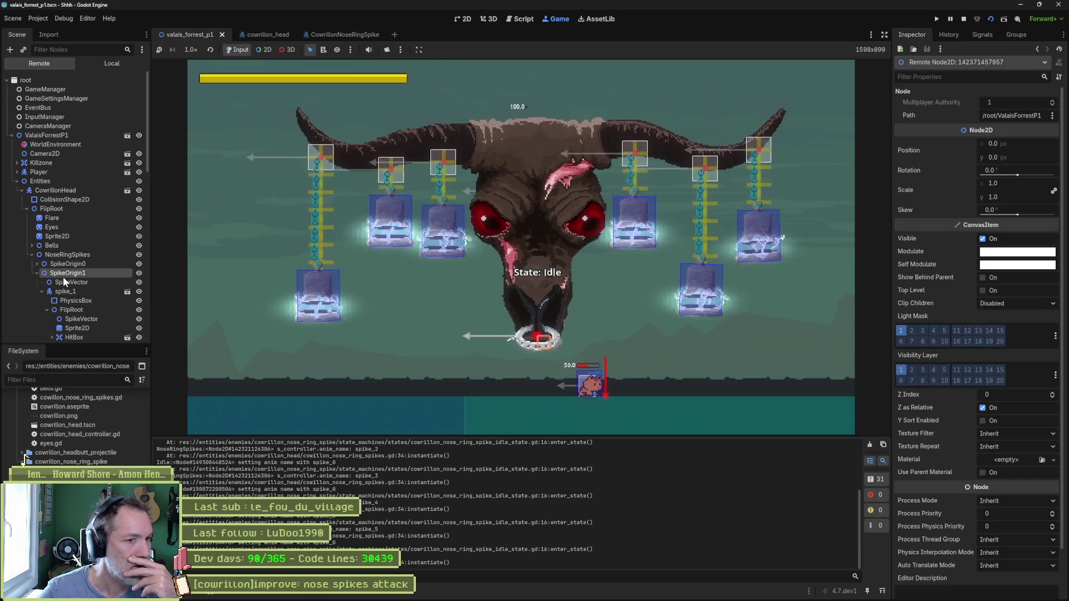
click(62, 264)
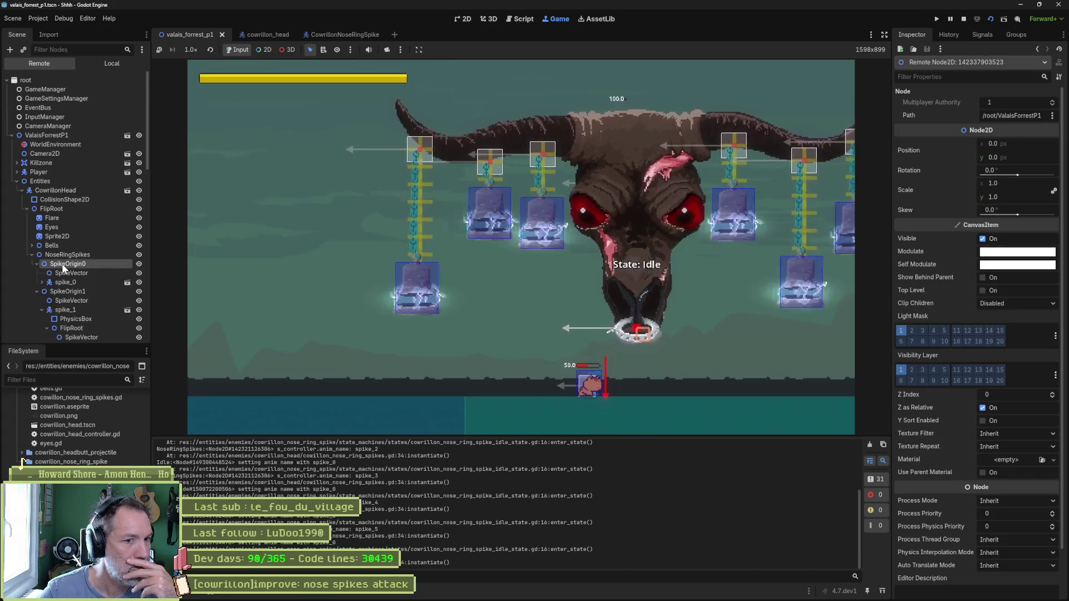
click(37, 264)
click(36, 264)
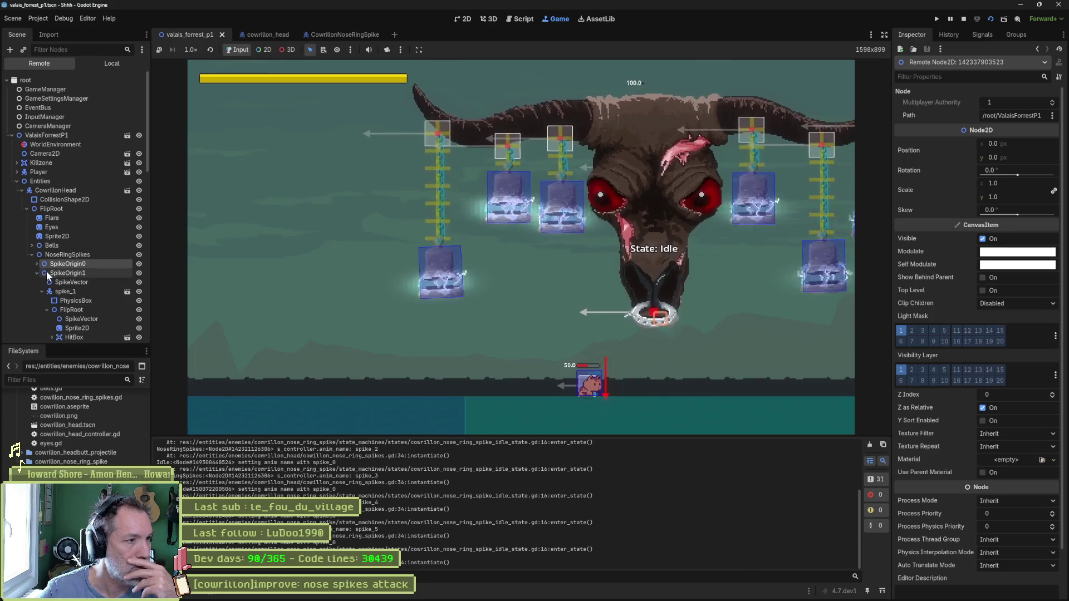
click(45, 272)
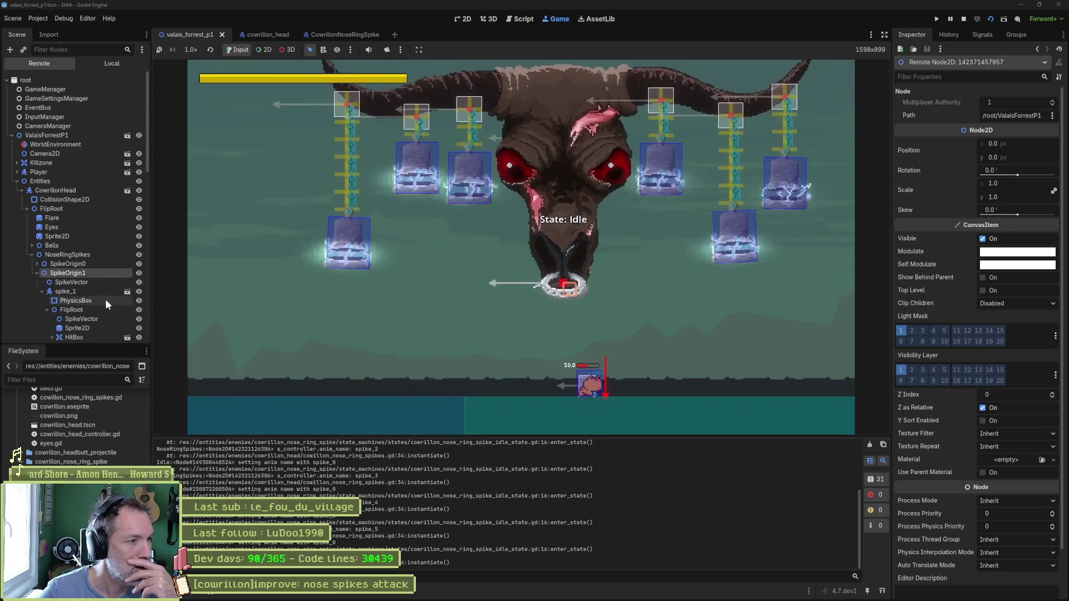
scroll(89, 295, down, 2)
Check both SpikeVector positions, then select spike_1 and scroll through its live properties.
click(82, 250)
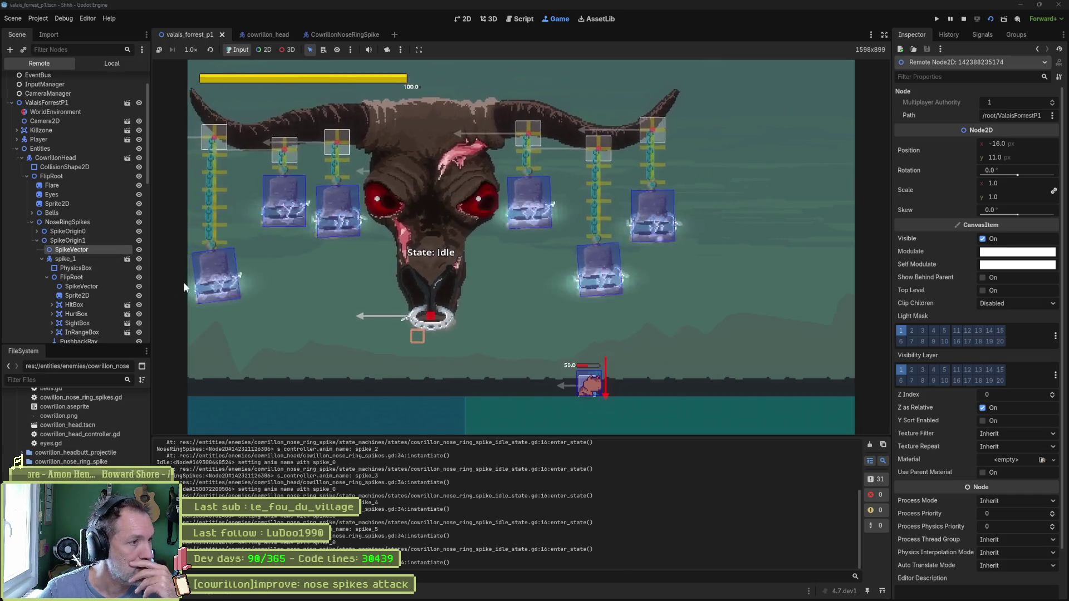
click(37, 231)
click(65, 241)
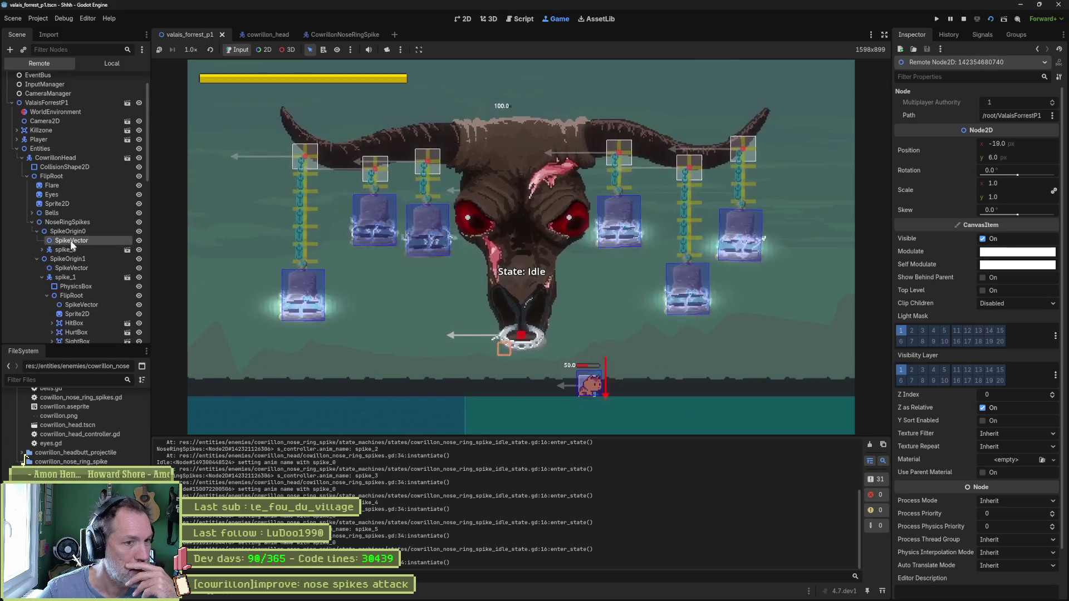
click(37, 231)
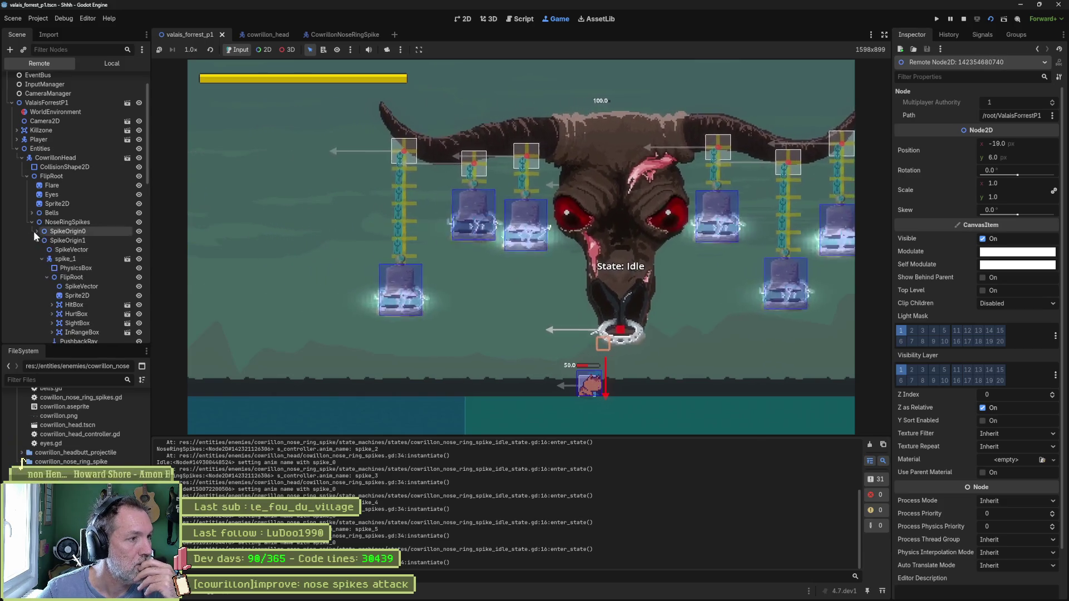
click(69, 260)
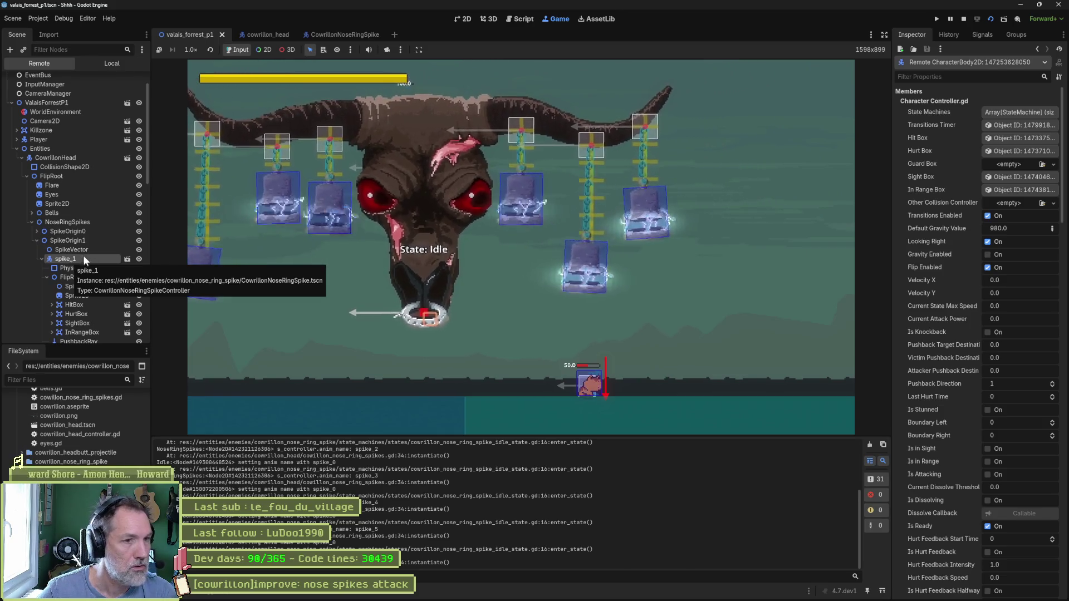
scroll(88, 254, down, 1)
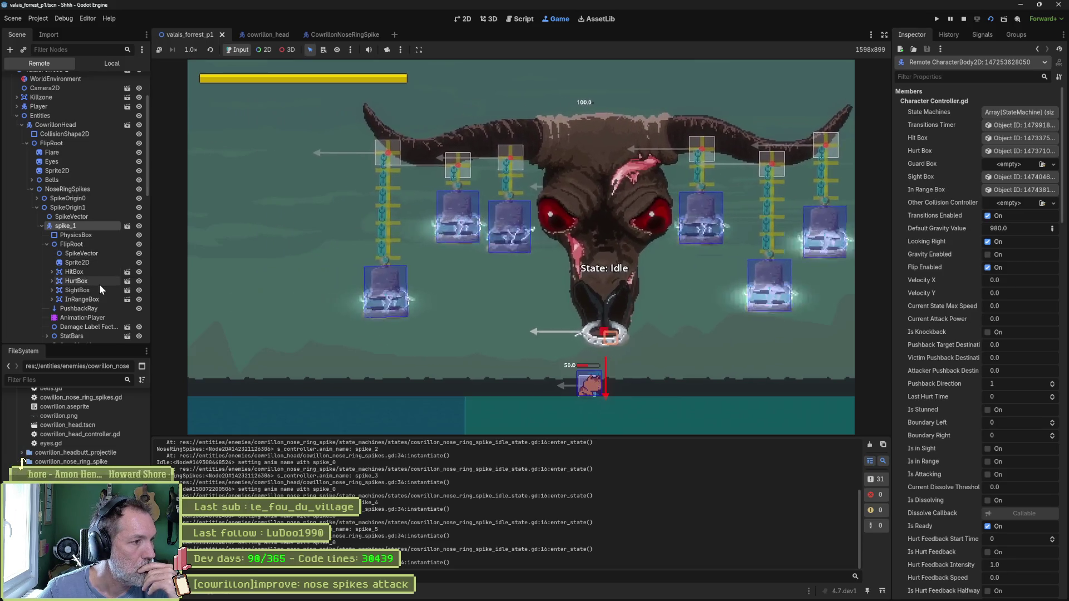
scroll(84, 273, down, 1)
scroll(83, 273, down, 1)
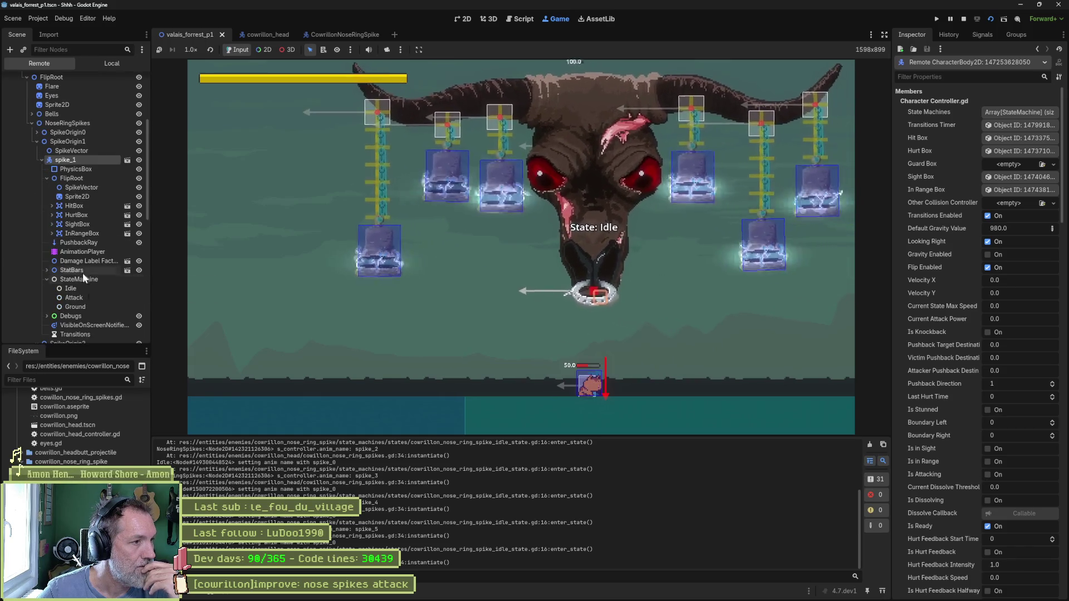
Change the live Idle state's Animation Name on spike_1 from spike_0 to spike_1.
click(86, 289)
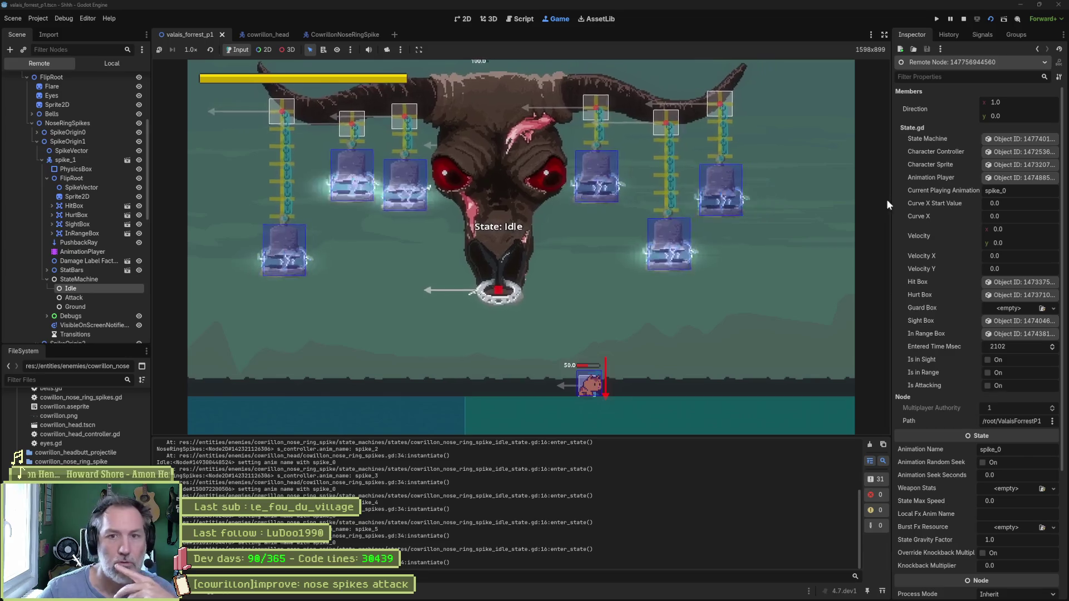
click(996, 448)
key(BackSpace)
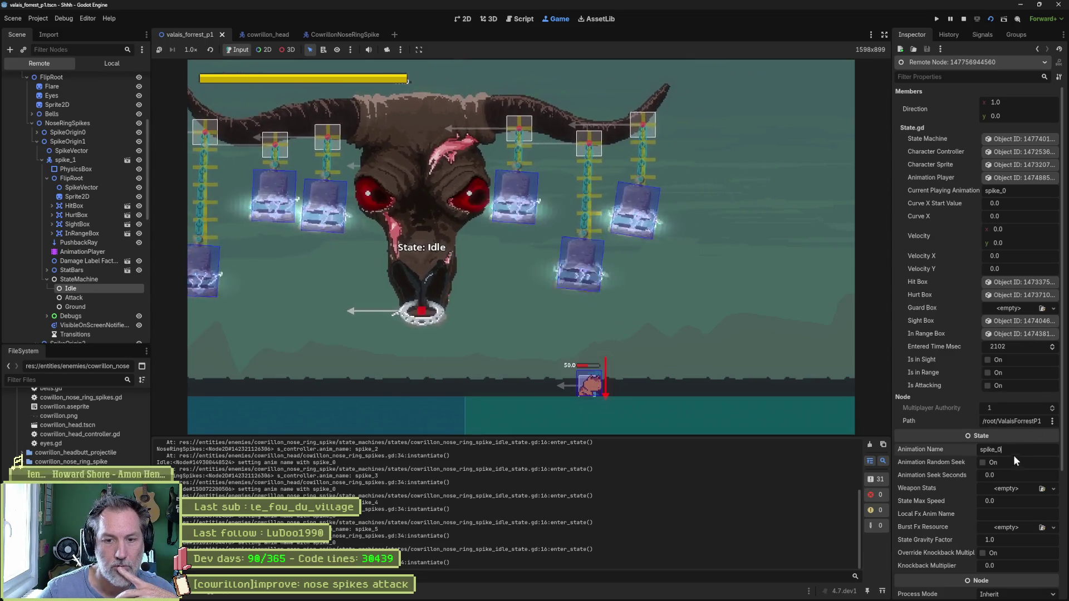
text(1)
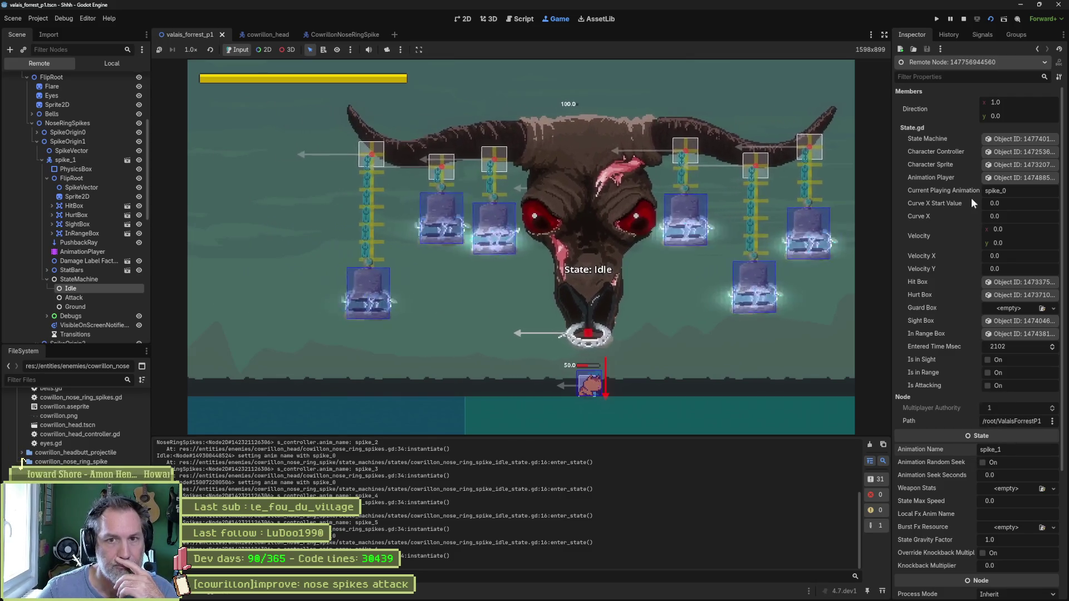
Review spike_1's animation player and controller, then reopen its Idle state to confirm.
click(87, 253)
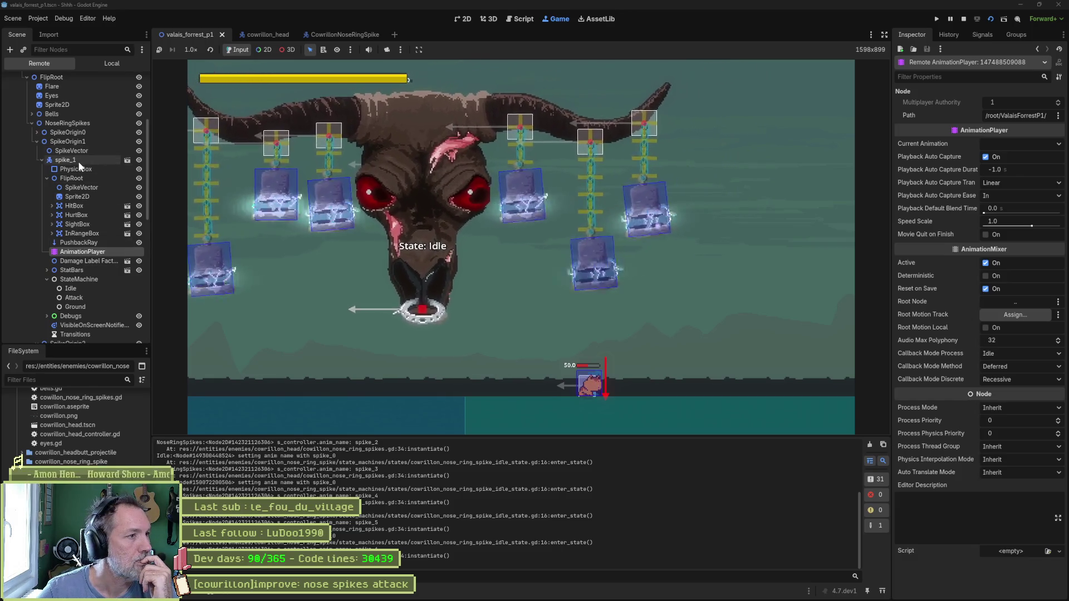
click(78, 161)
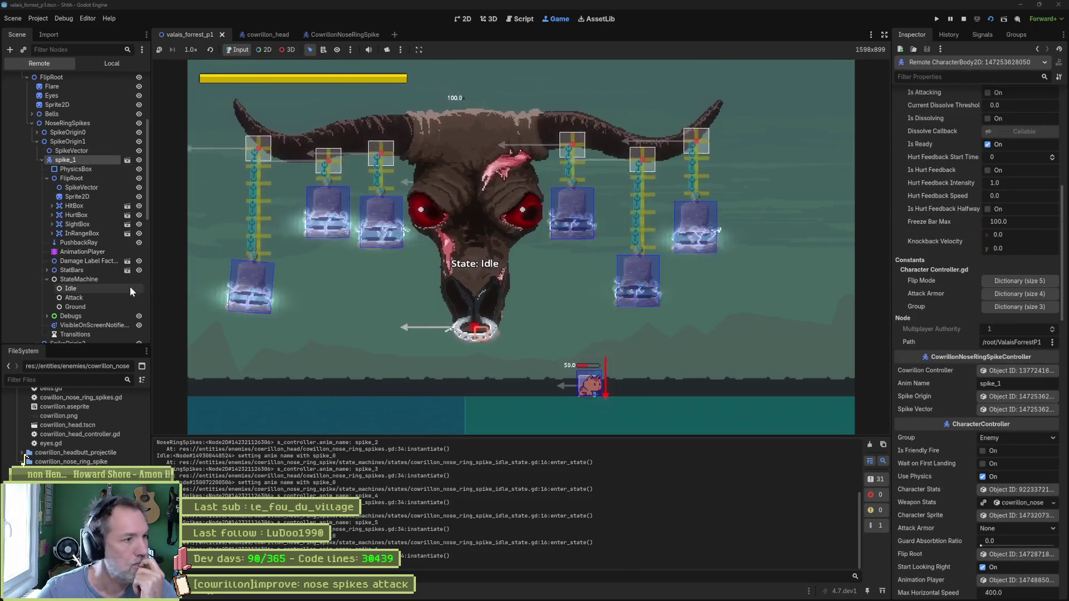
click(71, 288)
scroll(947, 345, down, 3)
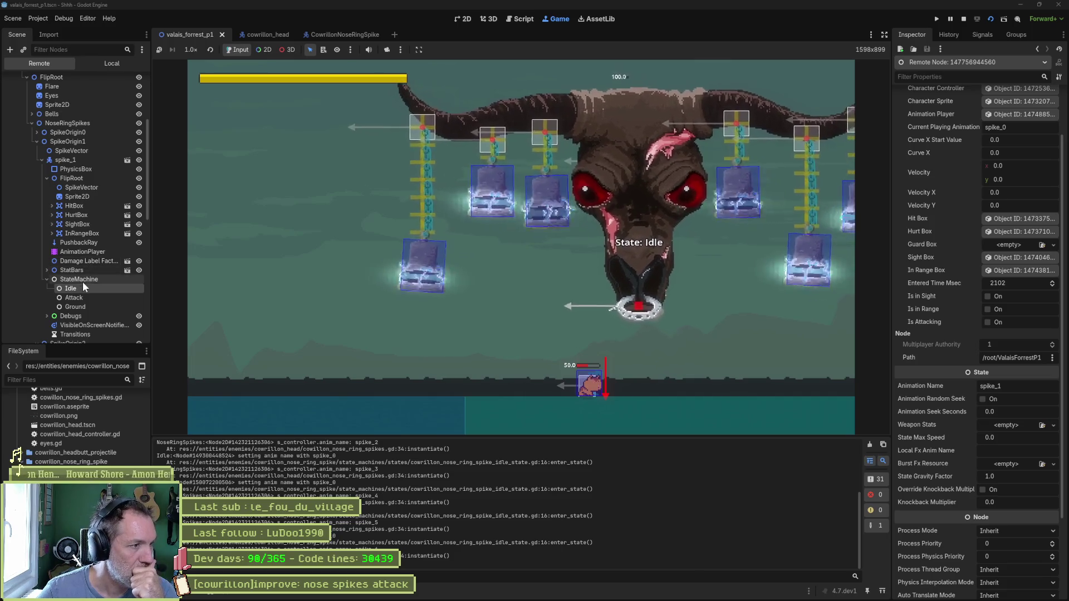
Expand SpikeOrigin2, check its SpikeVector, then view spike_2's controller with Anim Name spike_2.
click(35, 141)
click(36, 151)
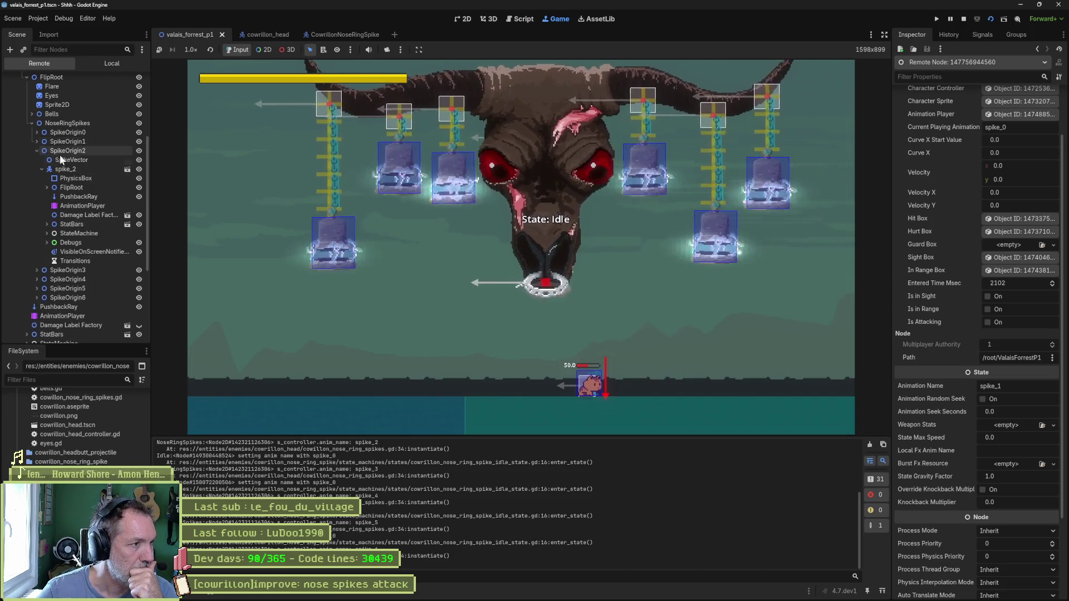
click(72, 160)
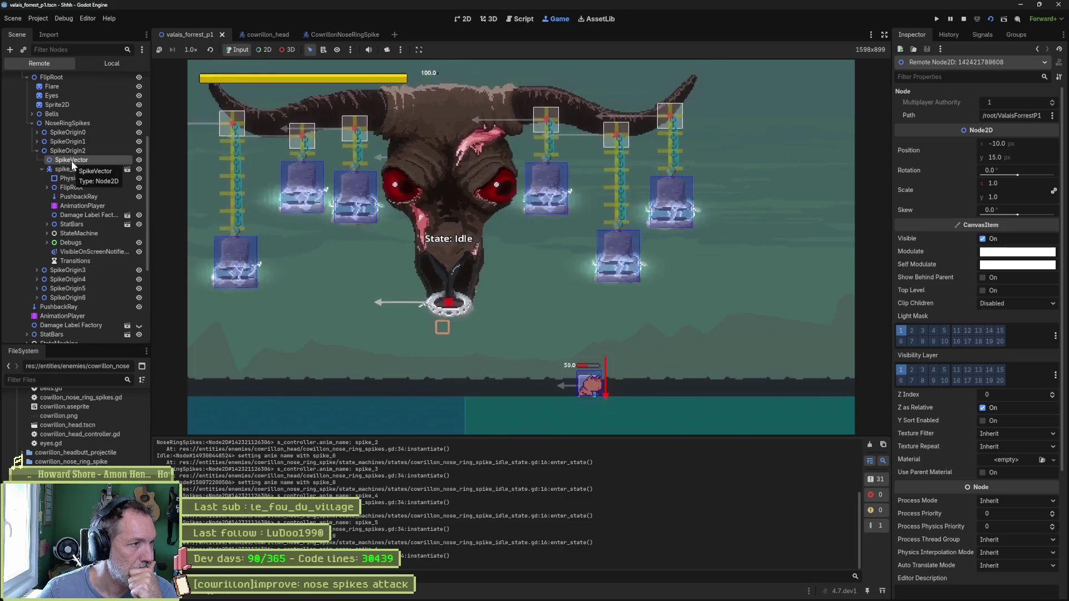
click(36, 142)
click(35, 141)
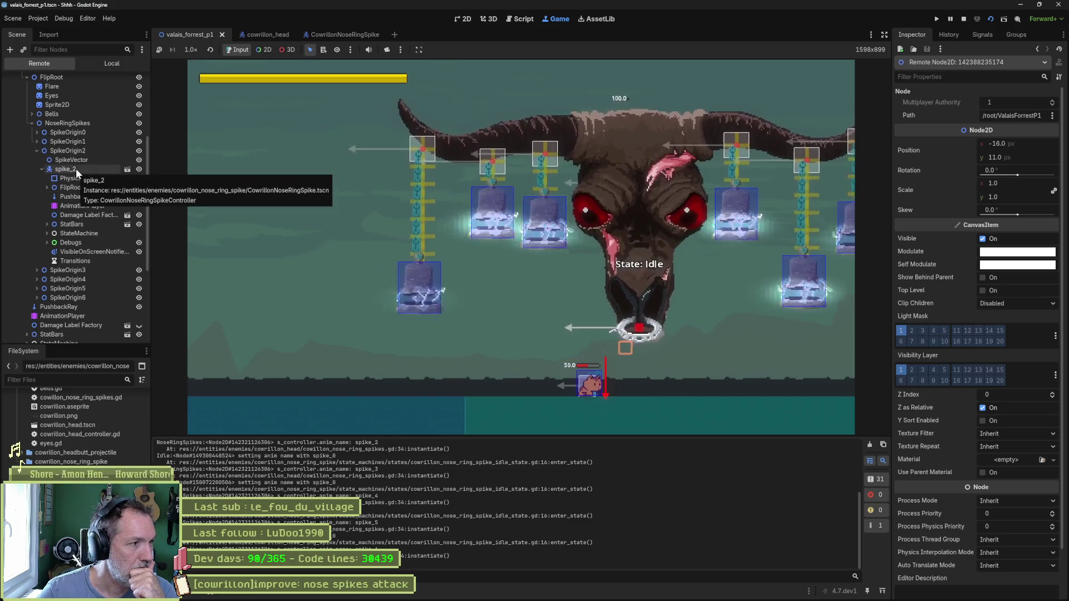
click(76, 169)
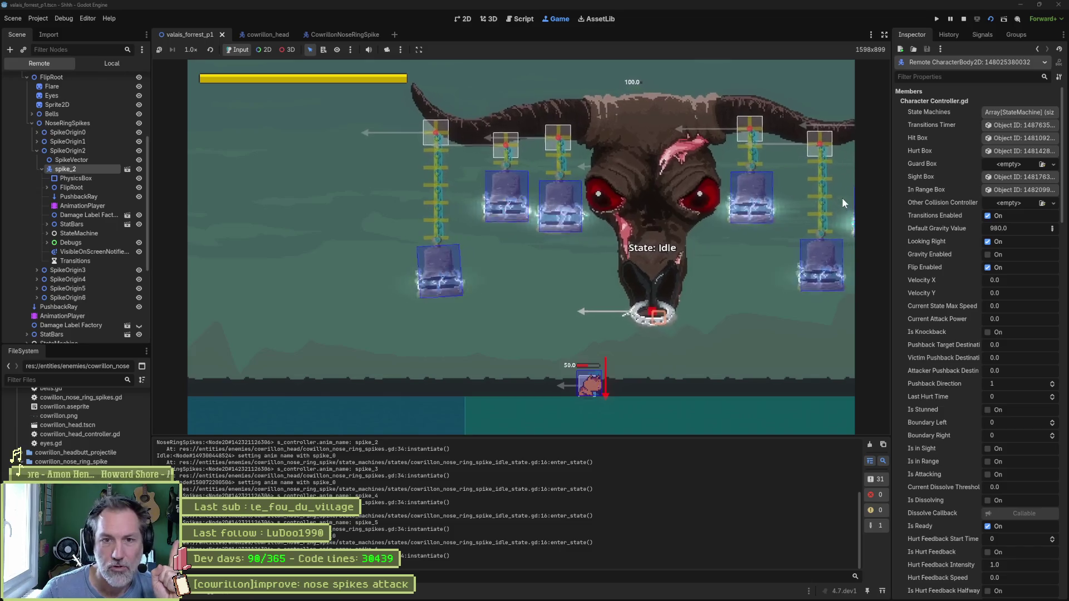
scroll(941, 251, down, 8)
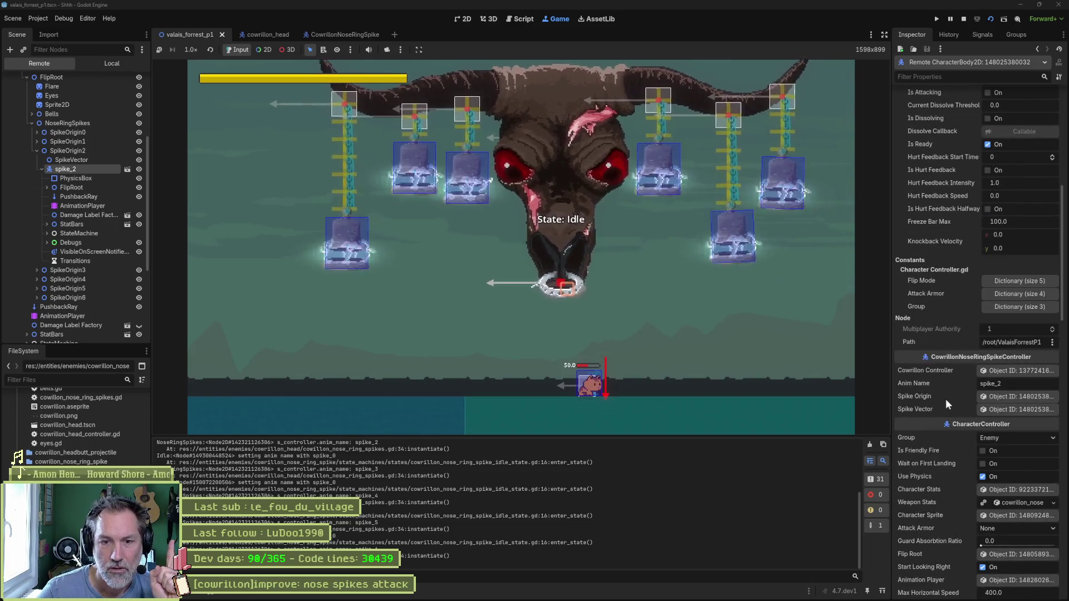